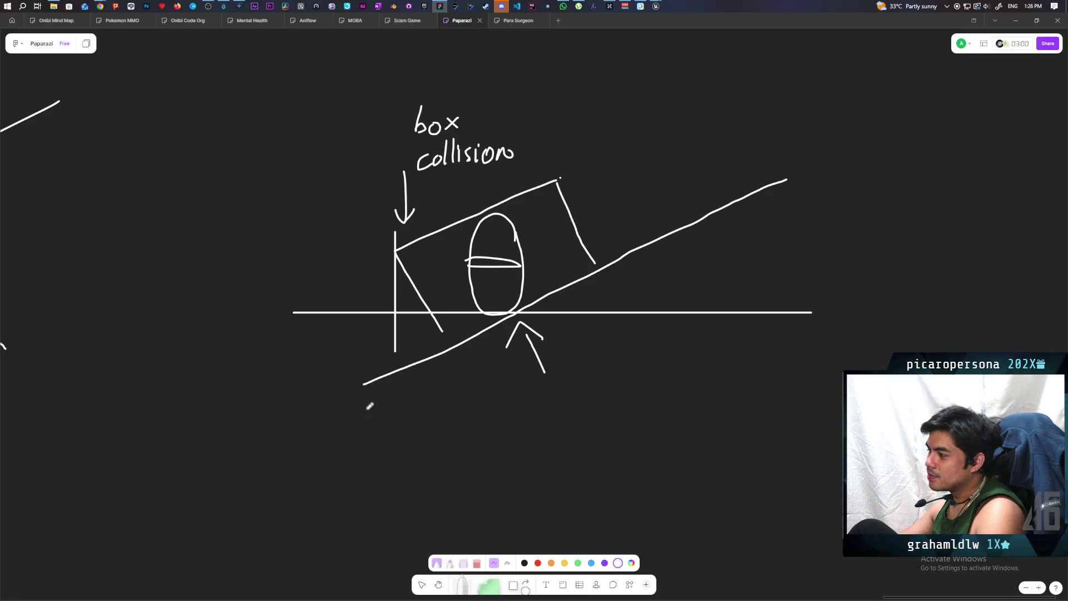
- Re-centre the box-on-slope diagram on the Paparazi board and switch to the selection tool
mouse_move(369, 406)
left_mouse_down()
mouse_move(653, 389)
mouse_move(473, 416)
mouse_move(479, 434)
mouse_move(569, 441)
mouse_move(477, 453)
left_mouse_up()
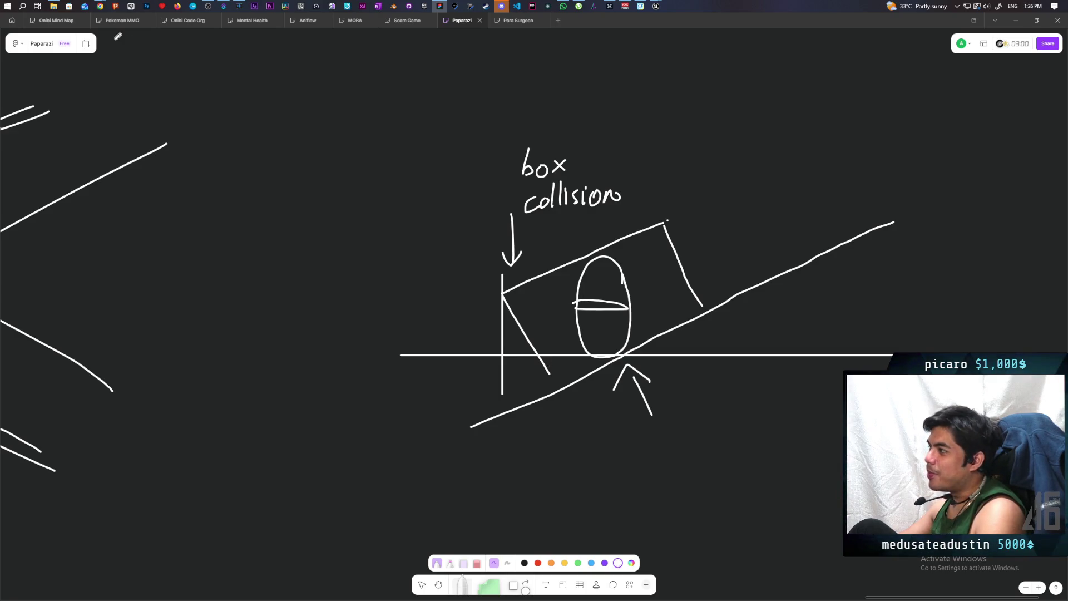
mouse_move(656, 7)
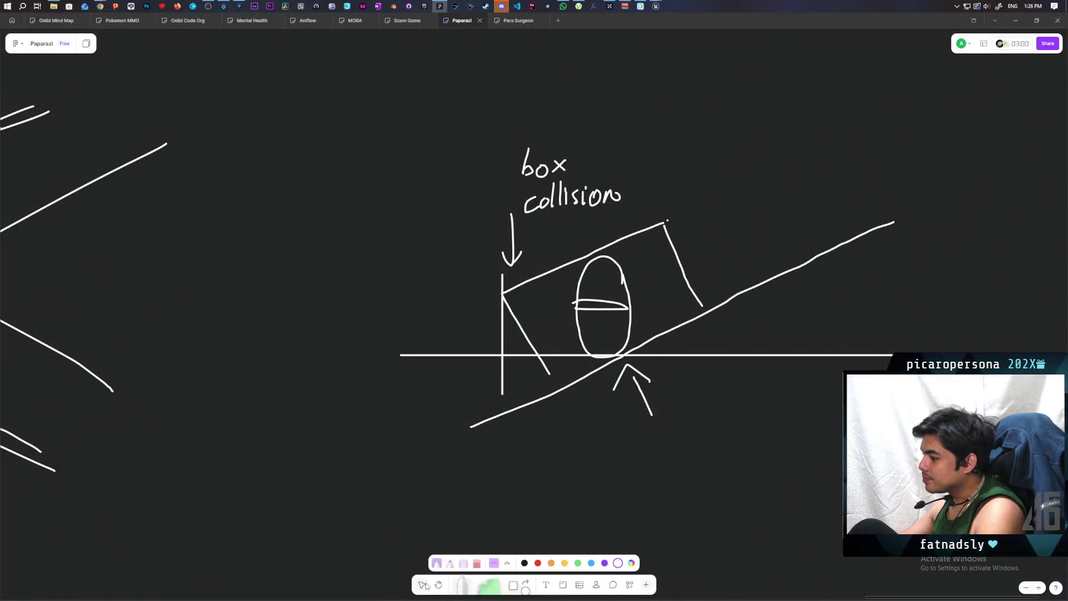
left_click(423, 585)
- Bring the C_PawnGravity Blueprint window forward and zoom out of its Check Points graph
mouse_move(100, 4)
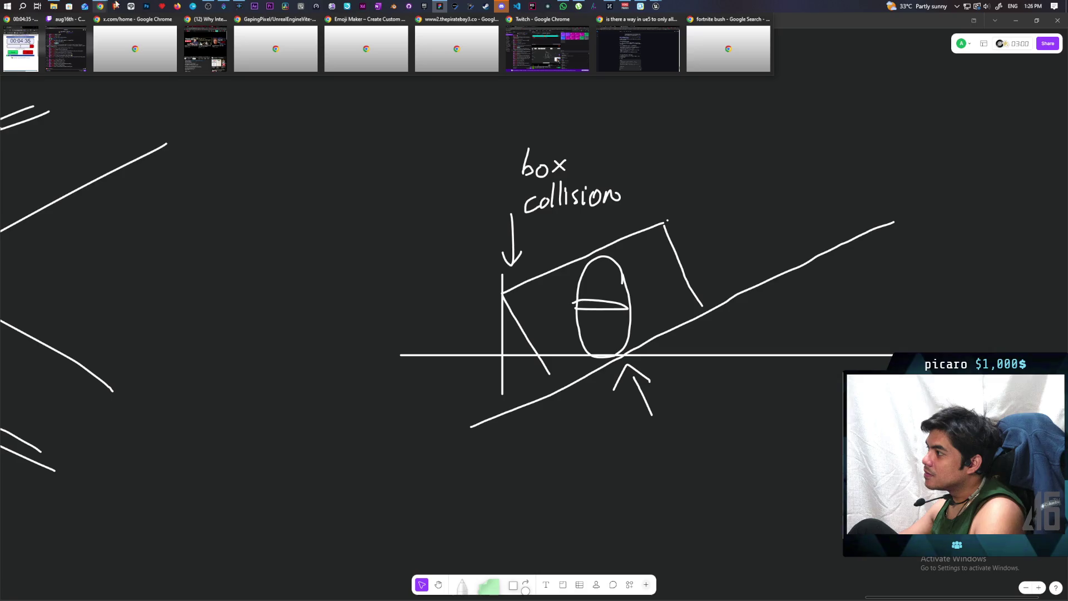
mouse_move(635, 33)
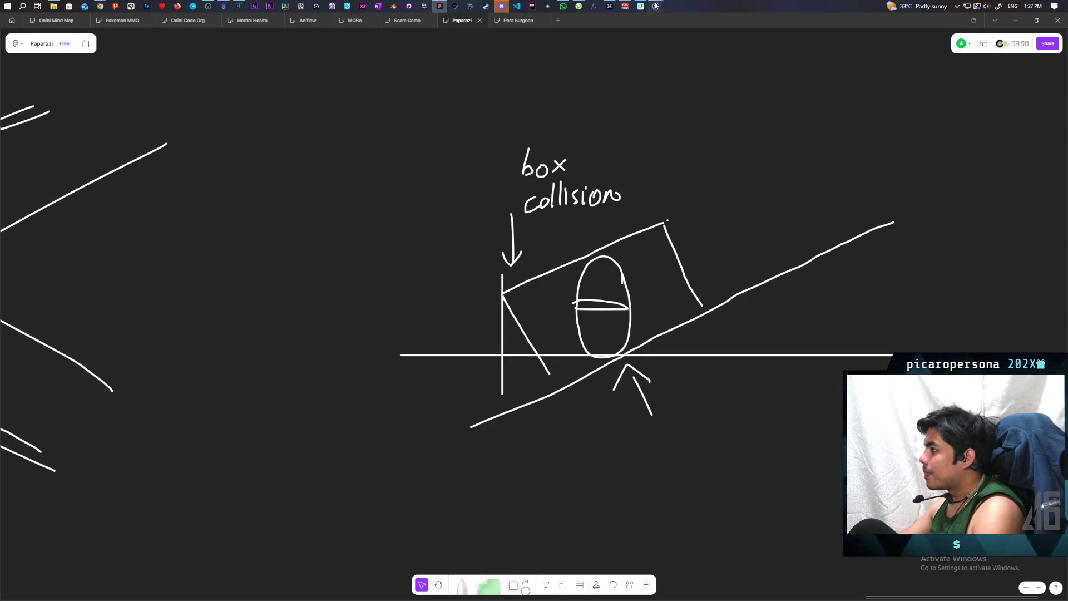
left_click(584, 62)
scroll(471, 367, "down", 4)
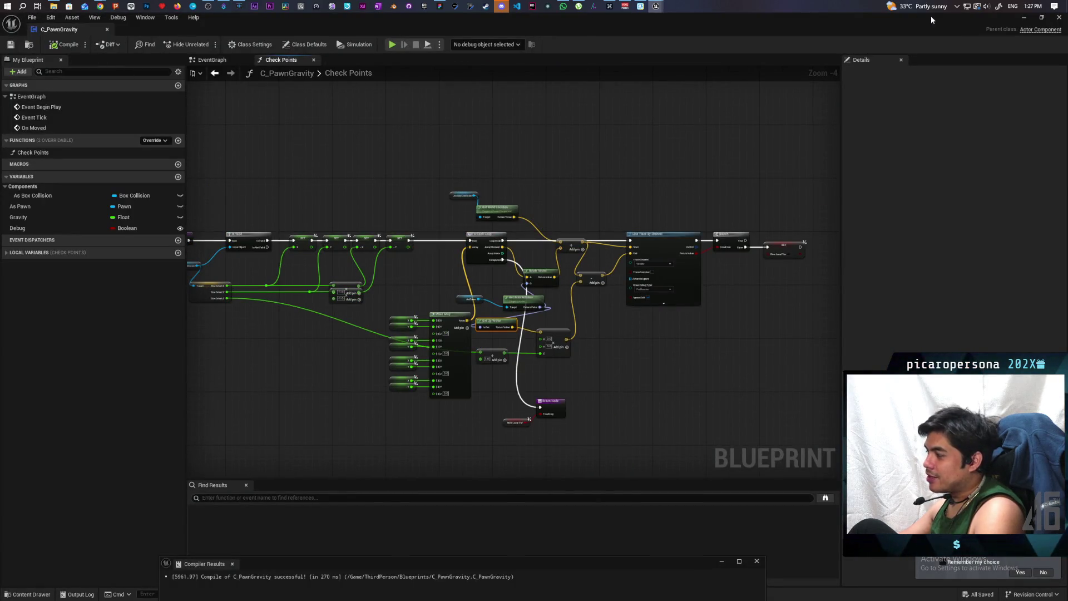
- Close the blueprint, start Play-In-Editor, and hide in then leave the blue box with F
left_click(1025, 17)
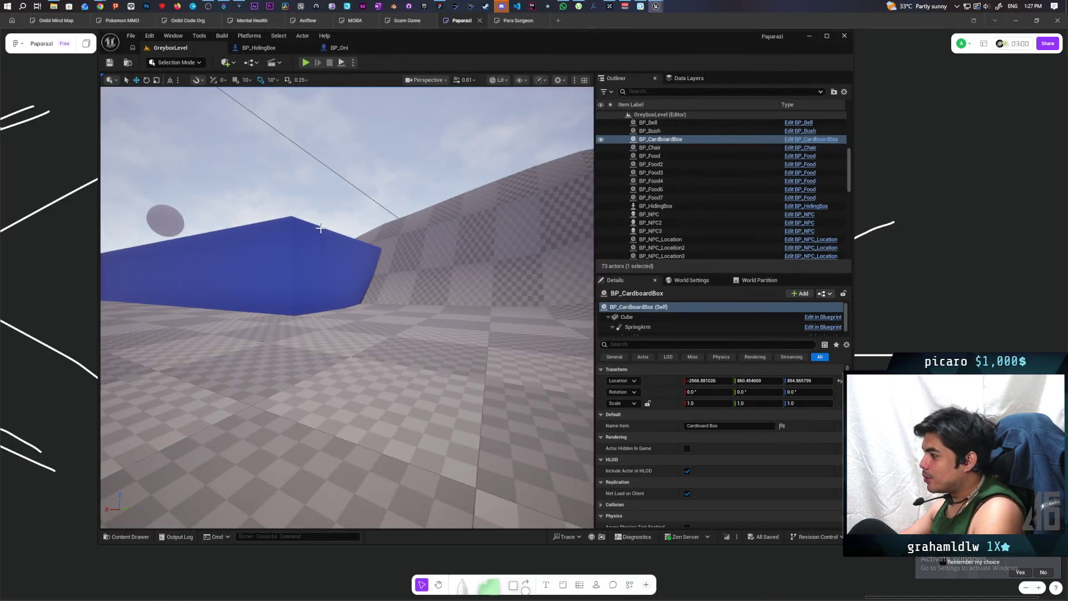
left_click(306, 63)
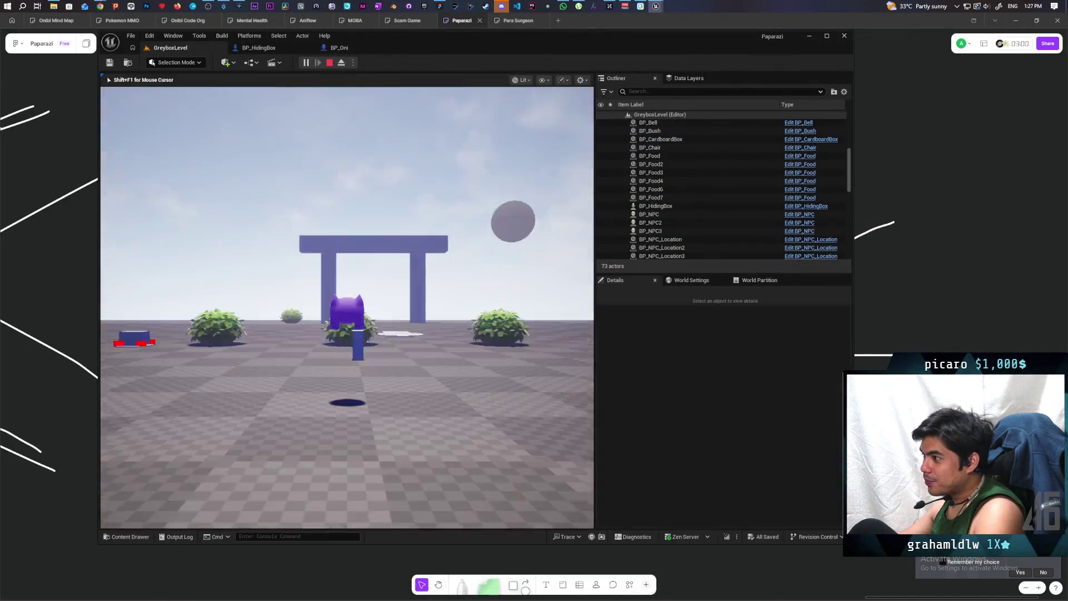
key("w")
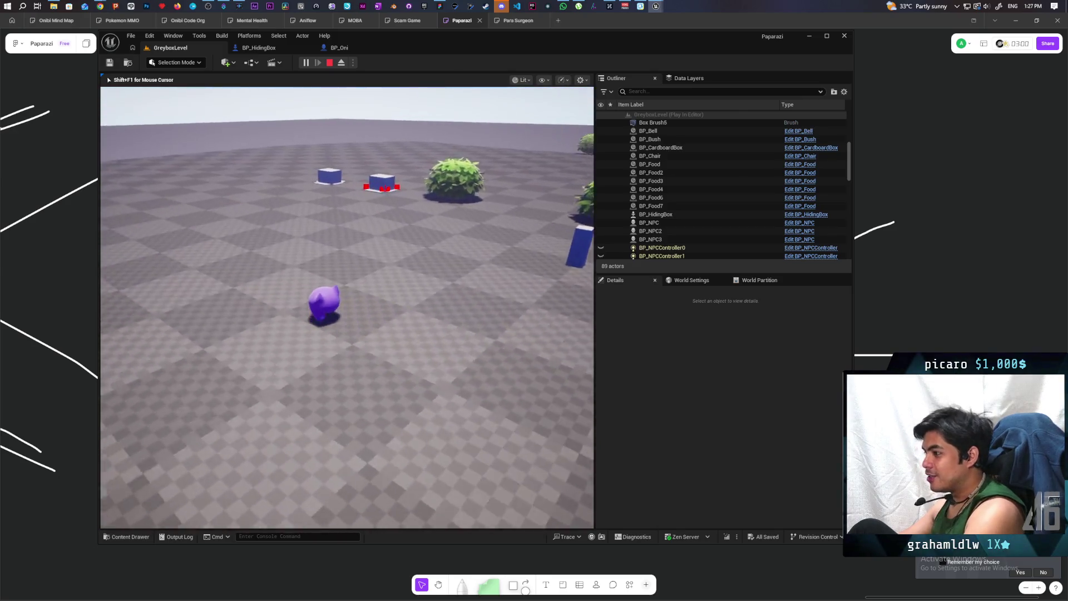
key("w")
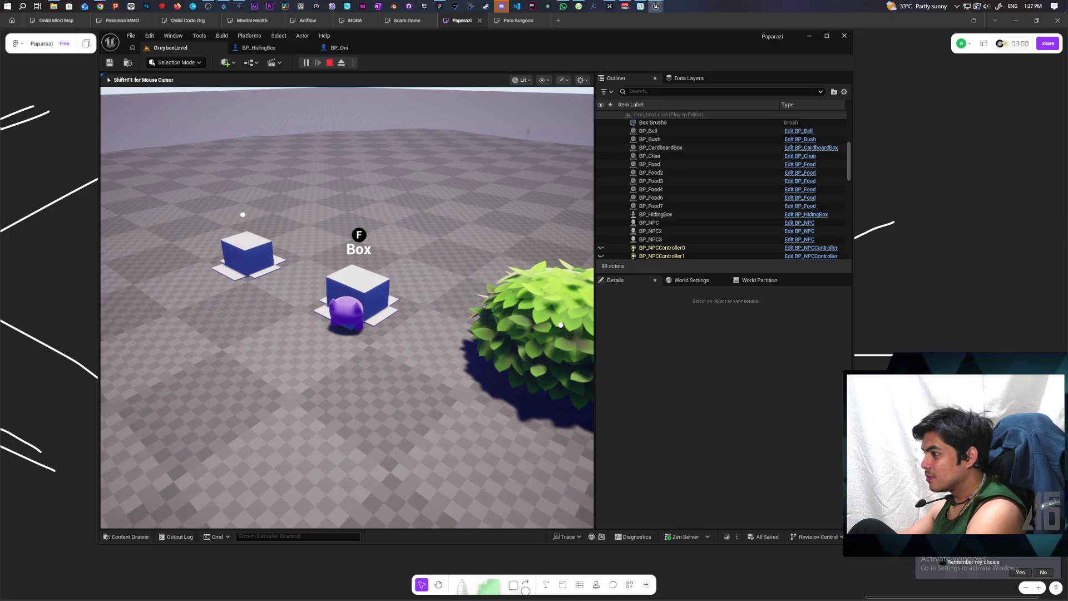
key("f")
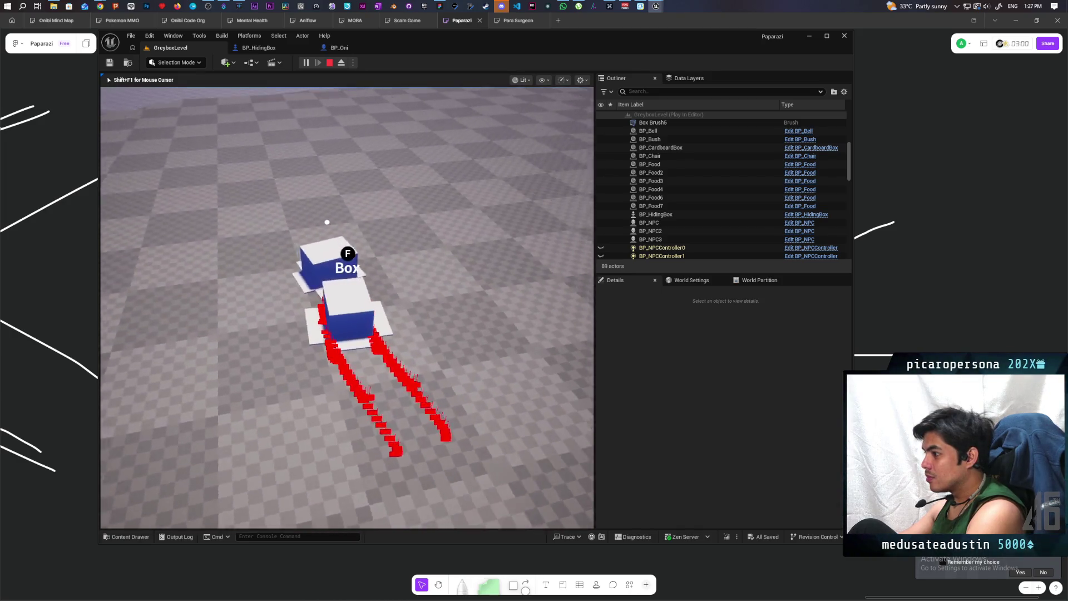
key("f")
- Hide in the other cardboard box, move it back and forth, step out, and stop playing
key("w")
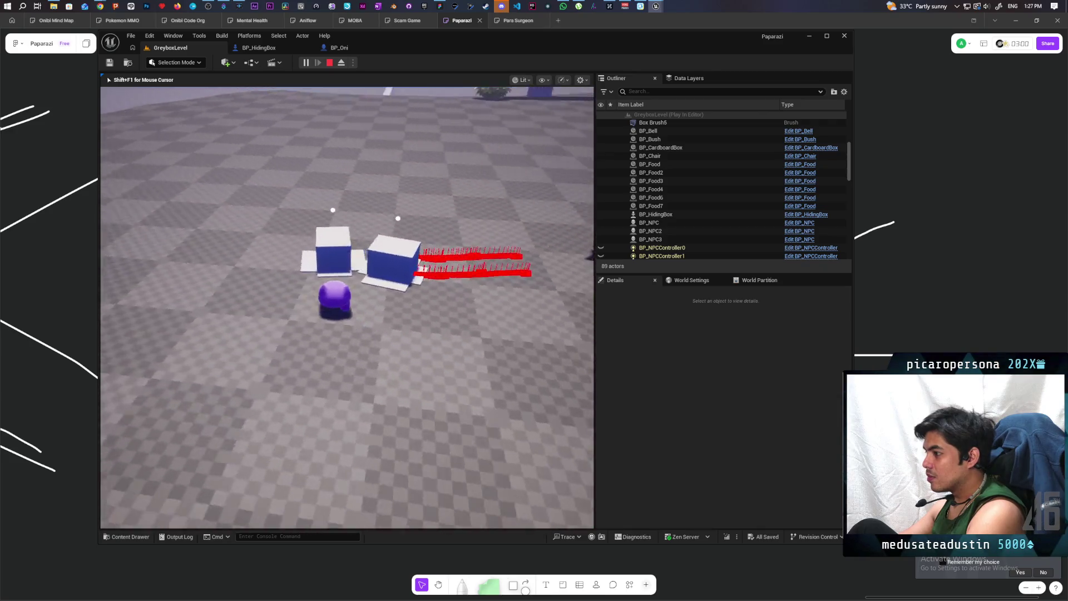
key("f")
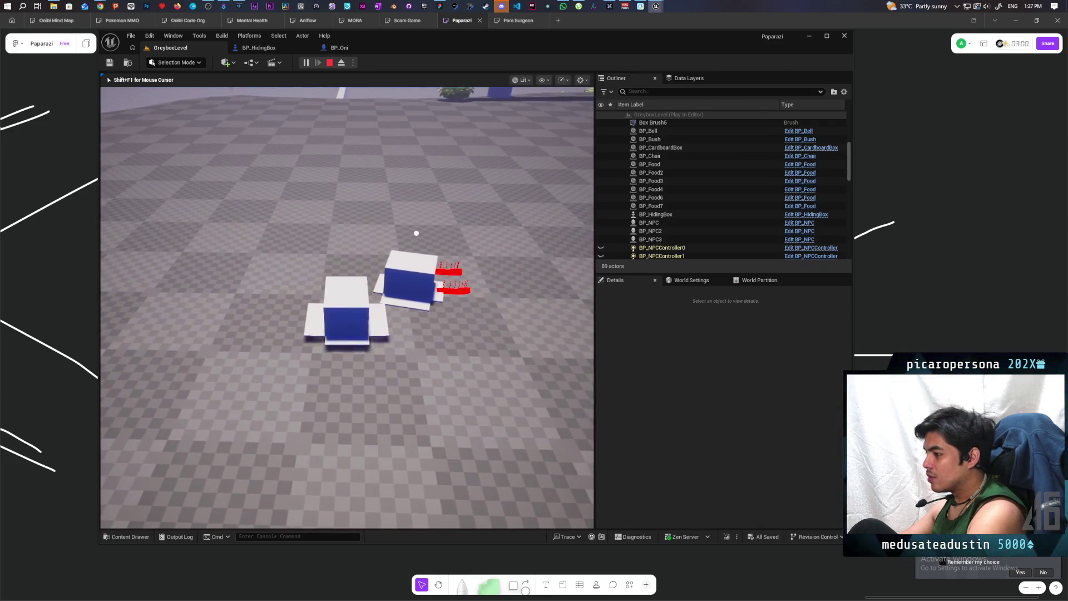
key("w")
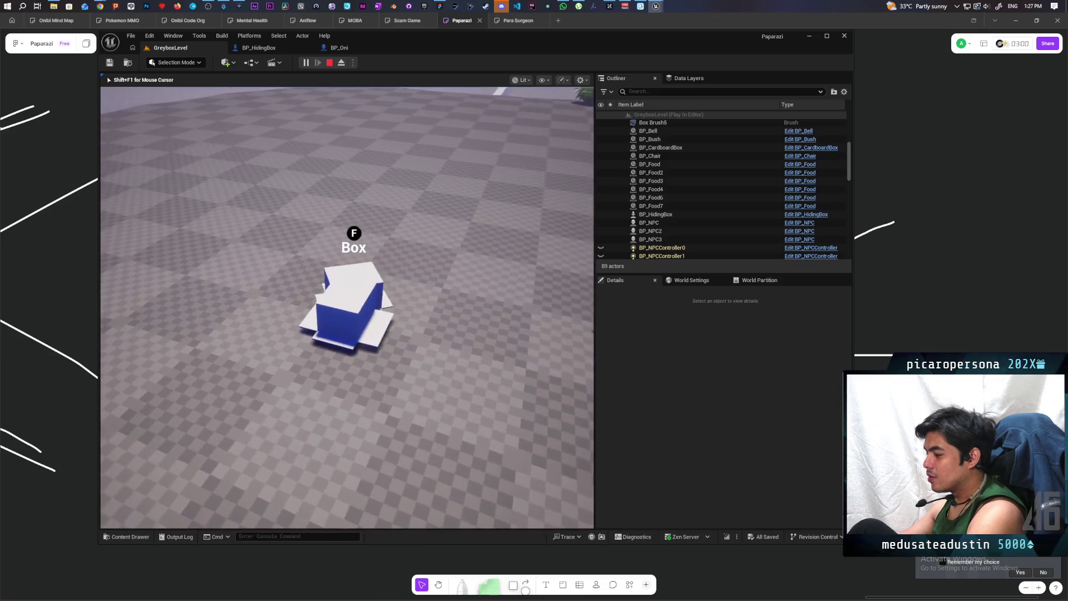
key("s")
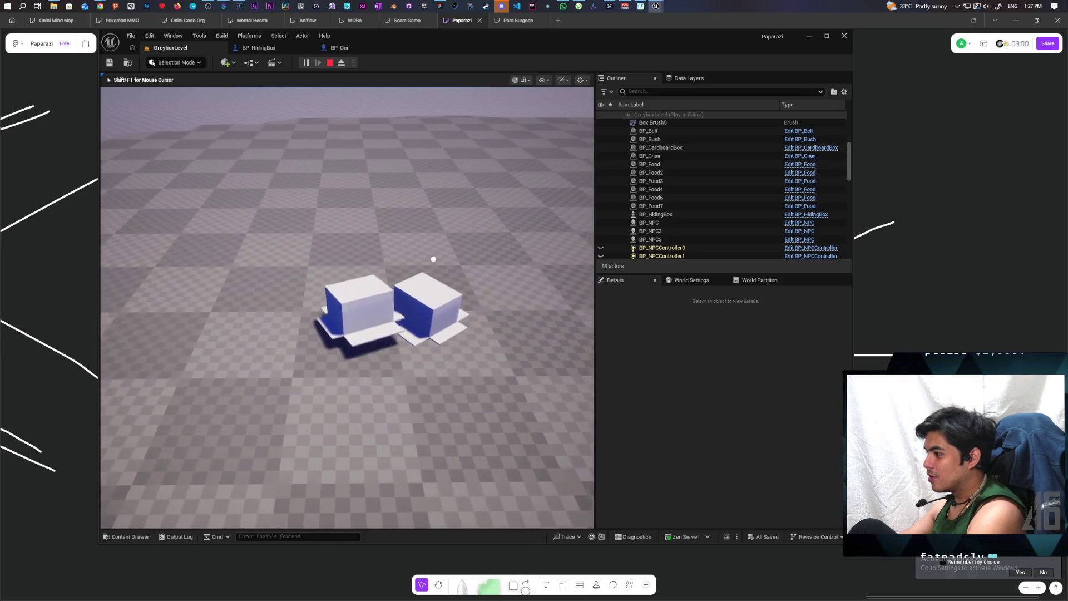
key("w")
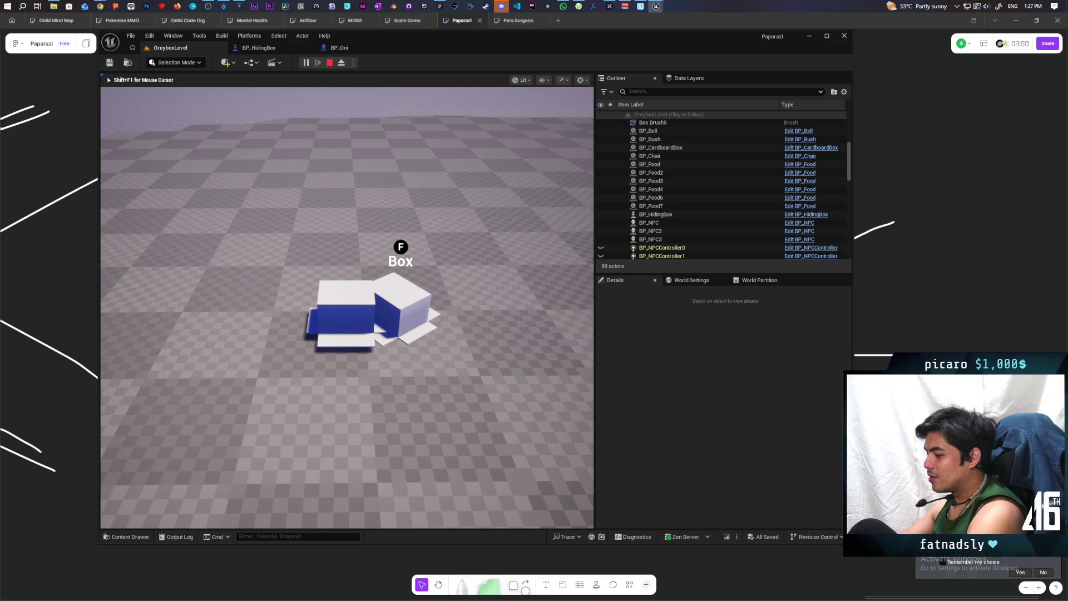
key("s")
key("f")
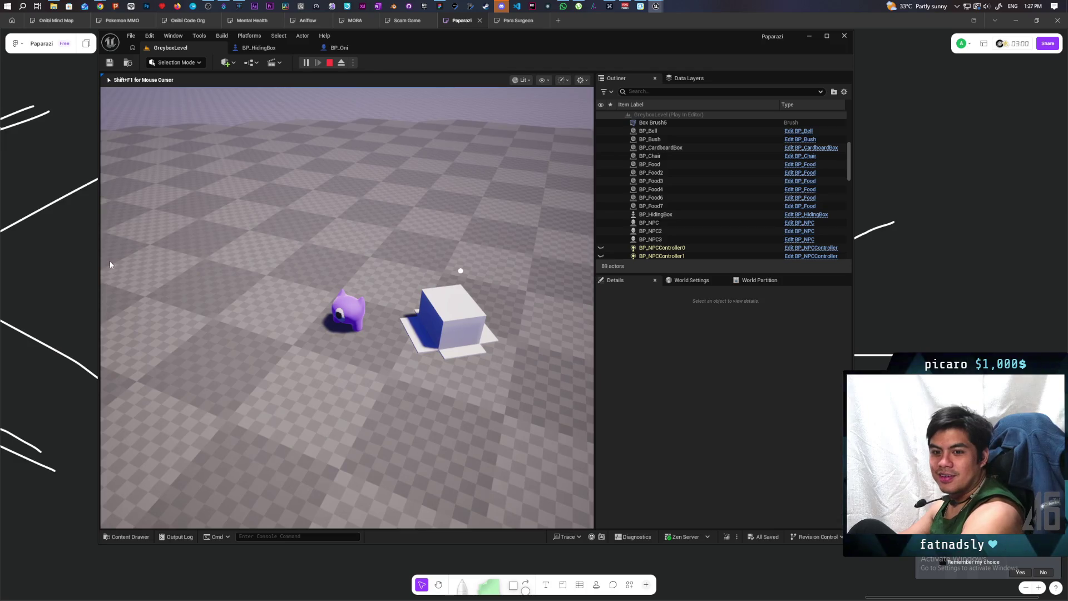
key("Escape")
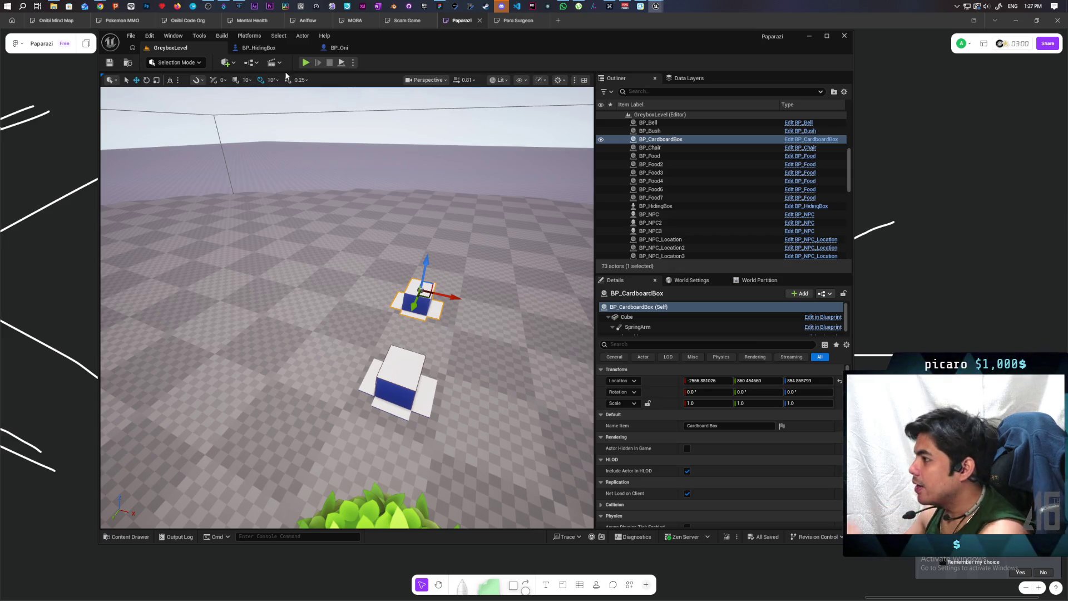
- Start play, hide in the box, and drive it forward and left across the sloped floor
left_click(309, 62)
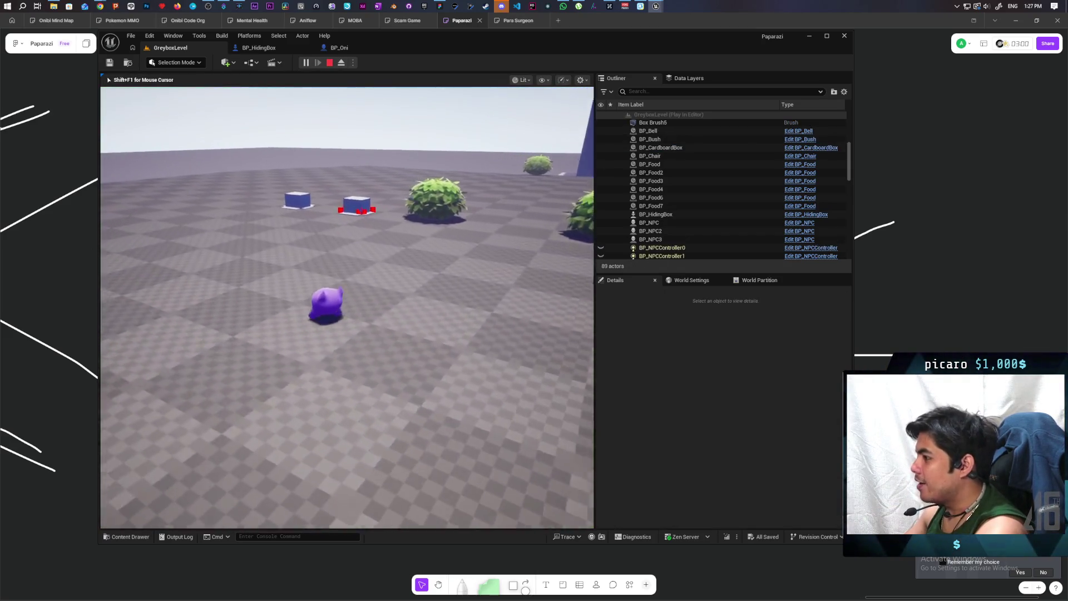
key("w")
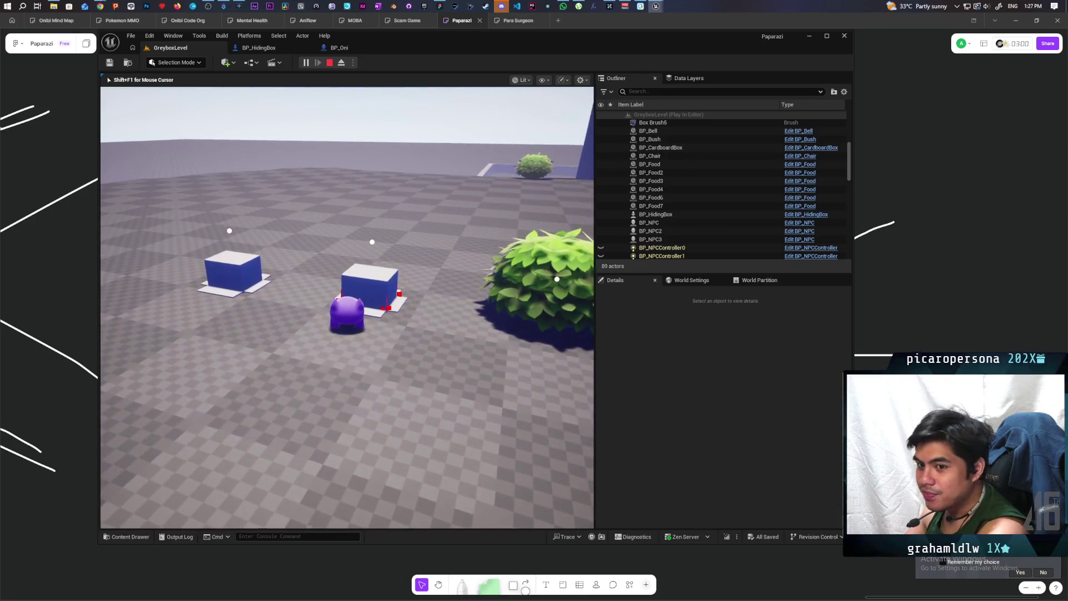
key("f")
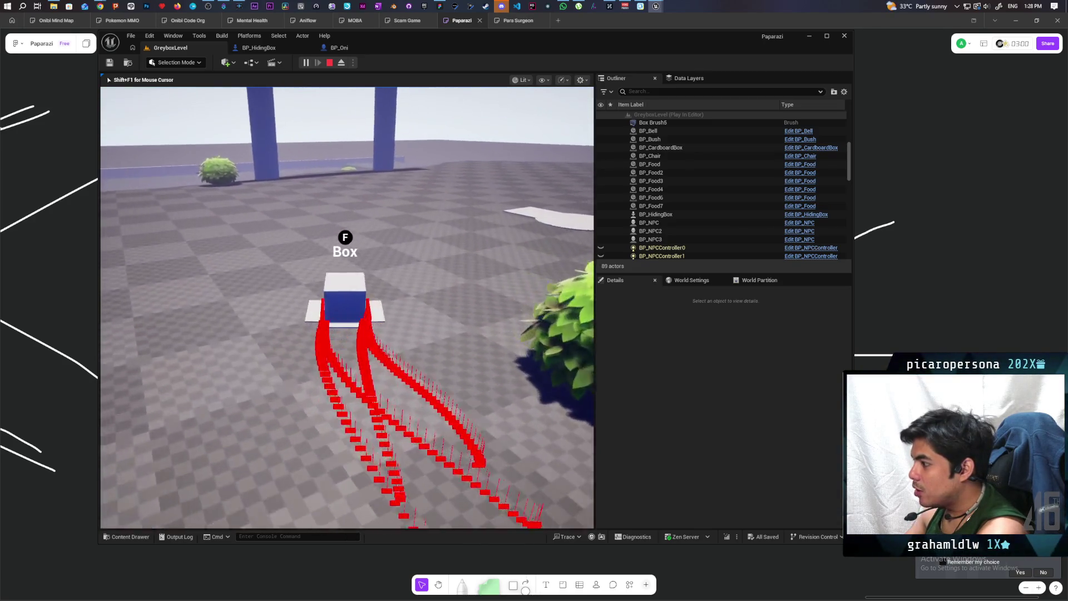
key("w")
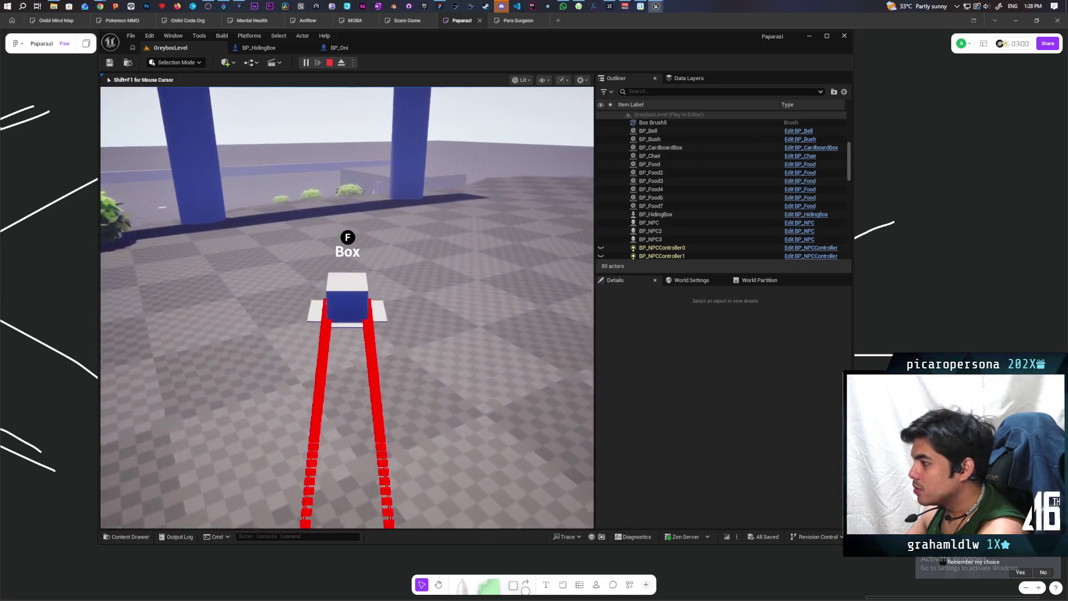
key("w")
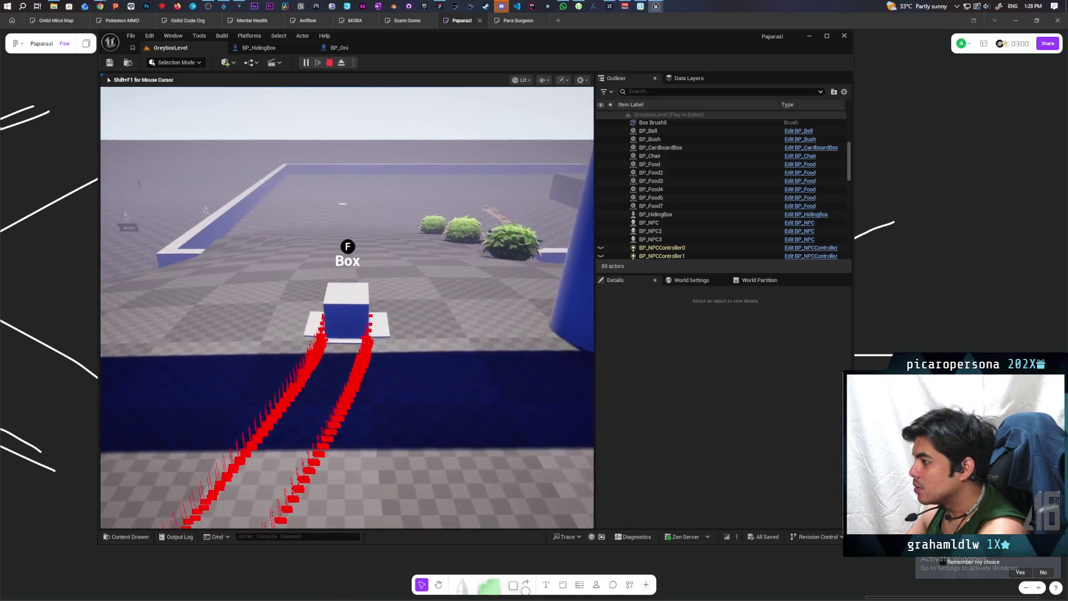
key("w")
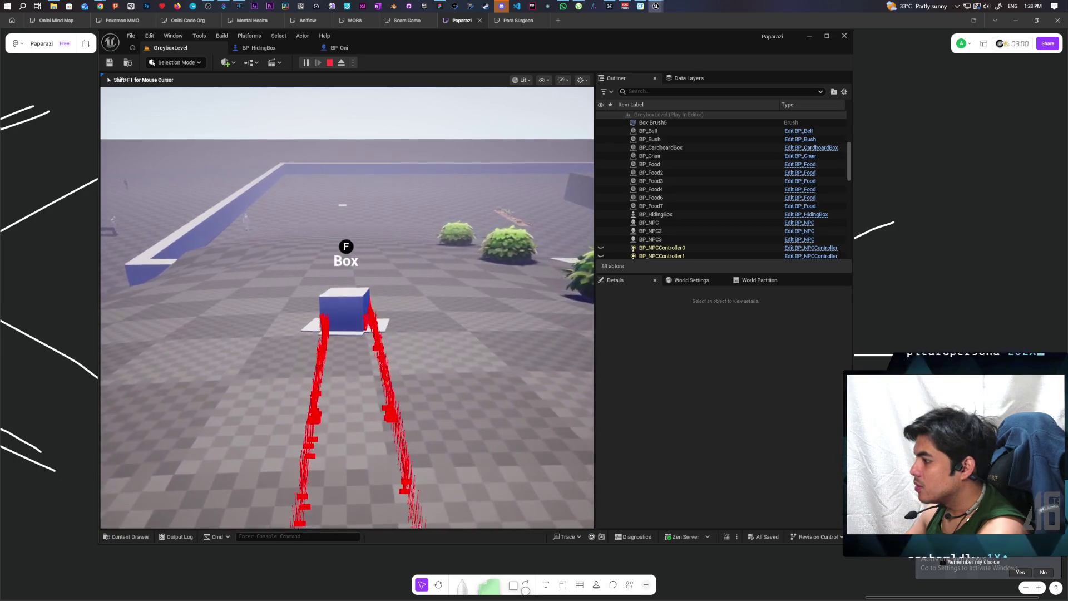
key("w")
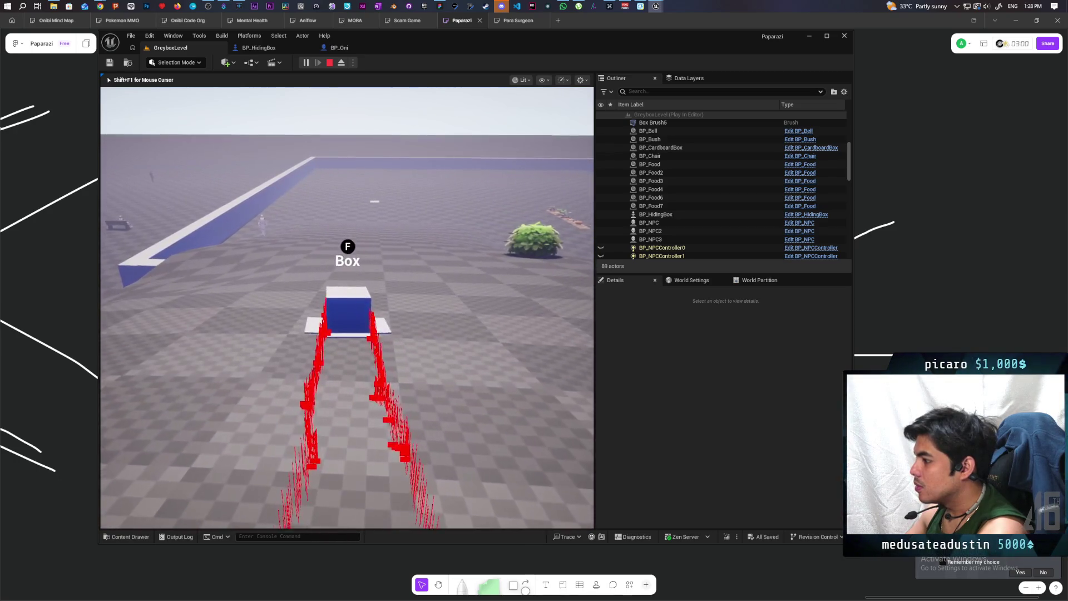
key("w")
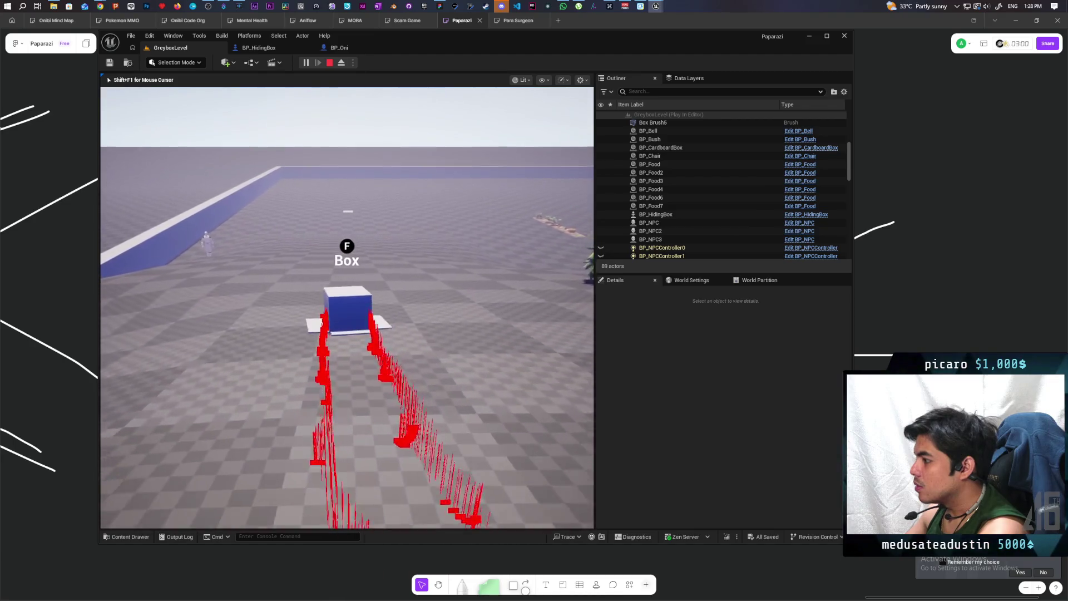
key("w")
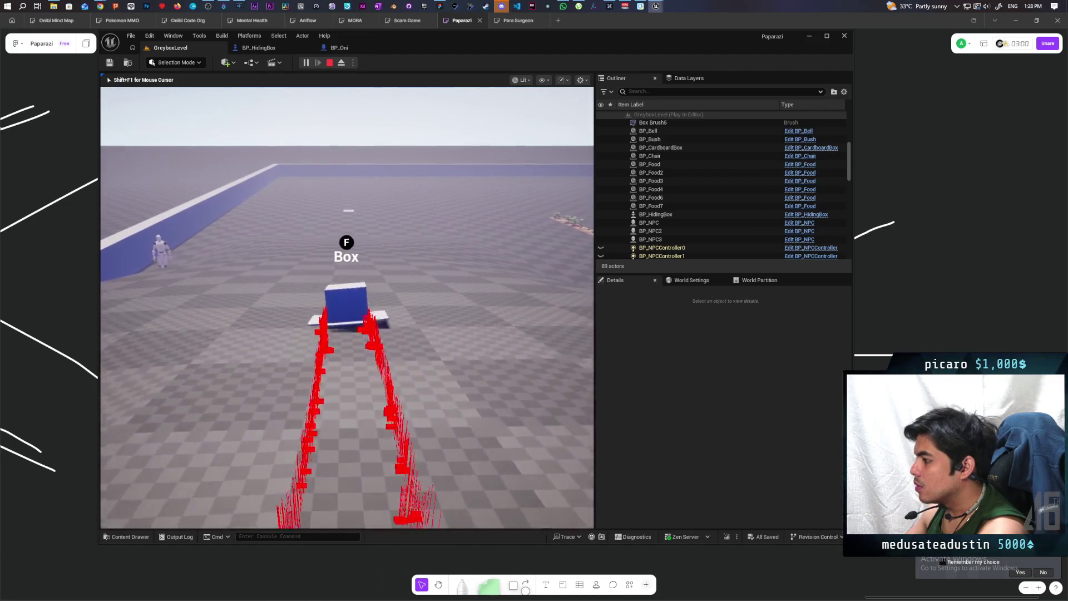
key("w")
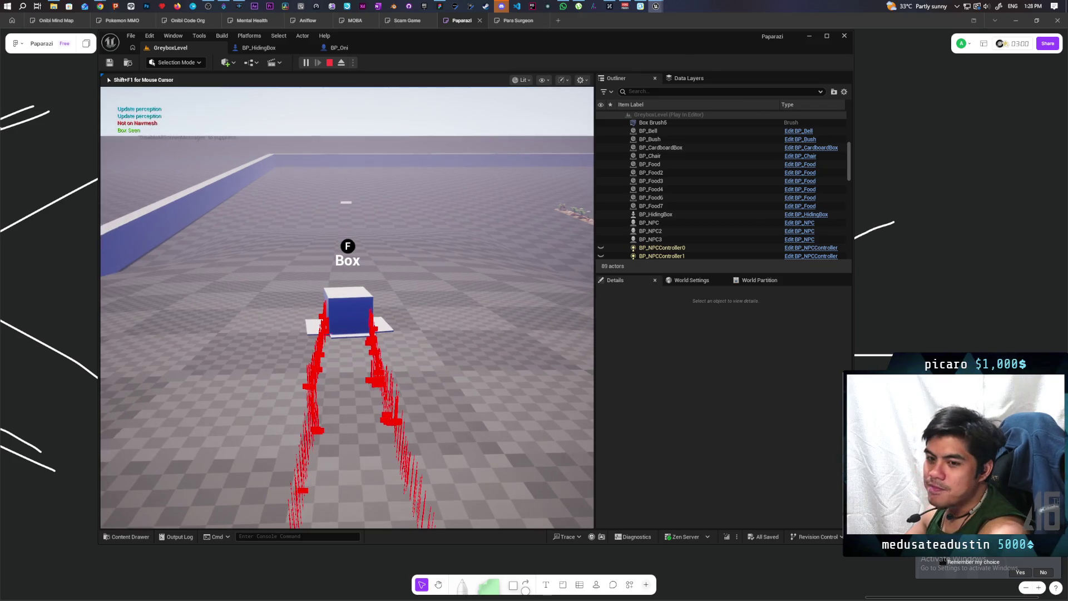
key("f")
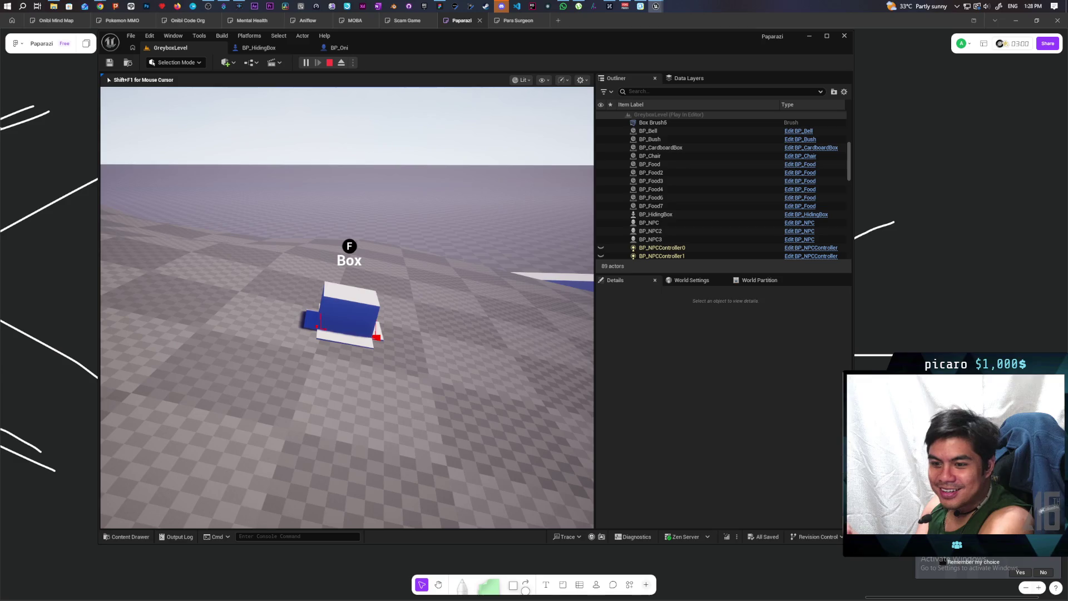
- Drive the box over the terrain toward the blue pillars and arch, then stop playing
key("w")
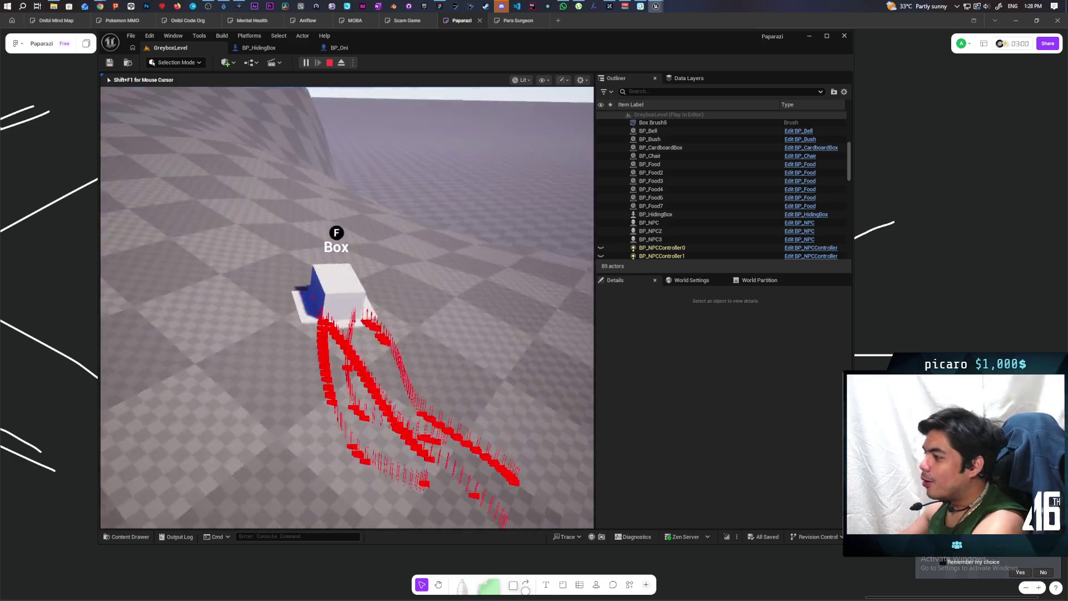
key("w")
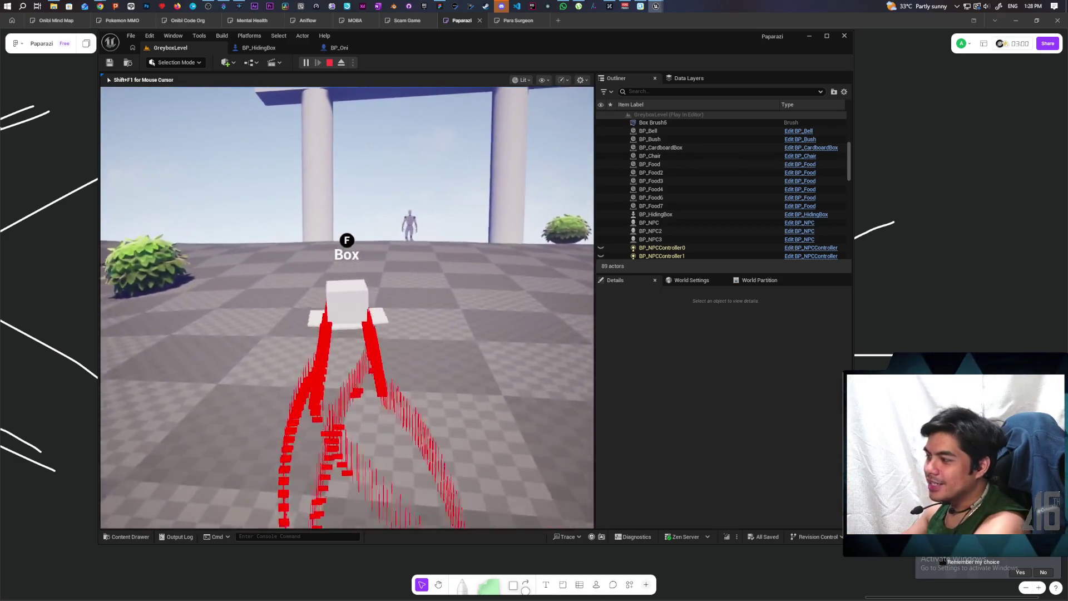
key("w")
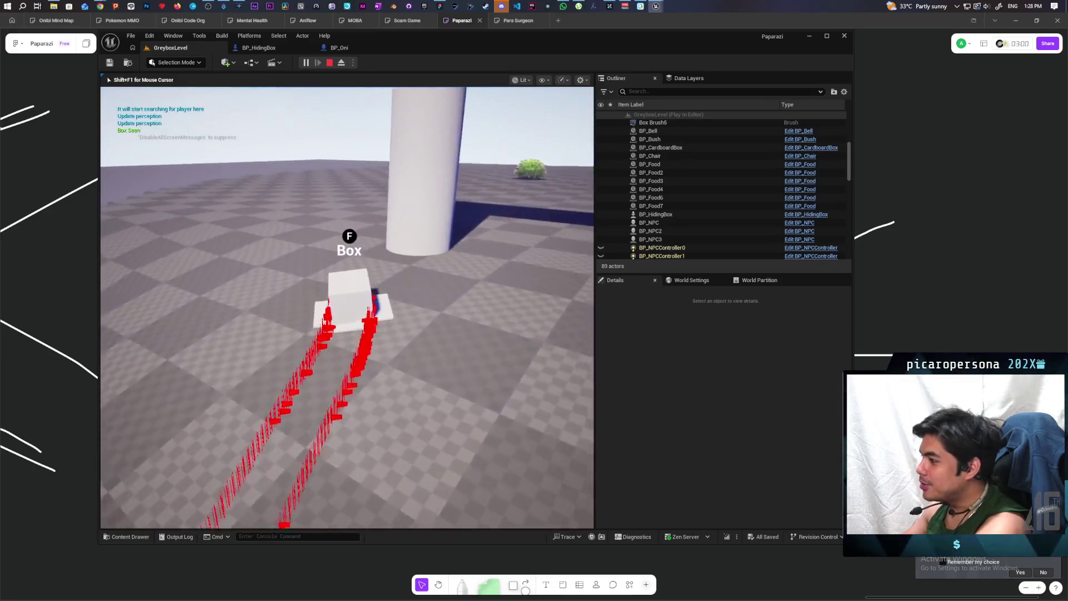
key("w")
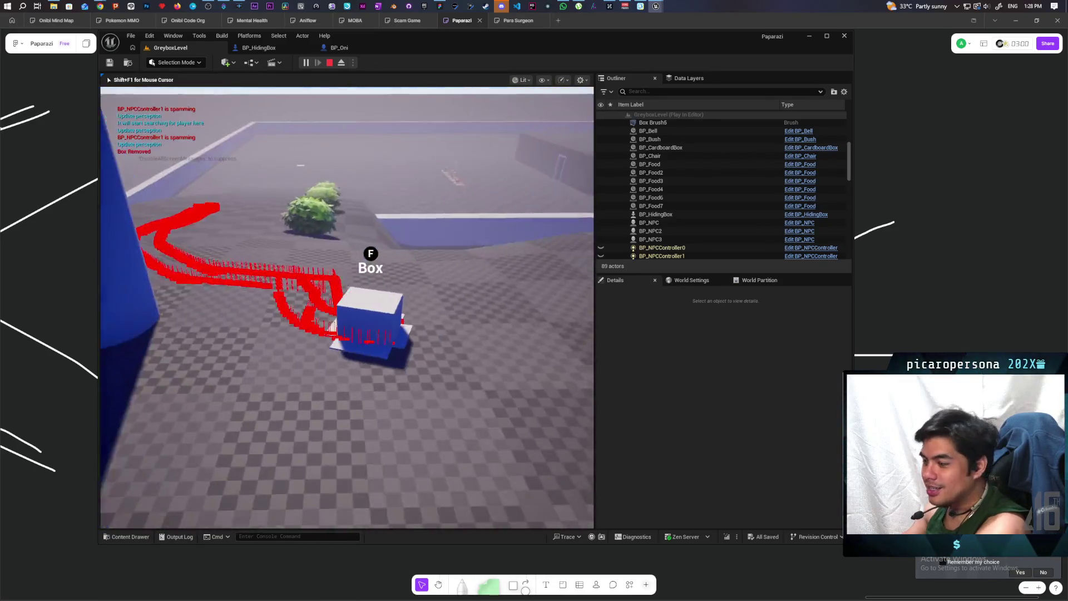
key("w")
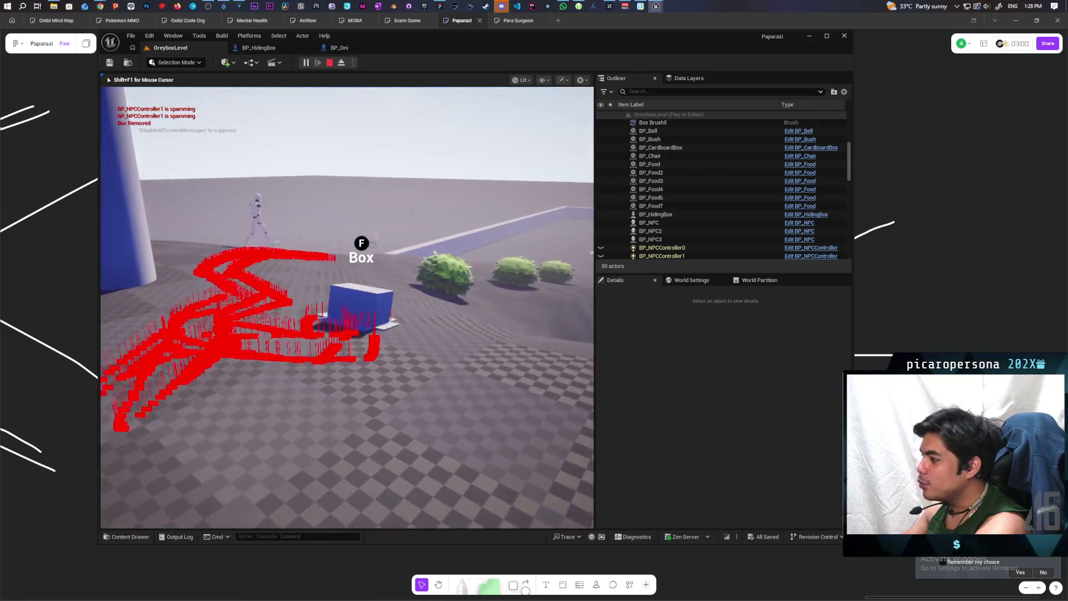
key("w")
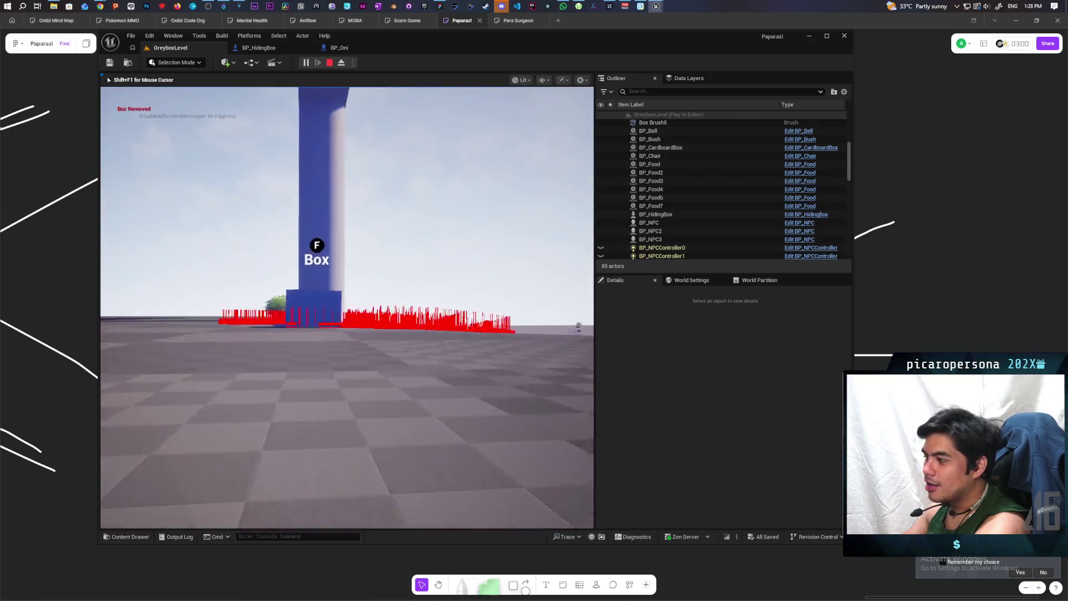
key("w")
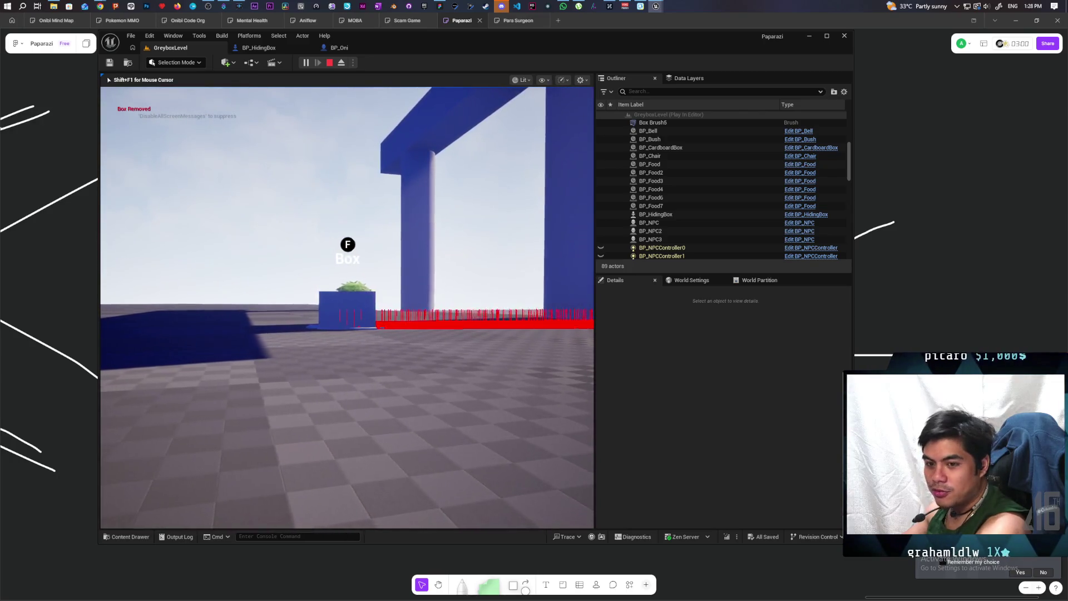
key("w")
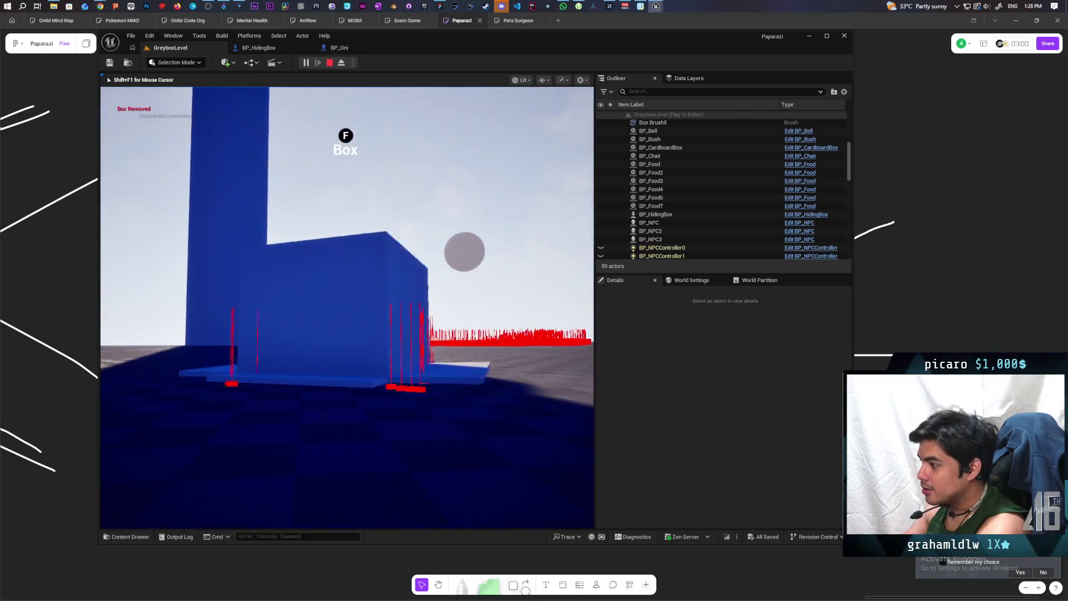
key("w")
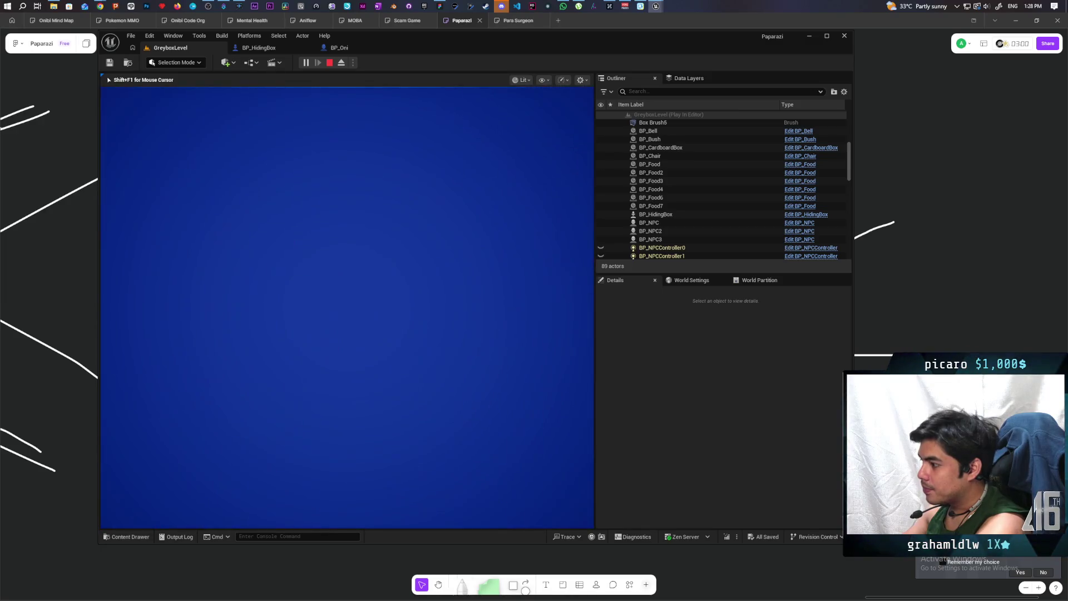
key("a")
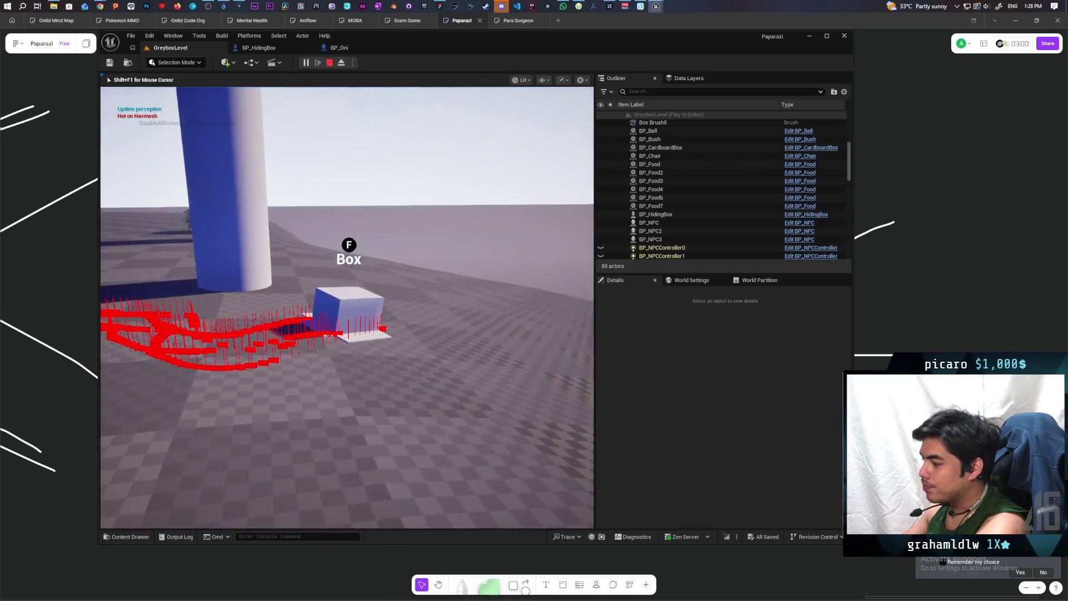
key("Escape")
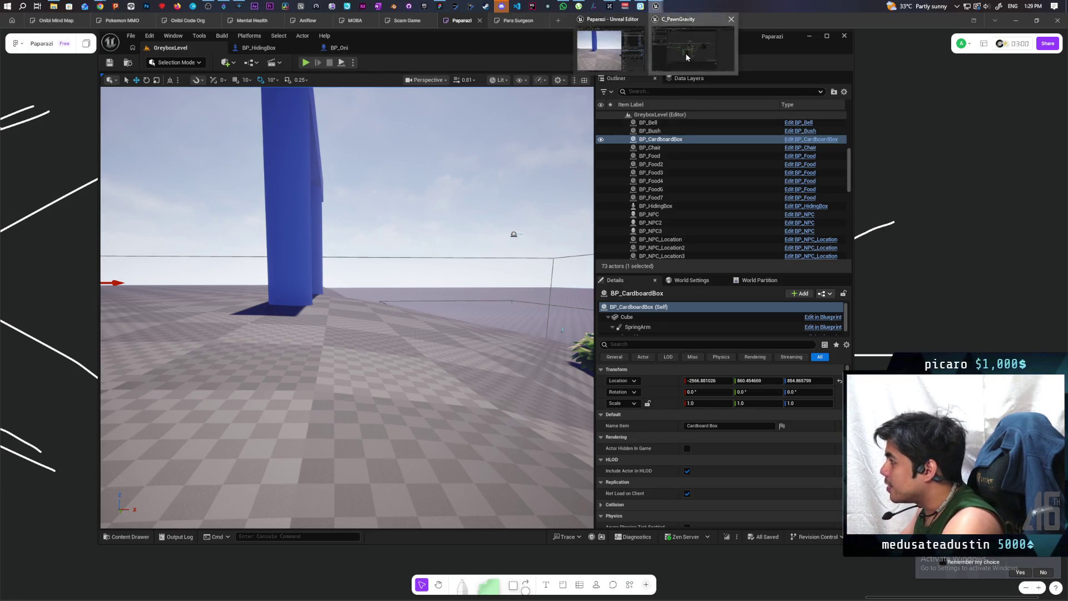
- Switch to C_PawnGravity and pan along the Check Points chain from Line Trace to the entry node
left_click(662, 16)
scroll(425, 173, "down", 4)
scroll(513, 238, "up", 6)
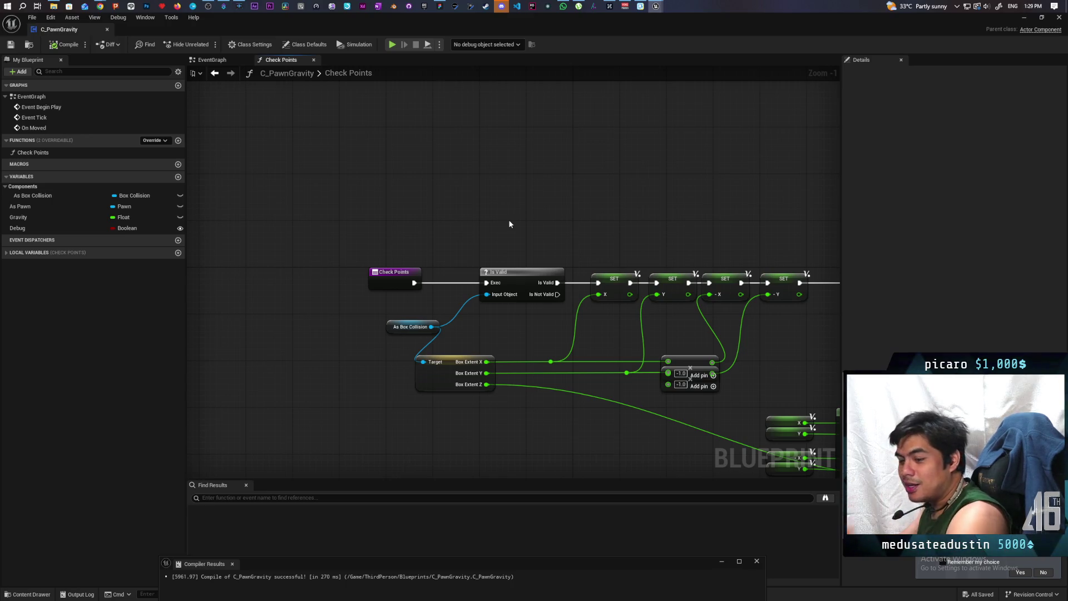
scroll(509, 219, "down", 2)
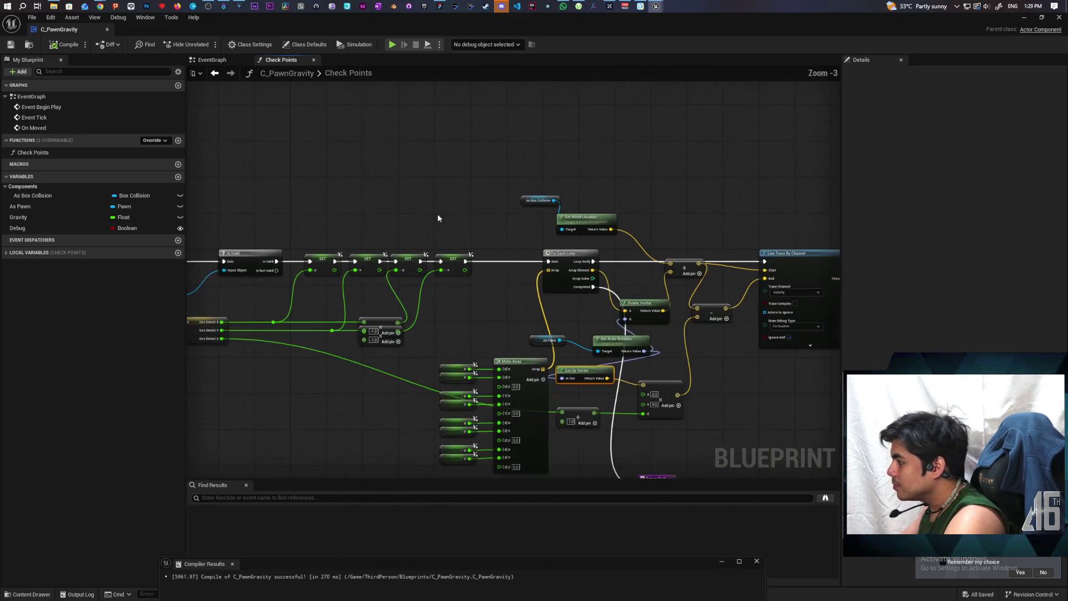
left_click_drag(437, 218, 329, 215)
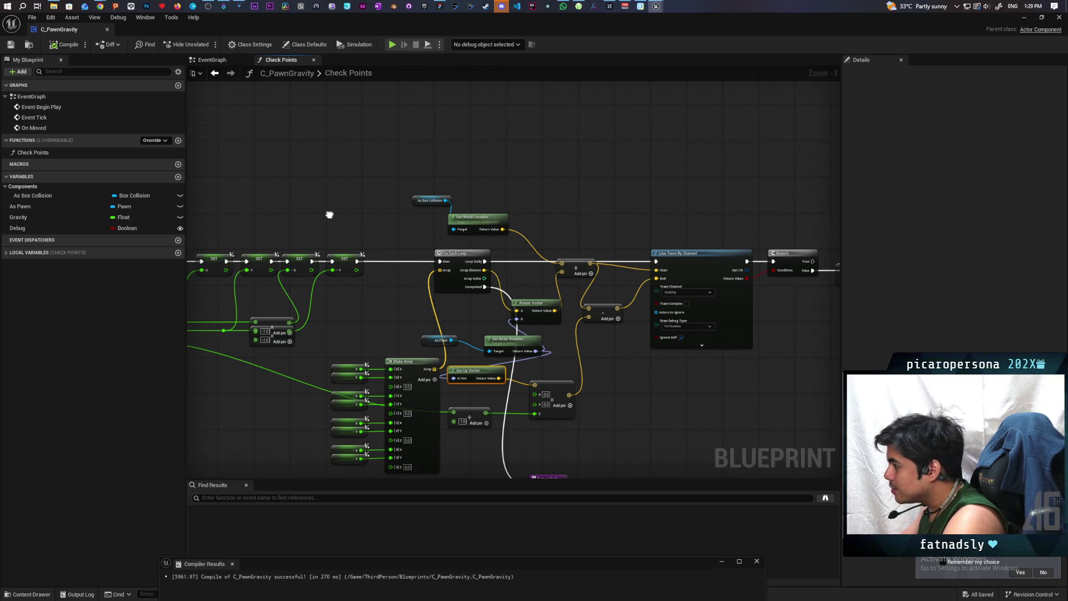
mouse_move(329, 215)
left_mouse_down()
mouse_move(477, 210)
mouse_move(375, 219)
mouse_move(413, 216)
left_mouse_up()
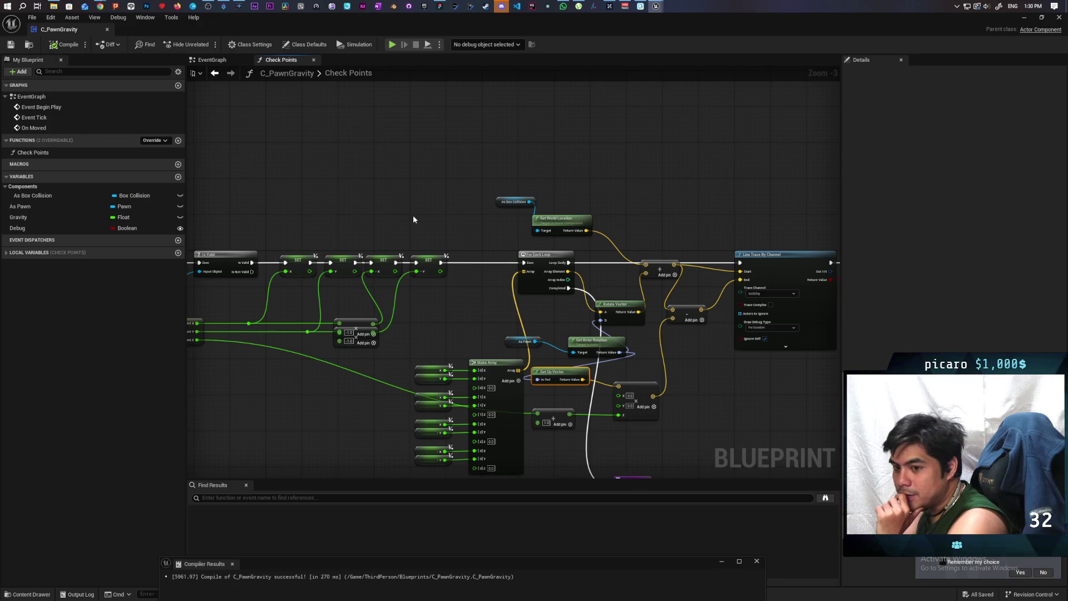
mouse_move(413, 220)
left_mouse_down()
mouse_move(583, 218)
mouse_move(572, 220)
left_mouse_up()
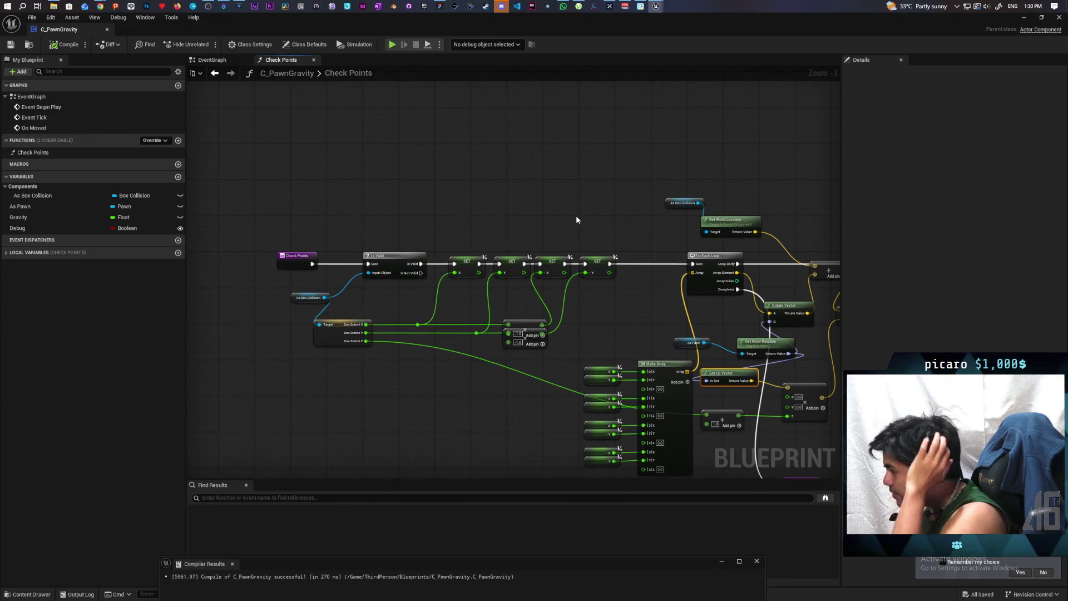
- Inspect the For Each Loop, Make Array and Box Extent nodes, then go to the EventGraph
scroll(573, 219, "up", 3)
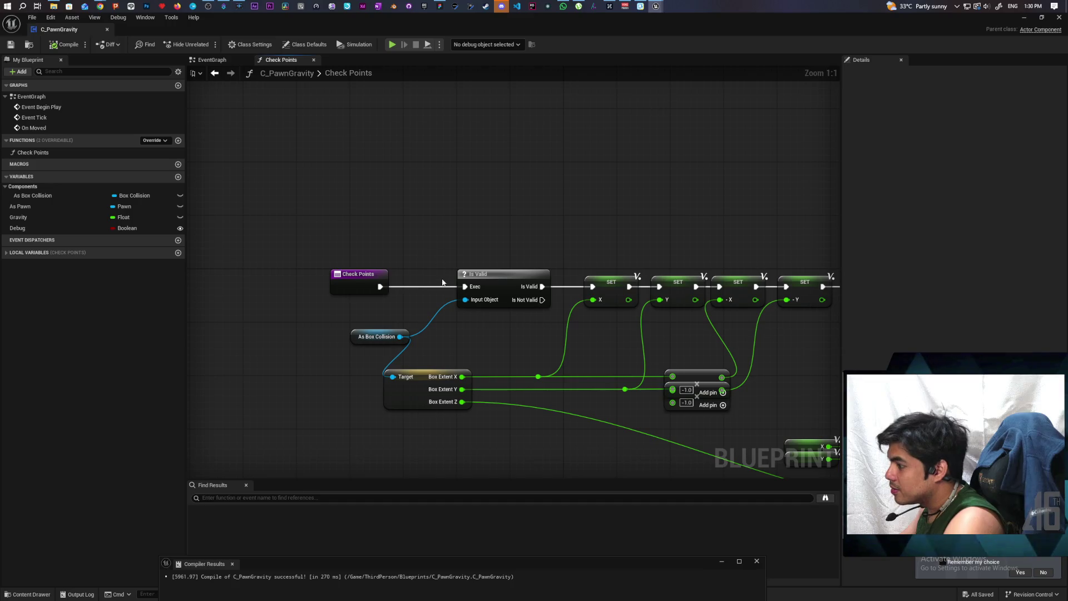
scroll(421, 319, "down", 5)
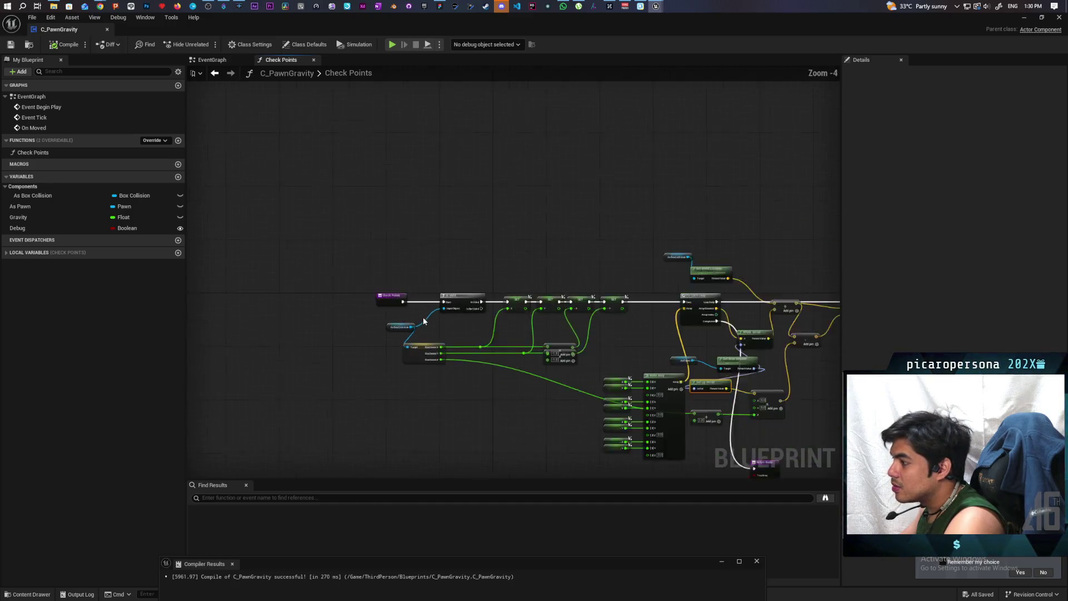
scroll(423, 317, "up", 3)
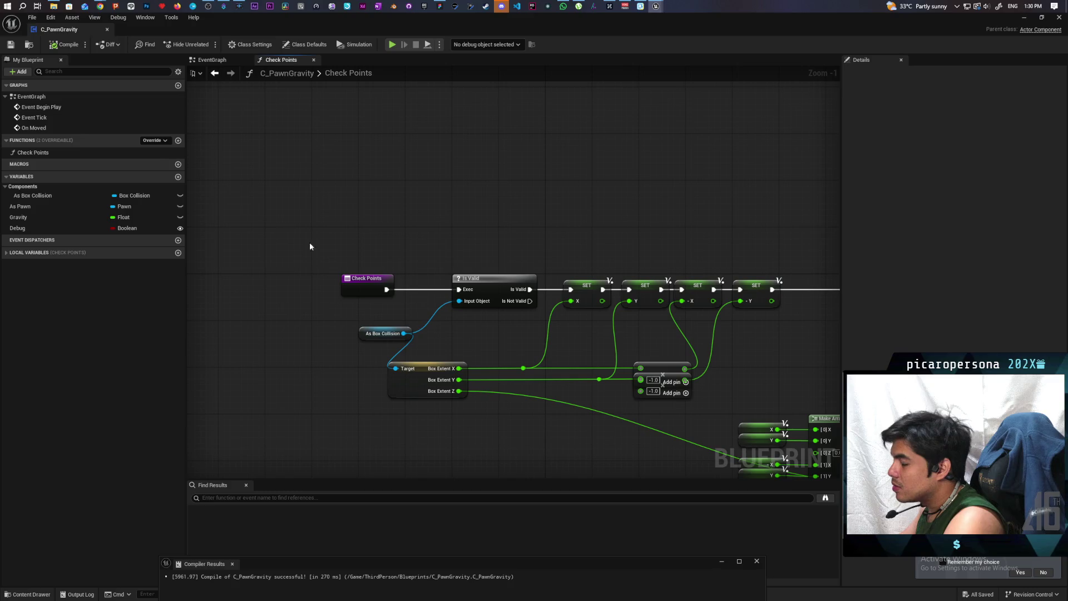
left_click_drag(471, 332, 353, 316)
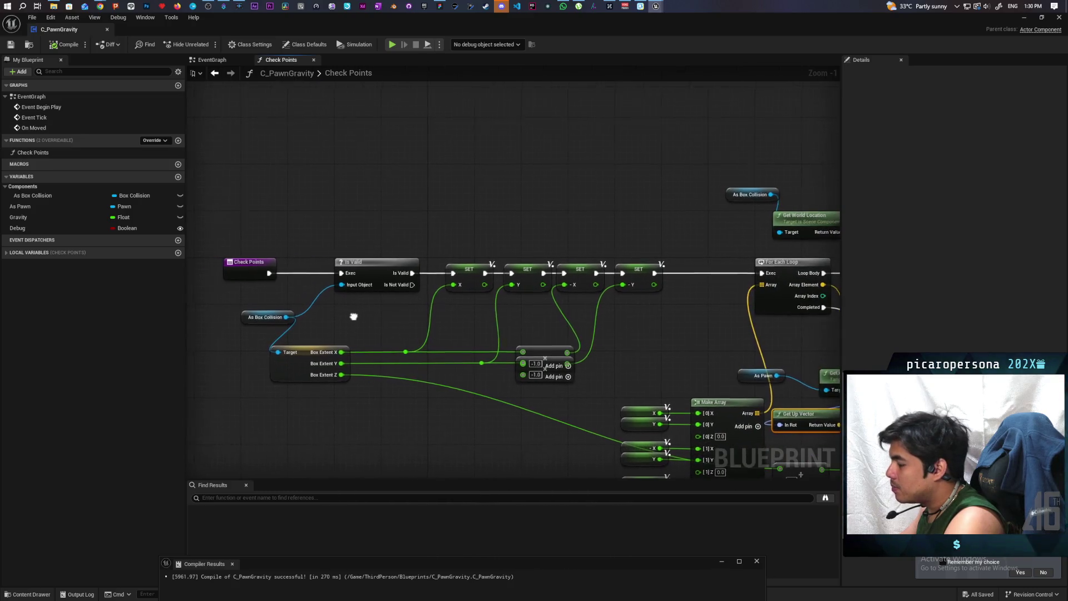
left_click_drag(257, 303, 334, 380)
left_click(317, 396)
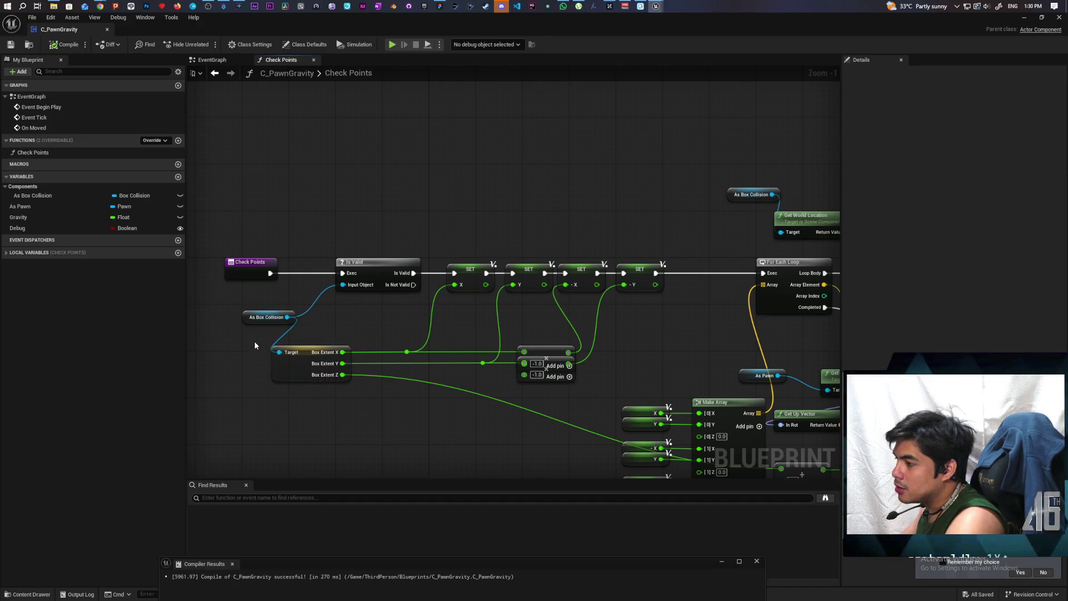
left_click_drag(242, 308, 346, 362)
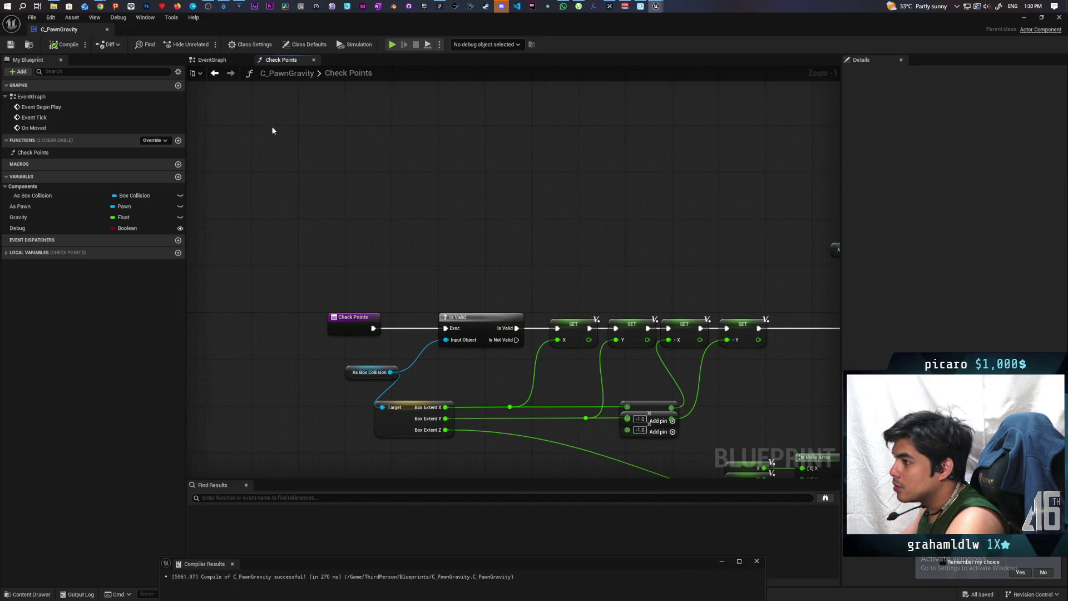
left_click(212, 59)
- From the stored pawn, add a Cast To BP_HidingBox node
scroll(456, 303, "down", 2)
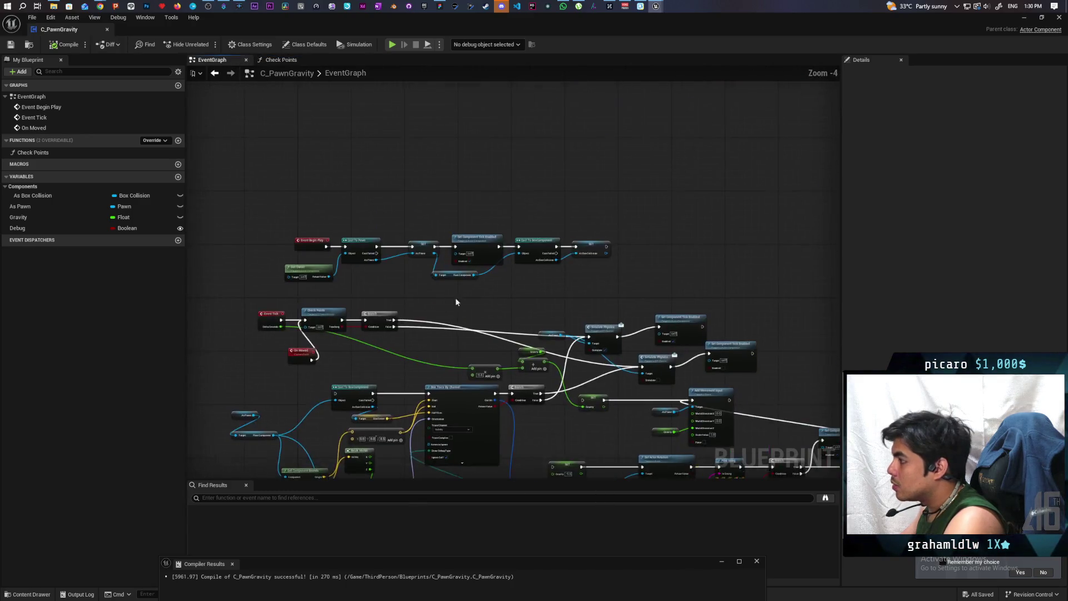
scroll(457, 302, "up", 4)
left_click_drag(532, 297, 583, 294)
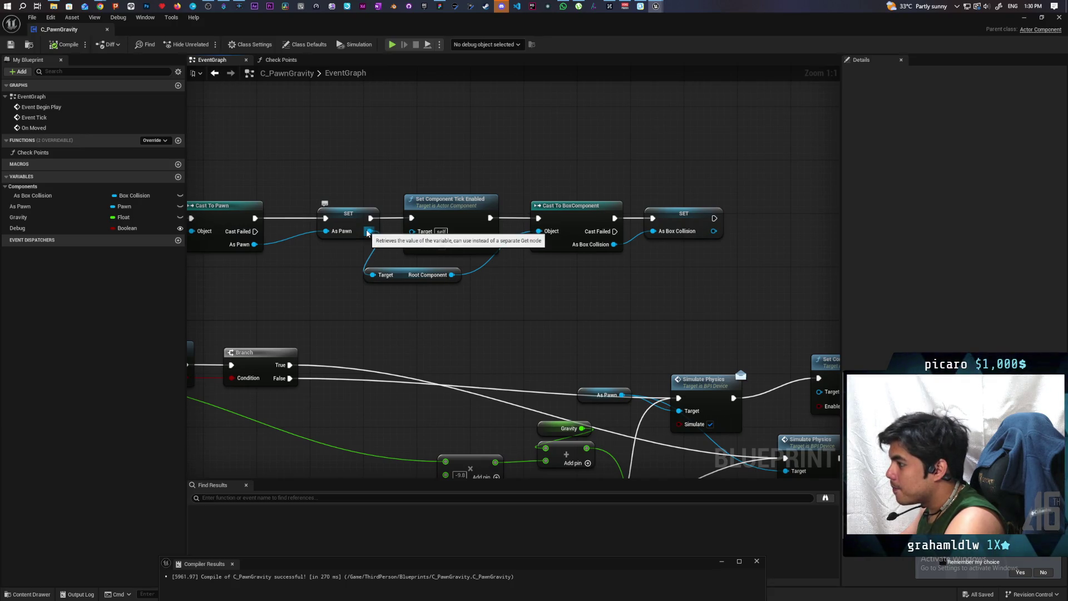
mouse_move(370, 231)
left_mouse_down()
mouse_move(673, 300)
mouse_move(654, 299)
left_mouse_up()
type("cast")
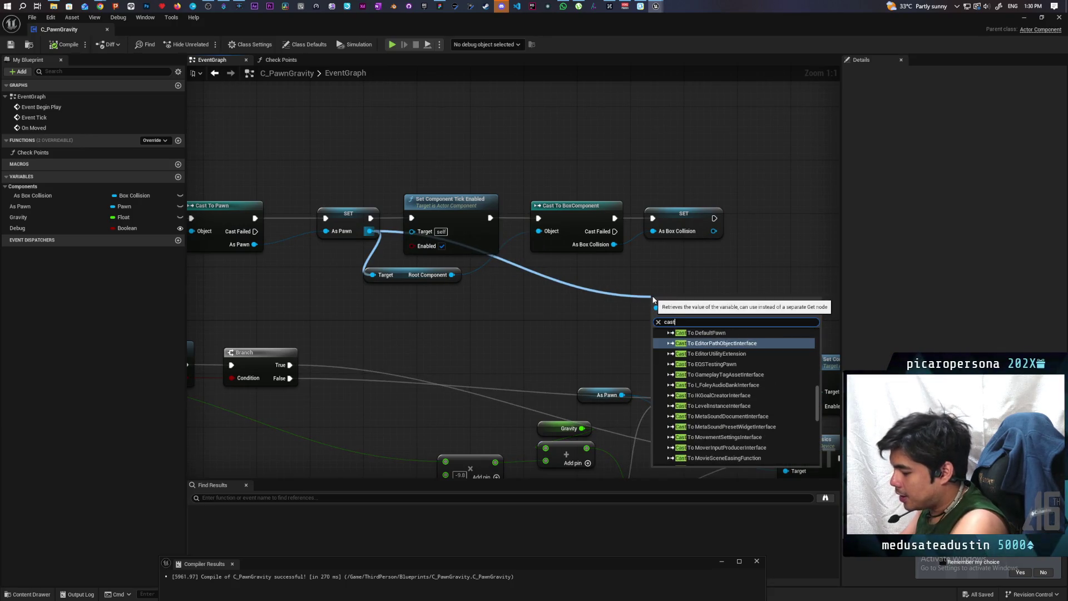
type(" to")
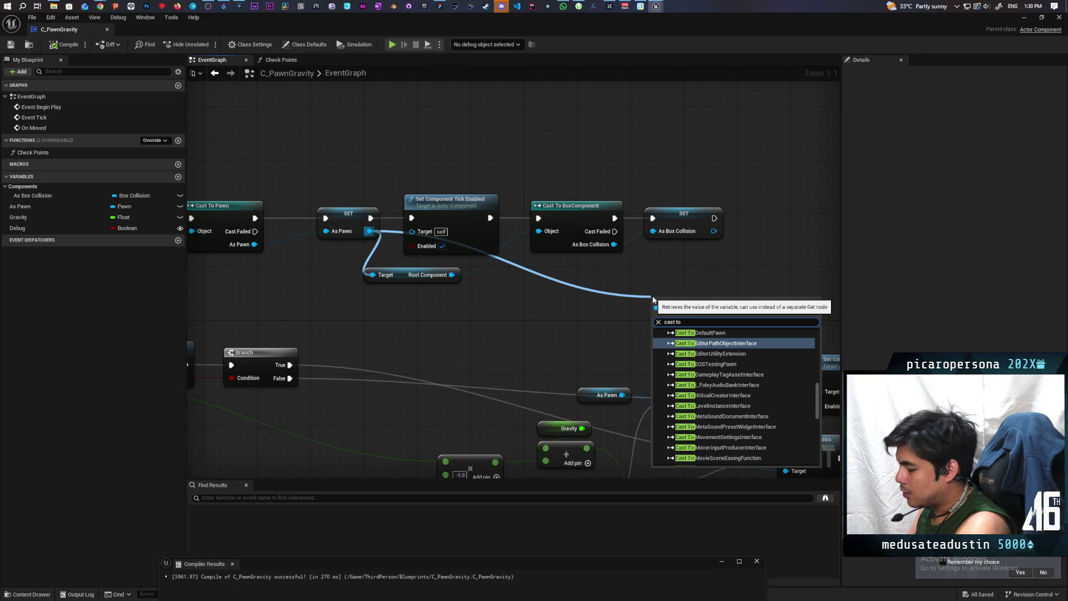
type(" hiding")
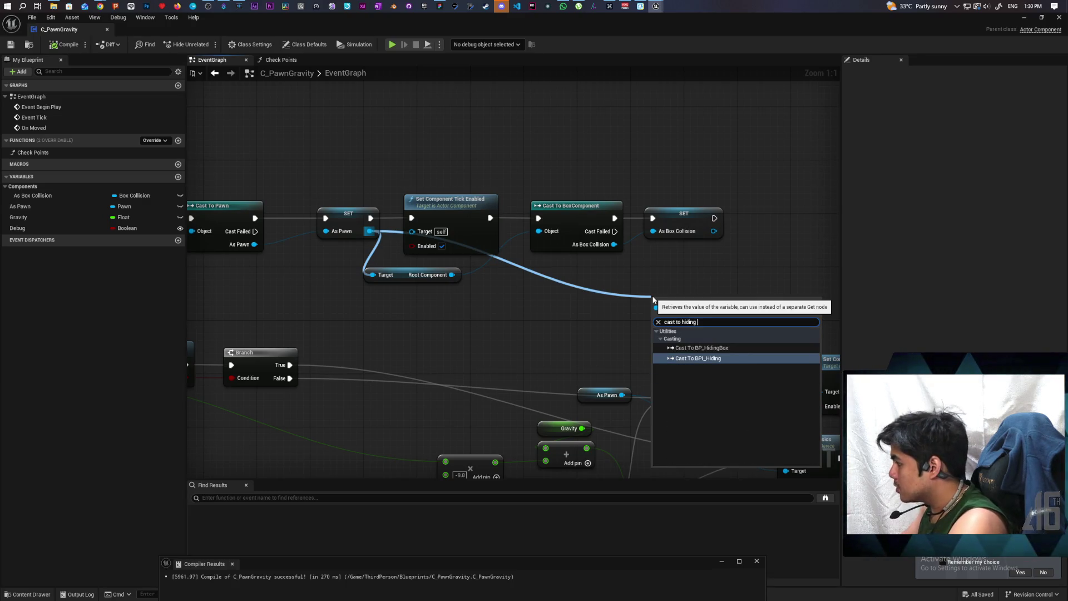
left_click(702, 348)
- Run the cast after SET, promote its output to As BP Hiding Box, and compile
mouse_move(708, 311)
left_mouse_down()
mouse_move(532, 378)
mouse_move(625, 285)
left_mouse_up()
mouse_move(539, 281)
left_mouse_down()
mouse_move(592, 285)
mouse_move(576, 282)
left_mouse_up()
key("Escape")
mouse_move(656, 313)
left_mouse_down()
mouse_move(552, 348)
mouse_move(611, 317)
mouse_move(635, 319)
left_mouse_up()
left_click(634, 362)
left_click(79, 48)
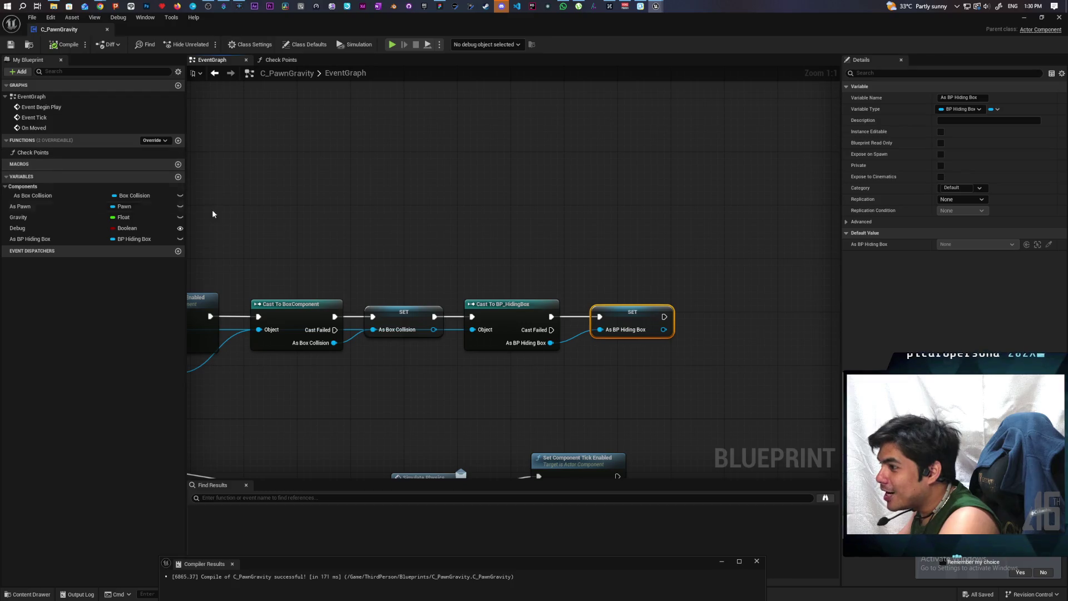
- In Check Points, add an As BP Hiding Box getter and get its Scene component
left_click(300, 62)
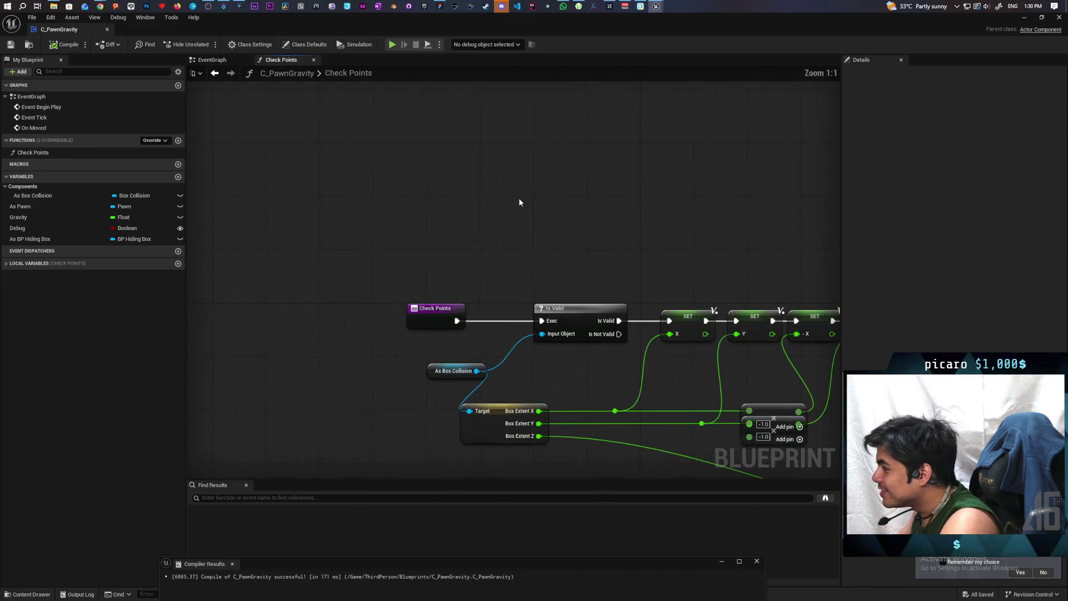
left_click_drag(426, 323, 478, 206)
mouse_move(31, 239)
left_mouse_down()
mouse_move(382, 243)
mouse_move(457, 232)
mouse_move(378, 277)
mouse_move(493, 235)
left_mouse_up()
left_click(403, 257)
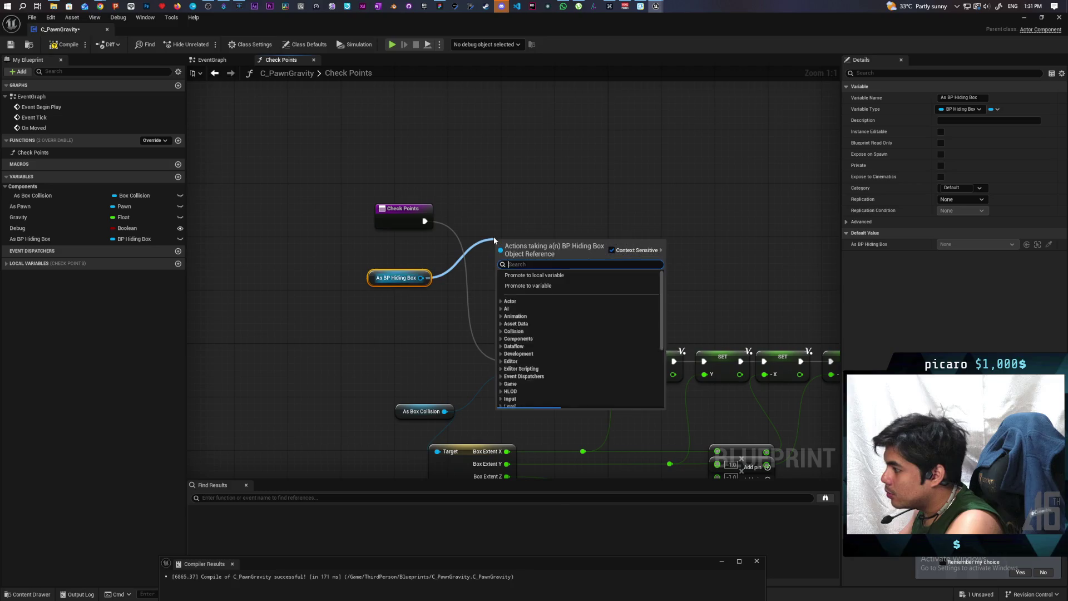
type("scene")
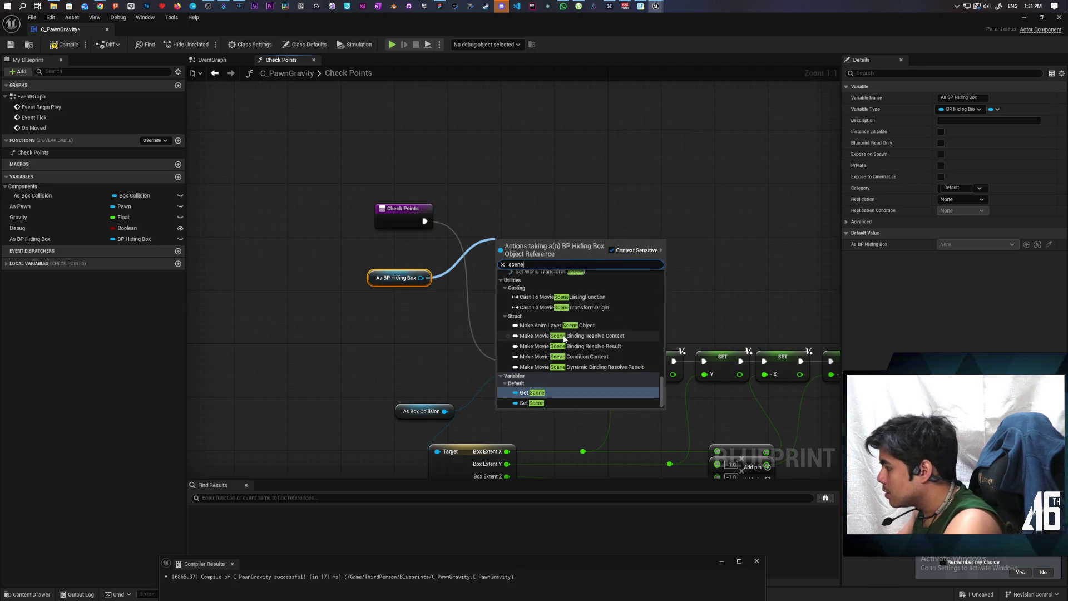
left_click(534, 395)
mouse_move(478, 323)
left_mouse_down()
mouse_move(418, 359)
mouse_move(383, 399)
mouse_move(363, 399)
left_mouse_up()
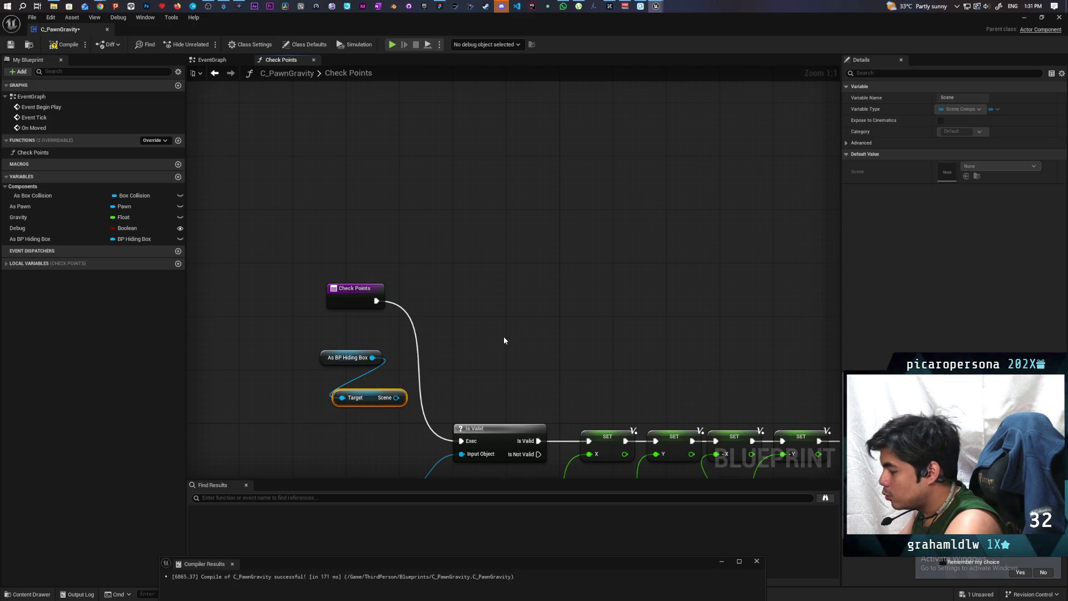
- Add a Capsule Trace By Channel node above the hiding box nodes
right_click(489, 281)
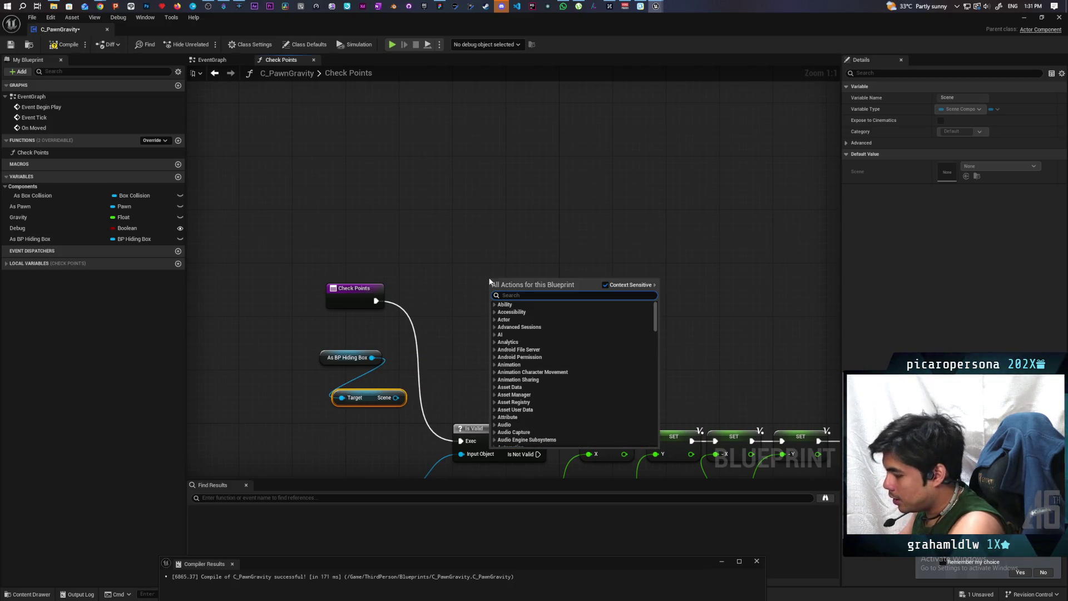
type("capsule tra")
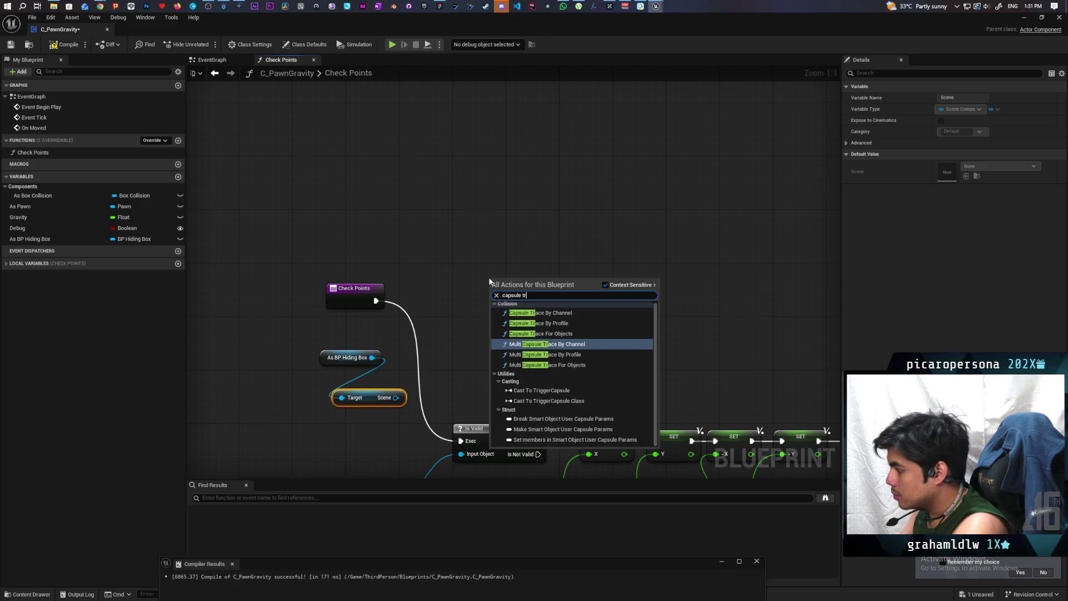
left_click(540, 314)
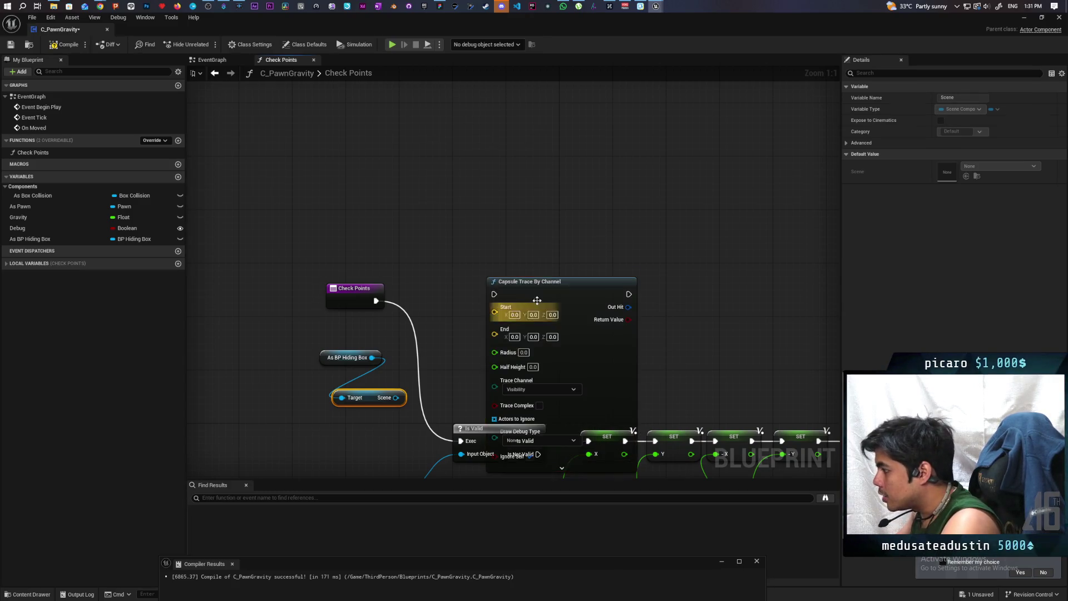
left_click_drag(506, 322, 514, 233)
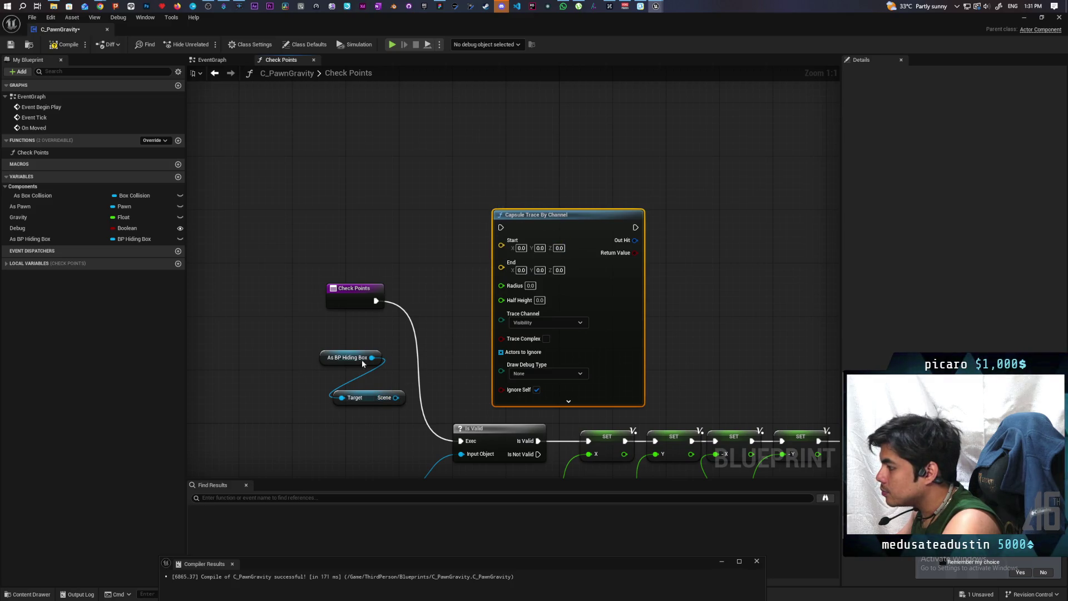
- Feed the Scene's Get World Location into the trace's Start and End, then compile
mouse_move(312, 348)
left_mouse_down()
mouse_move(406, 415)
mouse_move(323, 387)
mouse_move(369, 361)
left_mouse_up()
type("get")
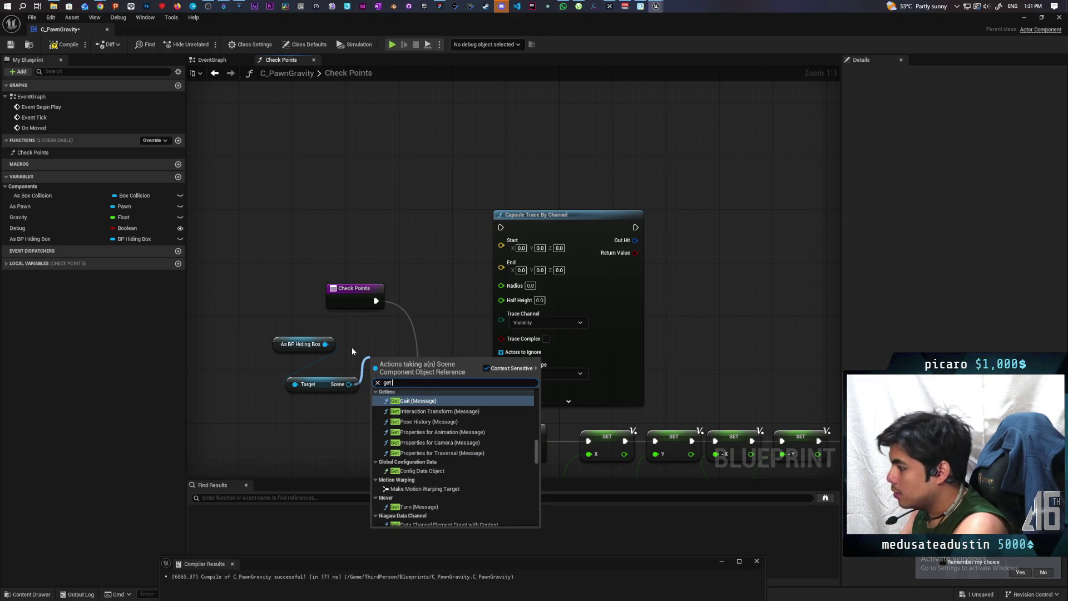
type(" world location")
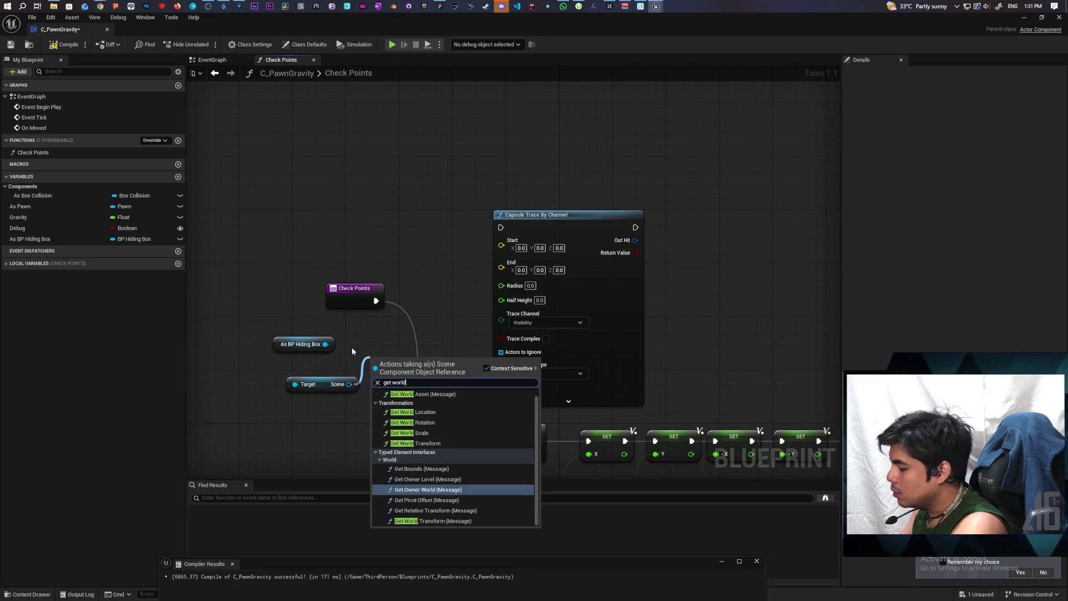
key("Escape")
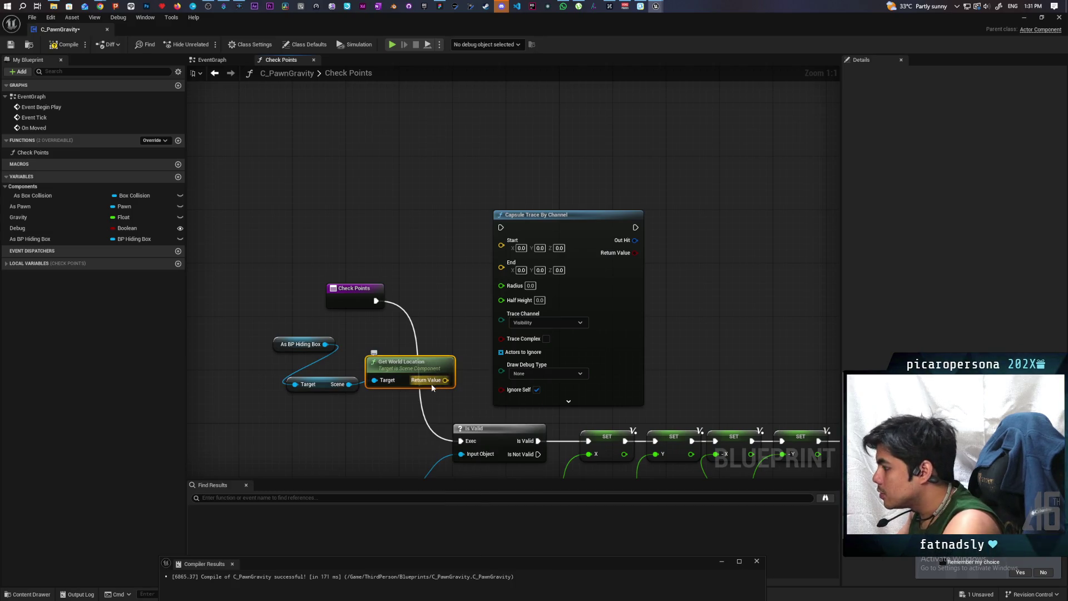
mouse_move(445, 380)
left_mouse_down()
mouse_move(479, 334)
mouse_move(501, 246)
left_mouse_up()
mouse_move(449, 374)
left_mouse_down()
mouse_move(513, 262)
mouse_move(435, 360)
mouse_move(506, 257)
left_mouse_up()
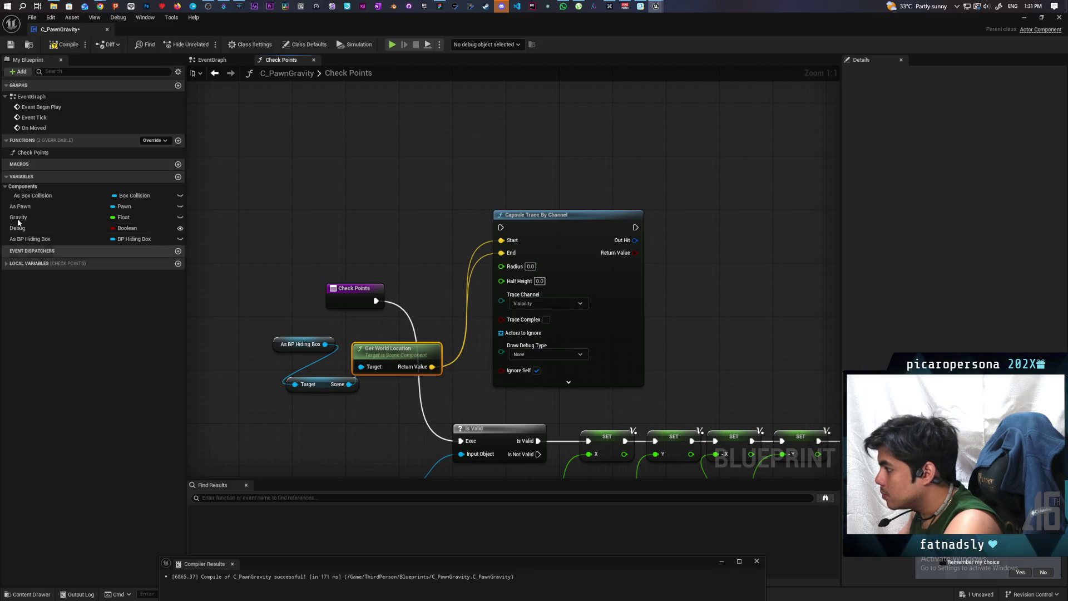
left_click(65, 45)
key("ctrl+s")
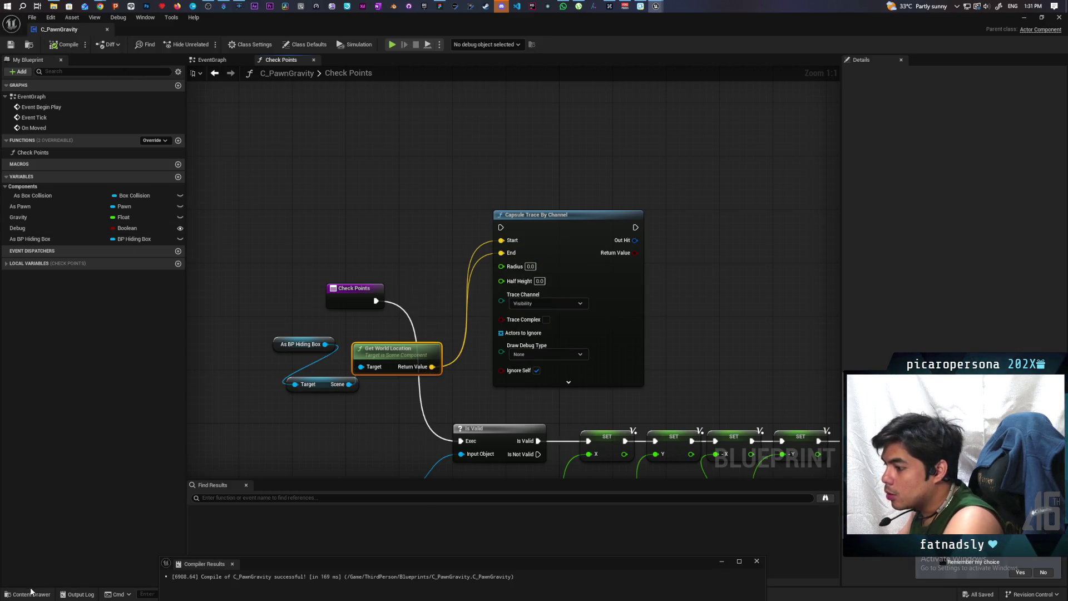
left_click(33, 593)
left_click(207, 479)
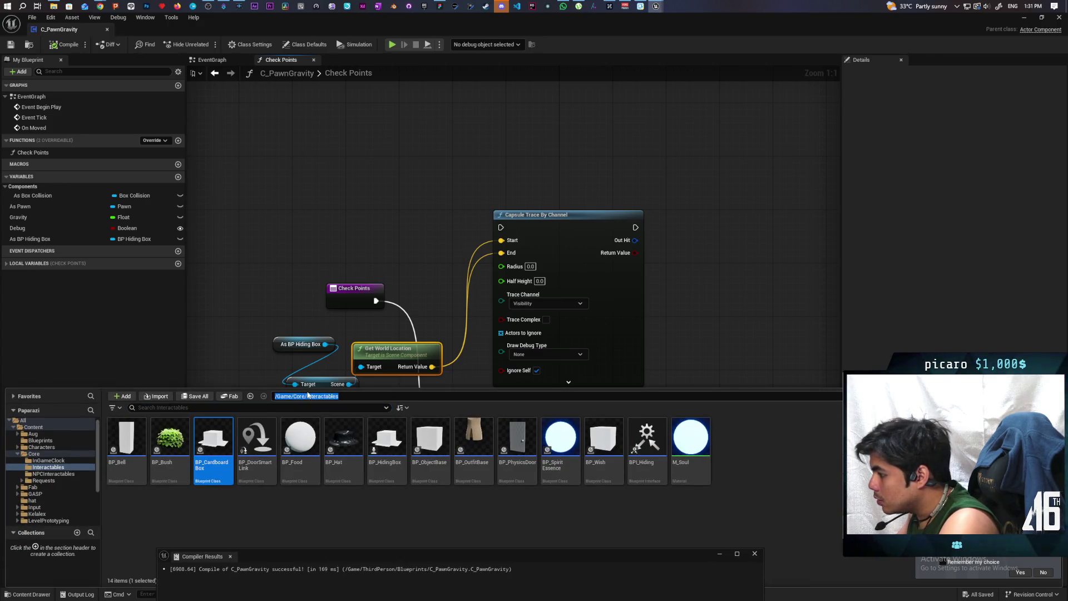
left_click(298, 396)
left_click(310, 410)
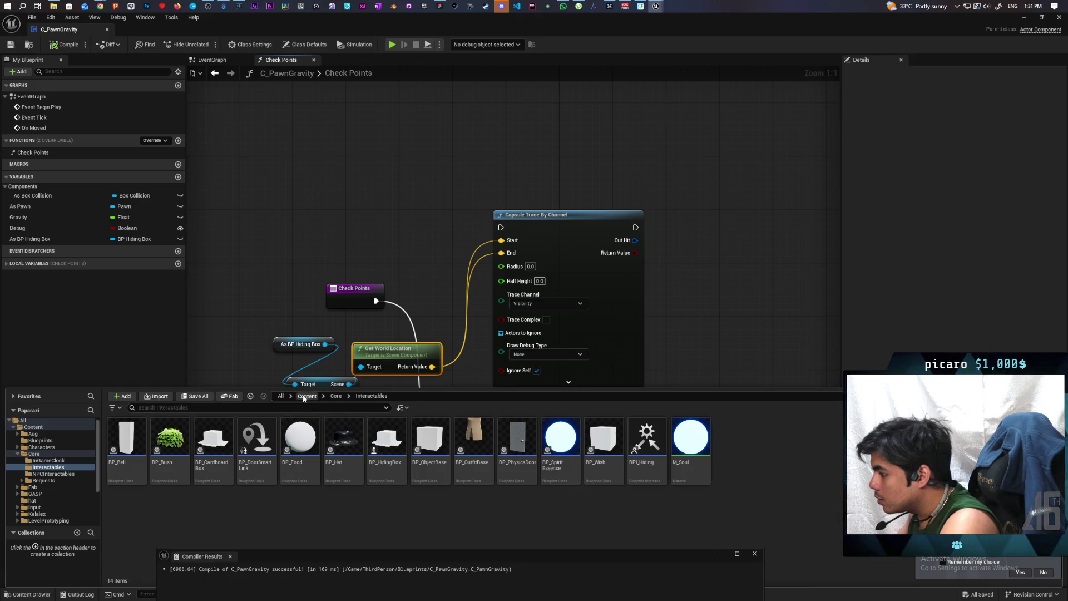
left_click(304, 397)
left_click(687, 447)
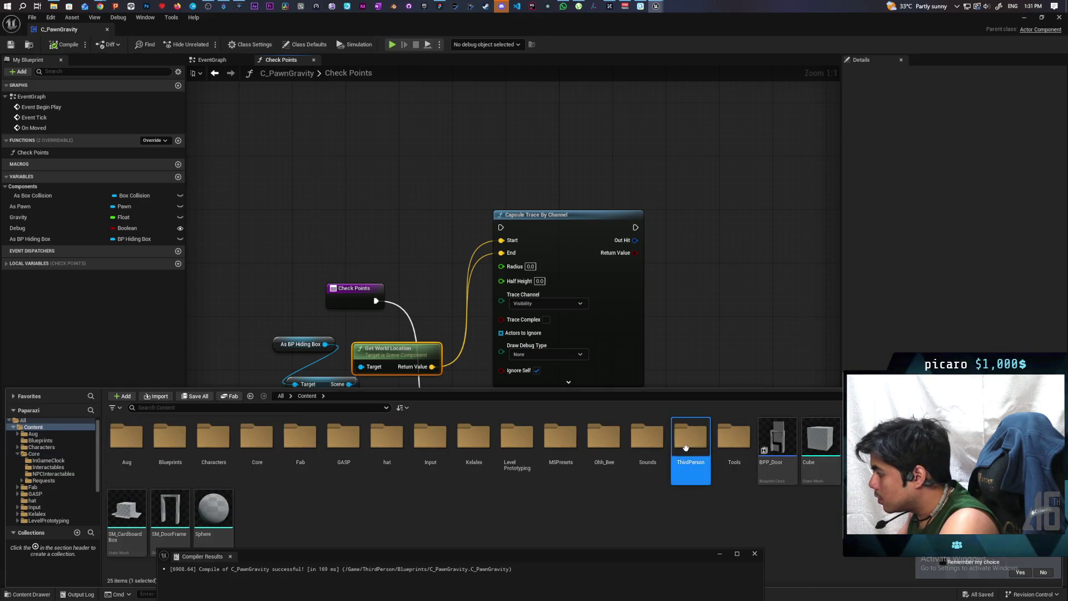
double_click(686, 448)
double_click(127, 437)
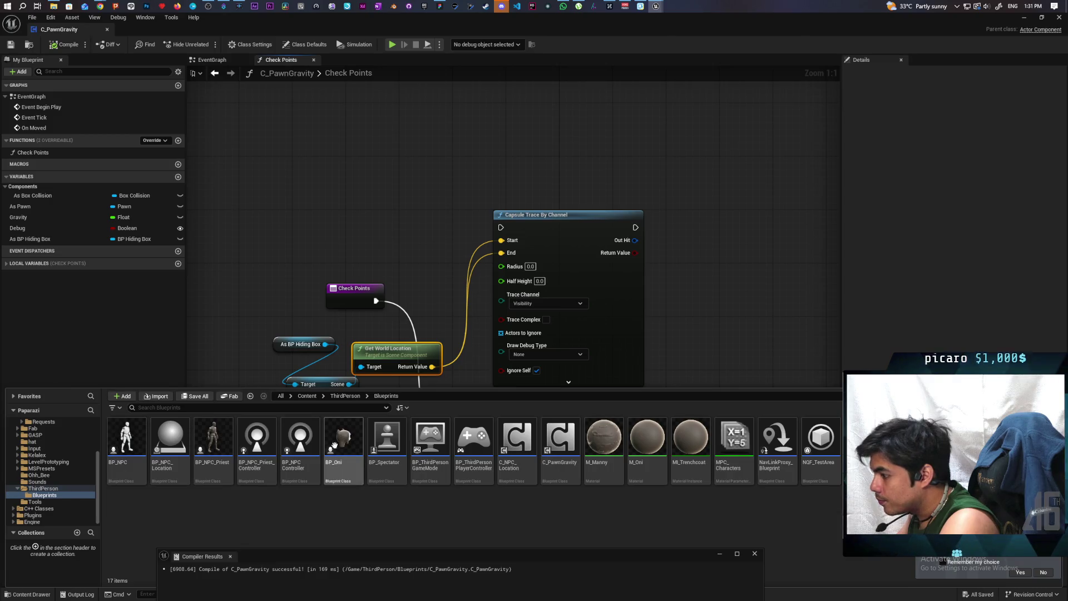
key("ctrl+space")
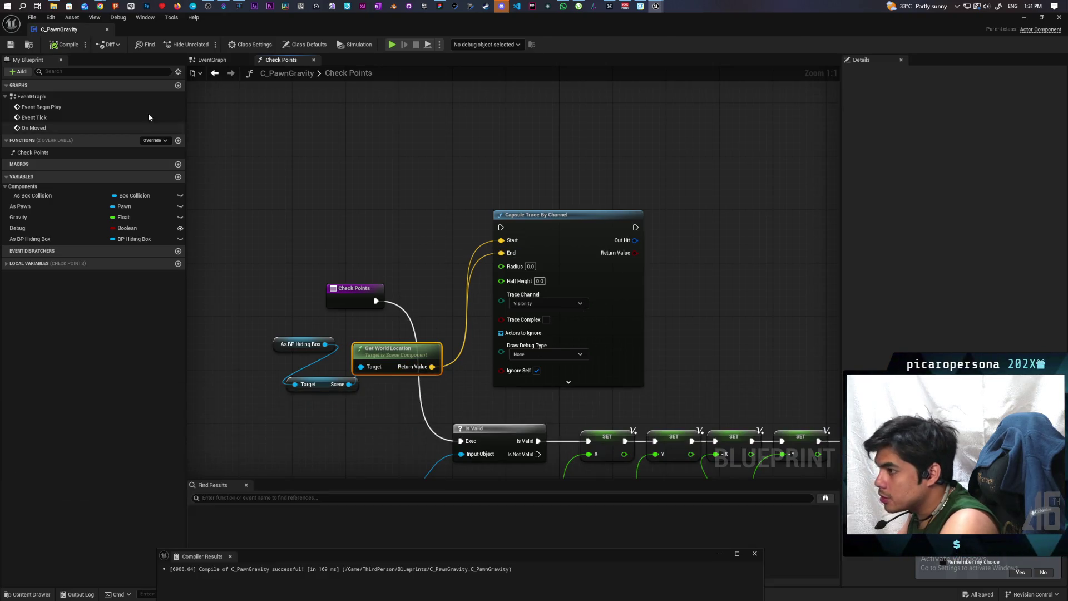
left_click(1026, 20)
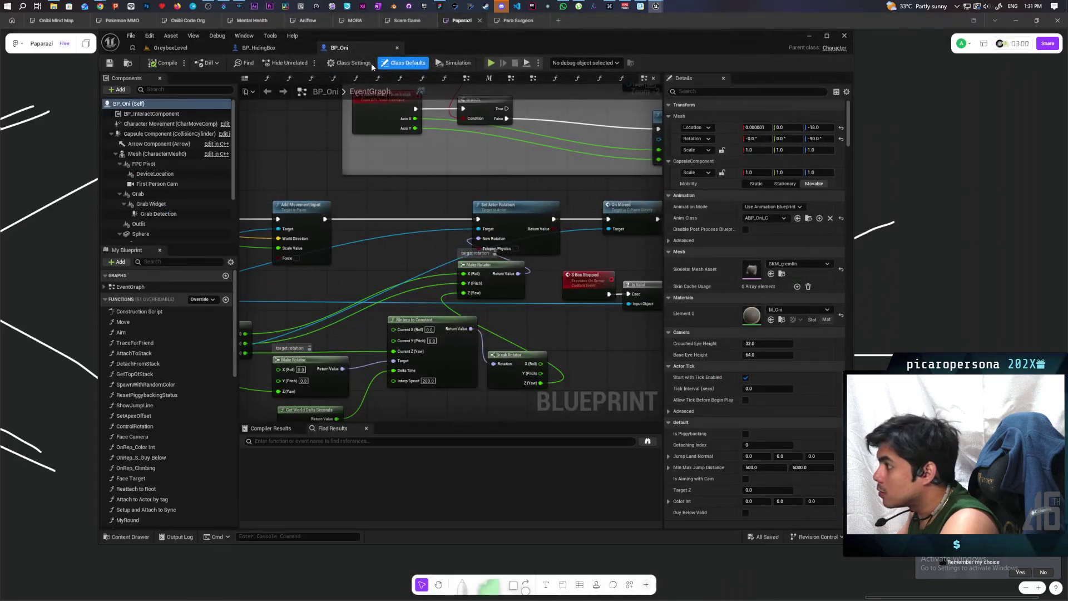
left_click(141, 136)
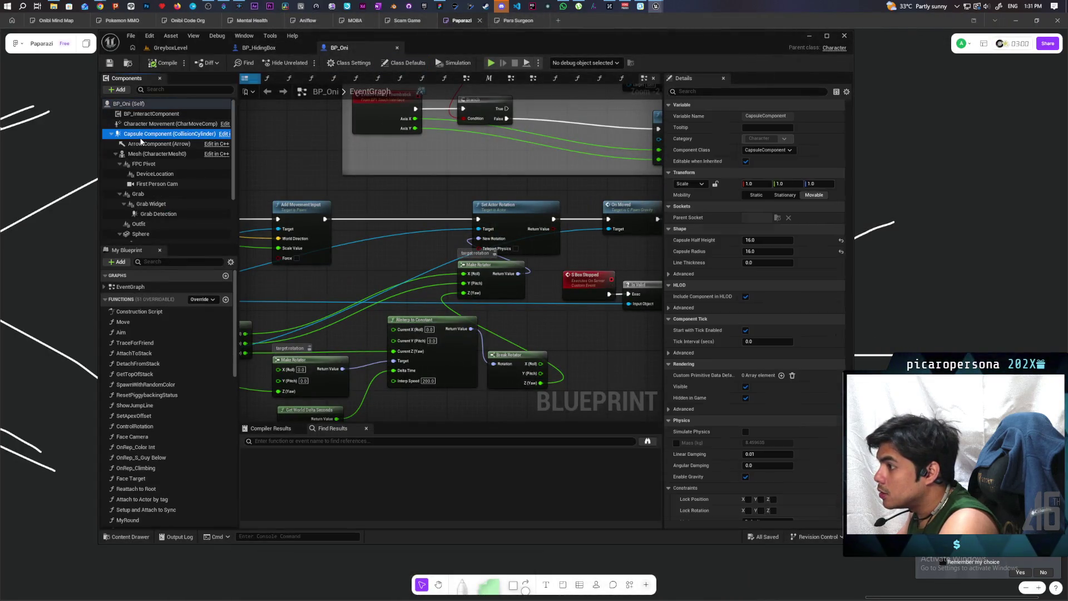
left_click(1037, 23)
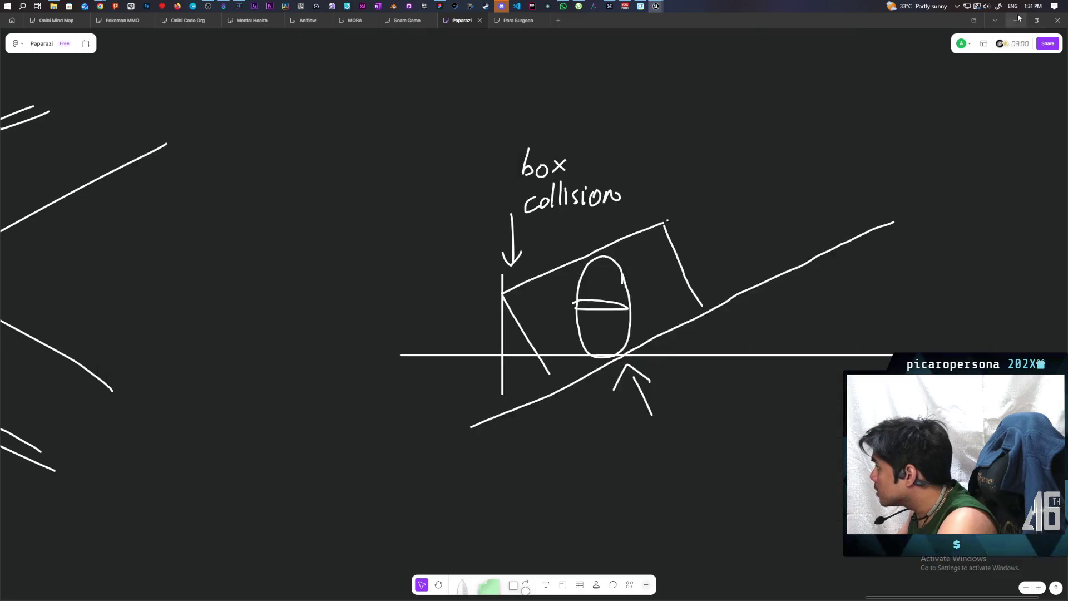
left_click(1016, 20)
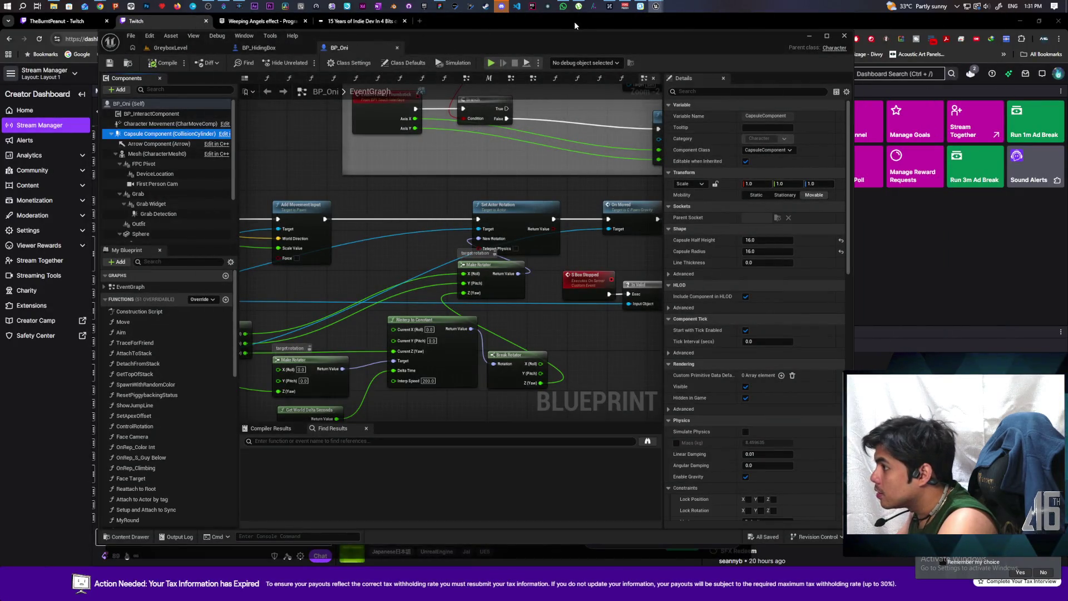
- Set the capsule trace's Radius and Half Height to 16
mouse_move(657, 6)
left_click(667, 34)
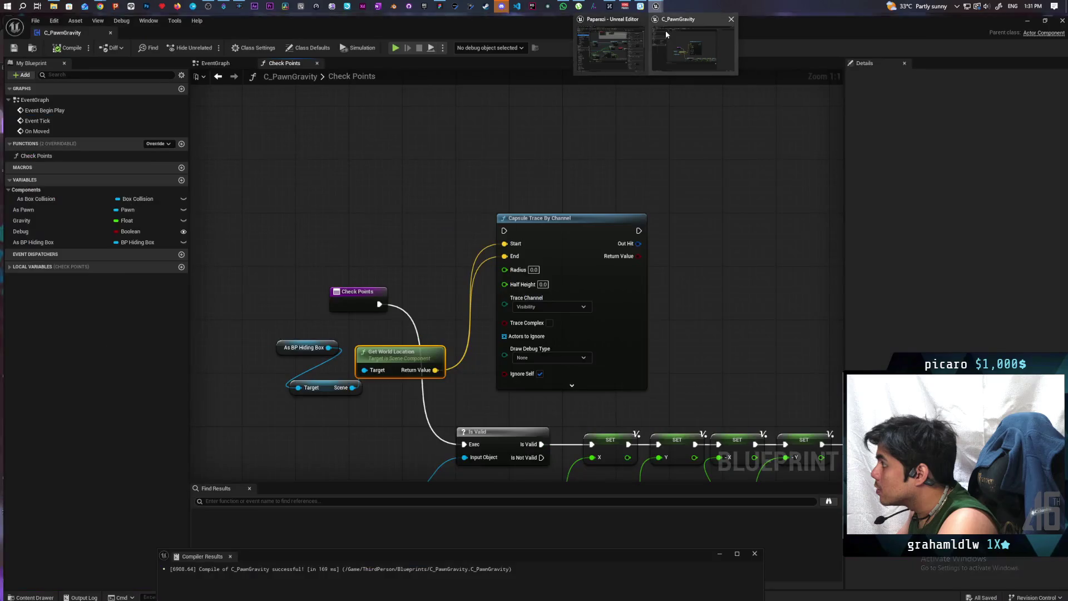
left_click(666, 34)
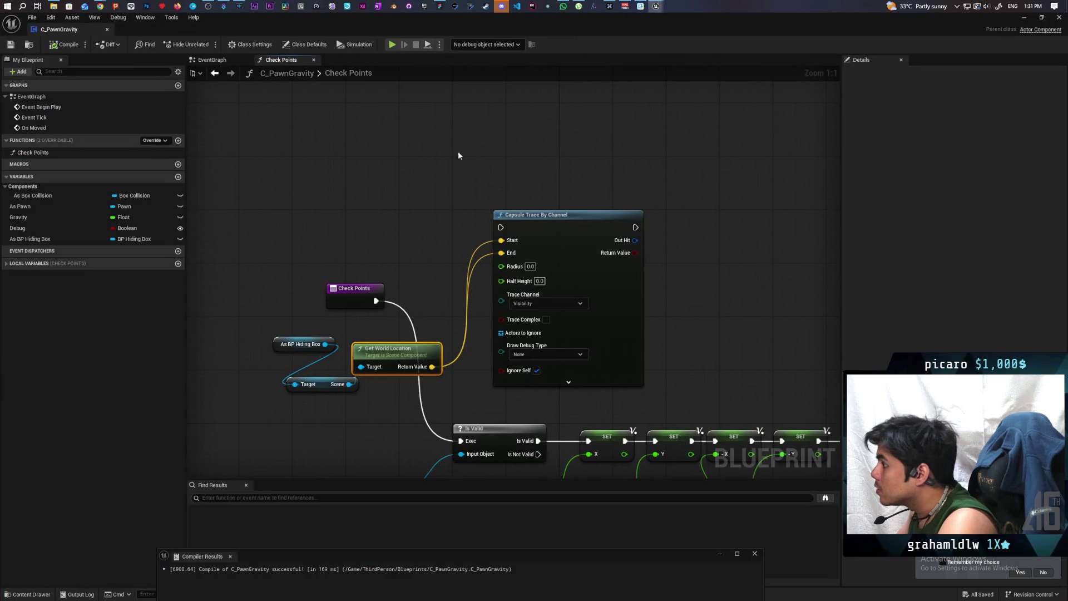
left_click(530, 267)
type("16")
key("Tab")
type("16")
left_click(695, 266)
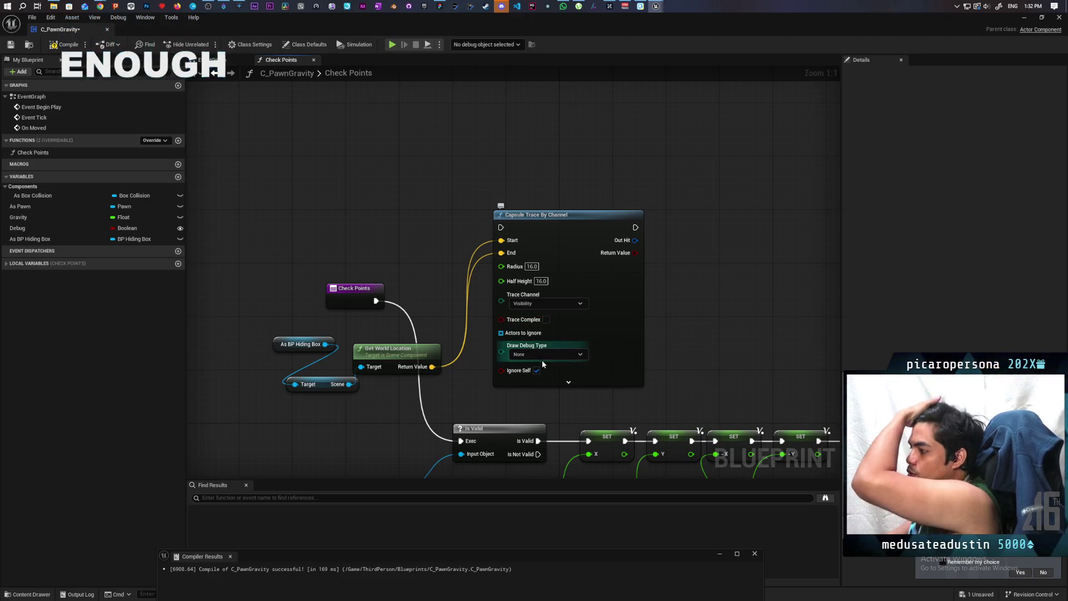
- Set Draw Debug Type to For Duration, run the trace from Check Points, and compile
left_click(554, 354)
left_click(552, 374)
left_click(557, 355)
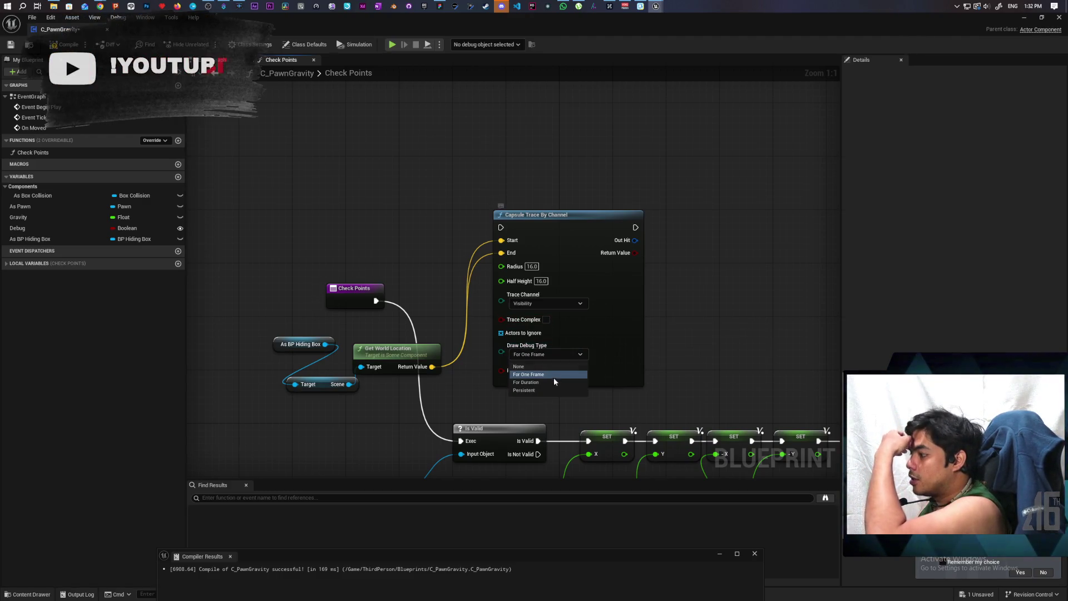
left_click(551, 382)
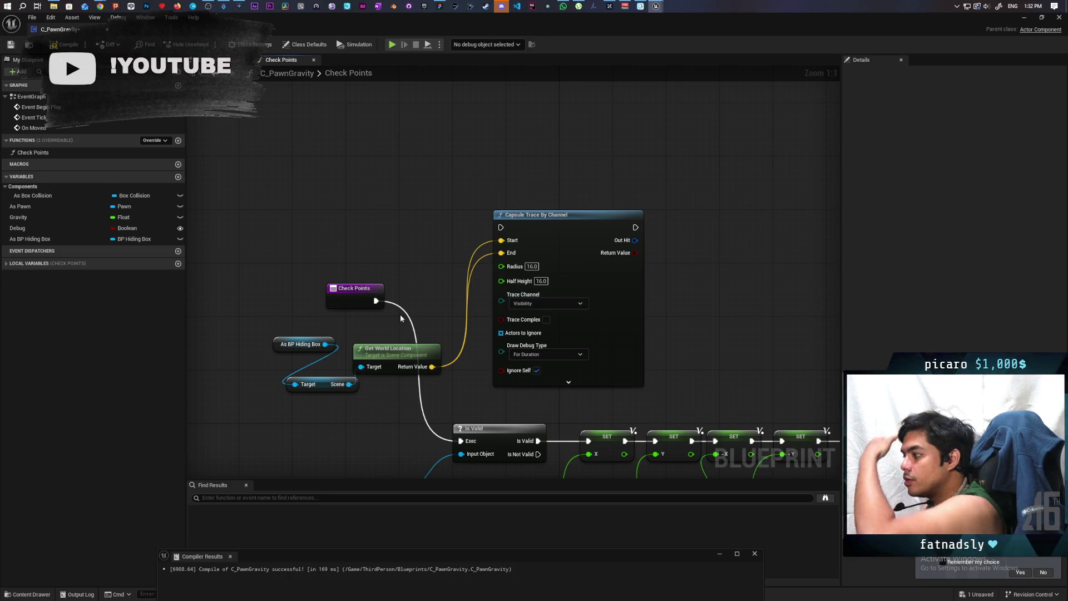
left_click_drag(376, 301, 501, 227)
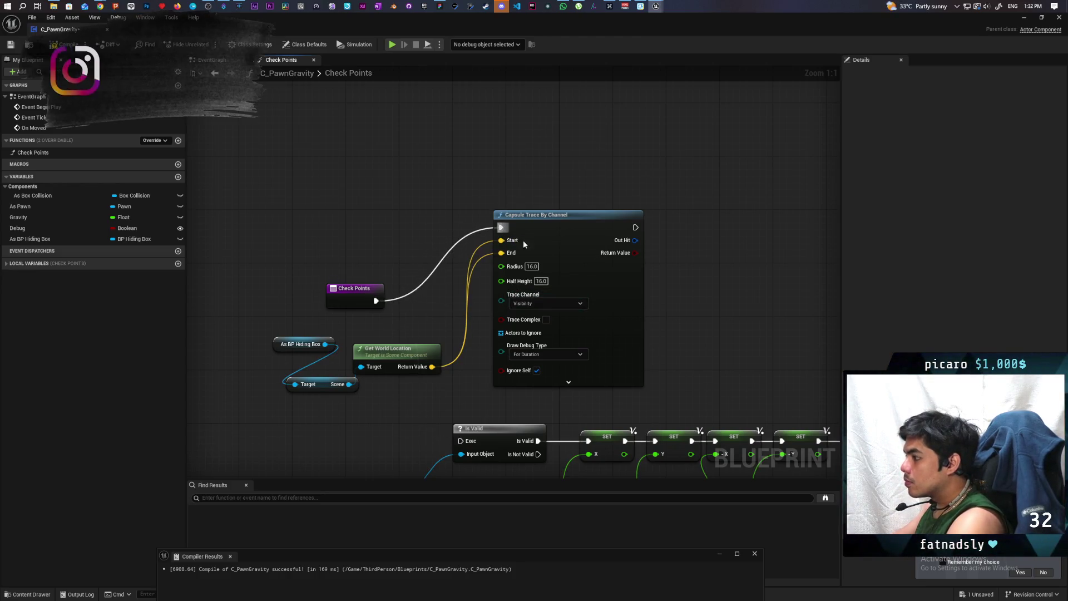
left_click(9, 47)
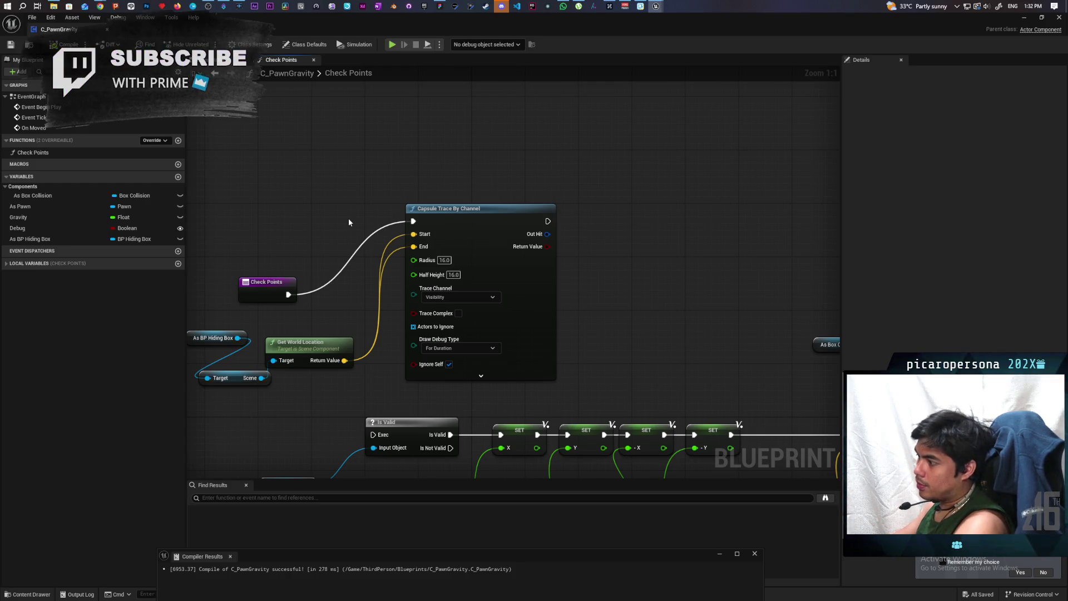
- Connect the trace to a new Return Node with a Touching output and save
left_click(582, 211)
left_click_drag(549, 223, 591, 230)
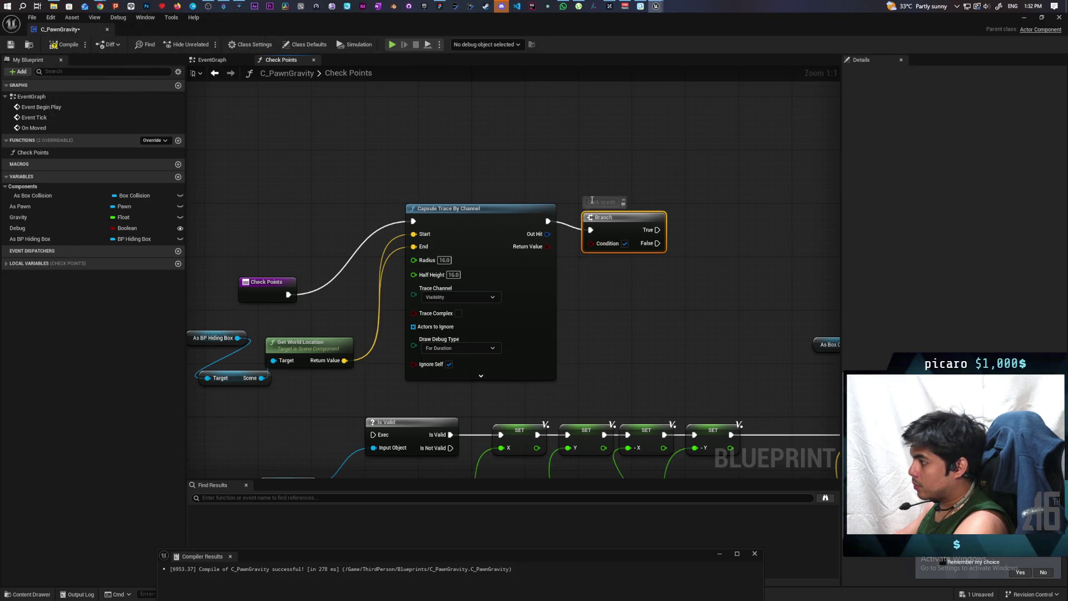
key("Delete")
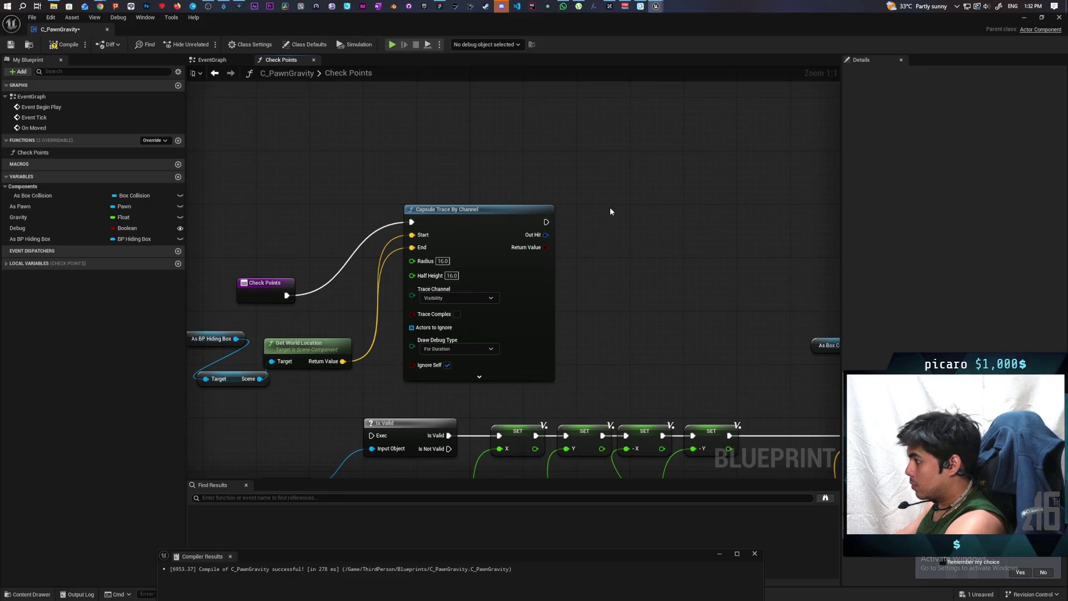
right_click(610, 212)
type("return")
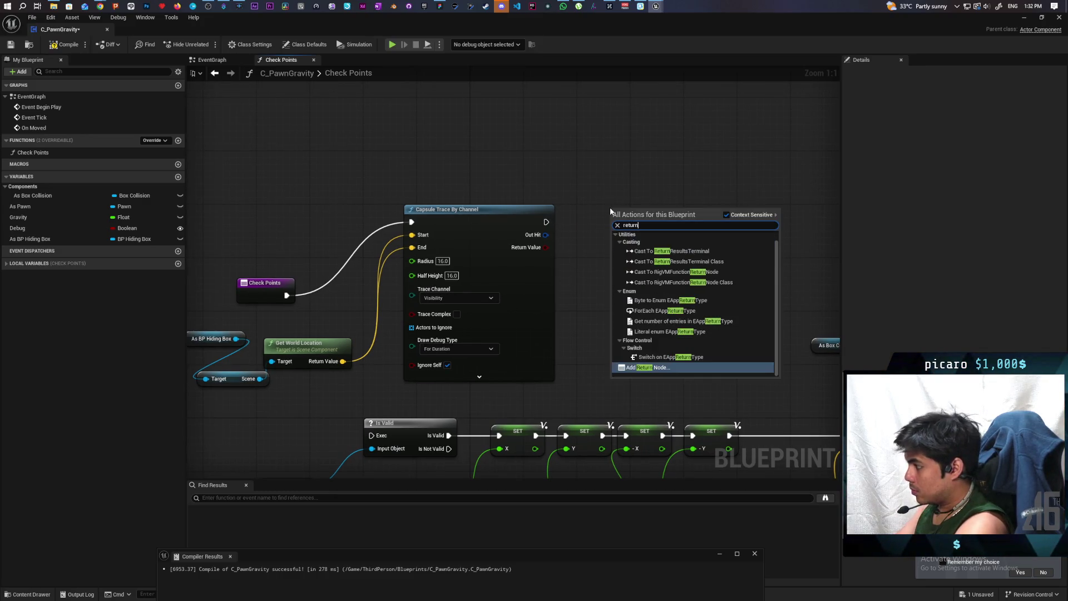
key("Return")
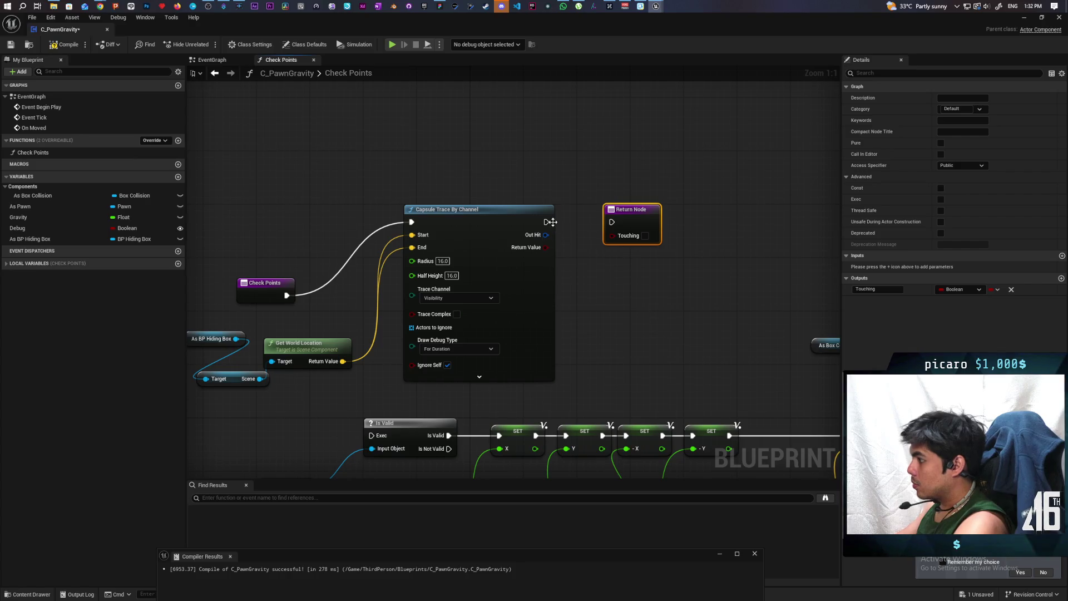
left_click_drag(551, 222, 611, 222)
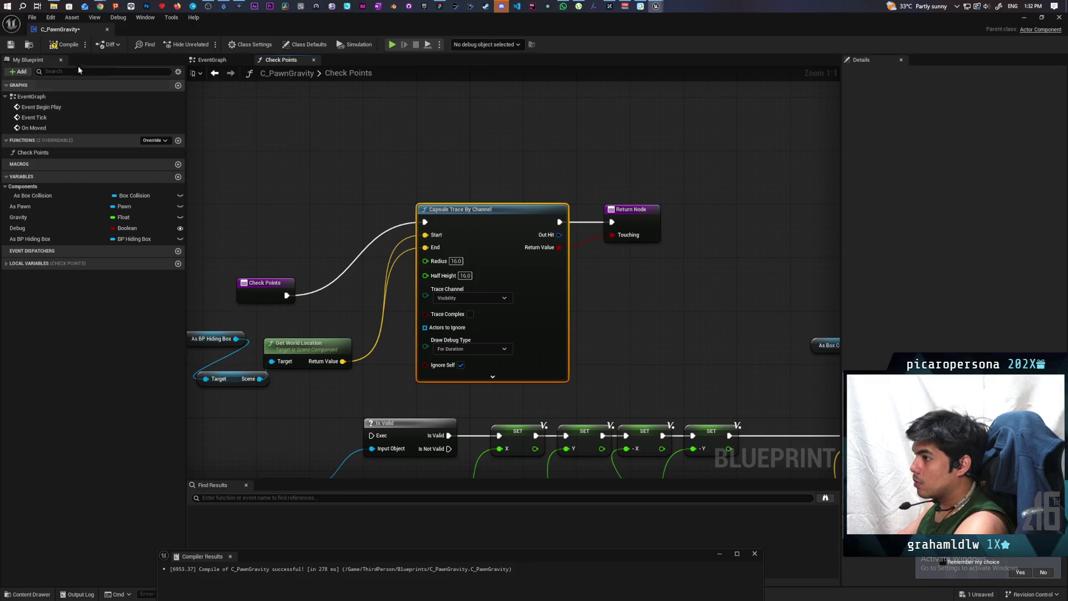
key("ctrl+s")
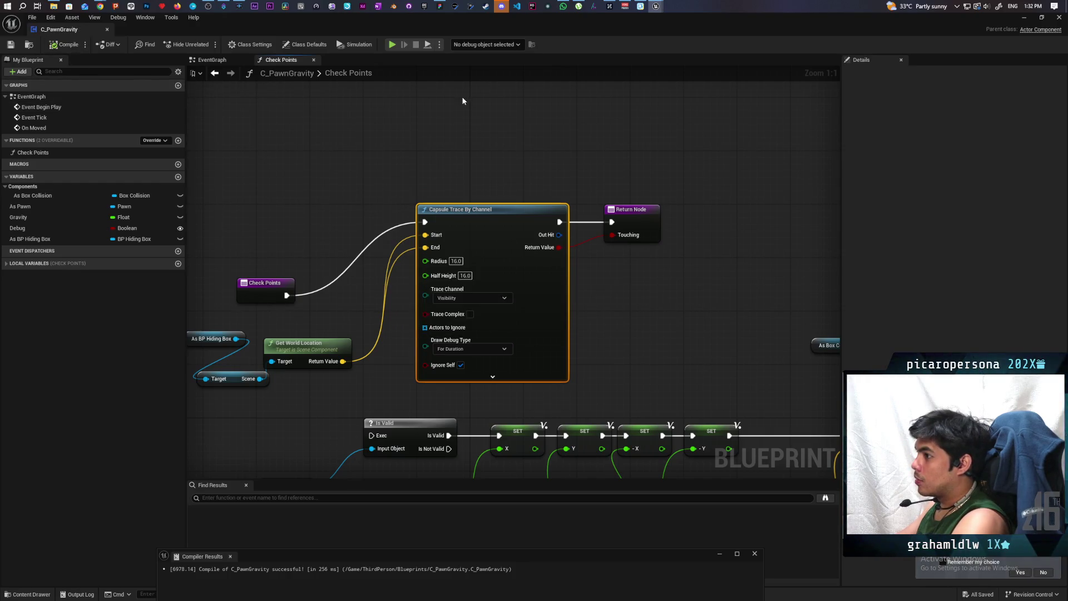
left_click(1040, 15)
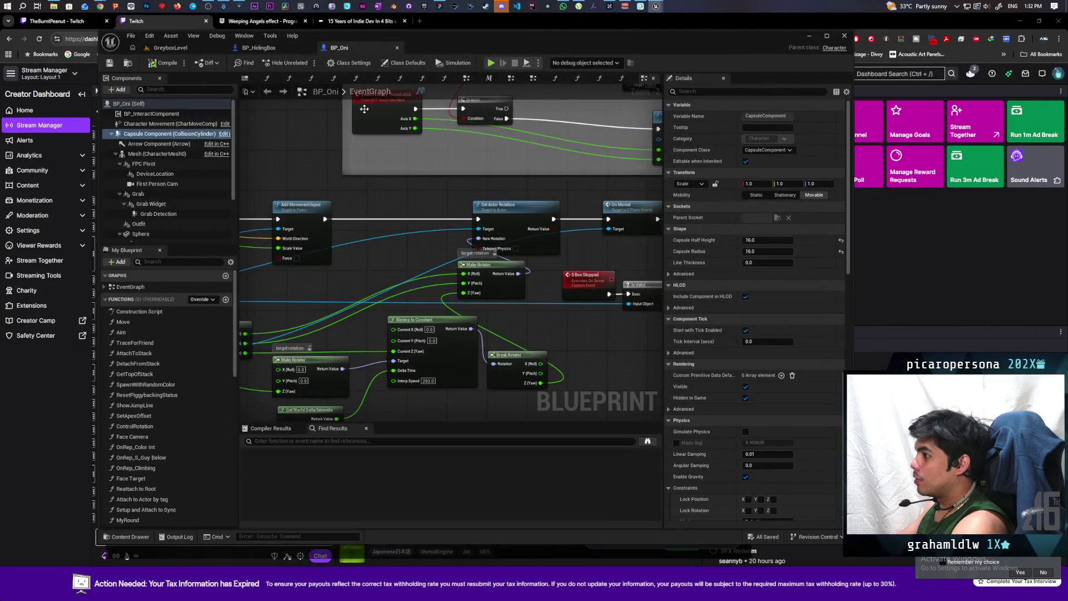
left_click(167, 47)
left_click(304, 63)
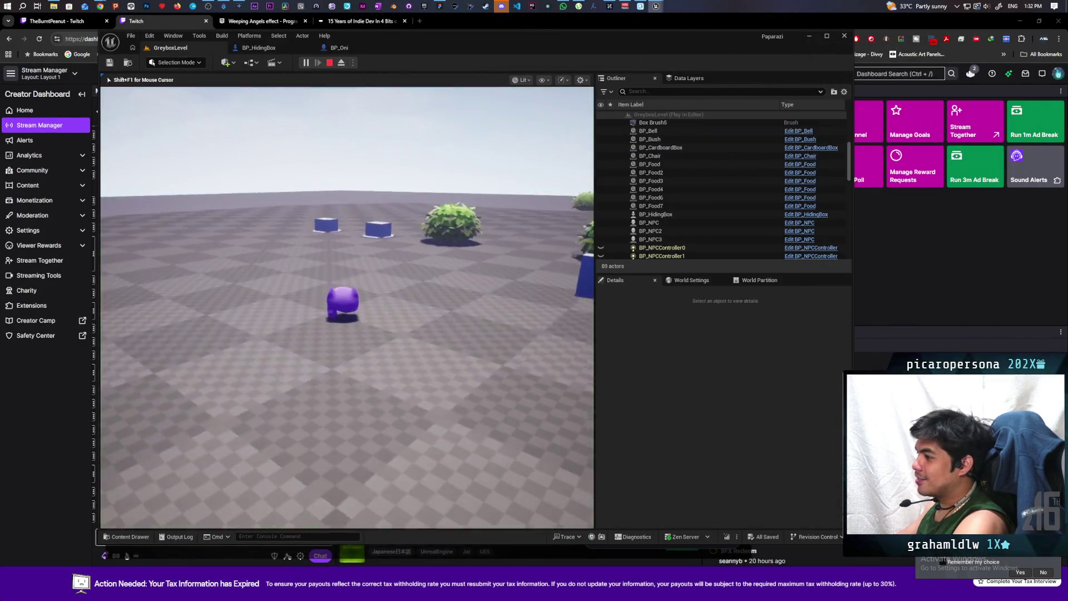
key("w")
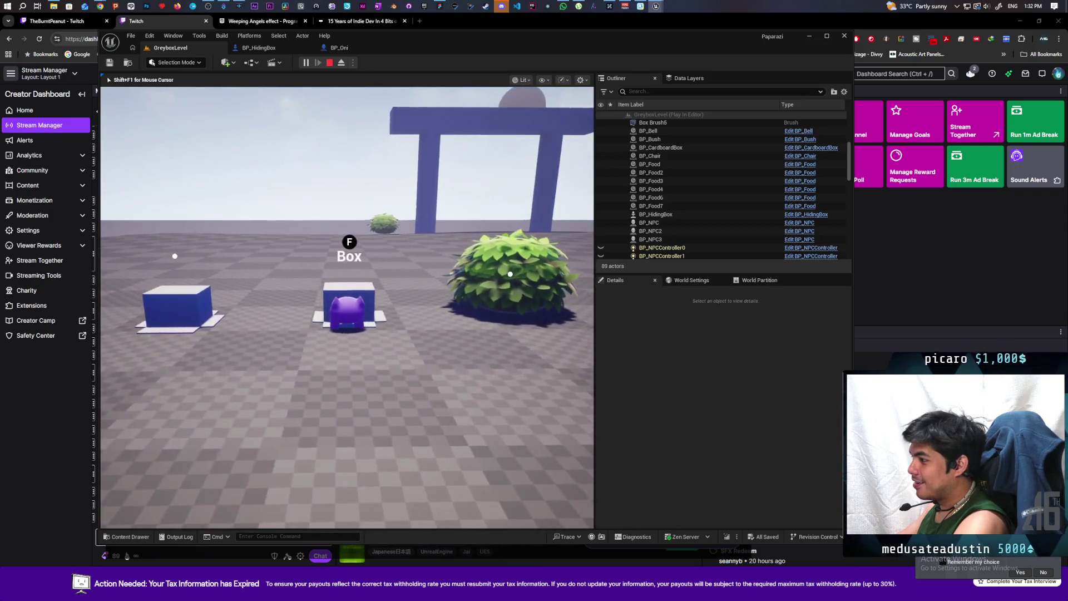
key("f")
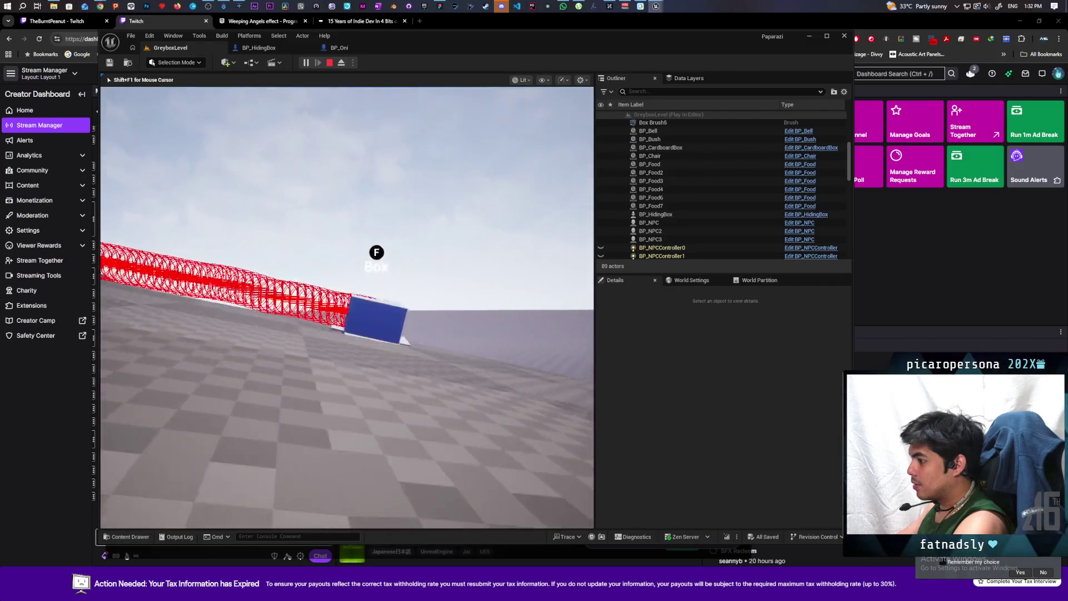
key("f")
key("f")
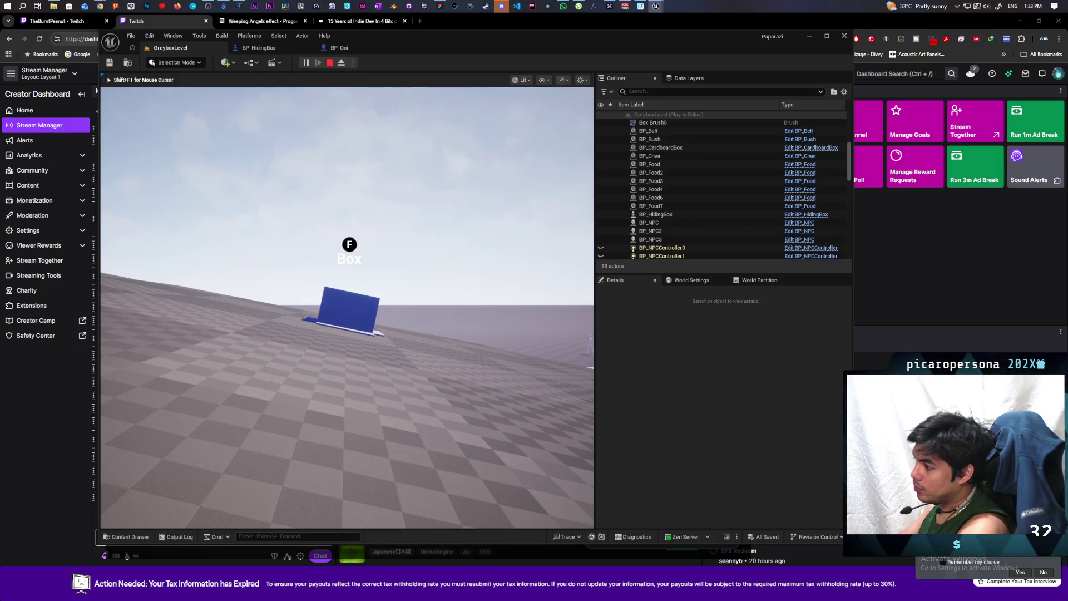
key("Escape")
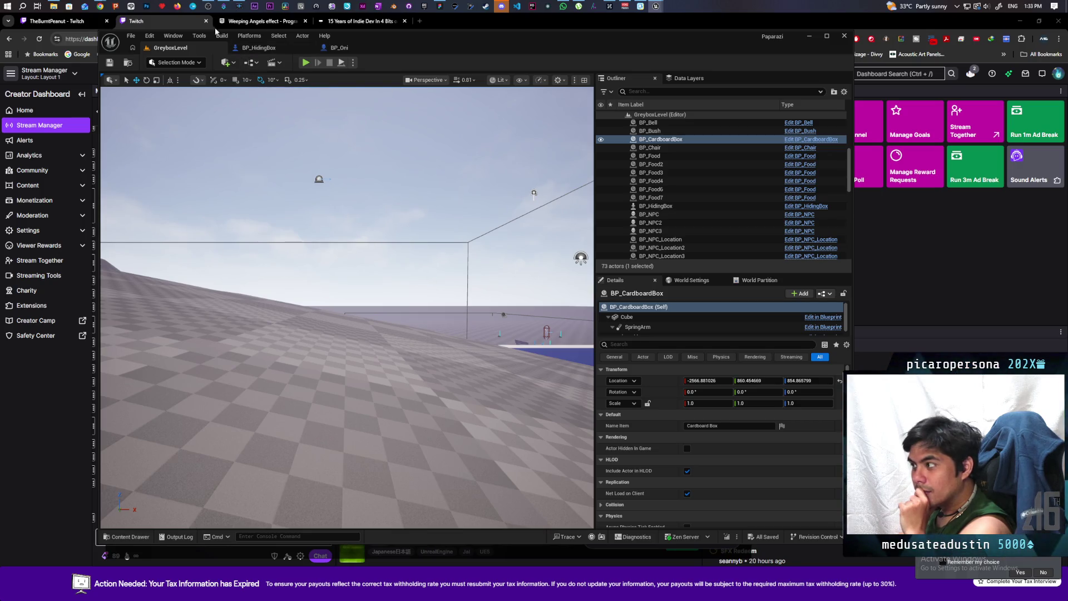
mouse_move(291, 291)
left_mouse_down()
mouse_move(291, 381)
mouse_move(290, 352)
left_mouse_up()
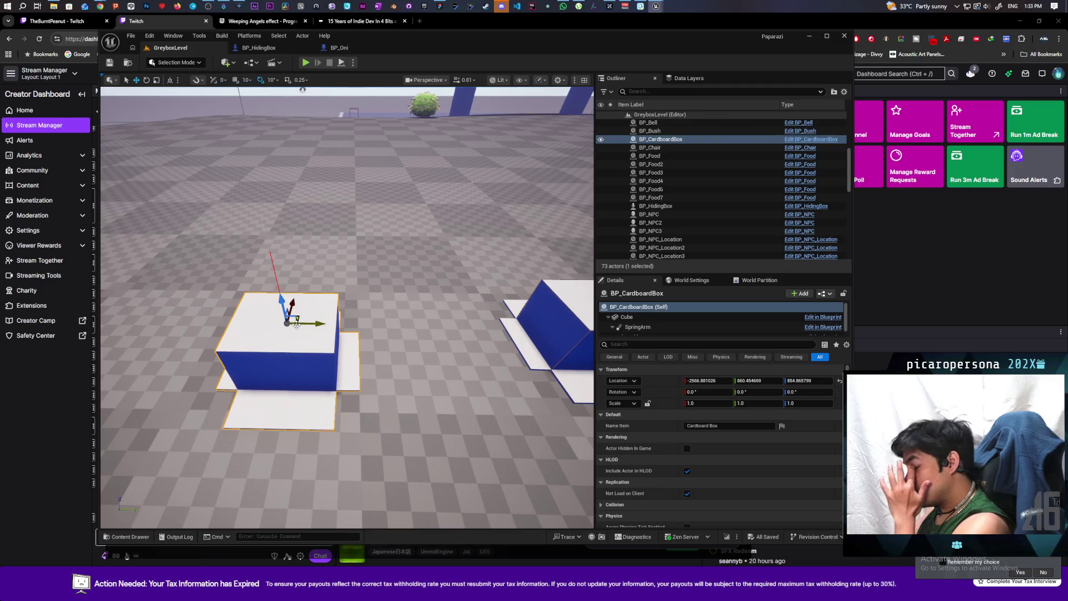
mouse_move(351, 331)
left_mouse_down()
mouse_move(514, 321)
mouse_move(472, 341)
left_mouse_up()
left_click(513, 322)
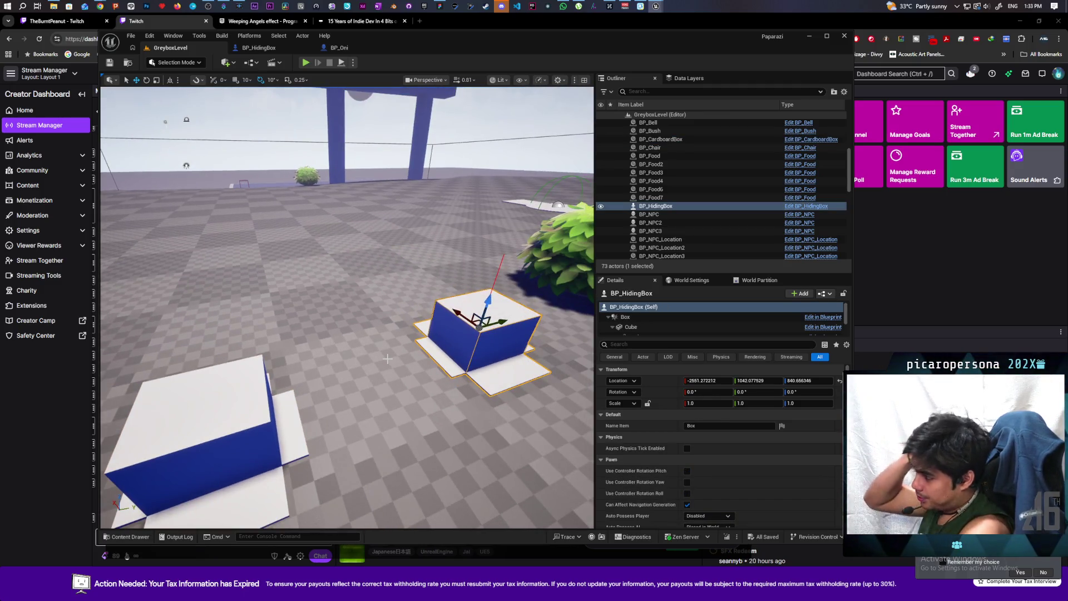
left_click_drag(387, 358, 388, 358)
scroll(378, 343, "down", 3)
scroll(378, 343, "down", 2)
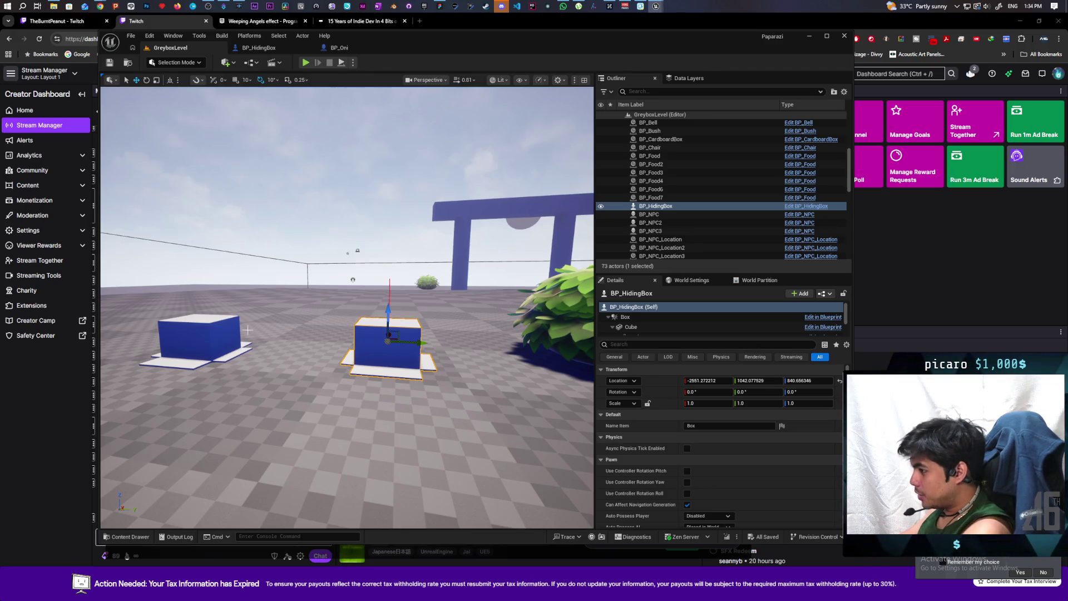
left_click(211, 333)
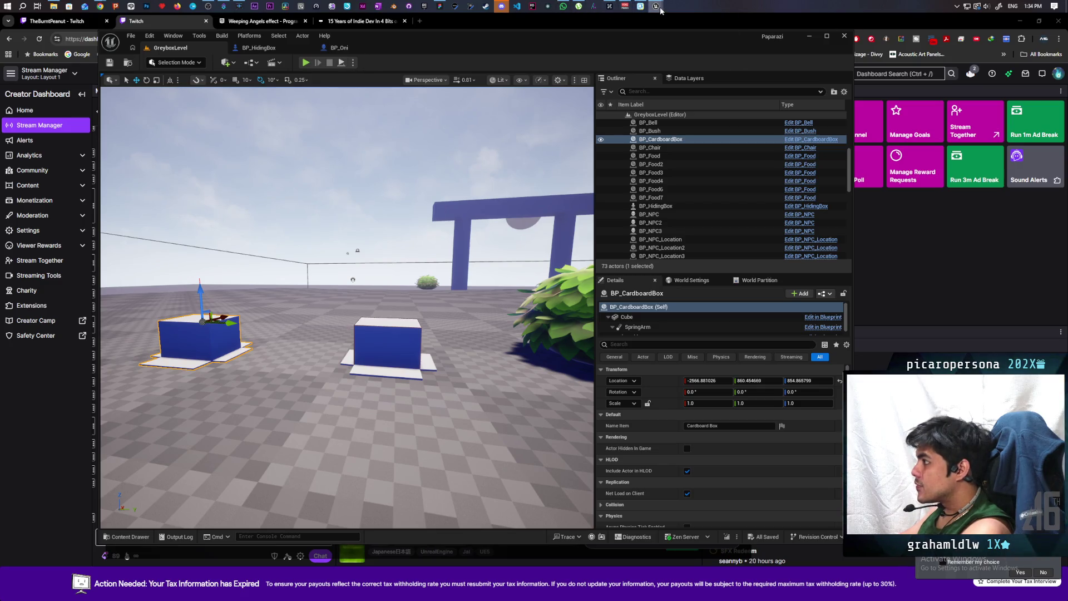
- In Check Points, delete the existing Return Node
mouse_move(661, 10)
left_click(698, 44)
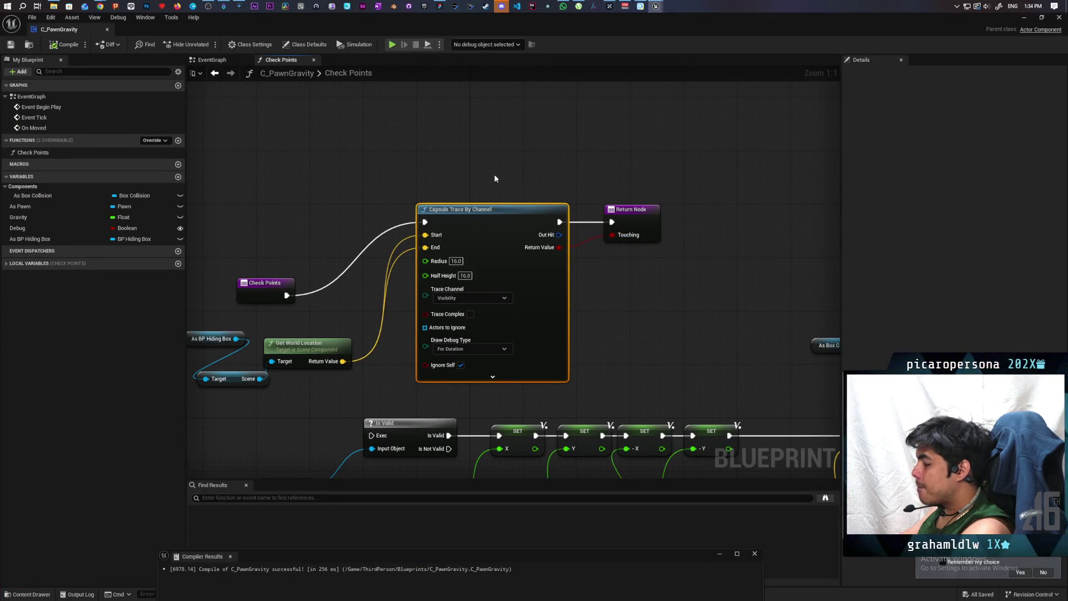
left_click_drag(304, 265, 310, 196)
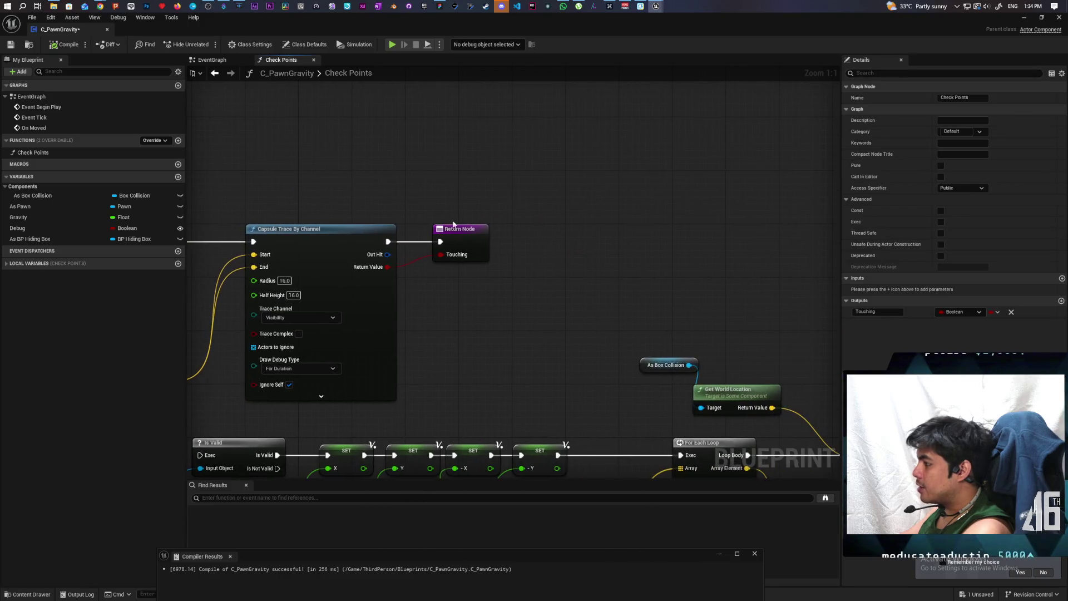
left_click_drag(424, 286, 513, 268)
left_click(535, 235)
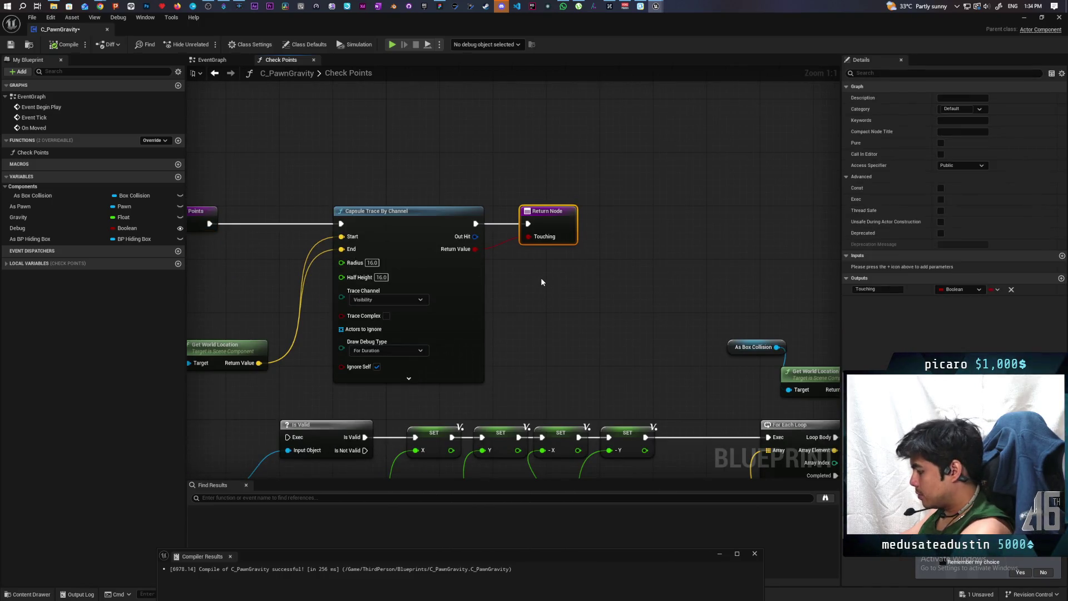
key("Delete")
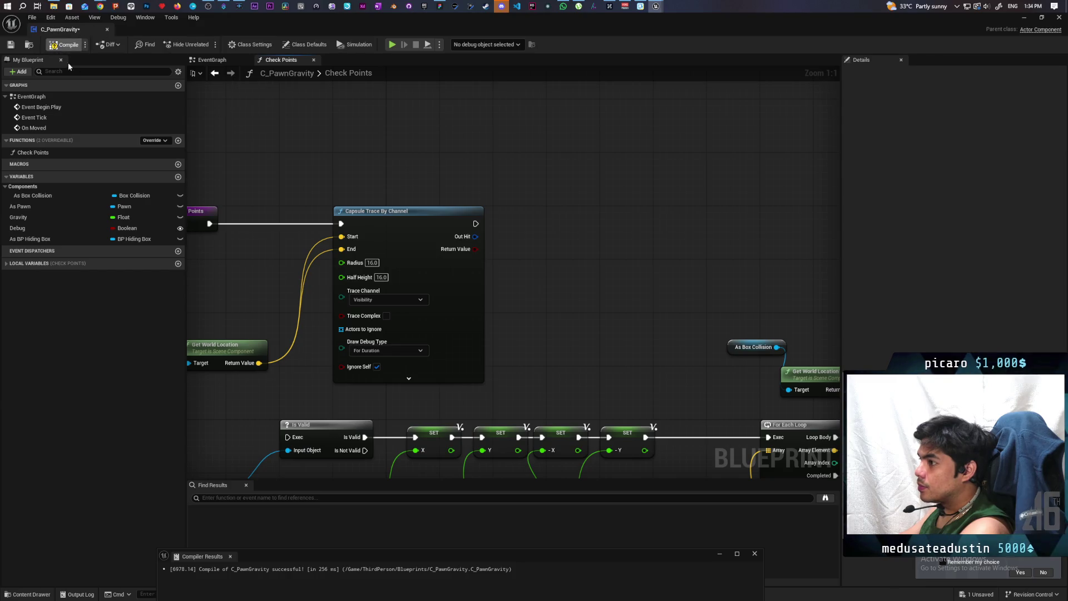
- Insert a Sequence after Check Points, wire Then 1 to a pasted Return Node, and save
mouse_move(337, 189)
left_mouse_down()
mouse_move(486, 161)
mouse_move(537, 164)
left_mouse_up()
left_click(371, 236)
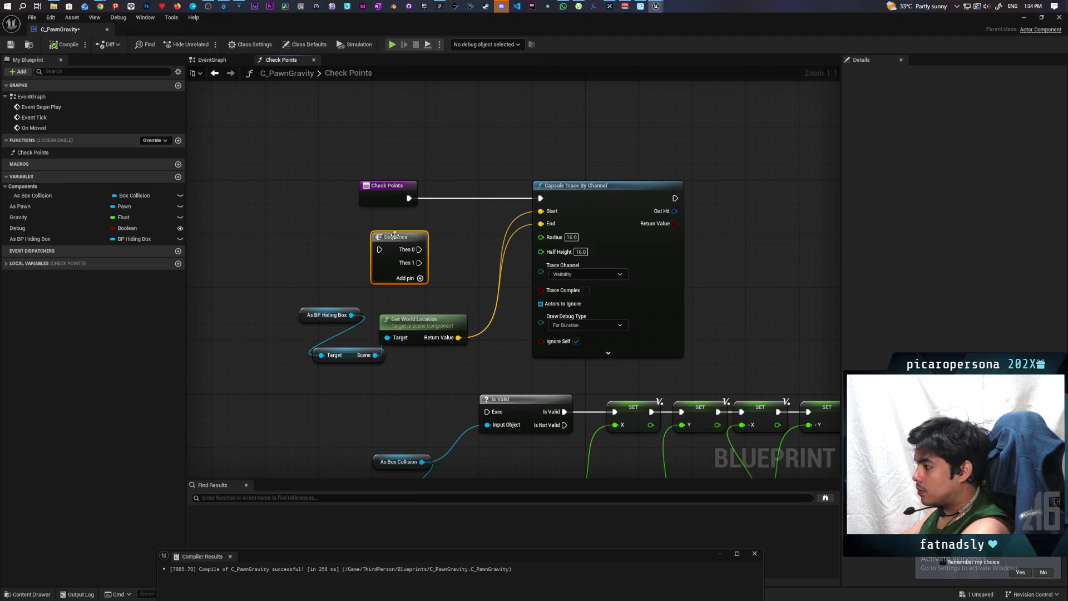
mouse_move(371, 235)
left_mouse_down()
mouse_move(440, 199)
mouse_move(439, 186)
mouse_move(445, 200)
left_mouse_up()
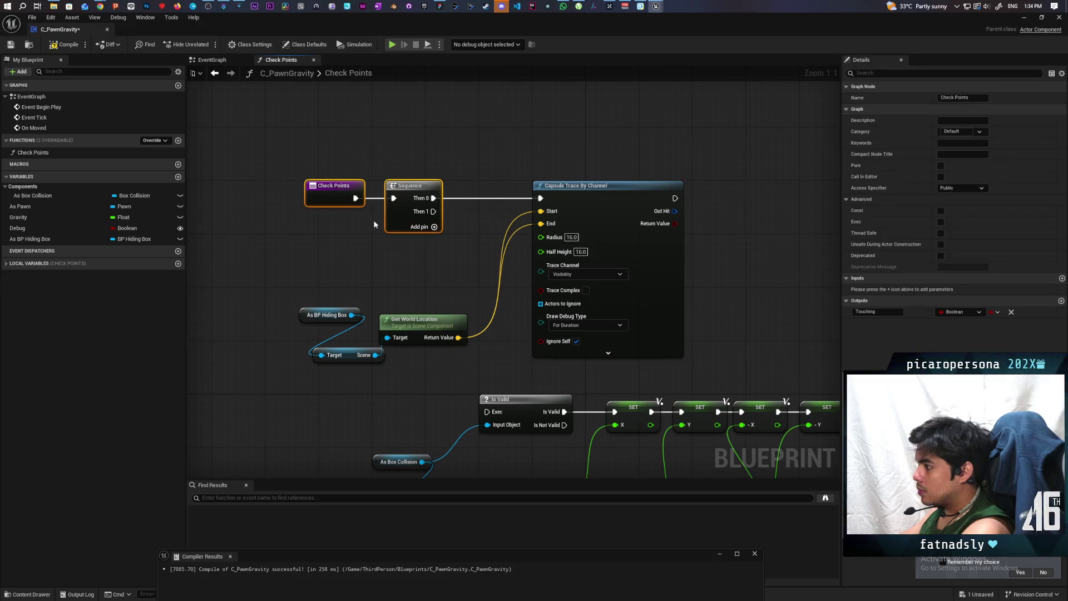
scroll(445, 200, "down", 2)
mouse_move(430, 388)
left_mouse_down()
mouse_move(563, 259)
mouse_move(509, 347)
mouse_move(546, 286)
left_mouse_up()
scroll(546, 285, "up", 2)
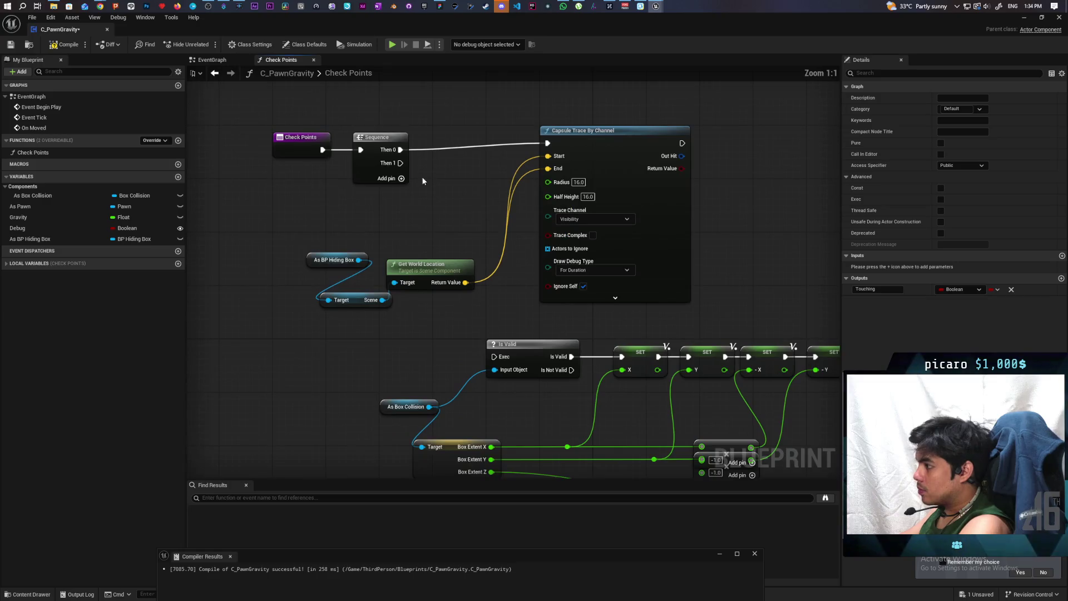
key("ctrl+v")
left_click_drag(400, 163, 428, 190)
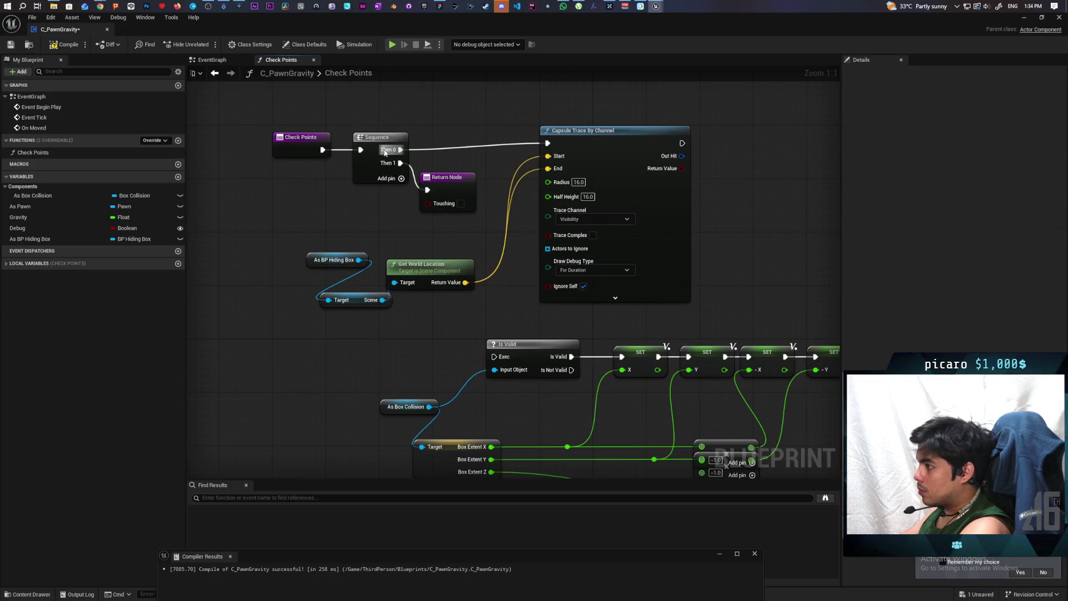
left_click_drag(380, 147, 380, 141)
left_click(295, 141)
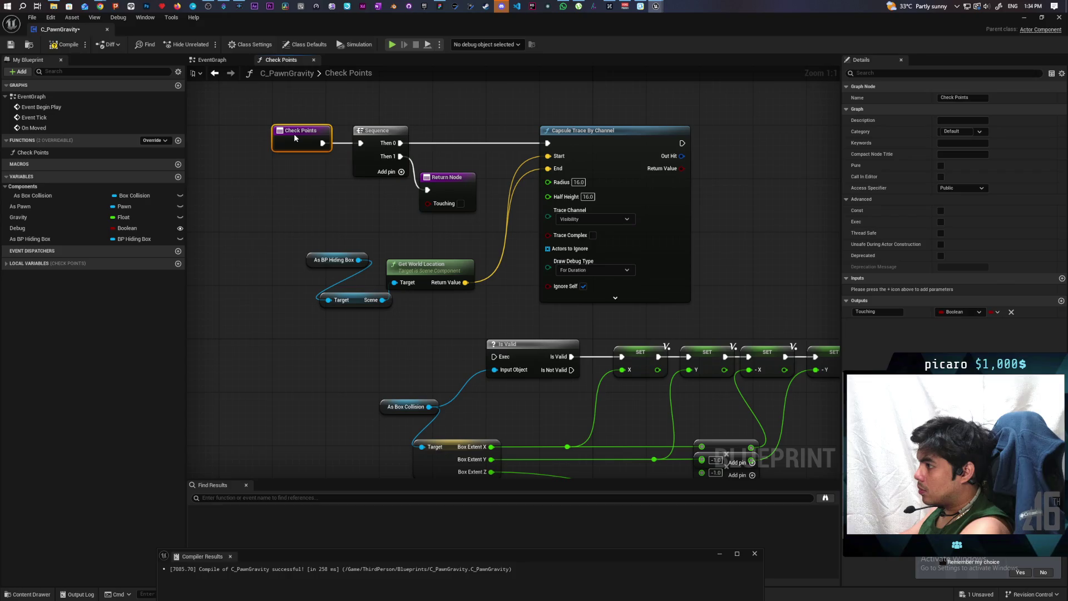
key("ctrl+s")
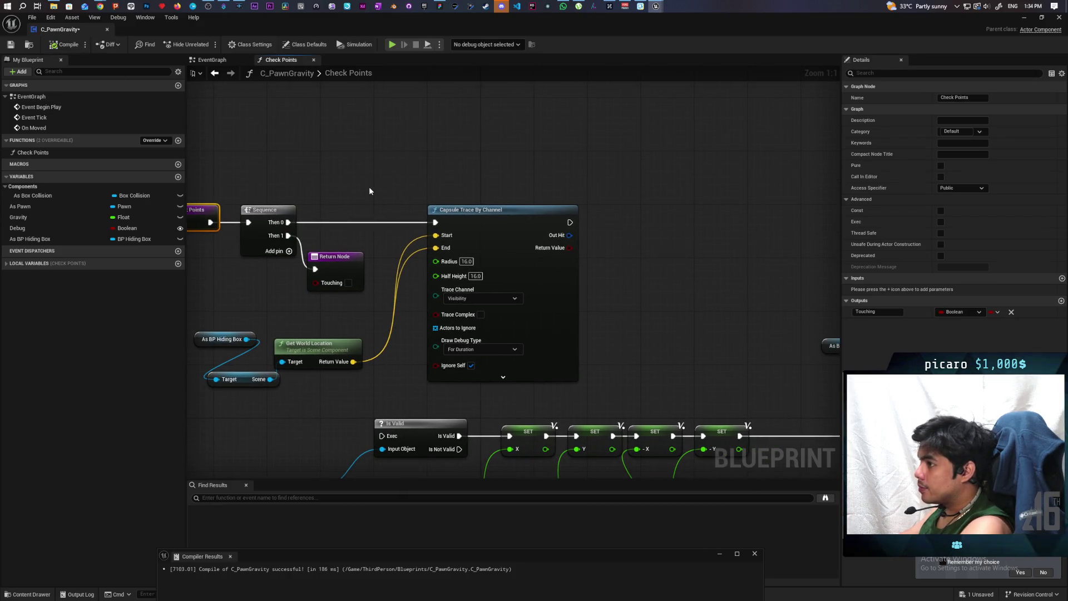
- Add a Branch after the capsule trace and compile
mouse_move(607, 261)
left_mouse_down()
mouse_move(493, 223)
mouse_move(534, 192)
left_mouse_up()
left_click(502, 205)
mouse_move(456, 184)
left_mouse_down()
mouse_move(506, 199)
mouse_move(510, 212)
mouse_move(538, 187)
left_mouse_up()
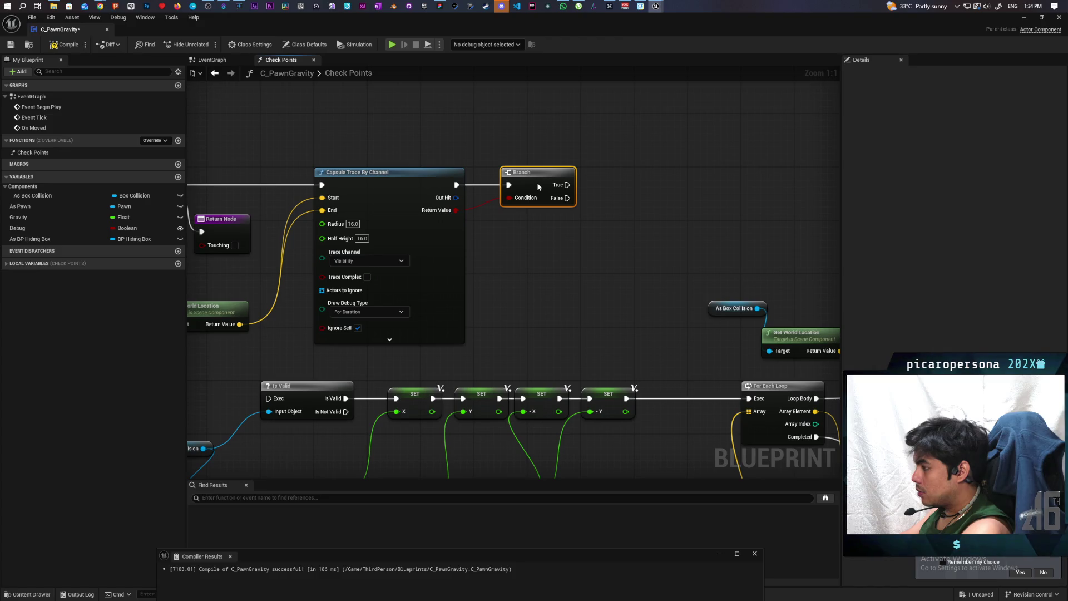
left_click(69, 48)
- Move the group of trace nodes up and left to tidy the layout
left_click_drag(606, 225, 578, 279)
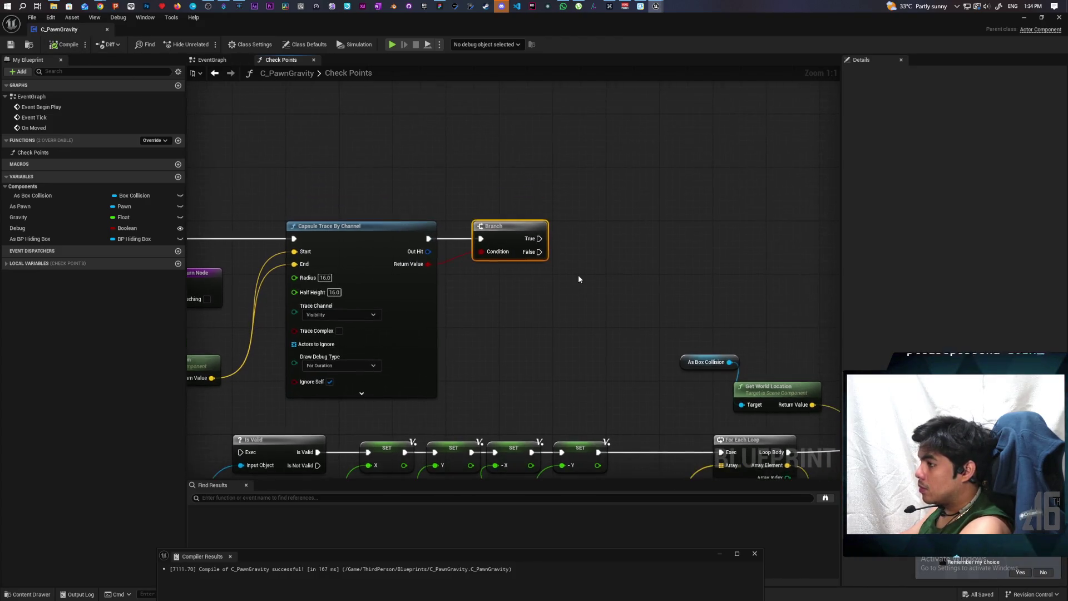
scroll(579, 276, "down", 3)
left_click_drag(230, 206, 557, 359)
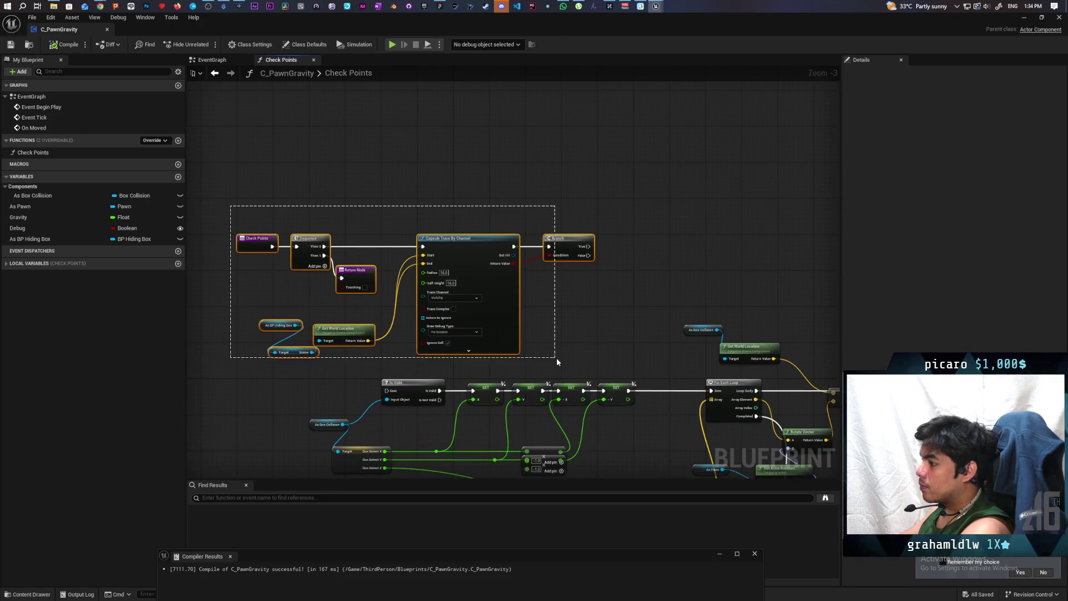
left_click_drag(501, 286, 478, 255)
left_click(547, 255)
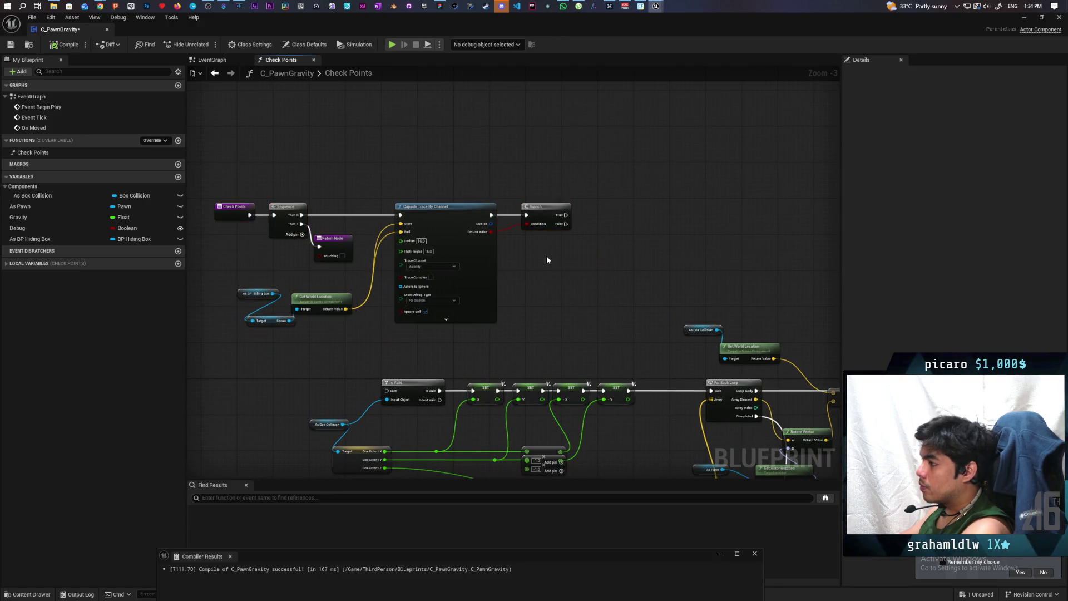
scroll(493, 301, "up", 3)
left_click_drag(493, 311, 668, 267)
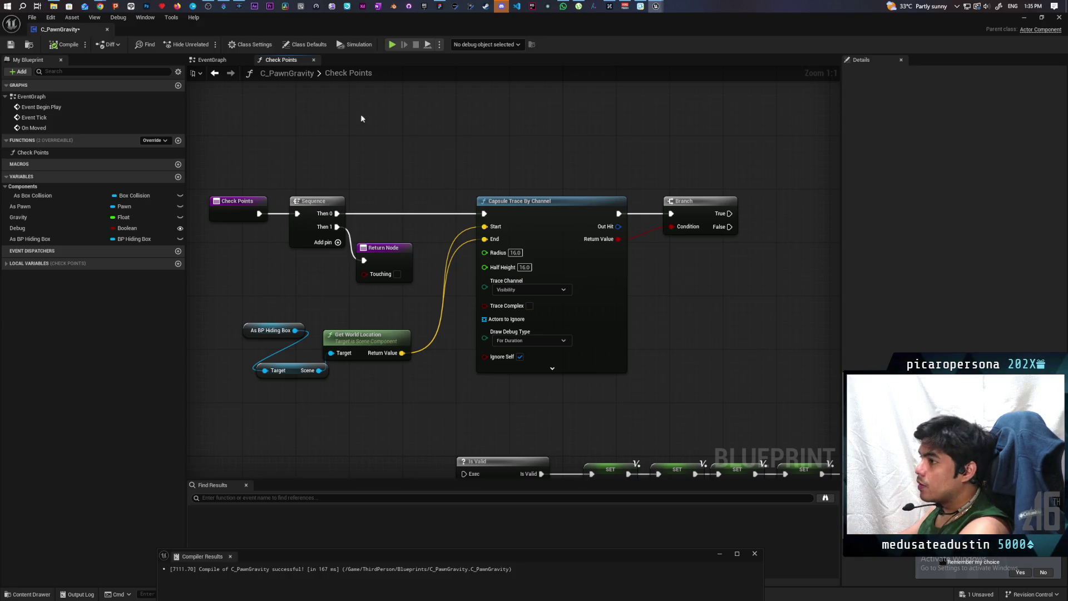
- Save C_PawnGravity with Ctrl+S and zoom out across the graph
key("ctrl+s")
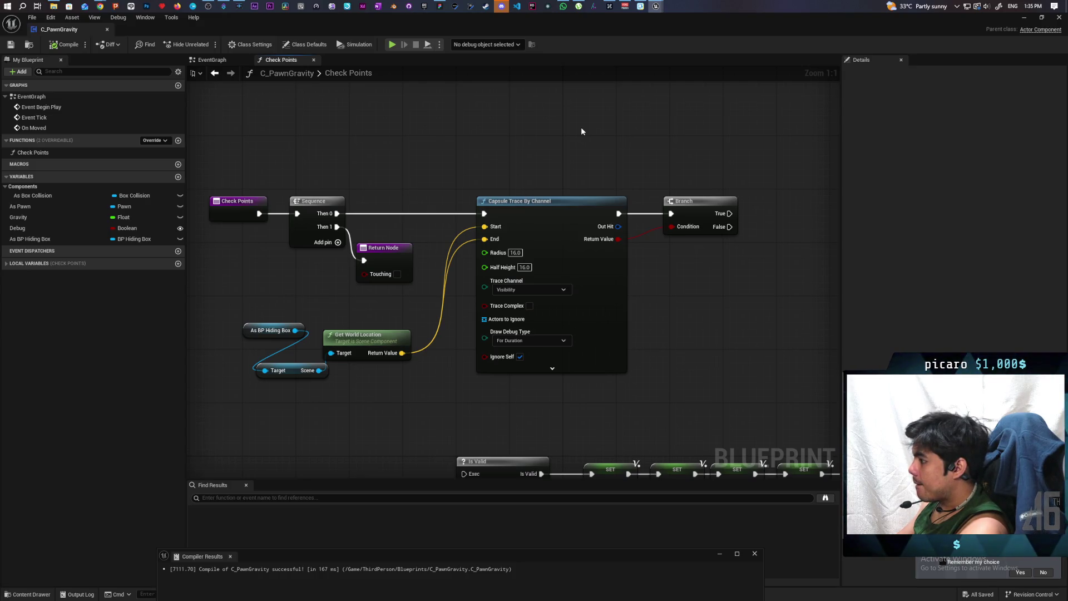
scroll(632, 132, "down", 1)
left_click_drag(632, 132, 497, 117)
scroll(497, 117, "down", 1)
- Slide the On Moved event left beside Event Tick and open the Check Points function graph
left_click(224, 64)
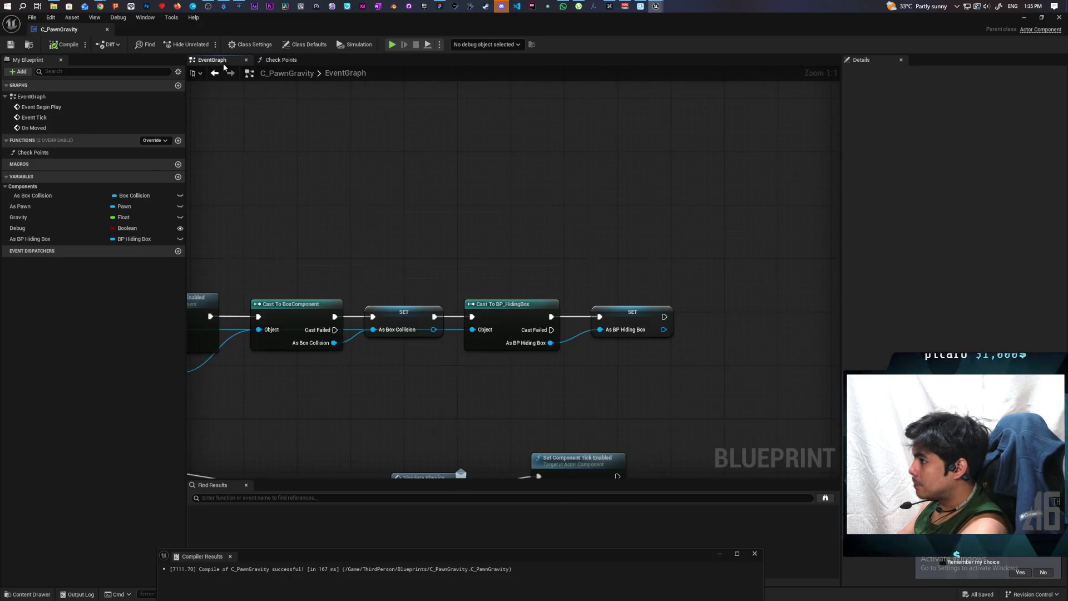
scroll(457, 200, "down", 5)
scroll(549, 217, "up", 3)
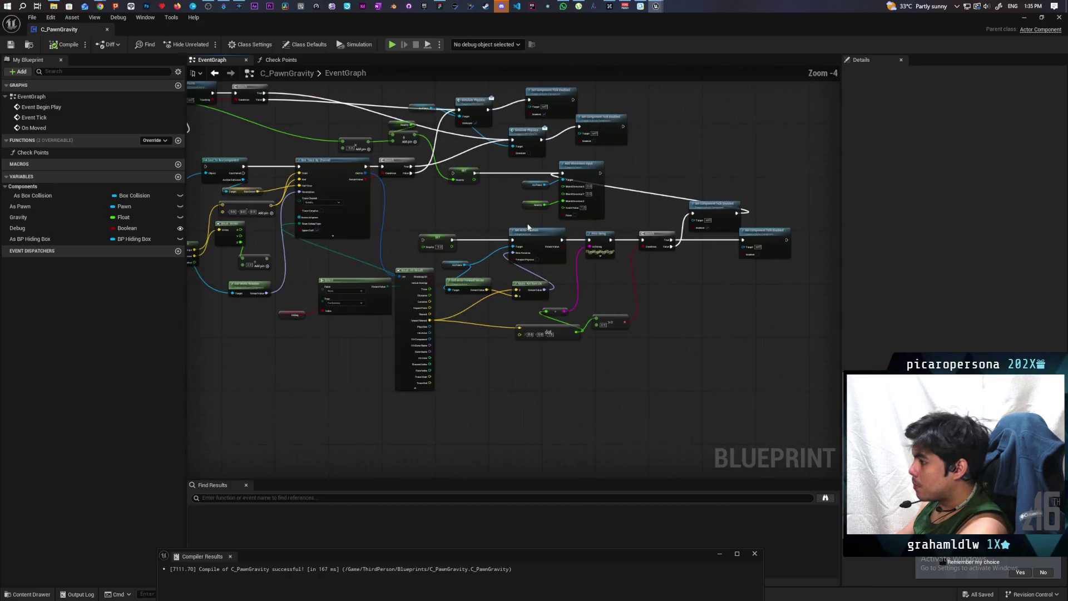
mouse_move(462, 214)
left_mouse_down()
mouse_move(493, 244)
mouse_move(617, 224)
mouse_move(478, 204)
left_mouse_up()
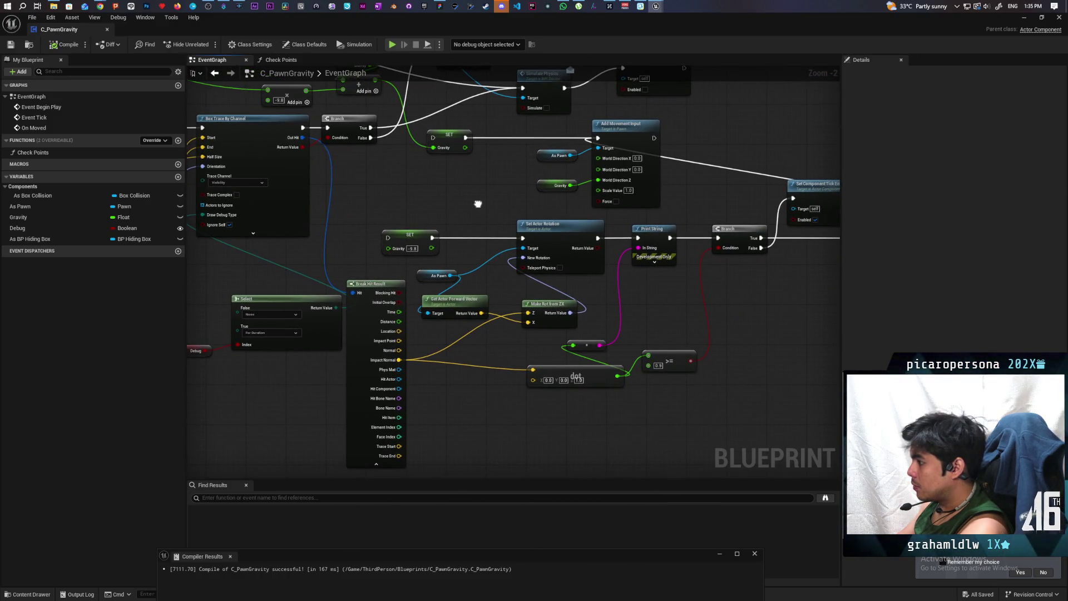
mouse_move(478, 203)
left_mouse_down()
mouse_move(444, 245)
mouse_move(444, 217)
mouse_move(470, 174)
mouse_move(341, 172)
mouse_move(637, 314)
mouse_move(603, 326)
mouse_move(720, 366)
mouse_move(486, 251)
mouse_move(551, 327)
mouse_move(675, 339)
left_mouse_up()
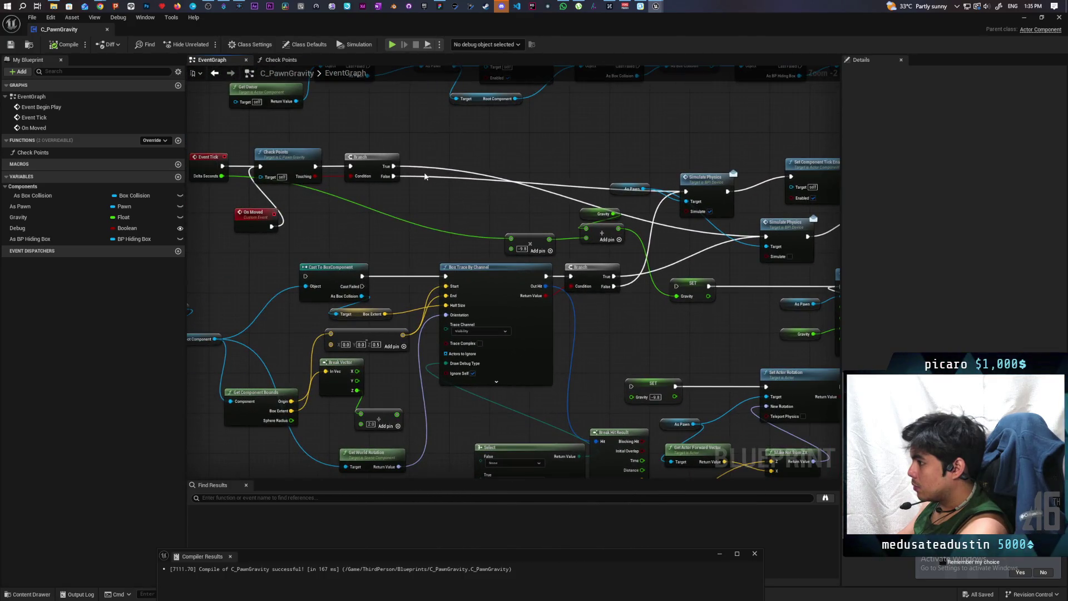
left_click_drag(428, 205, 462, 198)
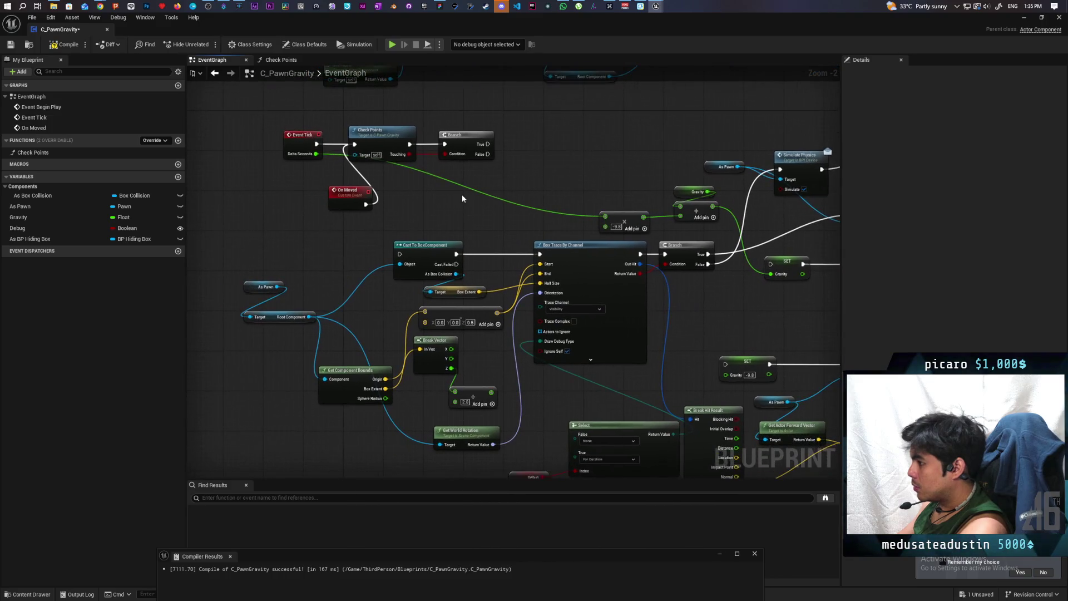
left_click_drag(326, 207, 294, 206)
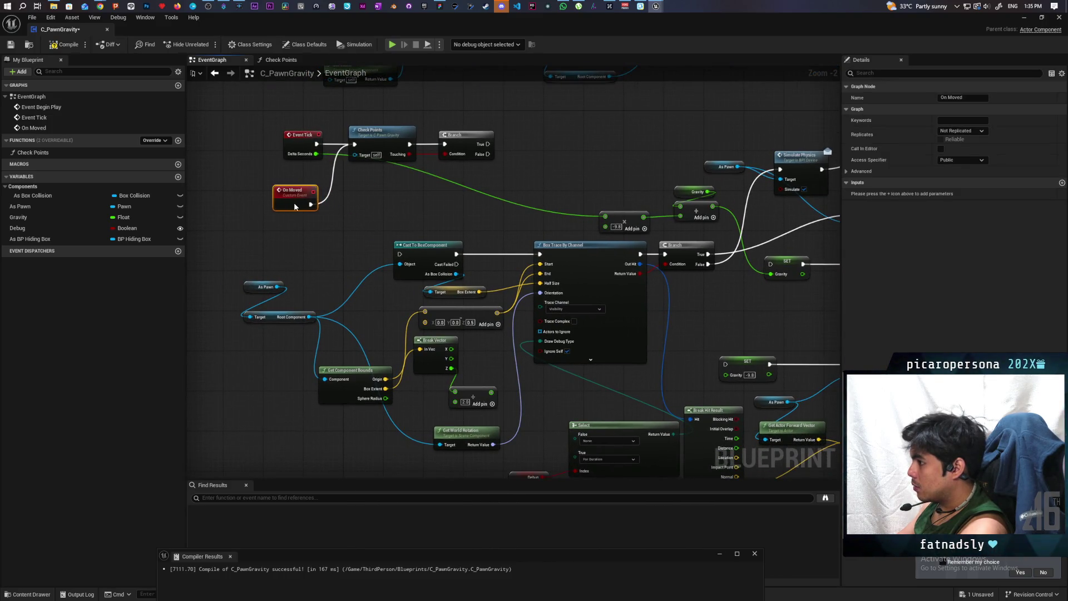
double_click(388, 143)
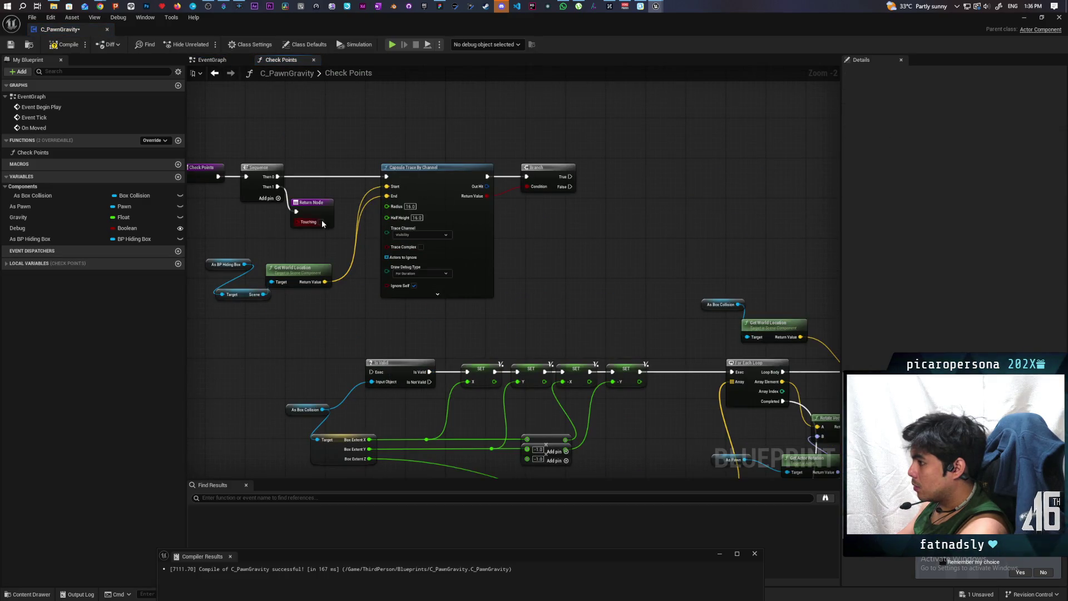
- Remove the Sequence and Branch nodes and wire the Check Points entry straight into the capsule trace
key("Delete")
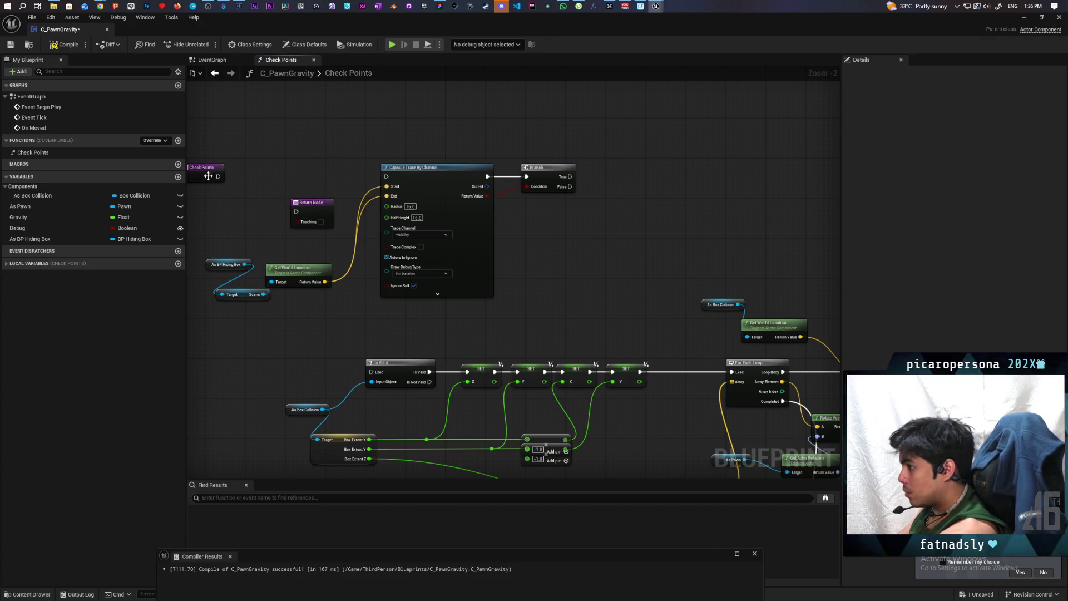
left_click_drag(217, 176, 386, 176)
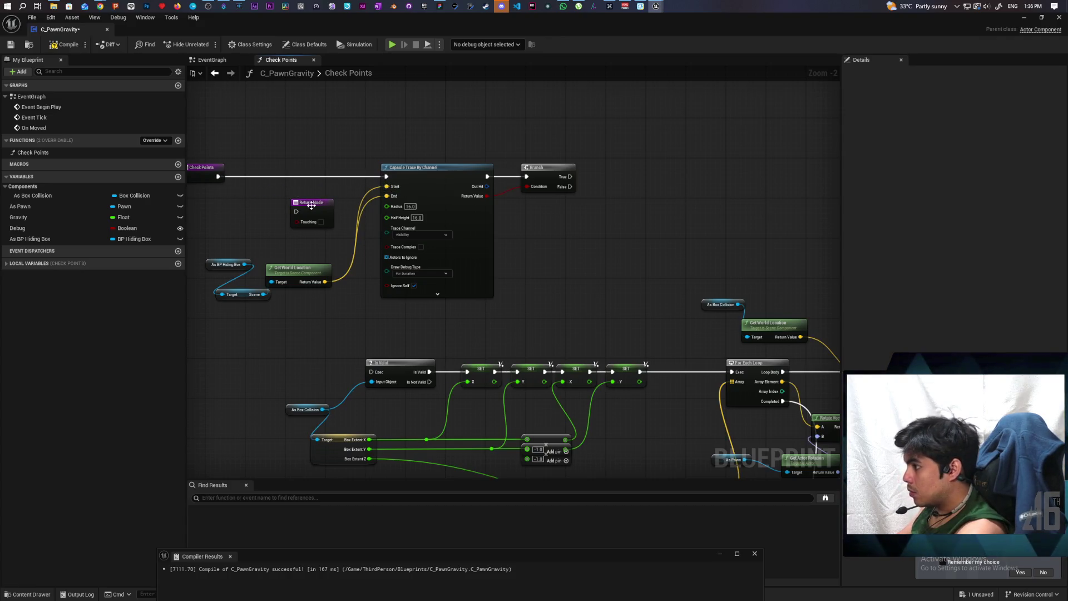
mouse_move(300, 206)
left_mouse_down()
mouse_move(611, 191)
mouse_move(600, 186)
left_mouse_up()
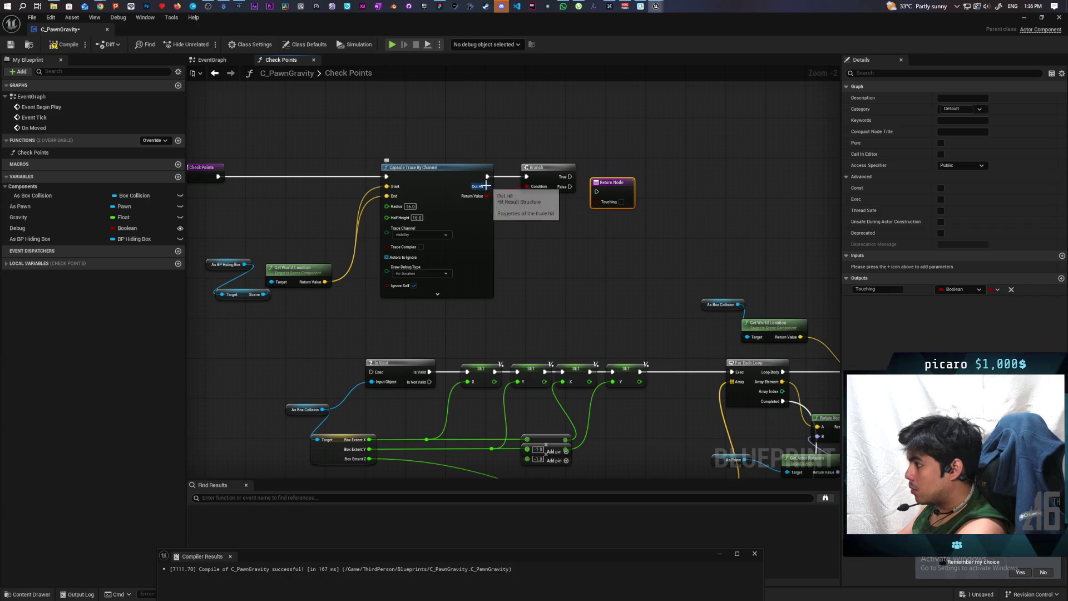
left_click(545, 188)
key("Delete")
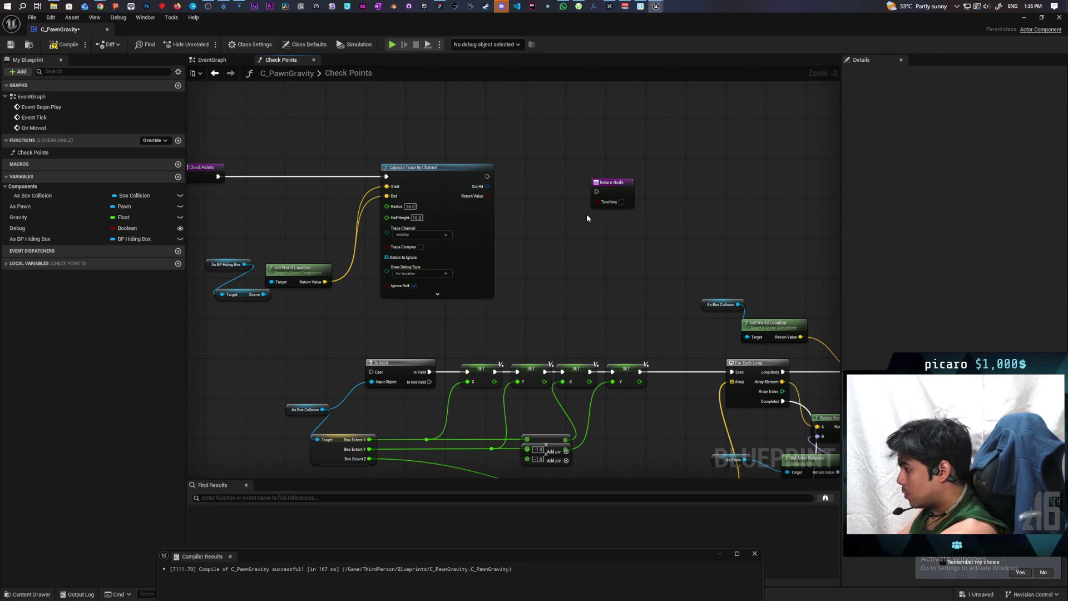
left_click_drag(616, 196, 543, 175)
scroll(528, 176, "up", 2)
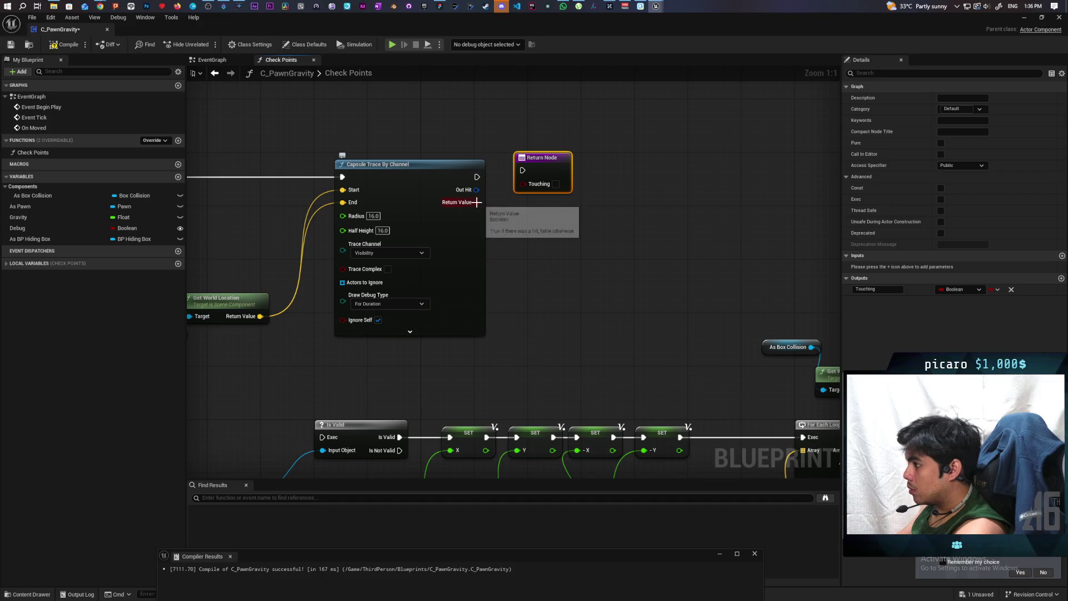
- Return the capsule trace's Out Hit and Touching result from Check Points, then compile and save
mouse_move(479, 190)
left_mouse_down()
mouse_move(565, 184)
mouse_move(556, 187)
left_mouse_up()
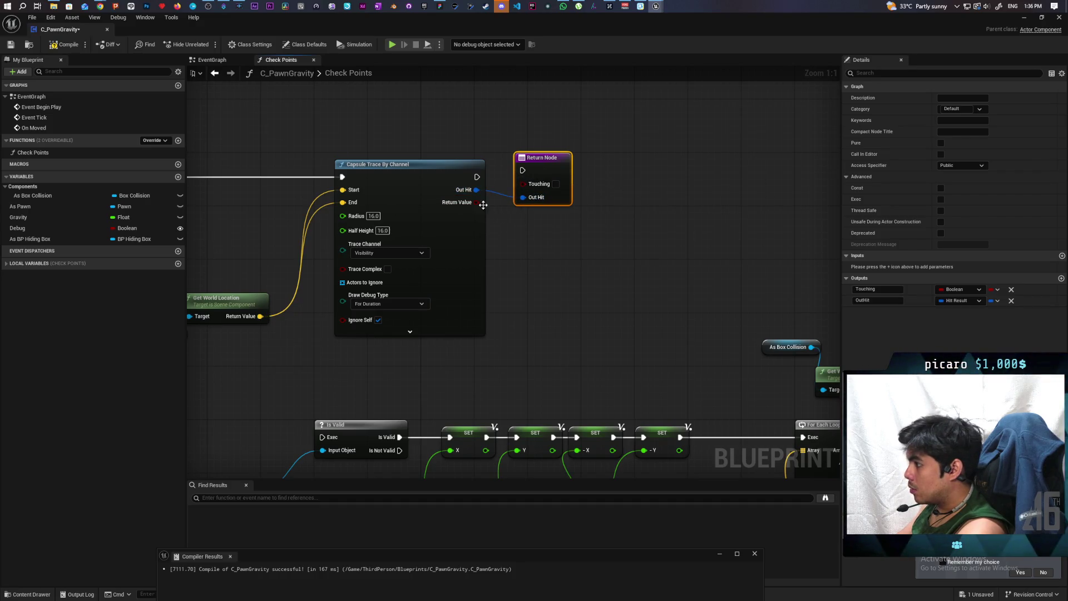
mouse_move(482, 204)
left_mouse_down()
mouse_move(524, 170)
mouse_move(543, 175)
left_mouse_up()
left_click(65, 45)
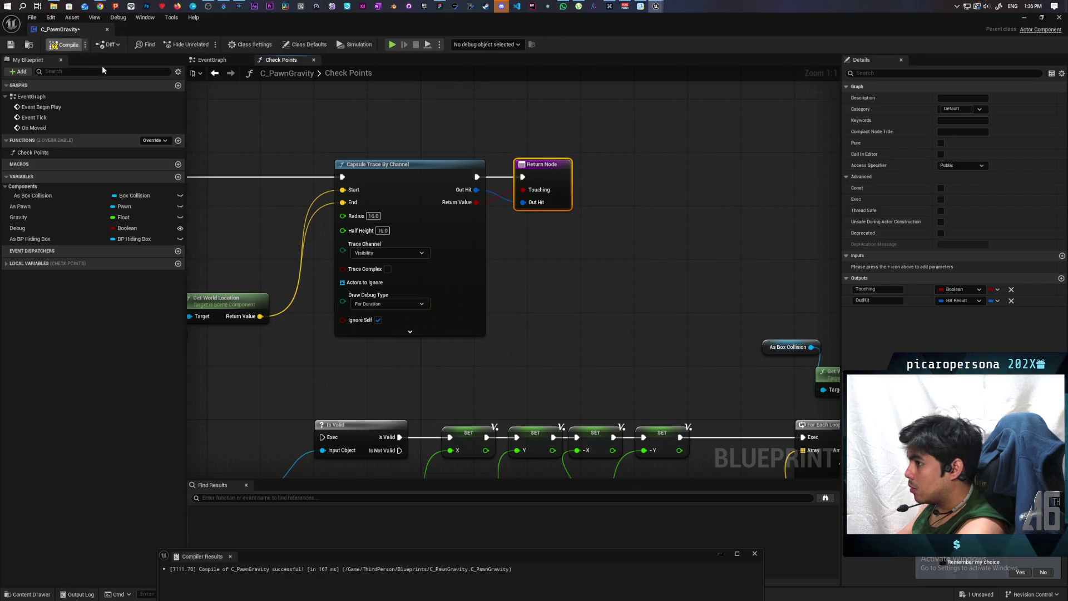
left_click(217, 60)
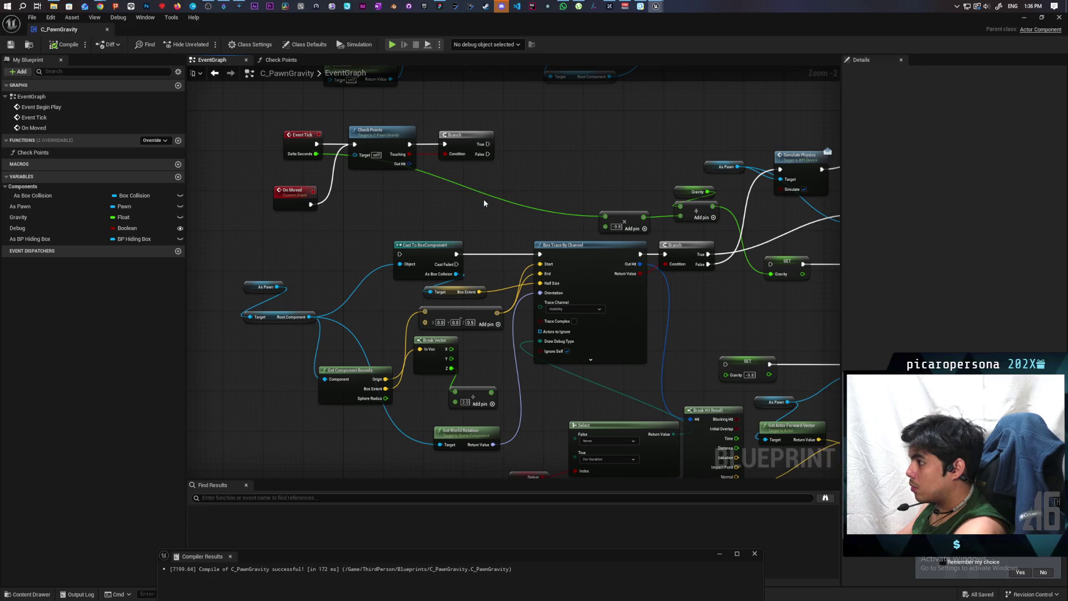
- Move the Event Tick logic group aside and feed Check Points Out Hit into Break Hit Result
scroll(483, 199, "up", 2)
scroll(386, 201, "down", 2)
left_click_drag(224, 130, 366, 189)
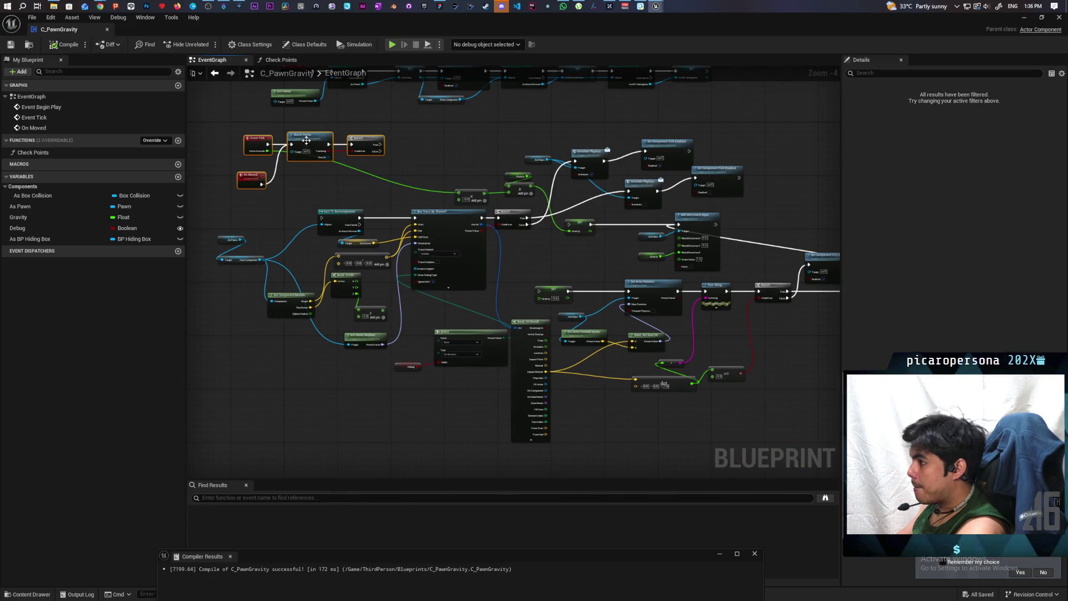
mouse_move(305, 141)
left_mouse_down()
mouse_move(616, 347)
mouse_move(656, 435)
left_mouse_up()
scroll(555, 290, "up", 4)
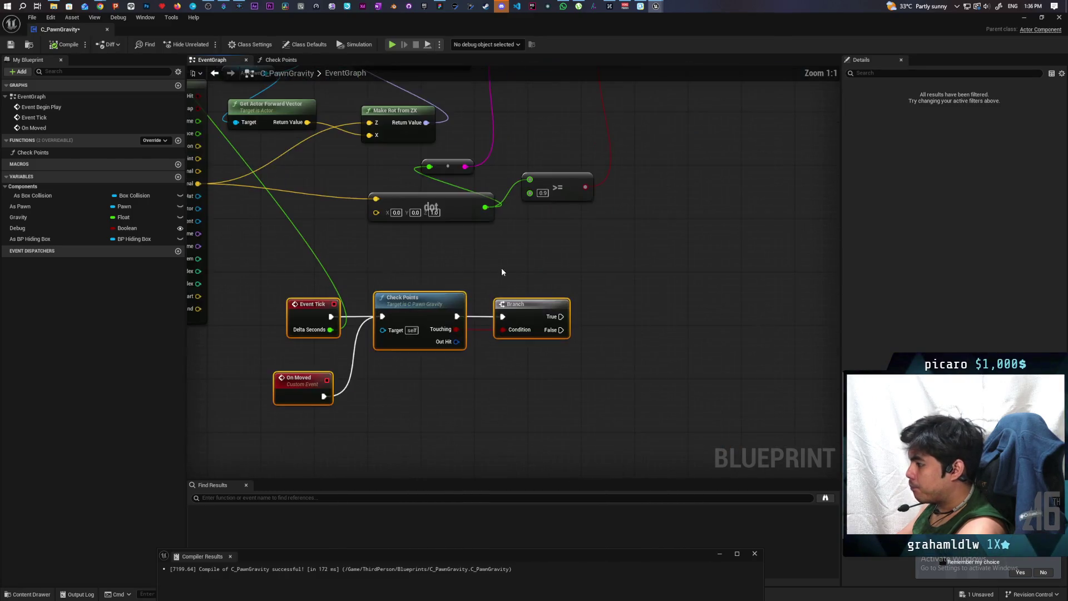
mouse_move(592, 303)
left_mouse_down()
mouse_move(591, 328)
mouse_move(606, 302)
left_mouse_up()
mouse_move(700, 365)
left_mouse_down()
mouse_move(469, 203)
mouse_move(378, 113)
left_mouse_up()
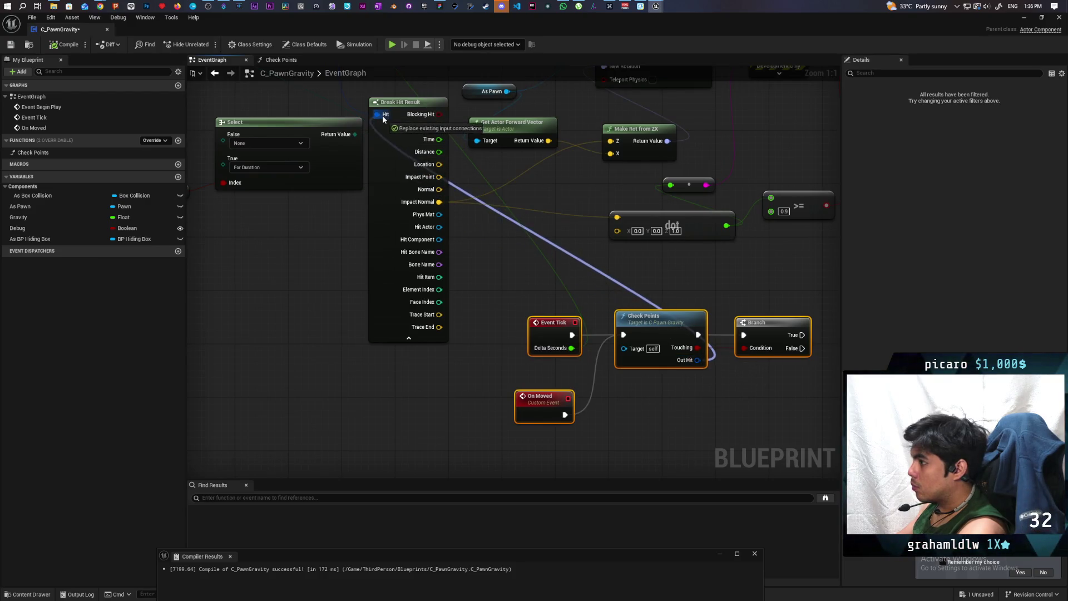
- Connect the Branch True output to Set Actor Rotation, then compile and save
left_click_drag(535, 176, 453, 268)
scroll(454, 267, "down", 2)
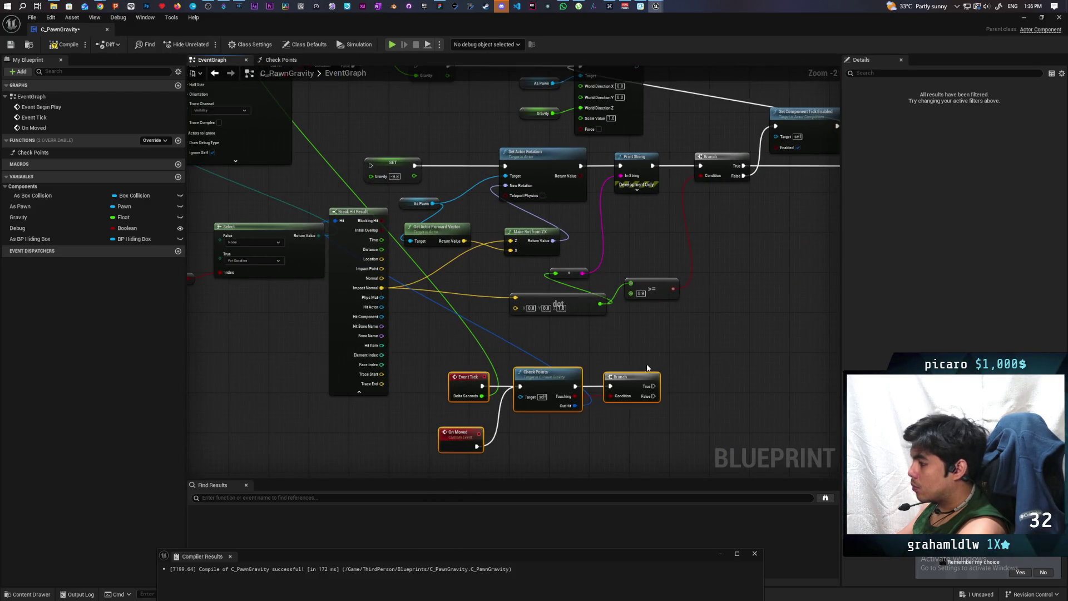
left_click_drag(623, 344, 642, 335)
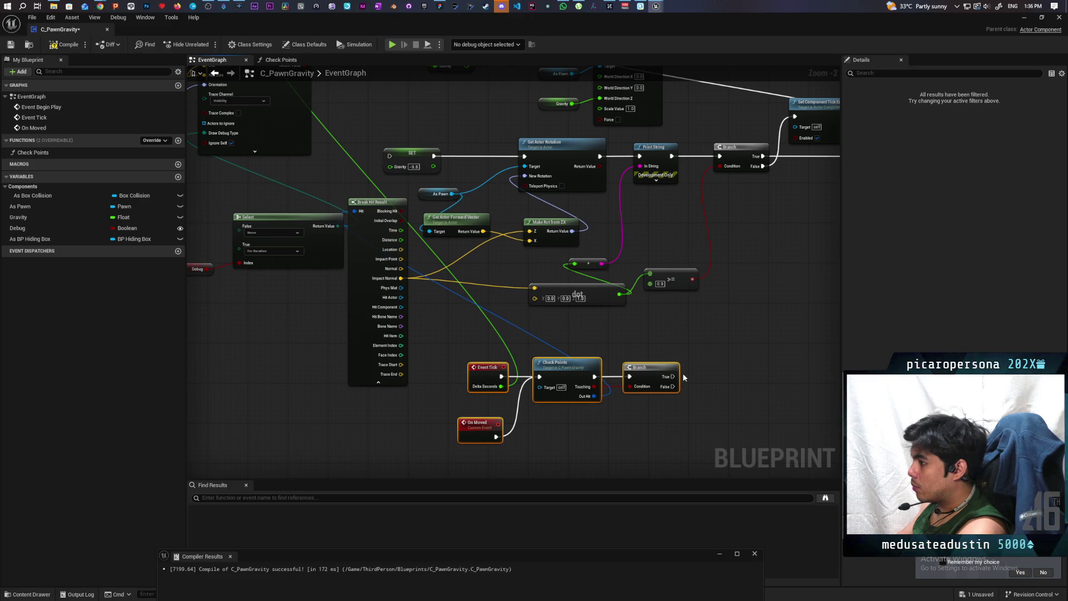
left_click_drag(673, 377, 525, 156)
mouse_move(679, 265)
left_mouse_down()
mouse_move(615, 293)
mouse_move(570, 292)
left_mouse_up()
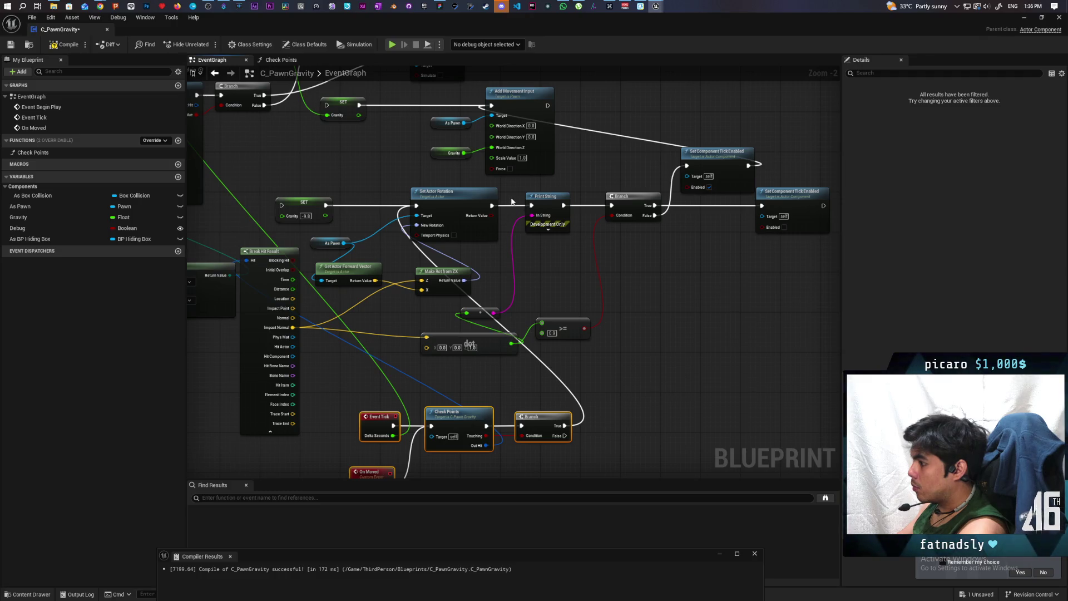
left_click_drag(509, 201, 509, 213)
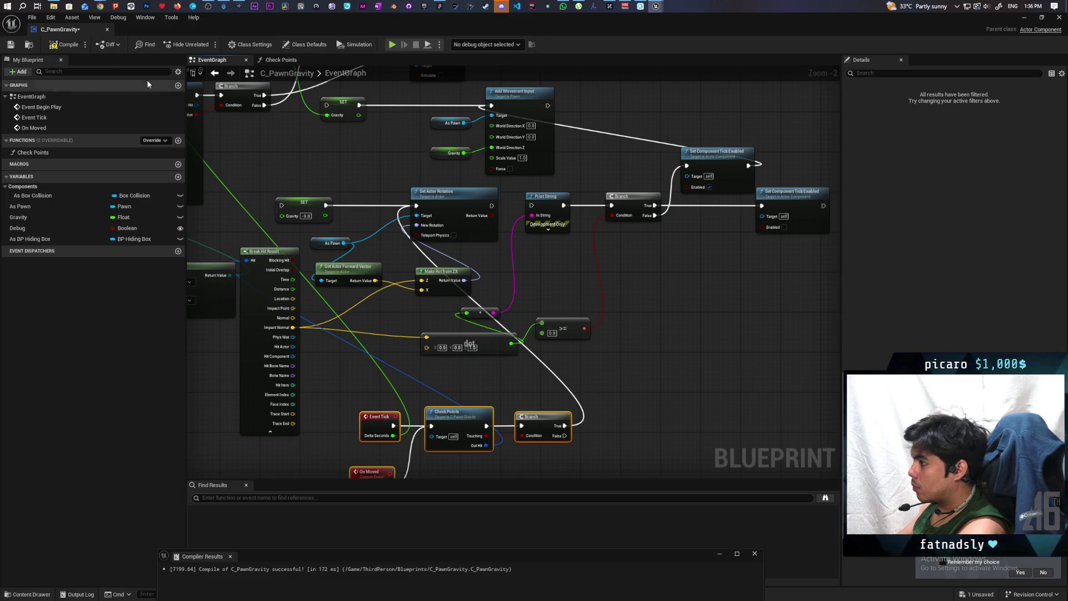
left_click(64, 44)
key("ctrl+s")
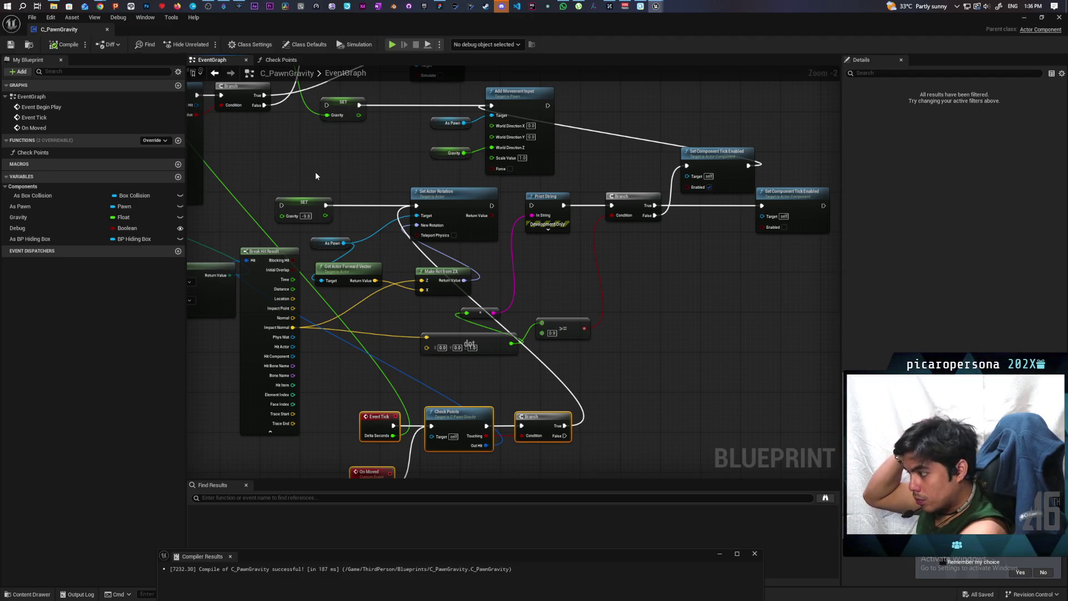
- Connect the Branch True output to the gravity SET node
left_click_drag(316, 176, 389, 103)
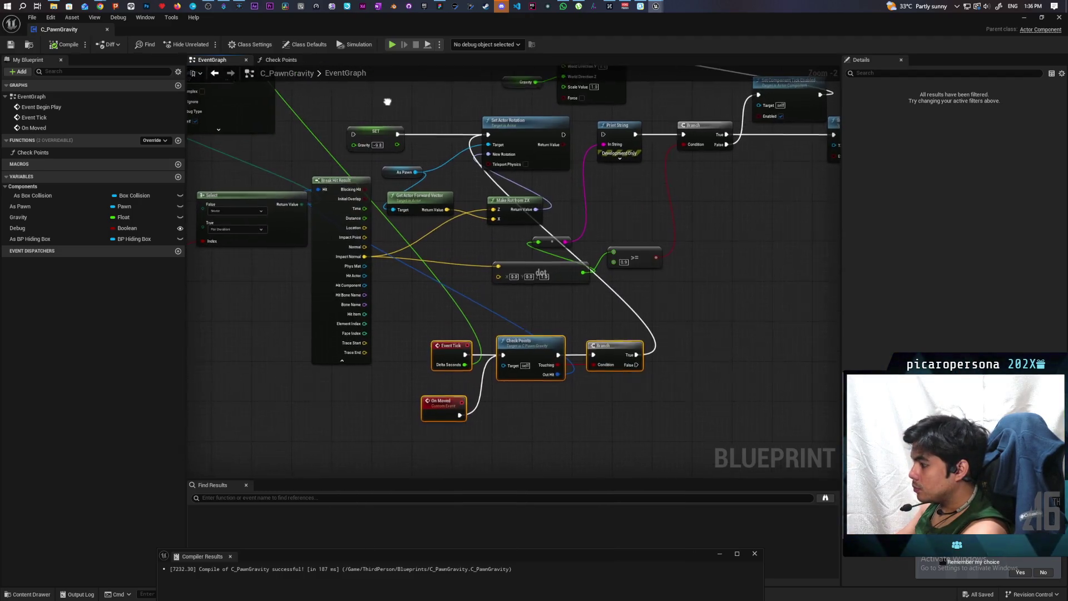
mouse_move(549, 294)
left_mouse_down()
mouse_move(494, 353)
mouse_move(484, 341)
left_mouse_up()
scroll(484, 341, "down", 1)
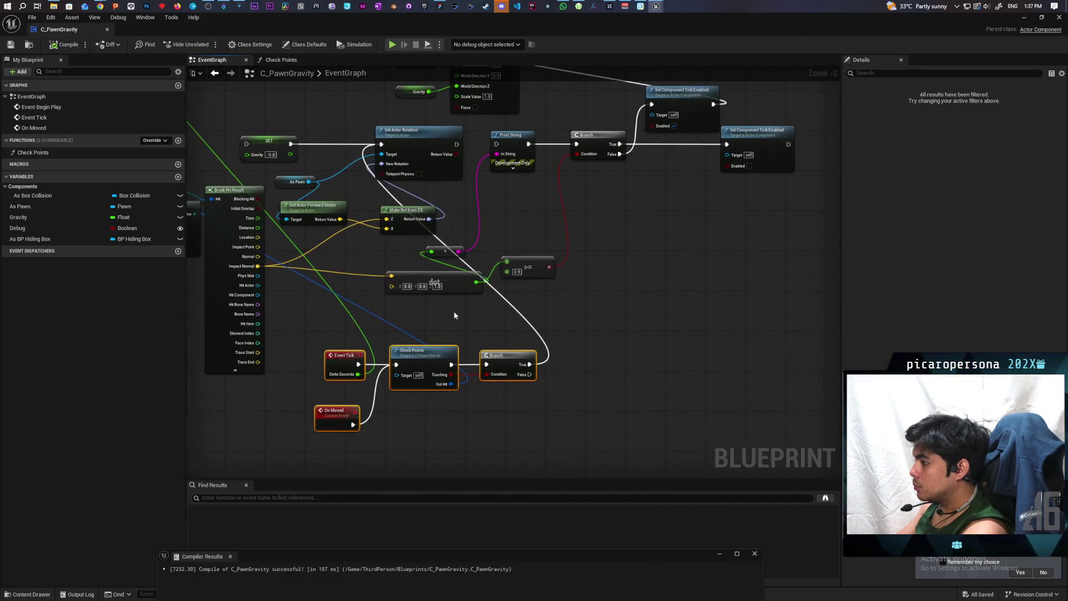
scroll(493, 379, "down", 1)
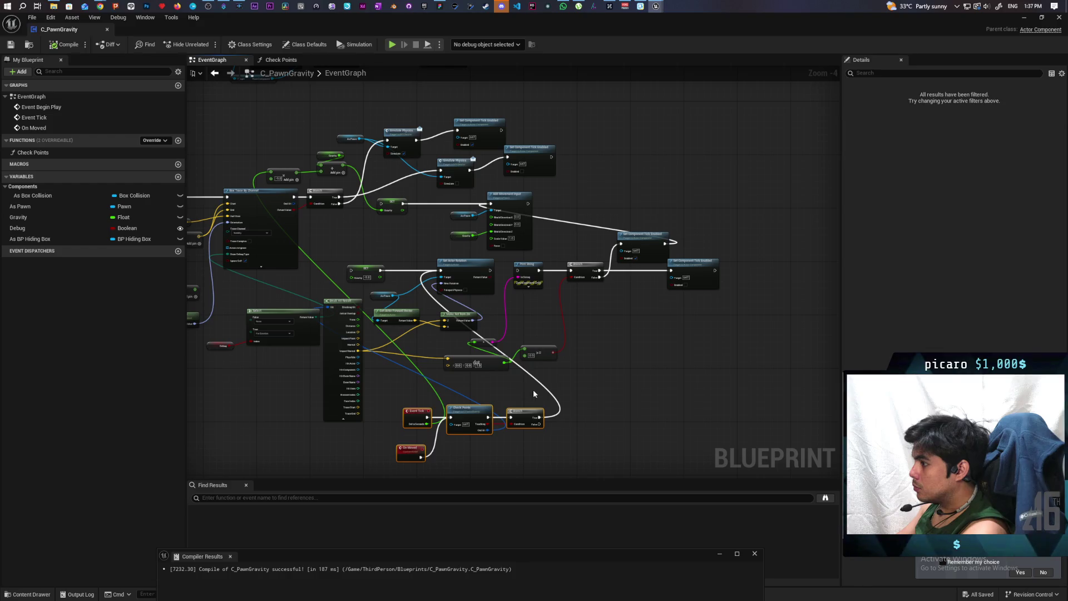
mouse_move(538, 417)
left_mouse_down()
mouse_move(556, 437)
mouse_move(553, 342)
mouse_move(382, 204)
left_mouse_up()
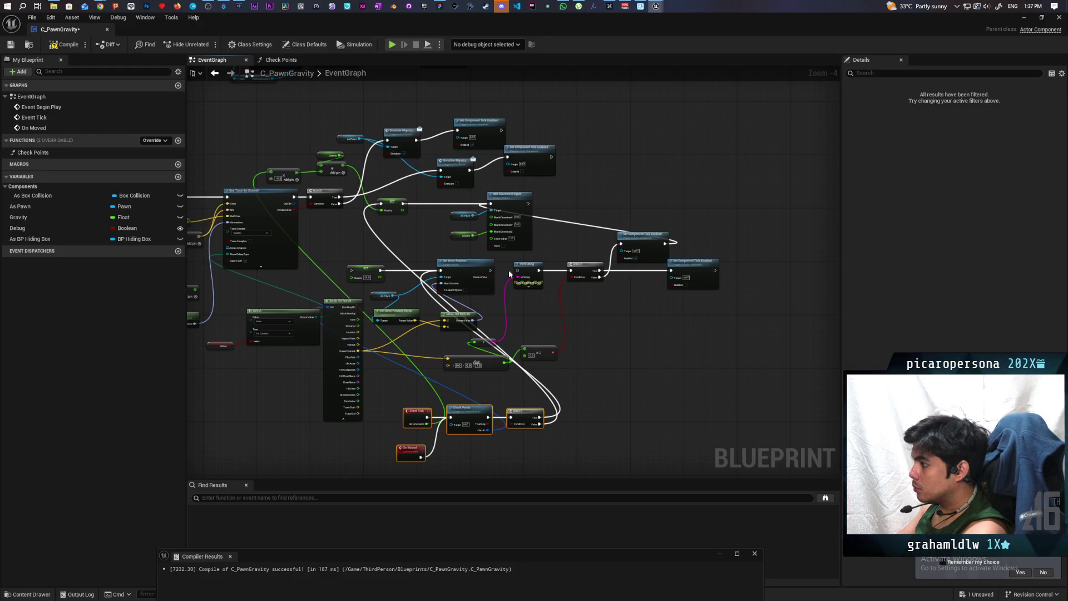
- Reposition the tick logic group lower left, then compile and save the blueprint
left_click_drag(549, 292, 523, 166)
scroll(549, 296, "up", 1)
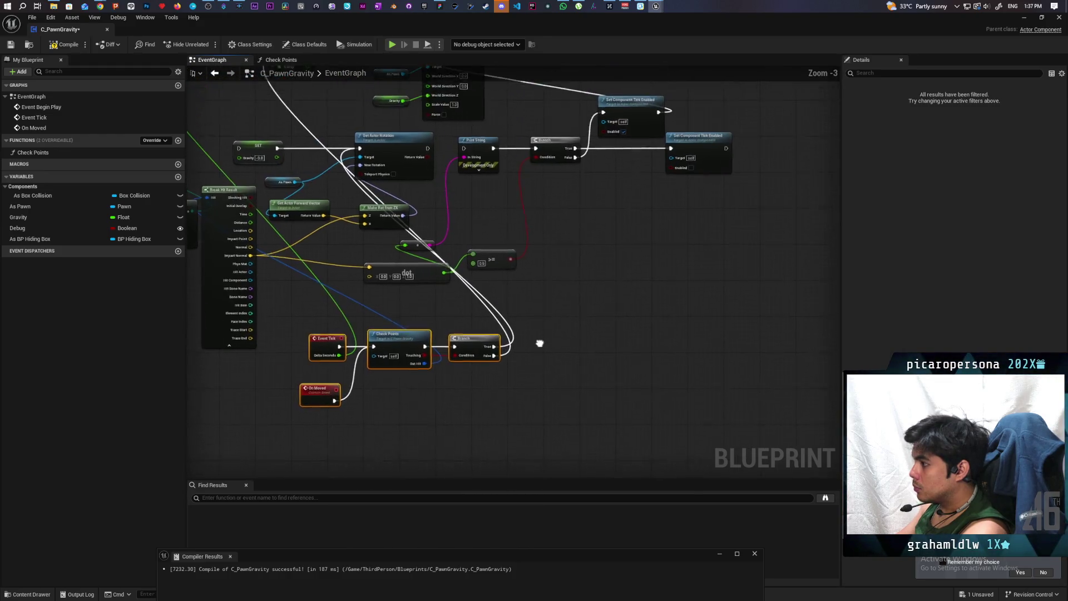
mouse_move(565, 285)
left_mouse_down()
mouse_move(561, 348)
mouse_move(560, 332)
left_mouse_up()
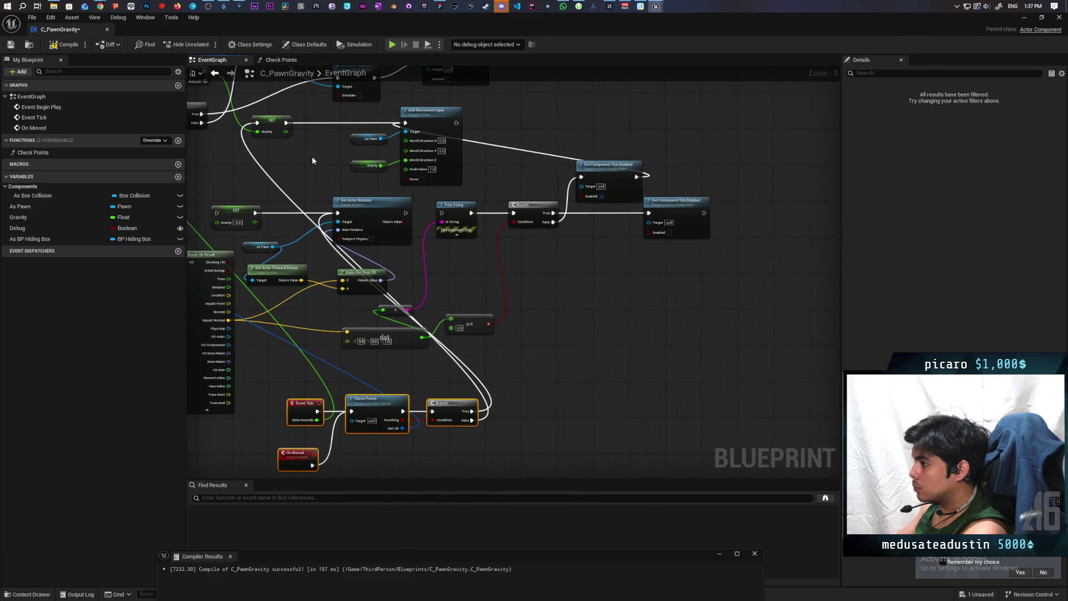
mouse_move(445, 399)
left_mouse_down()
mouse_move(437, 411)
mouse_move(460, 382)
mouse_move(257, 238)
mouse_move(210, 219)
mouse_move(217, 213)
left_mouse_up()
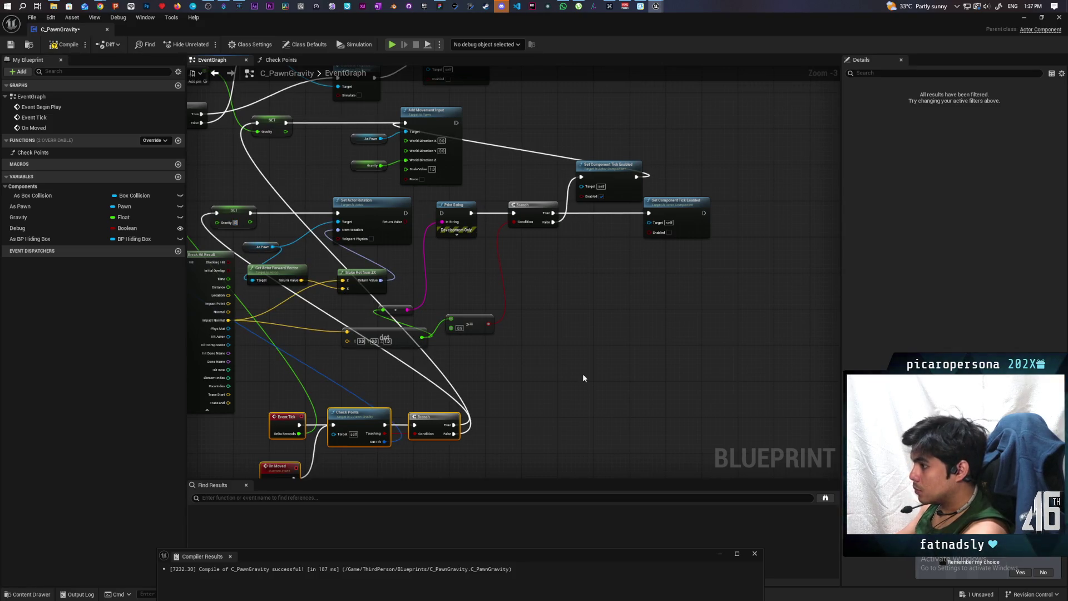
left_click(244, 111)
key("F7")
key("ctrl+s")
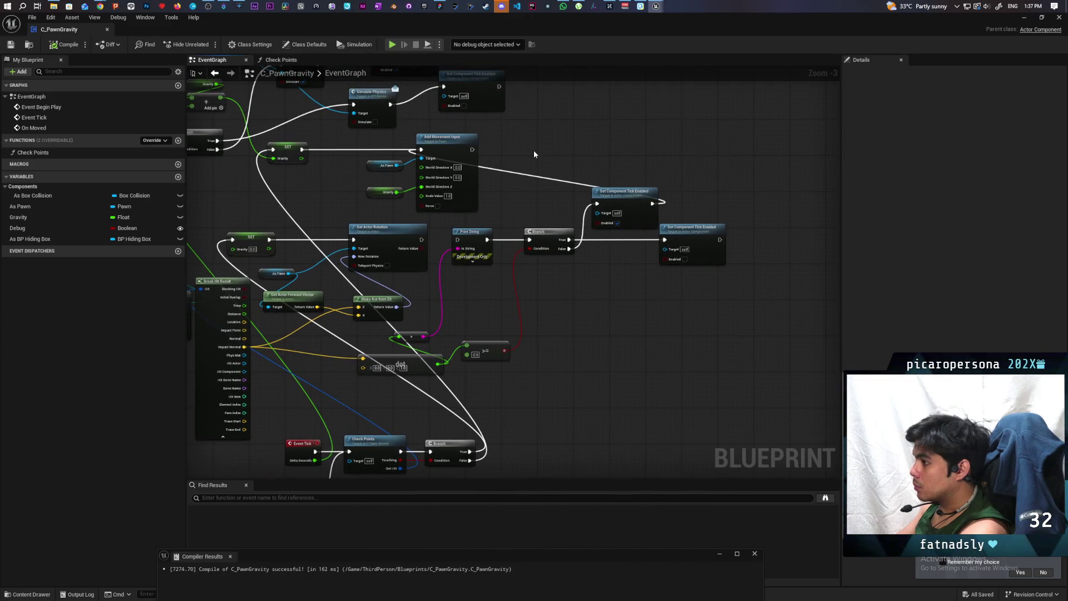
mouse_move(527, 150)
left_mouse_down()
mouse_move(678, 205)
mouse_move(511, 201)
left_mouse_up()
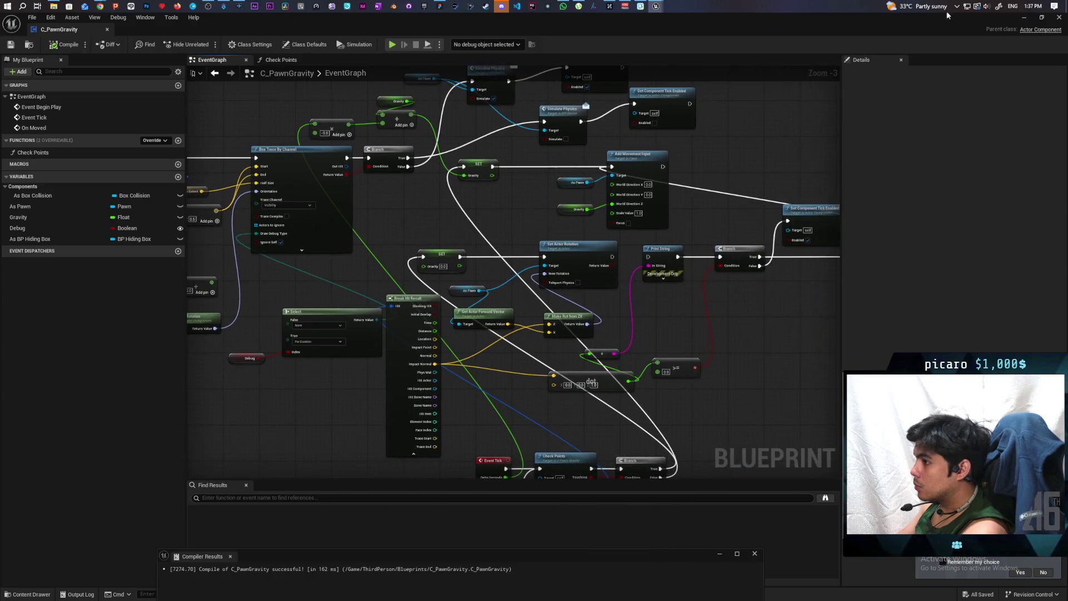
- Play the level, walk to the blue box, hide inside and exit with F, then stop play
key("alt+Tab")
left_click(305, 62)
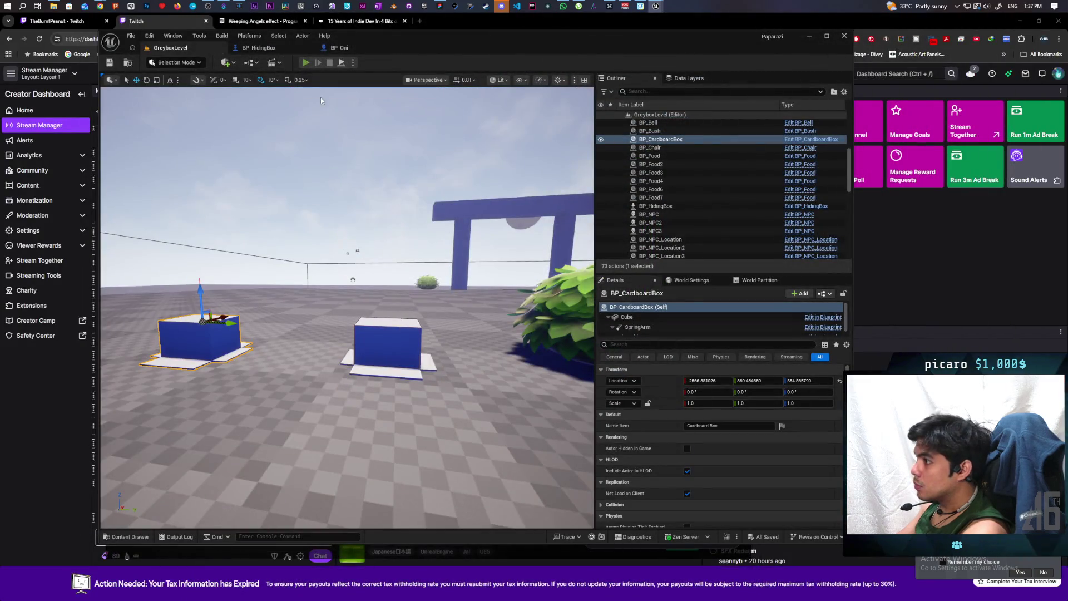
key("w")
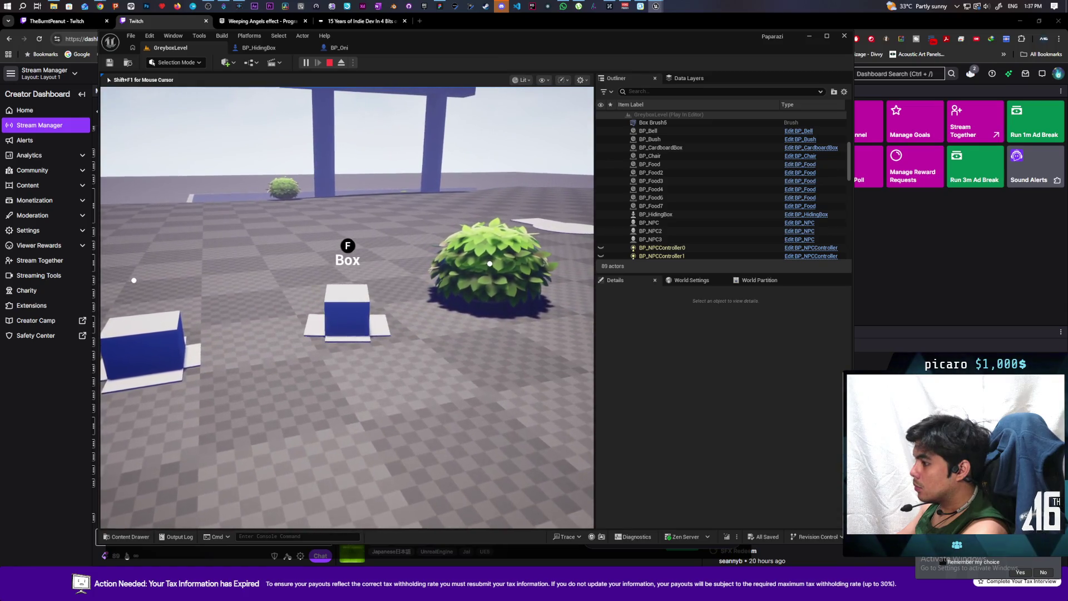
key("f")
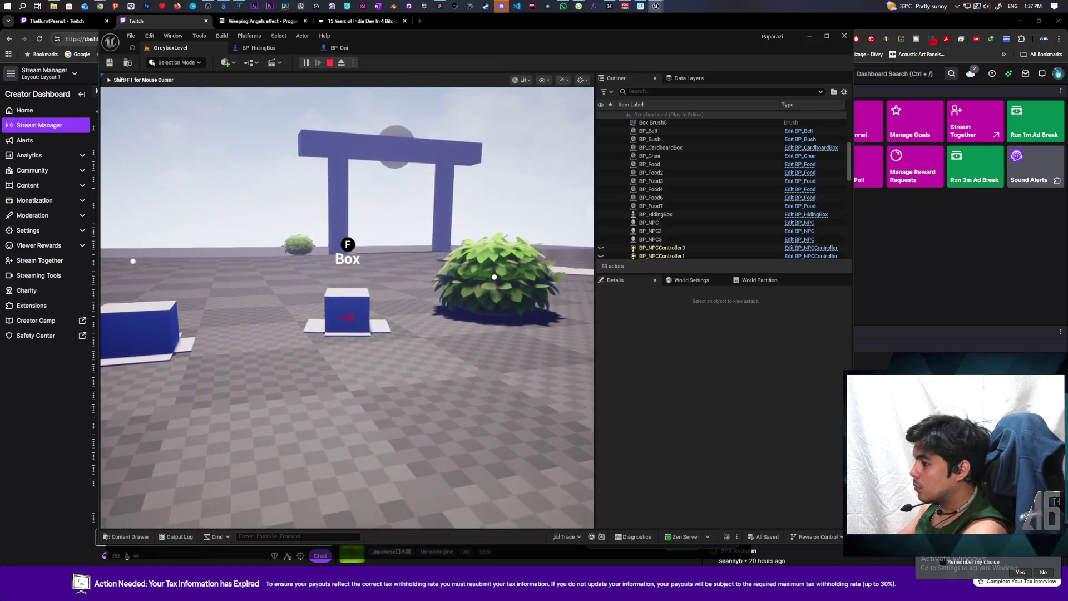
key("f")
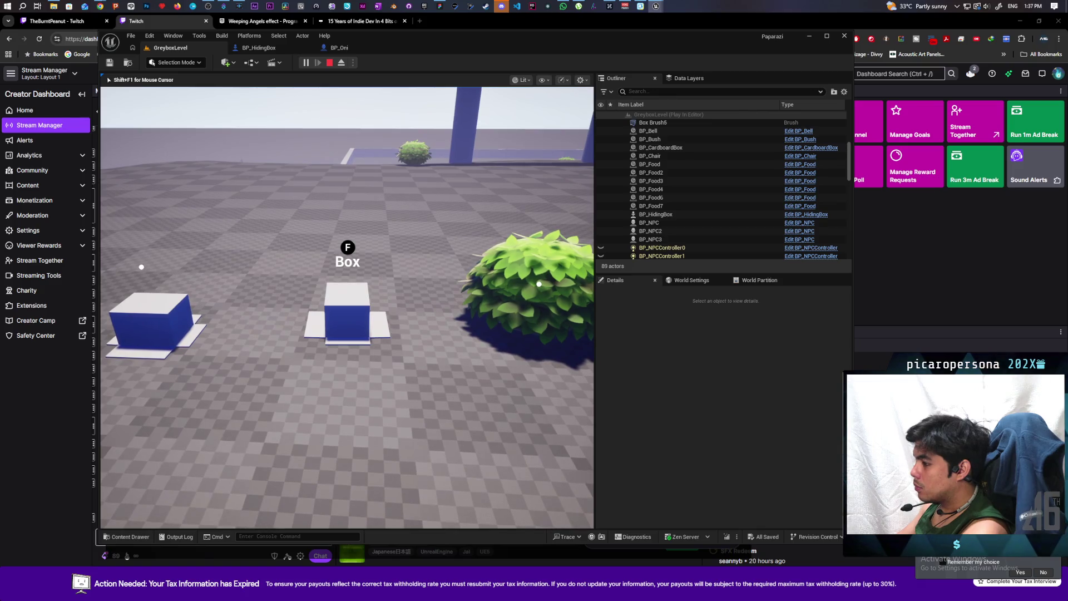
key("Escape")
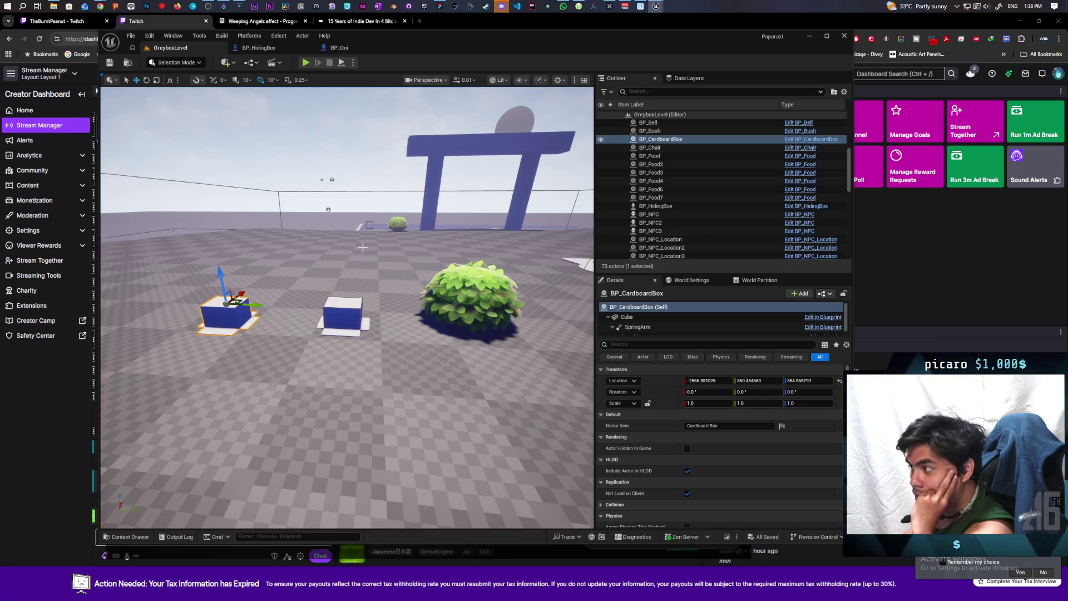
- Lower BP_HidingBox's Scene component to Z about -15.9 in the Viewport, then compile and save
left_click(259, 48)
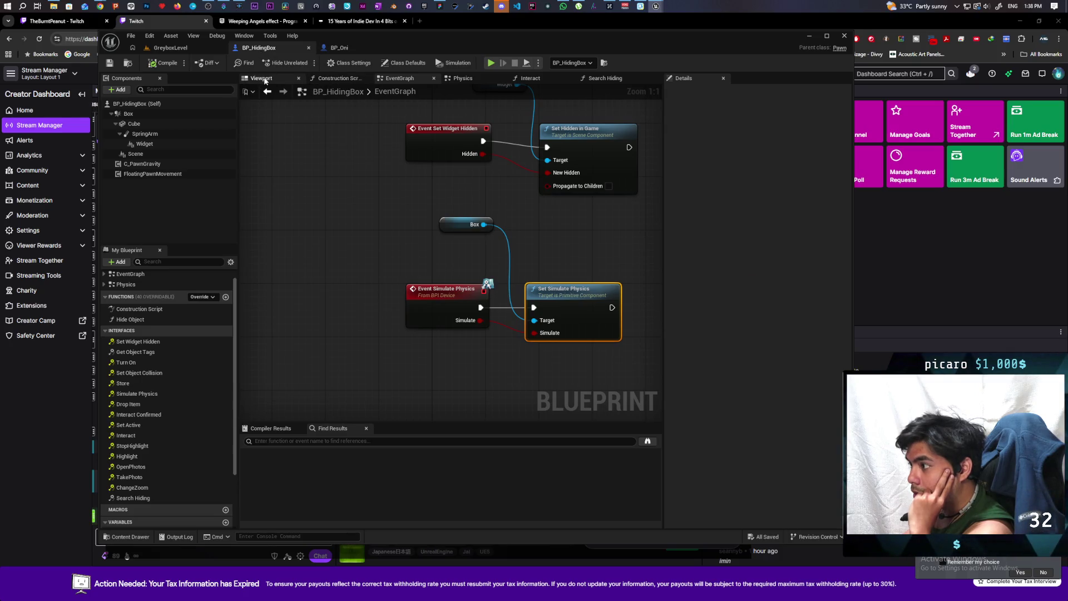
left_click(263, 78)
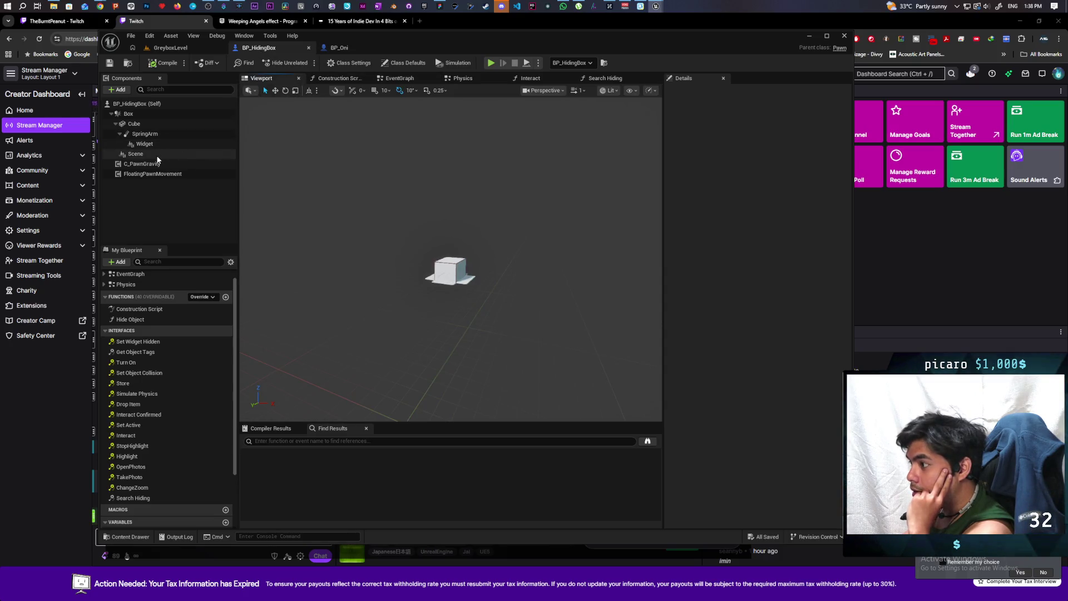
left_click(167, 154)
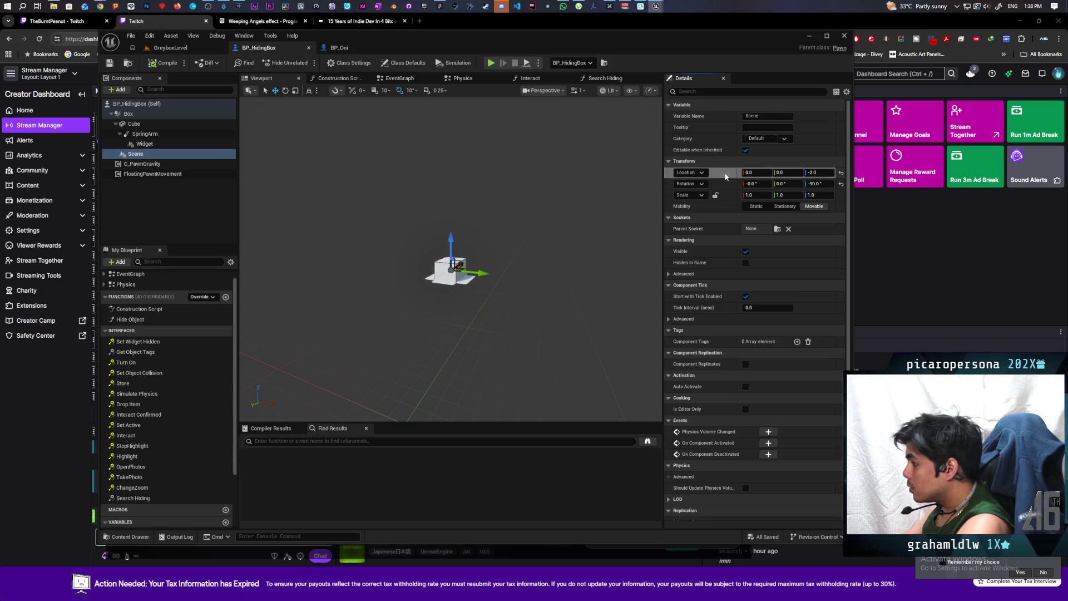
mouse_move(500, 234)
left_mouse_down()
mouse_move(428, 211)
mouse_move(409, 195)
mouse_move(435, 192)
mouse_move(412, 184)
left_mouse_up()
left_click_drag(523, 311, 545, 282)
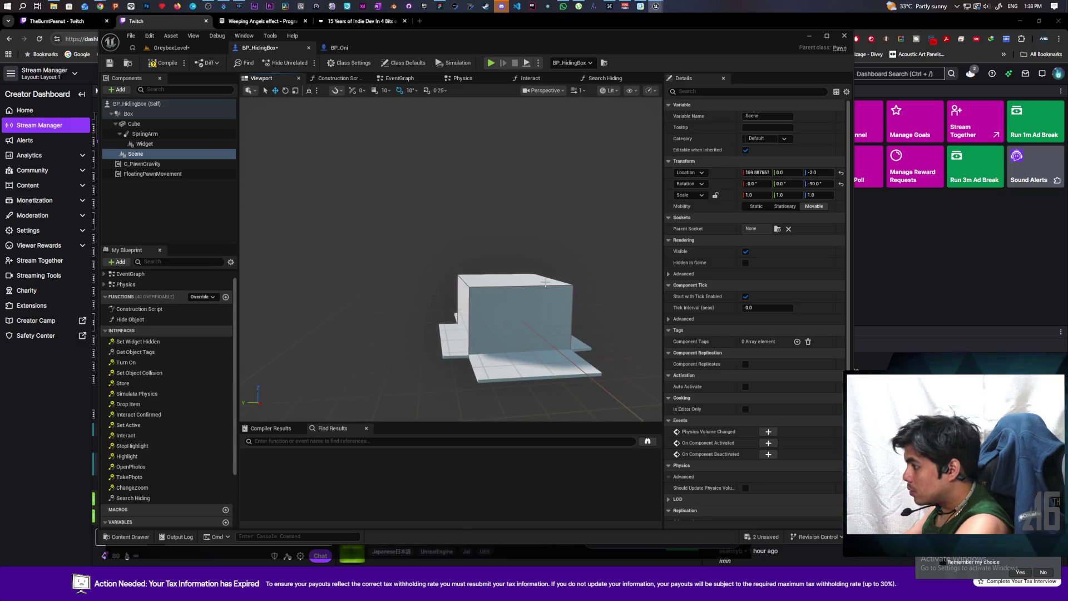
key("ctrl+z")
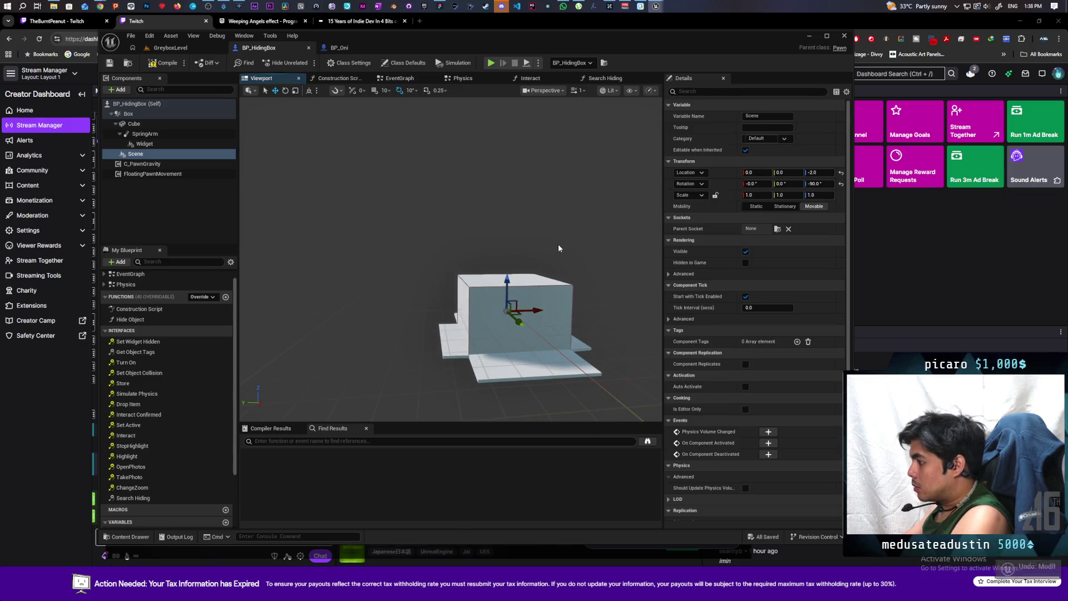
left_click_drag(507, 279, 513, 301)
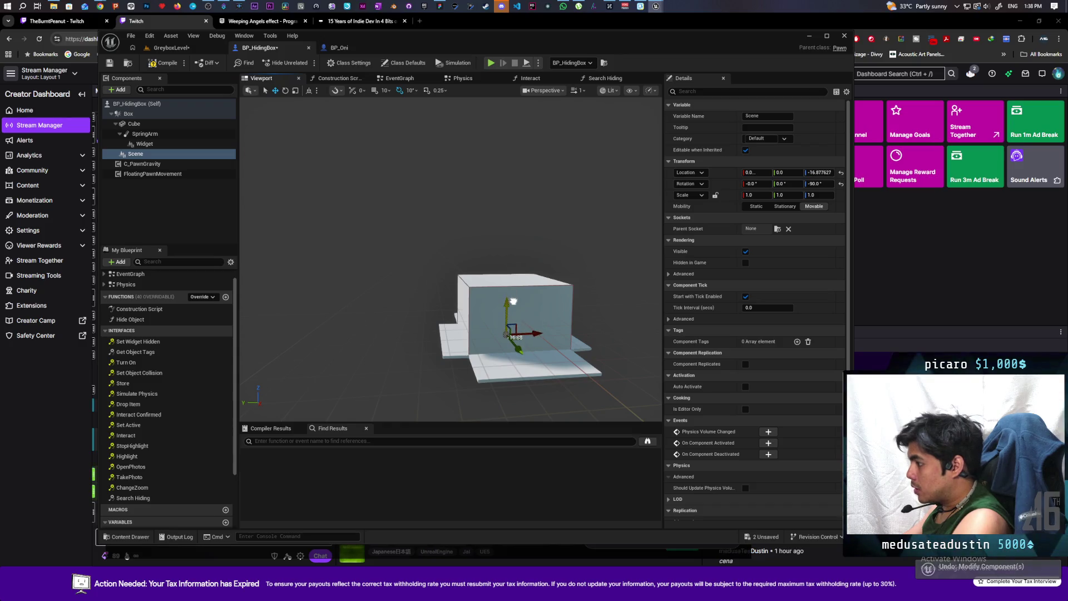
left_click(156, 64)
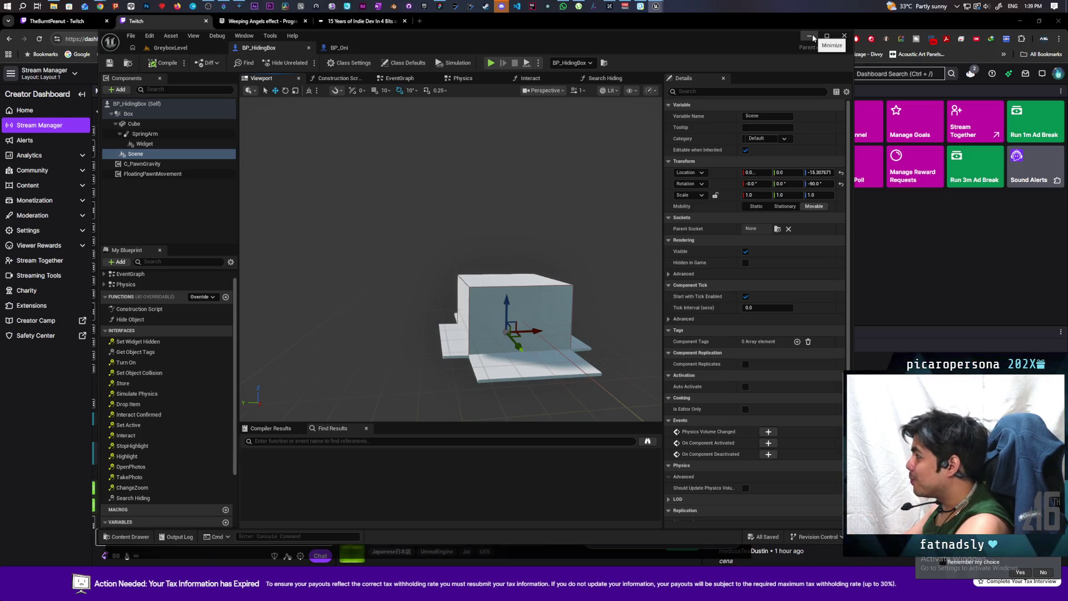
left_click(808, 38)
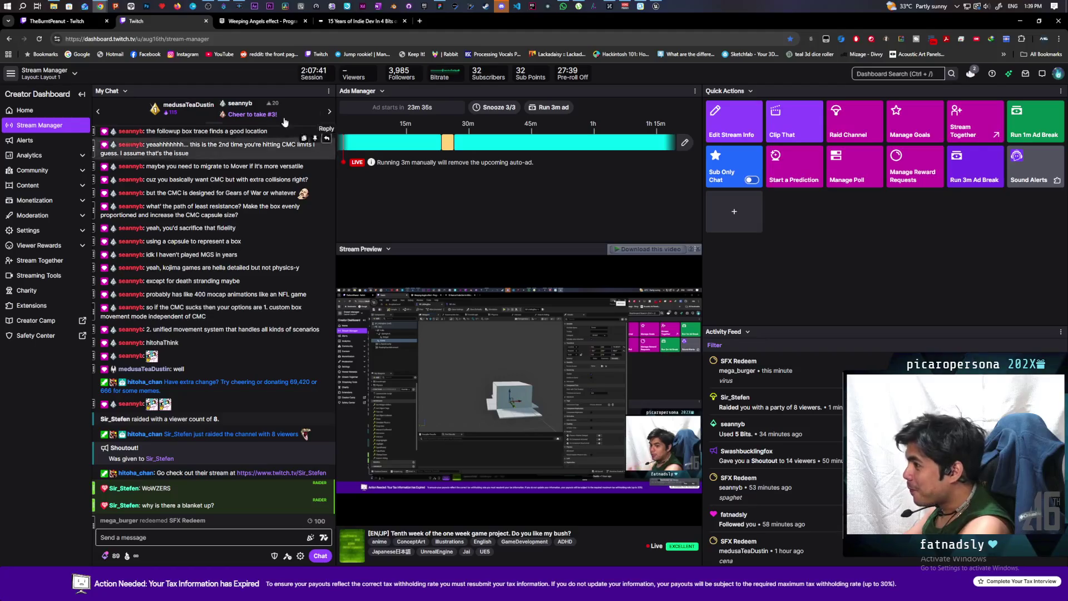
left_click(56, 22)
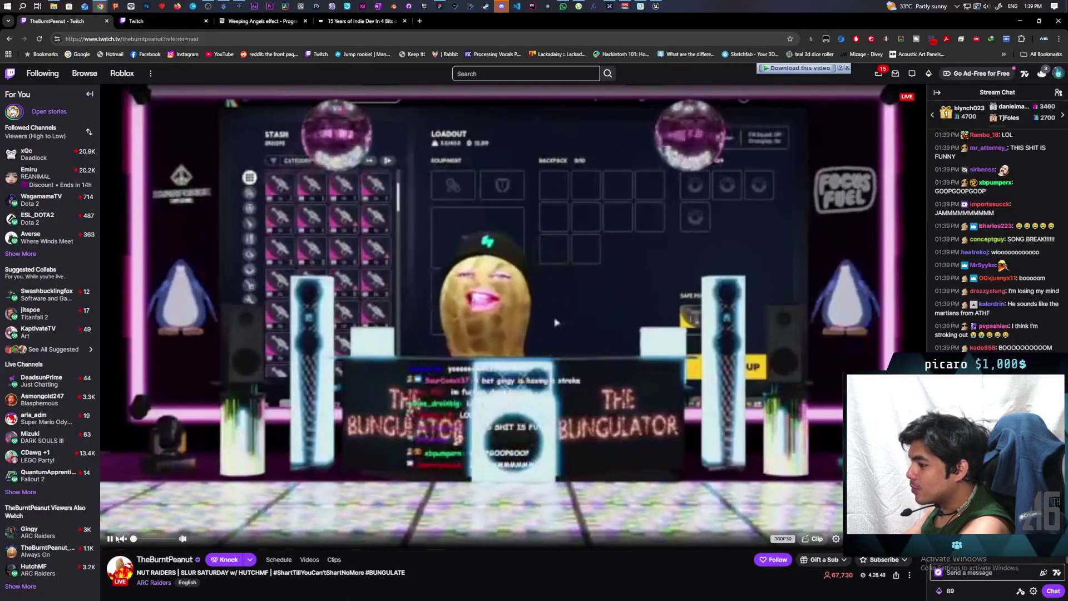
left_click(110, 538)
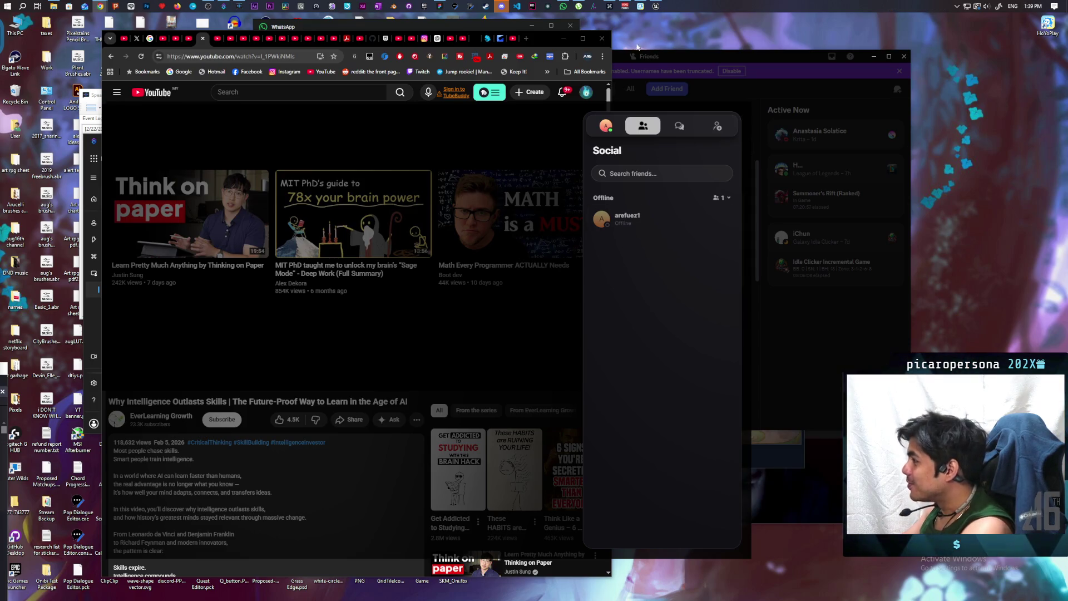
key("alt+Tab")
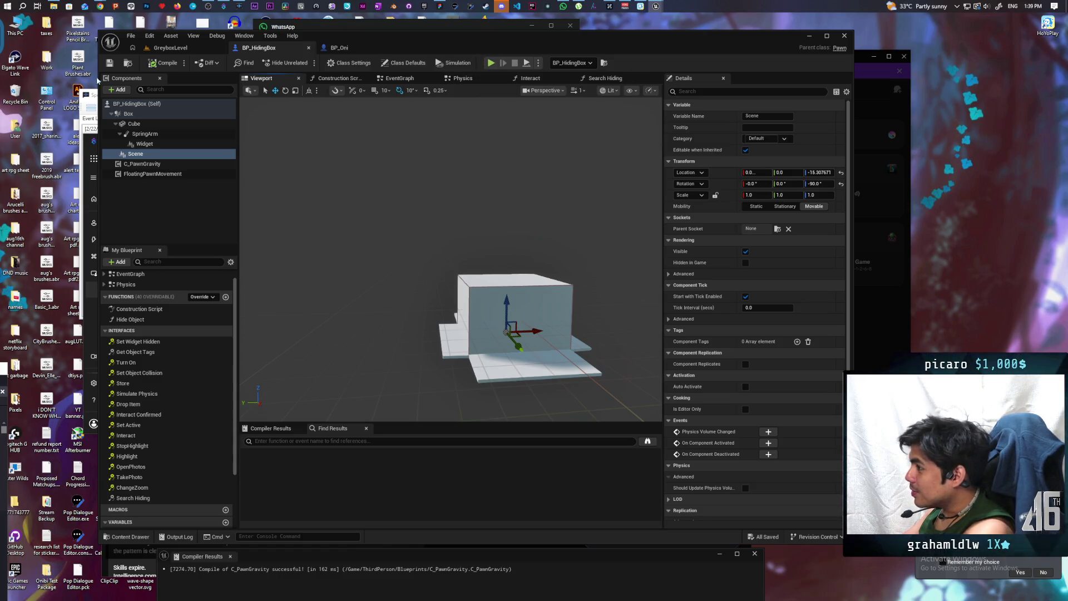
- Play GreyboxLevel, walk the character into a blue box, then stop the session with Esc
left_click(168, 48)
left_click(304, 62)
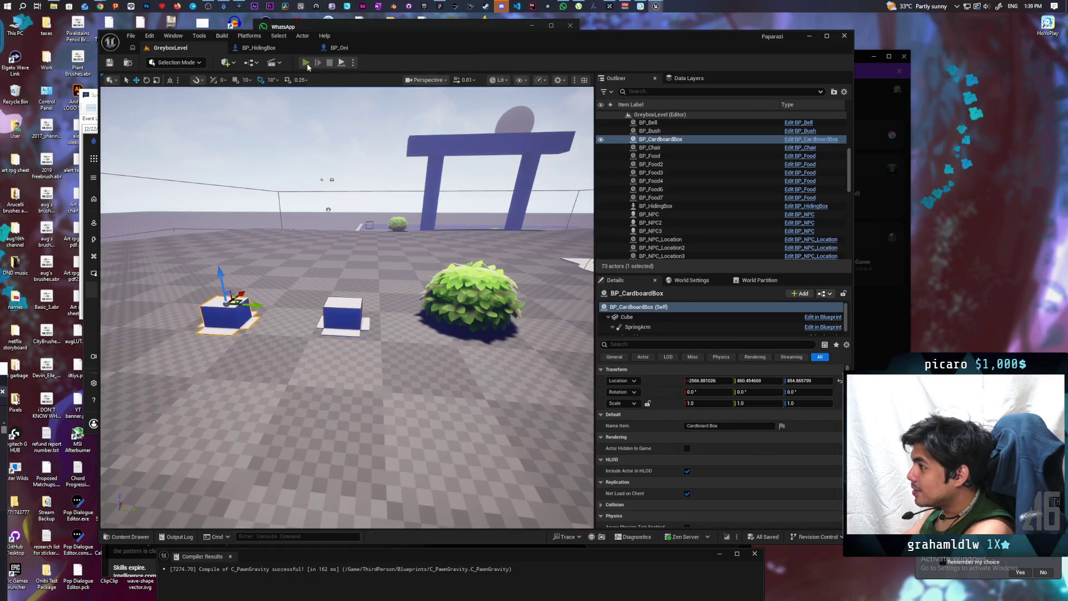
key("w")
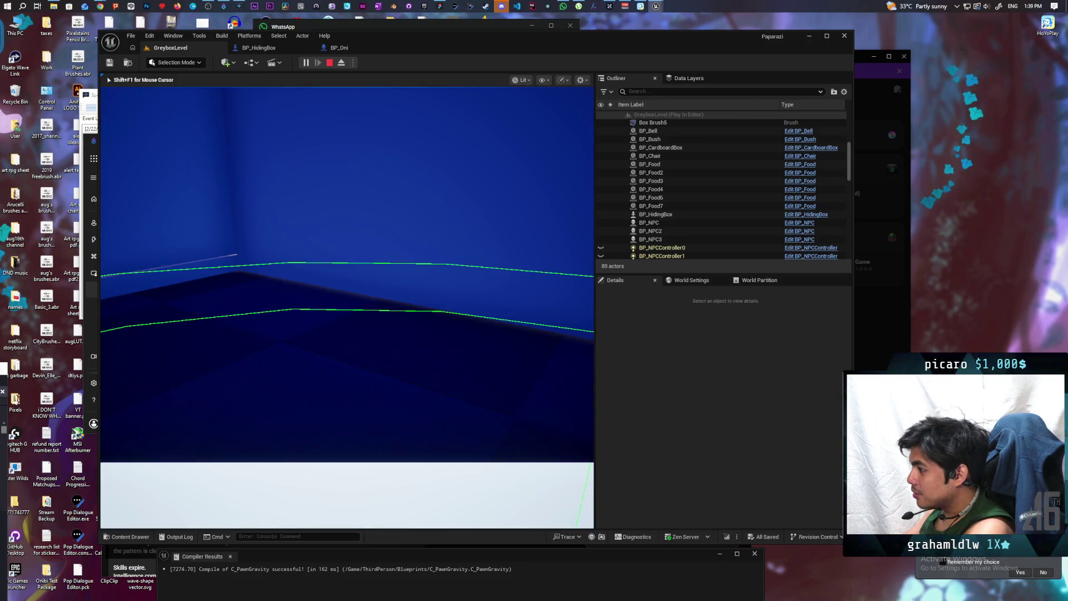
mouse_move(493, 297)
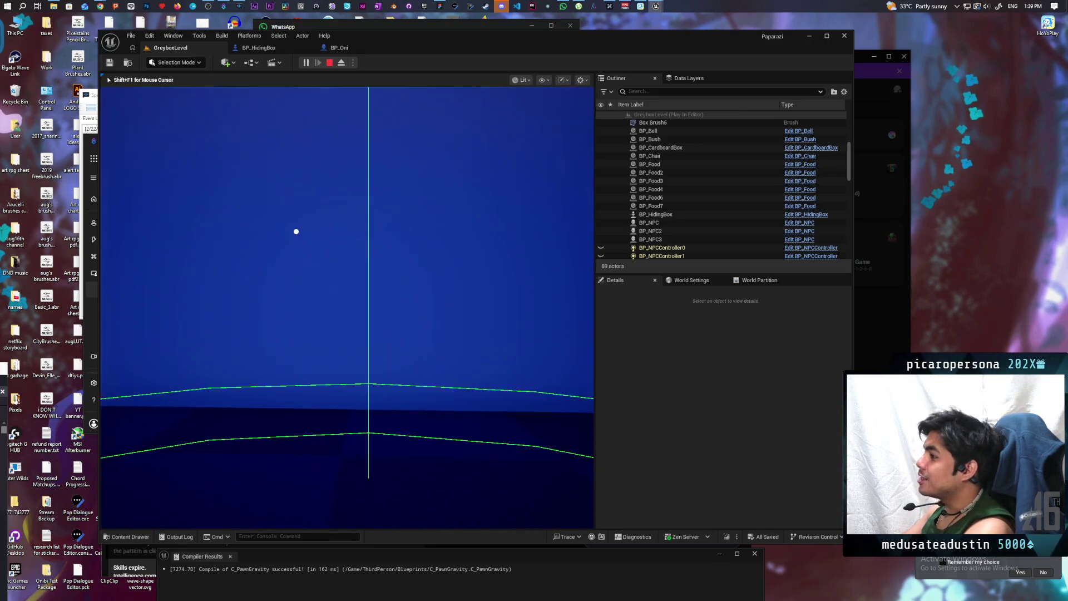
mouse_move(347, 307)
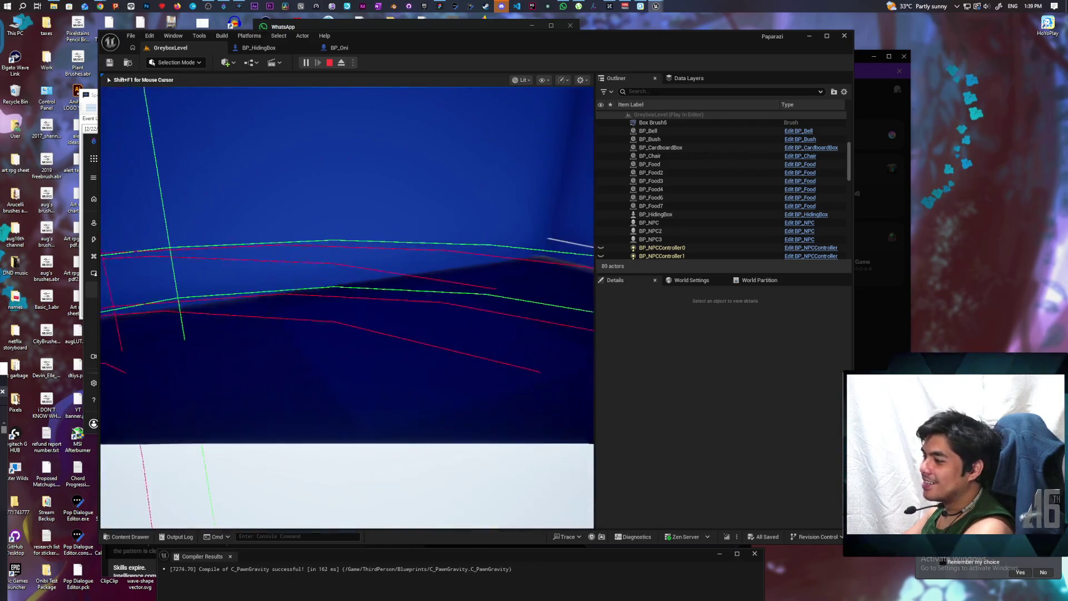
key("Escape")
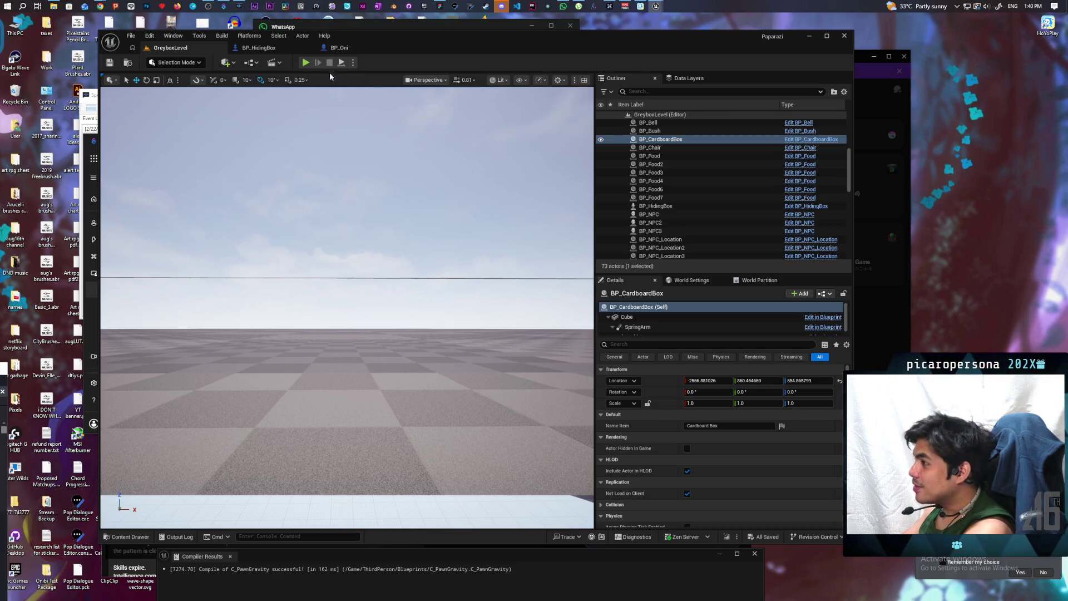
- Glance at the C_PawnGravity window, minimize it, and bring up the BP_HidingBox blueprint
mouse_move(656, 6)
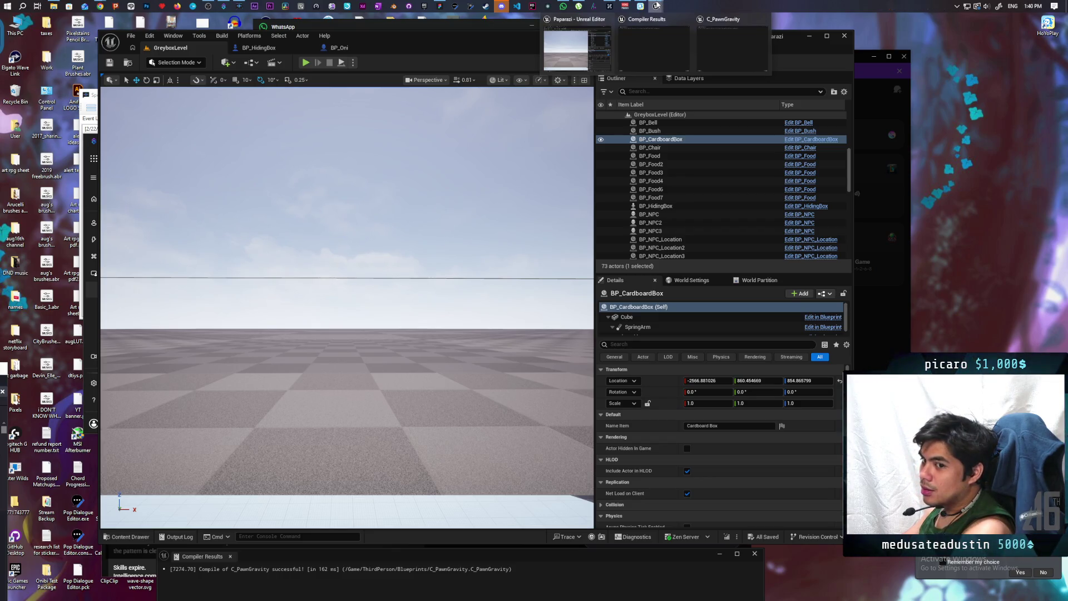
mouse_move(680, 26)
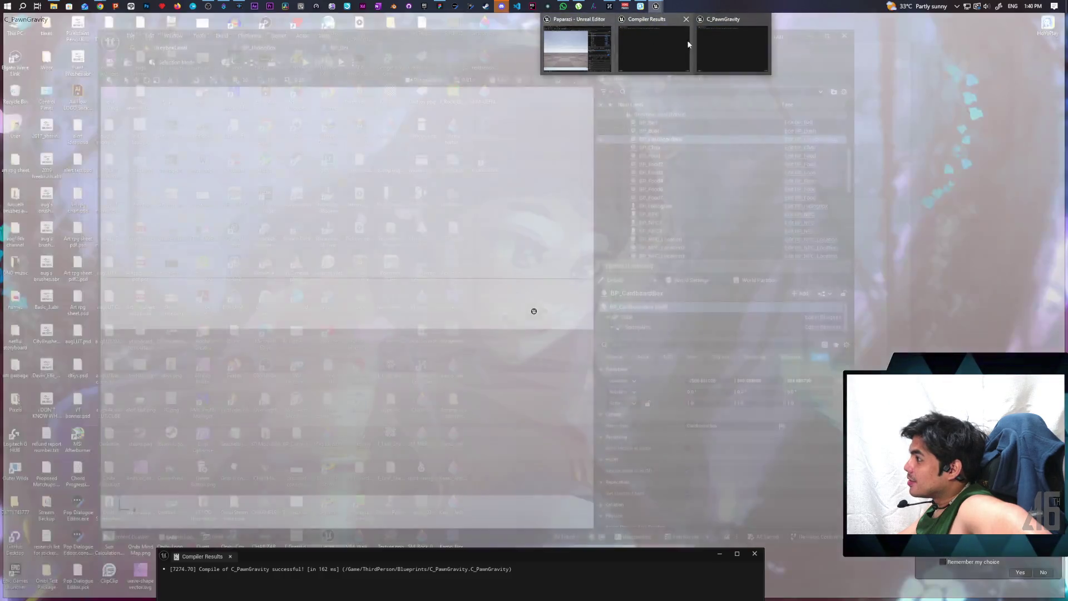
left_click(732, 50)
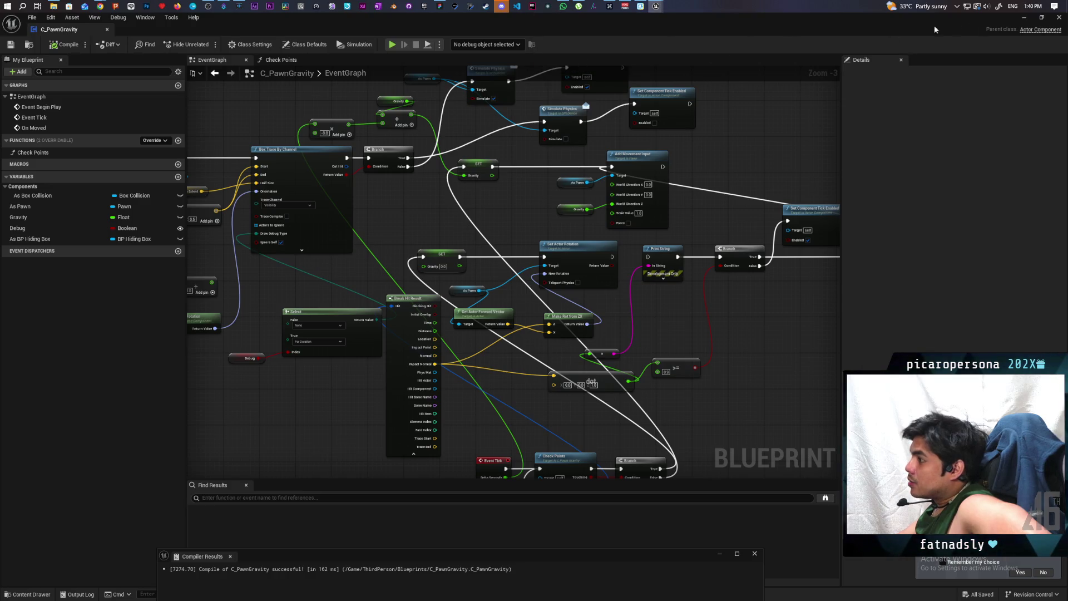
left_click(1024, 18)
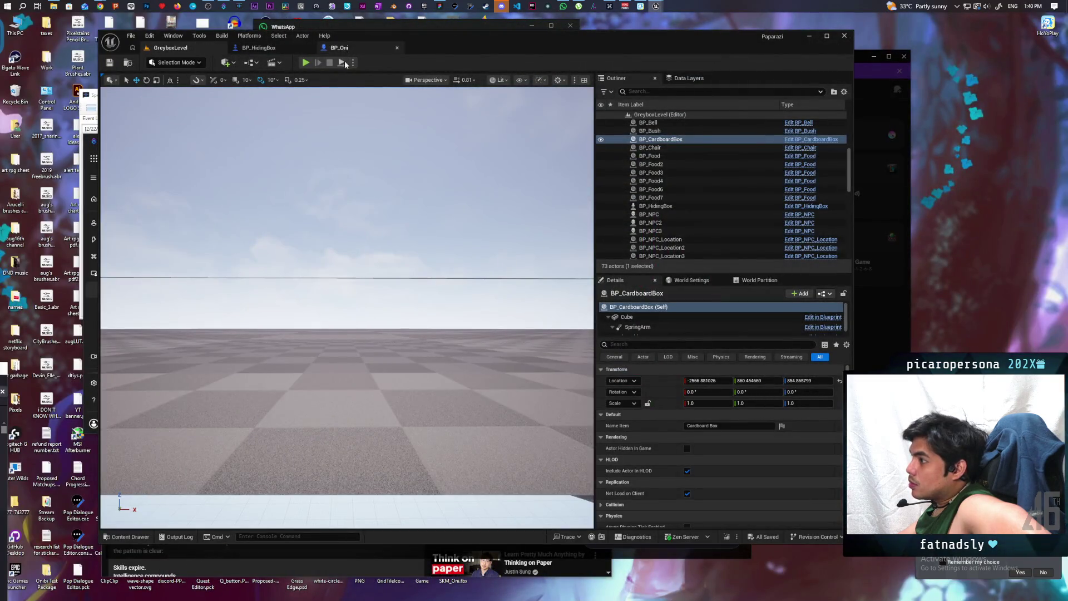
left_click(259, 47)
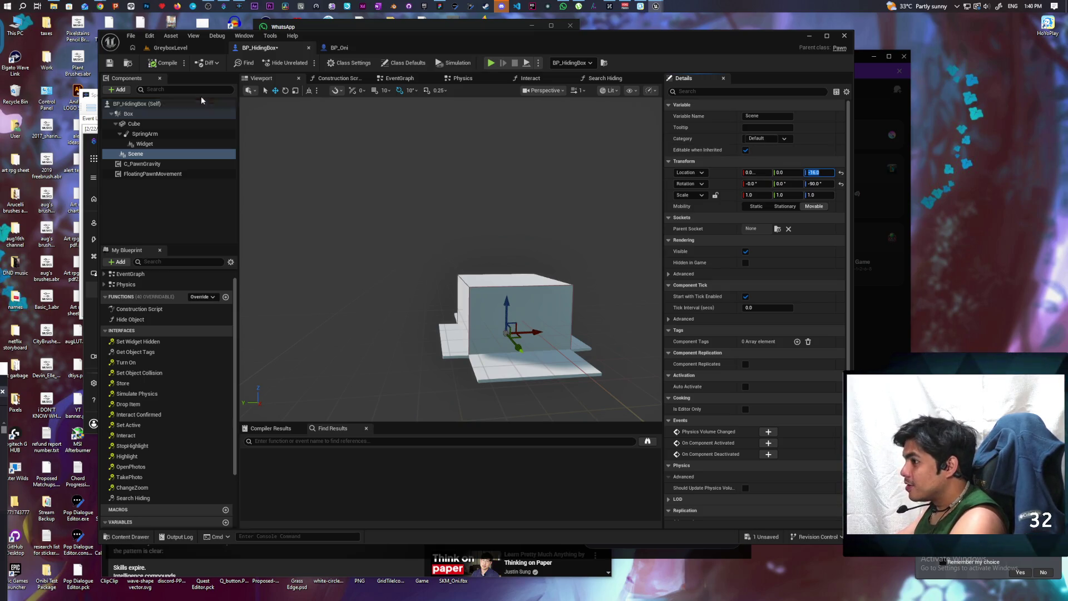
- Commit the Scene component's Z location of -16.0 and save BP_HidingBox
key("ctrl+s")
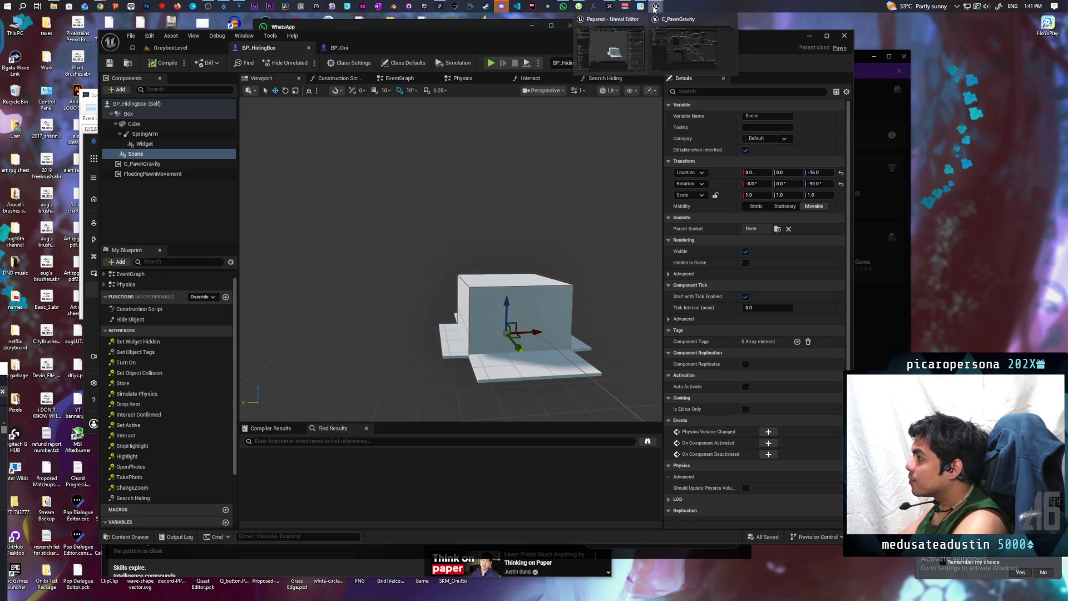
mouse_move(669, 46)
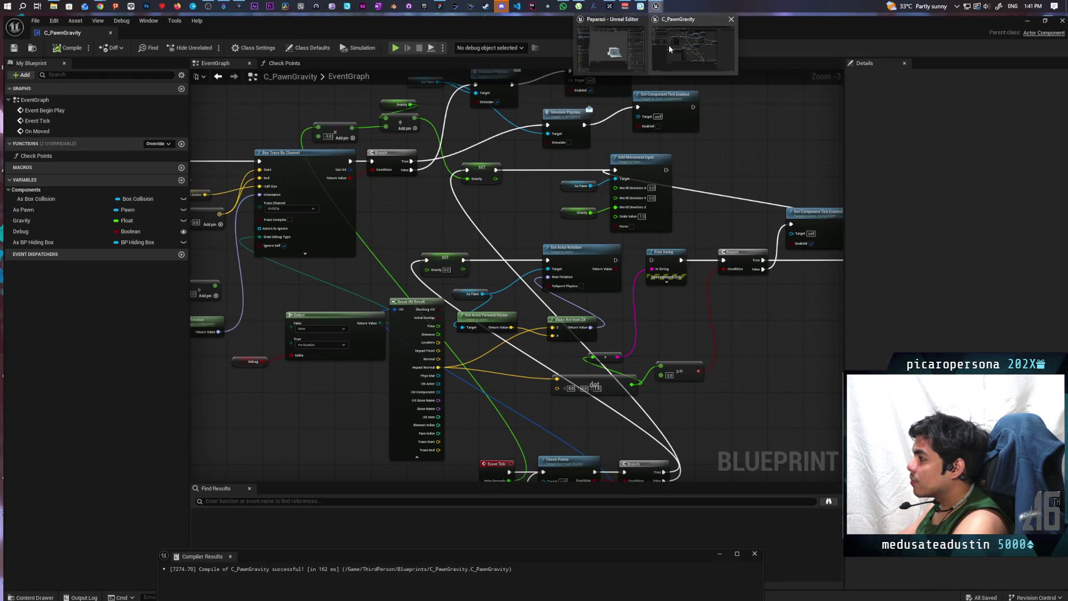
- In C_PawnGravity, add a vector Add node to the hit Location with Z offset 32
left_click(669, 46)
left_click_drag(701, 164, 655, 178)
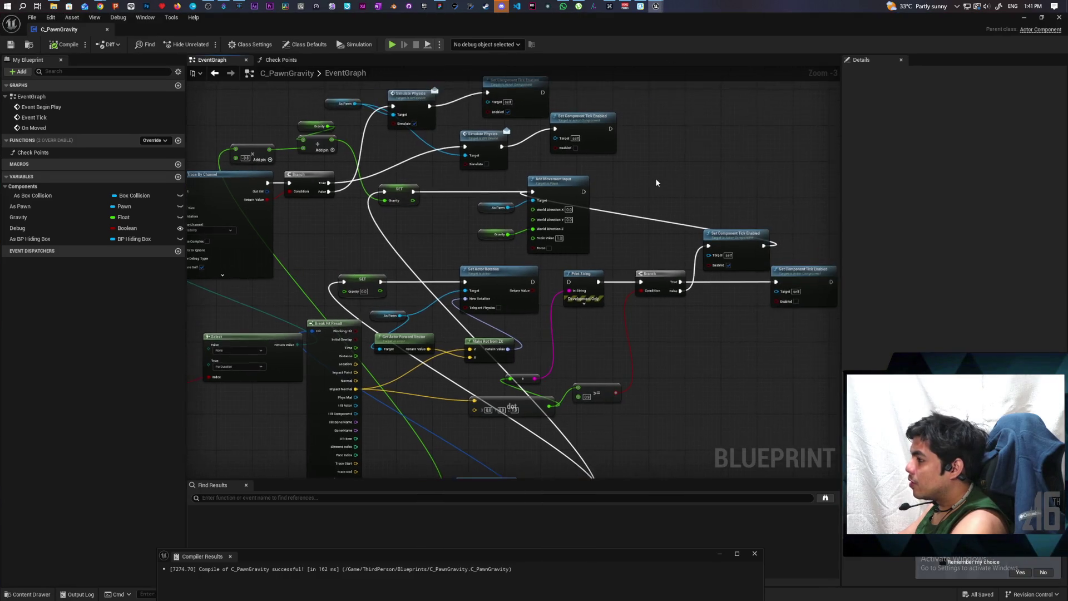
scroll(659, 180, "up", 2)
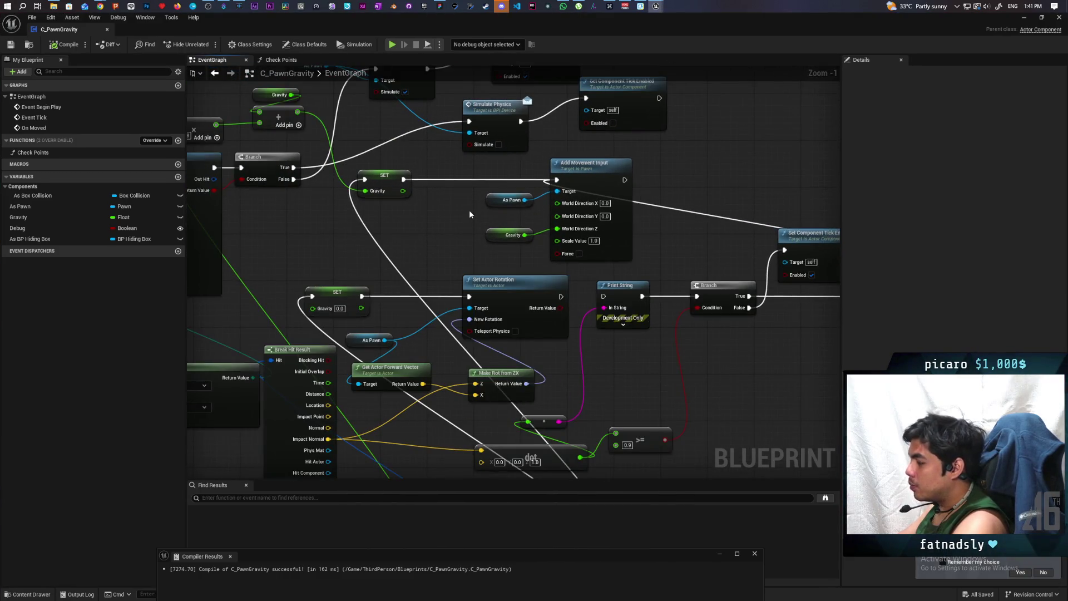
mouse_move(460, 209)
left_mouse_down()
mouse_move(543, 107)
mouse_move(523, 133)
left_mouse_up()
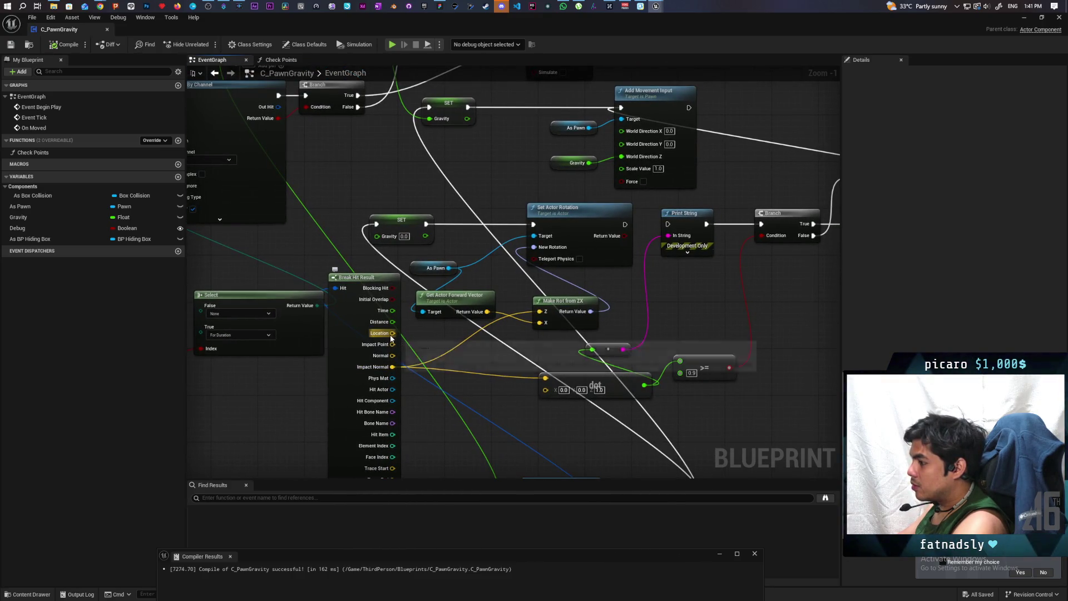
mouse_move(391, 338)
left_mouse_down()
mouse_move(430, 179)
mouse_move(366, 172)
left_mouse_up()
type("+")
key("Return")
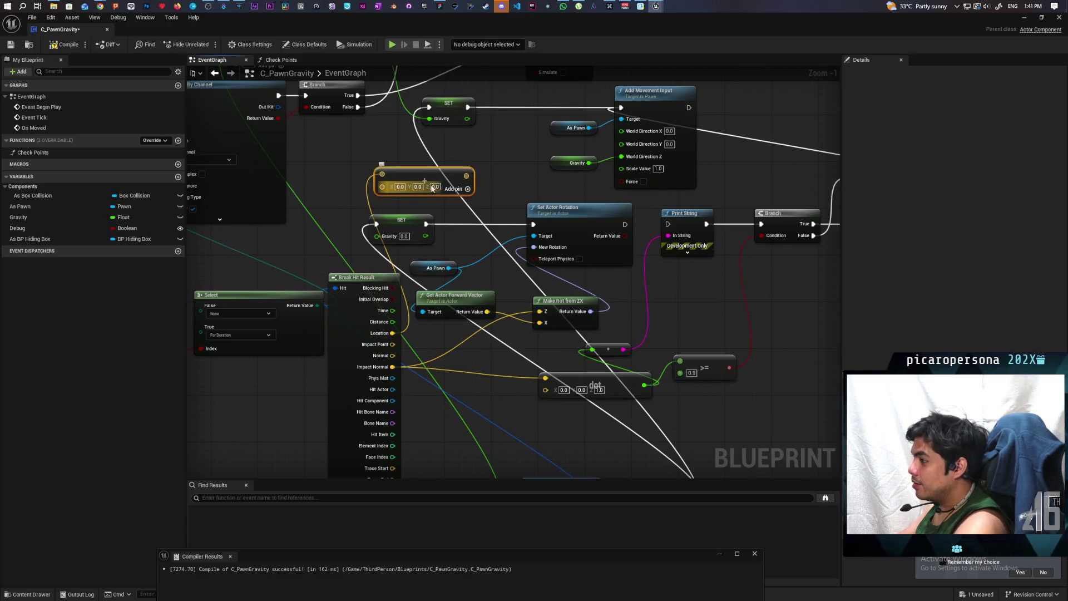
left_click(435, 187)
type("32")
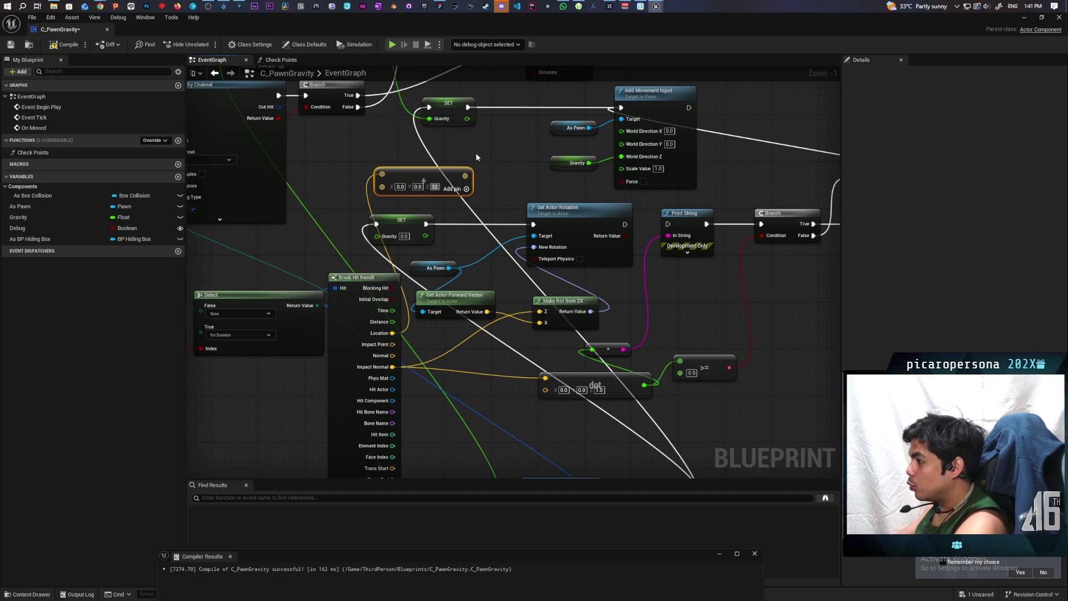
key("Return")
- Place a Set Actor Location node on the As Pawn reference
left_click_drag(495, 167, 489, 238)
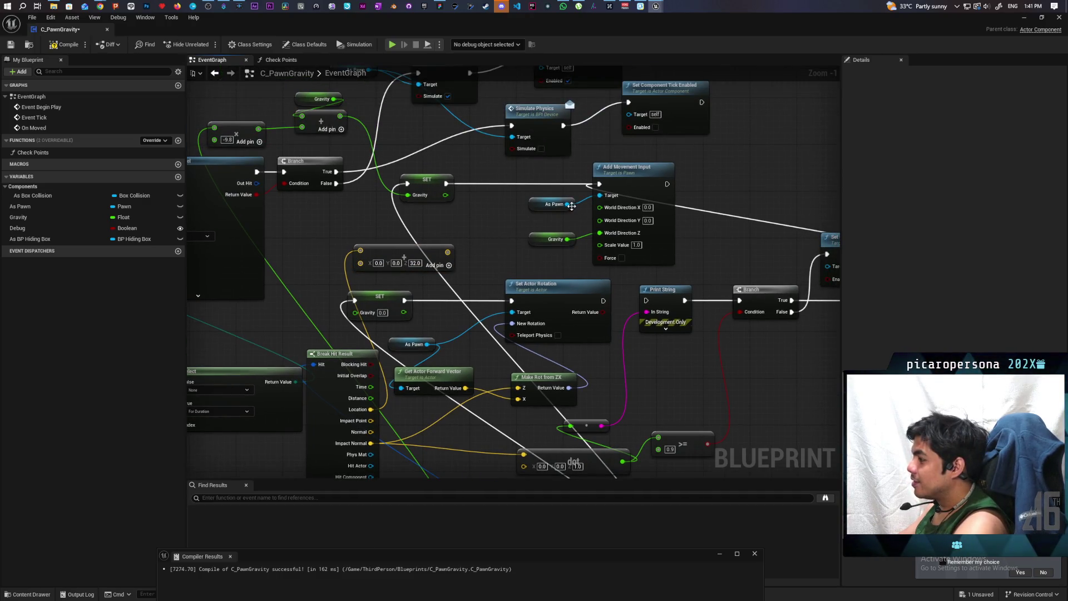
left_click_drag(568, 204, 727, 159)
type("set a")
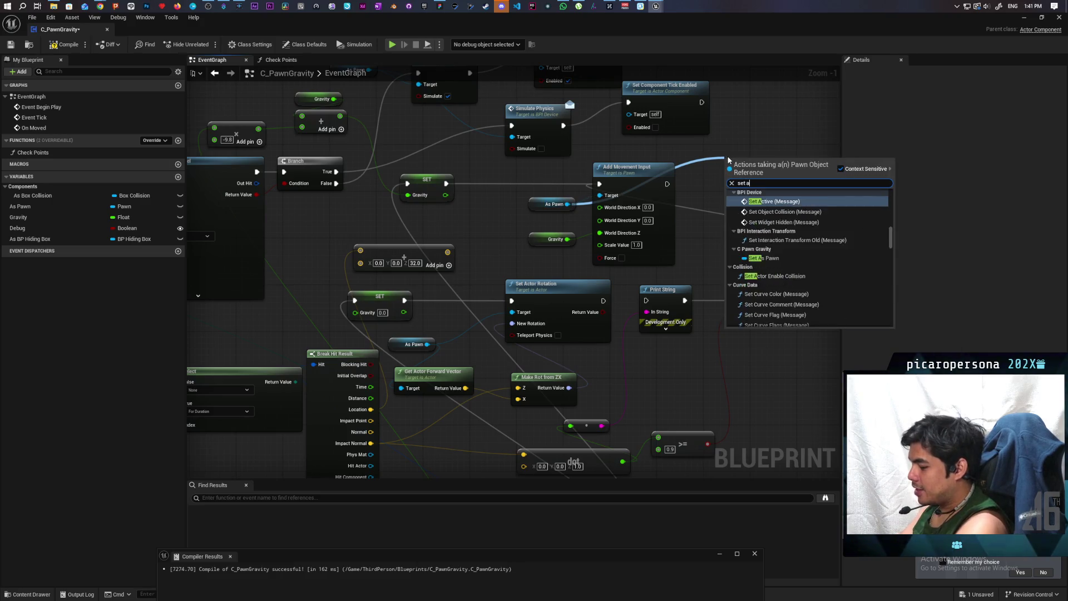
type("ctor locatio")
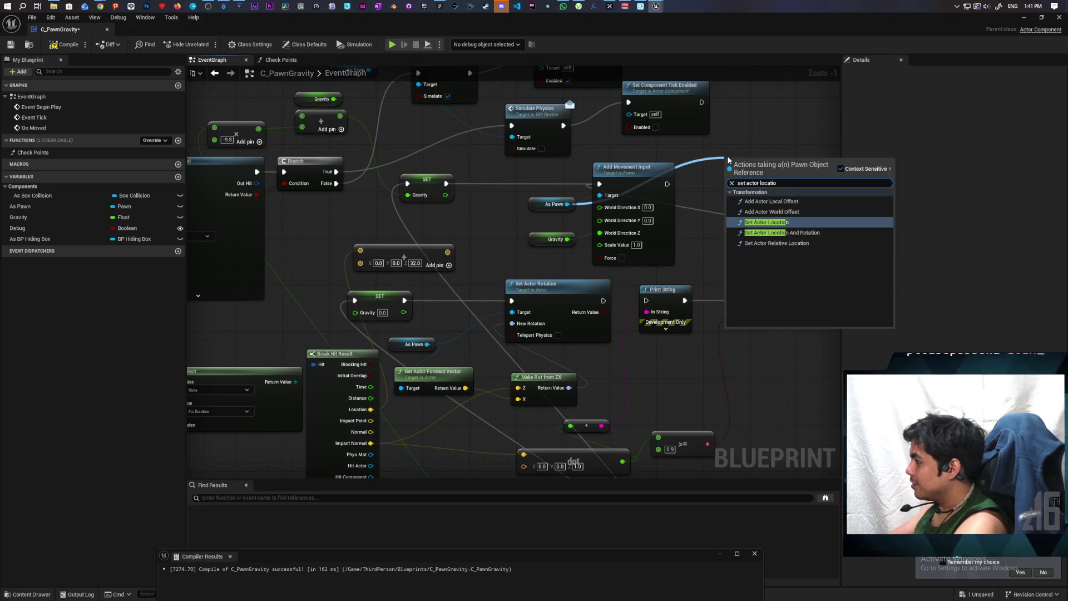
key("Return")
- Run Branch False into Set Actor Location with the offset vector as New Location, then compile
left_click_drag(732, 135, 610, 157)
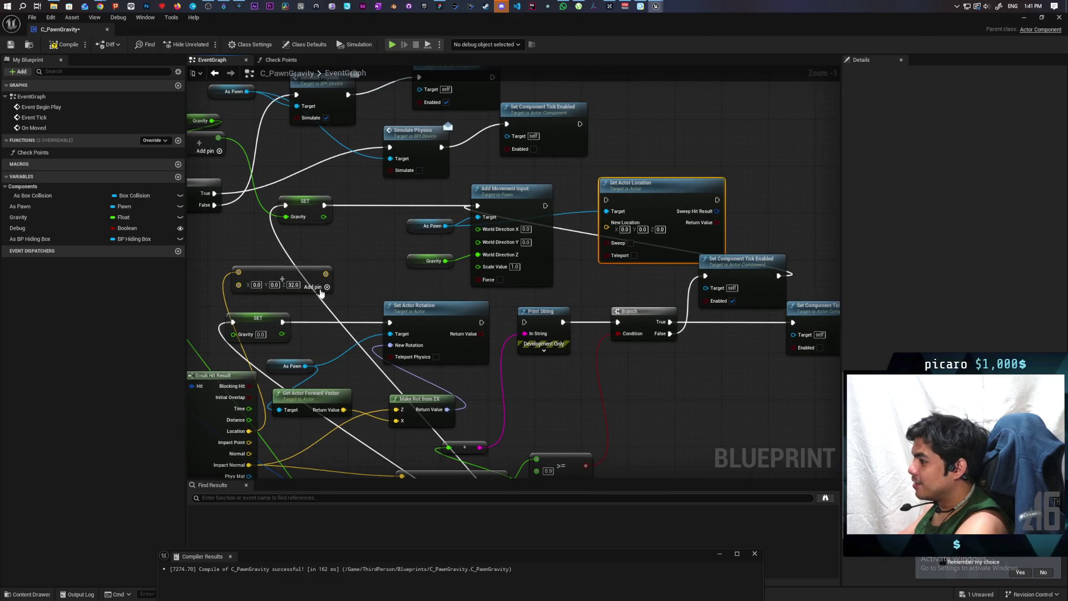
left_click_drag(528, 368, 504, 232)
scroll(544, 427, "down", 2)
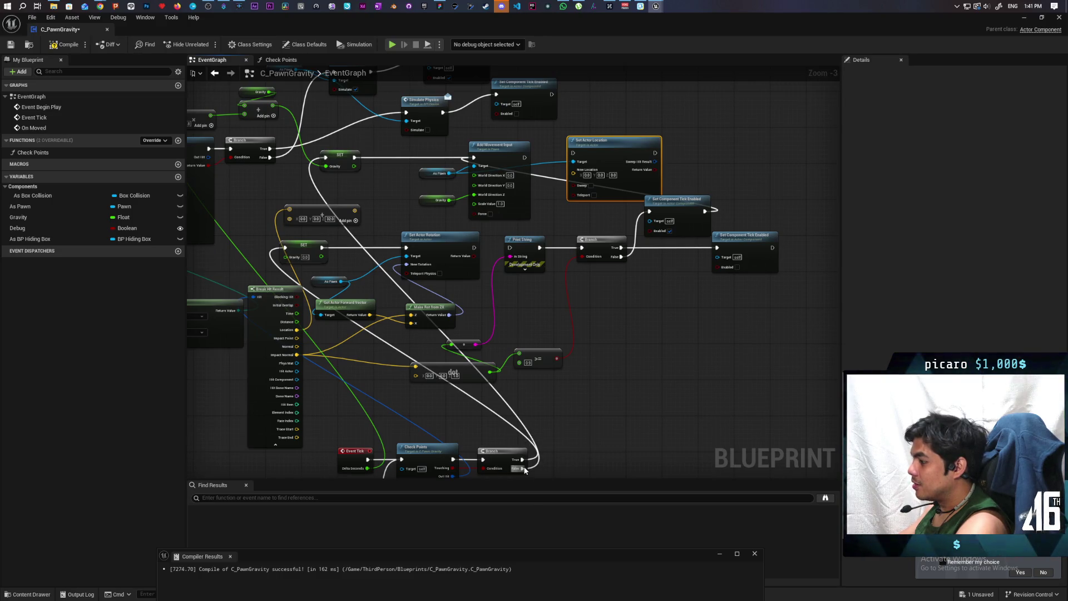
mouse_move(525, 470)
left_mouse_down()
mouse_move(548, 423)
mouse_move(573, 153)
left_mouse_up()
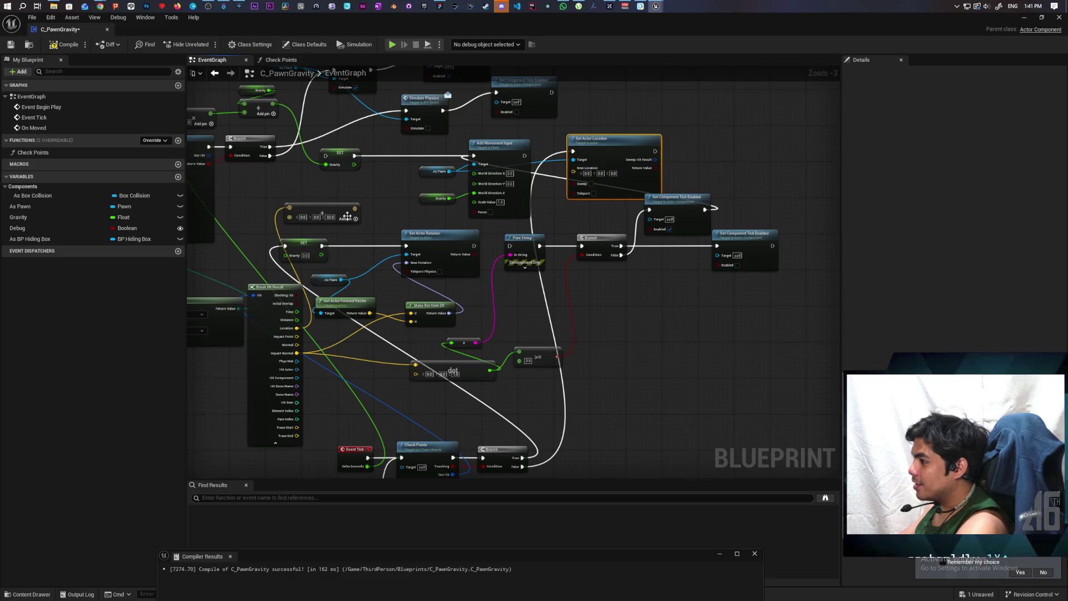
left_click_drag(355, 208, 619, 170)
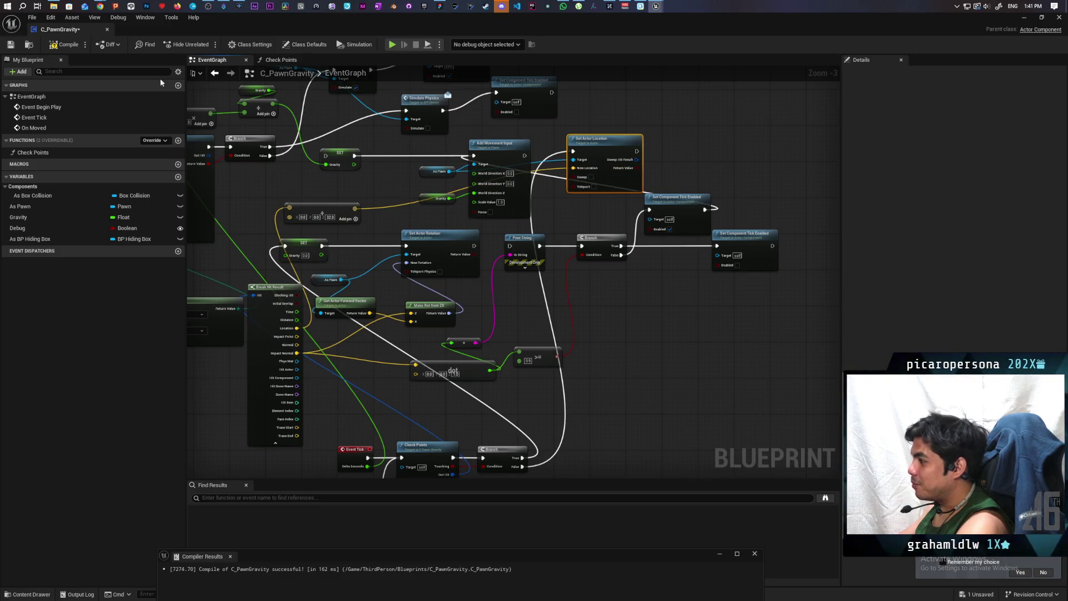
left_click(70, 51)
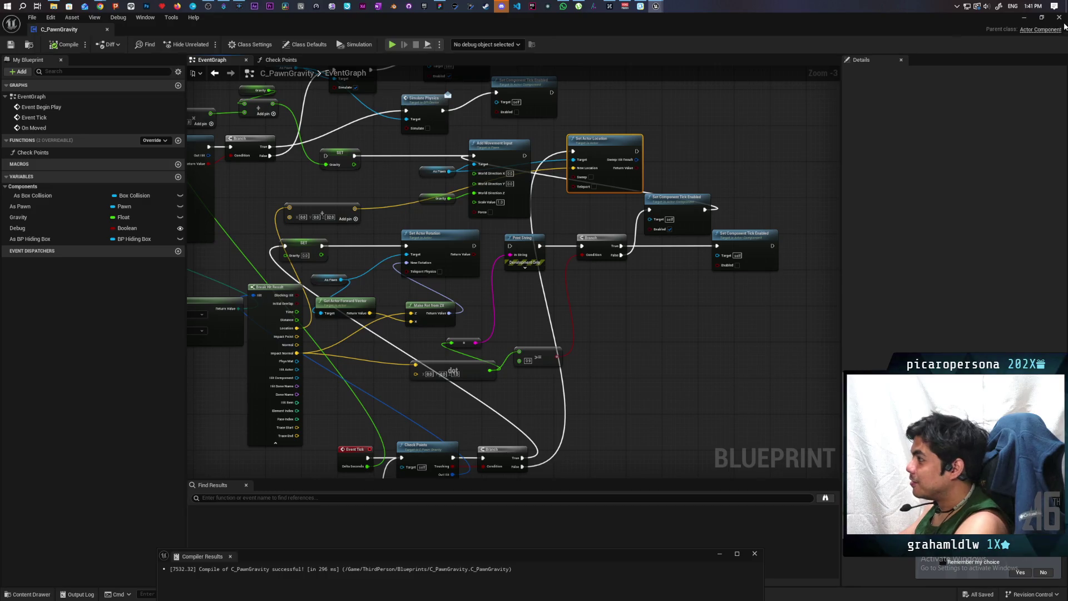
left_click(1029, 21)
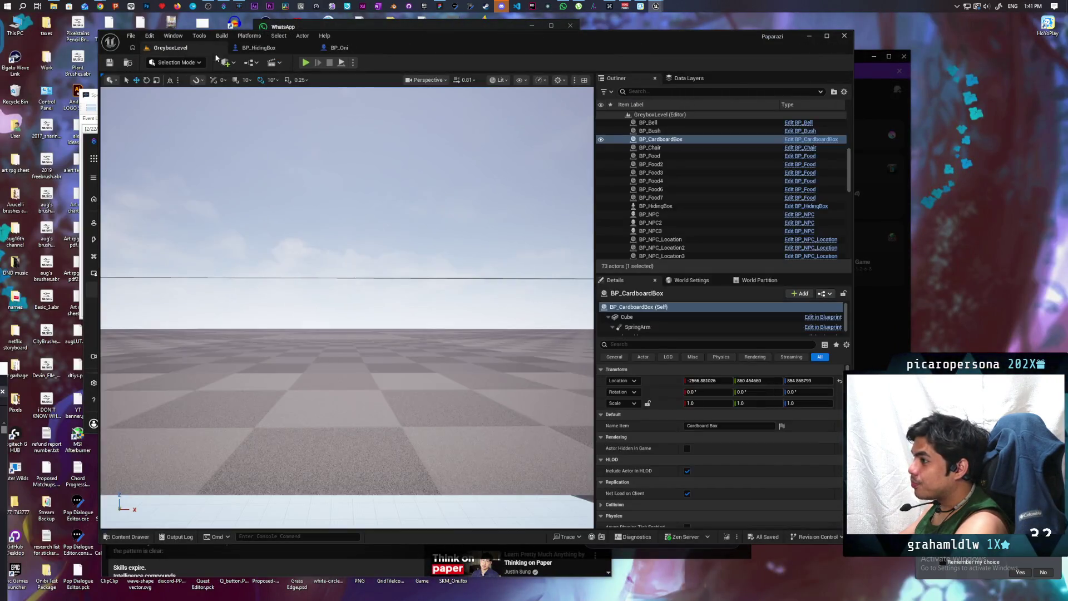
- Playtest hiding the character inside the box with E, then stop play
left_click(306, 62)
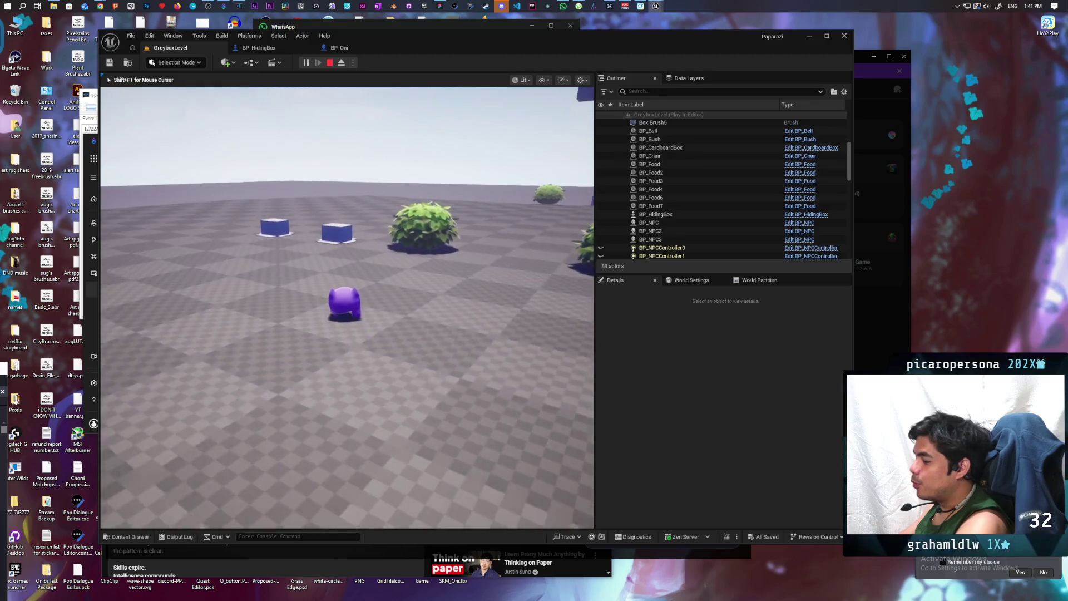
key("e")
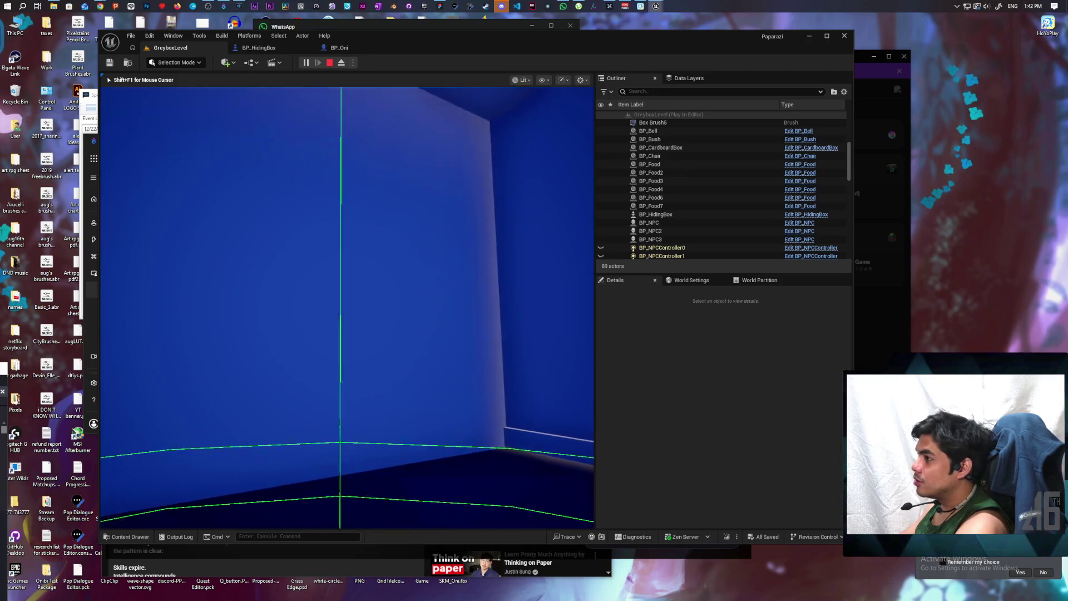
key("Escape")
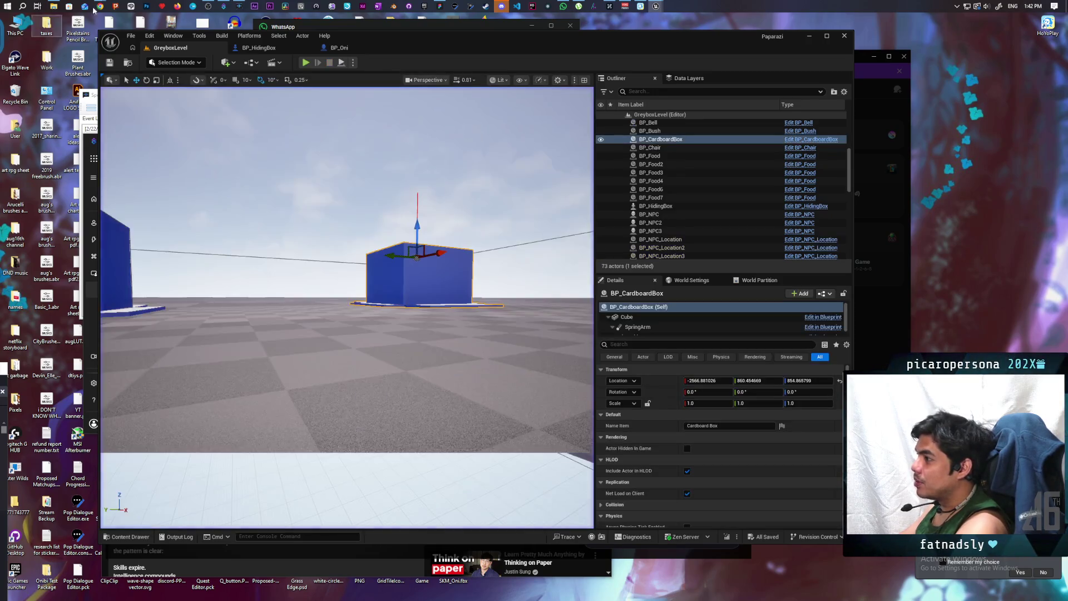
- Review BP_HidingBox's Search Hiding graph, then bring the C_PawnGravity blueprint back to front
left_click(281, 49)
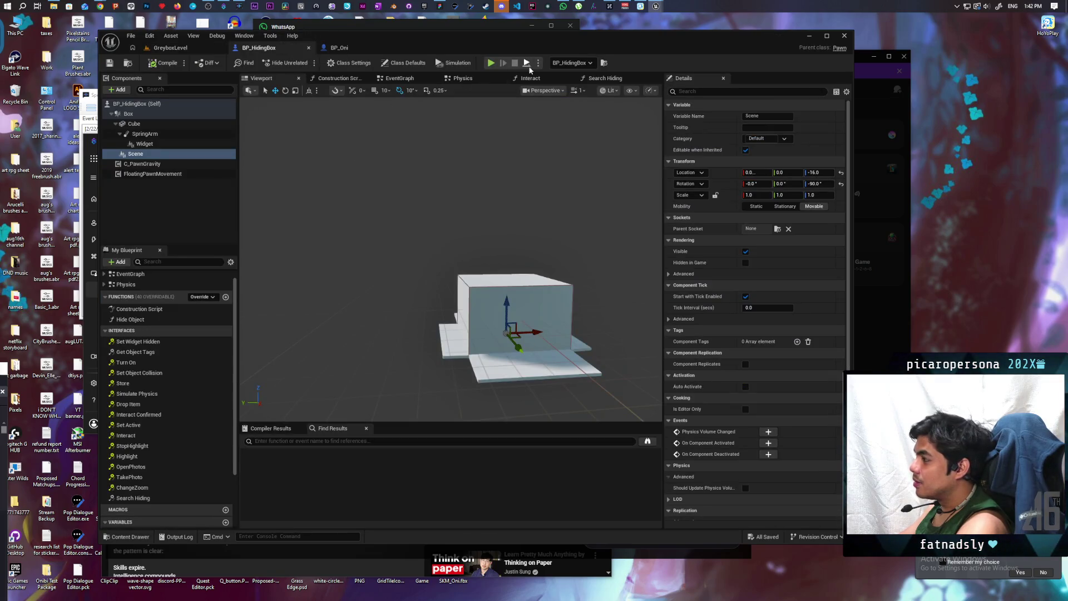
left_click(606, 79)
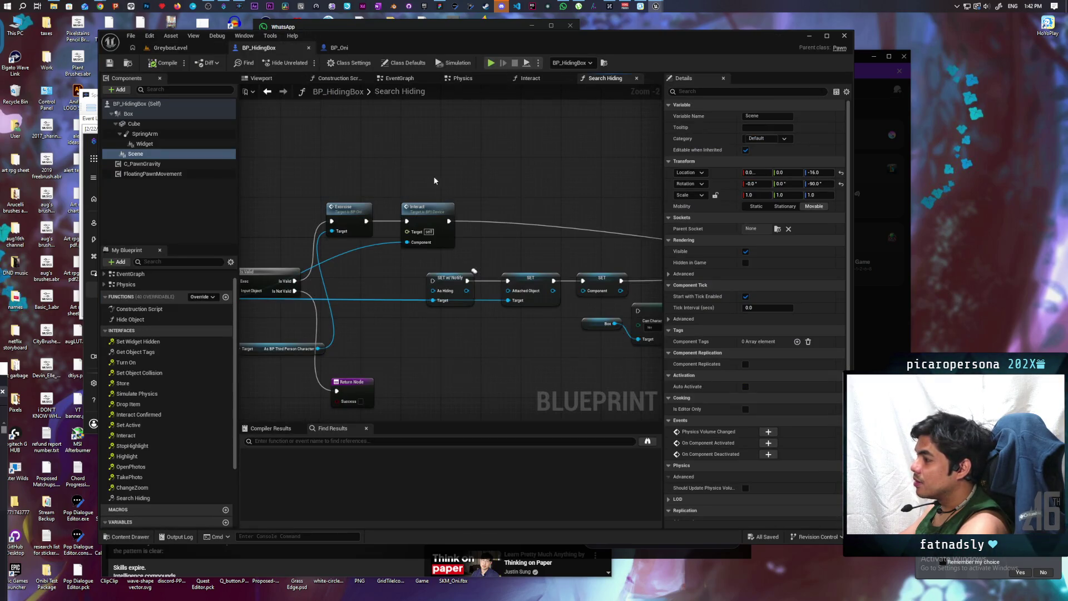
left_click(186, 48)
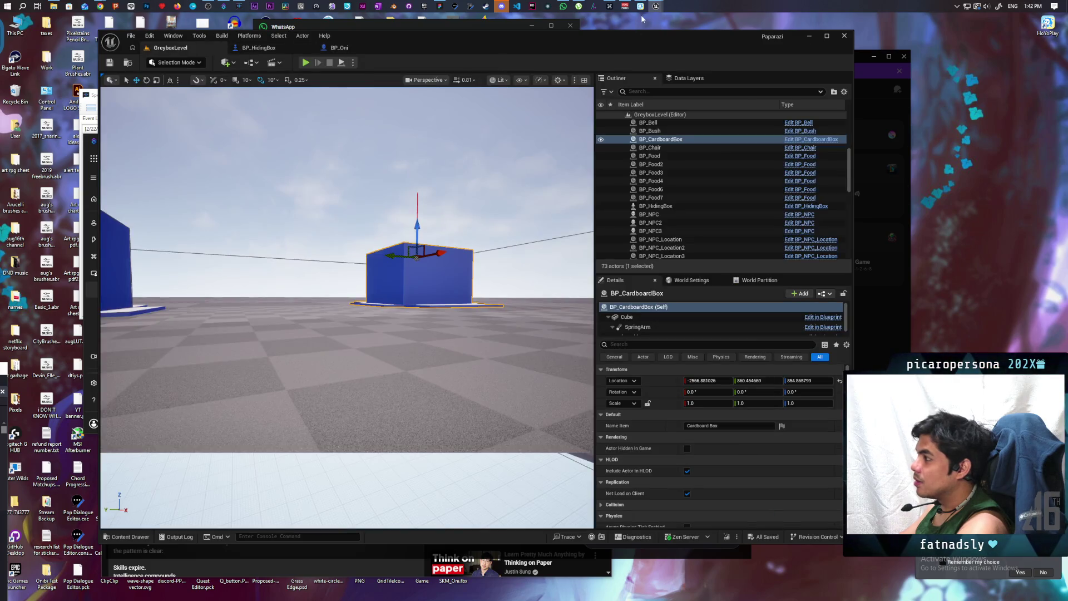
mouse_move(656, 6)
left_click(693, 42)
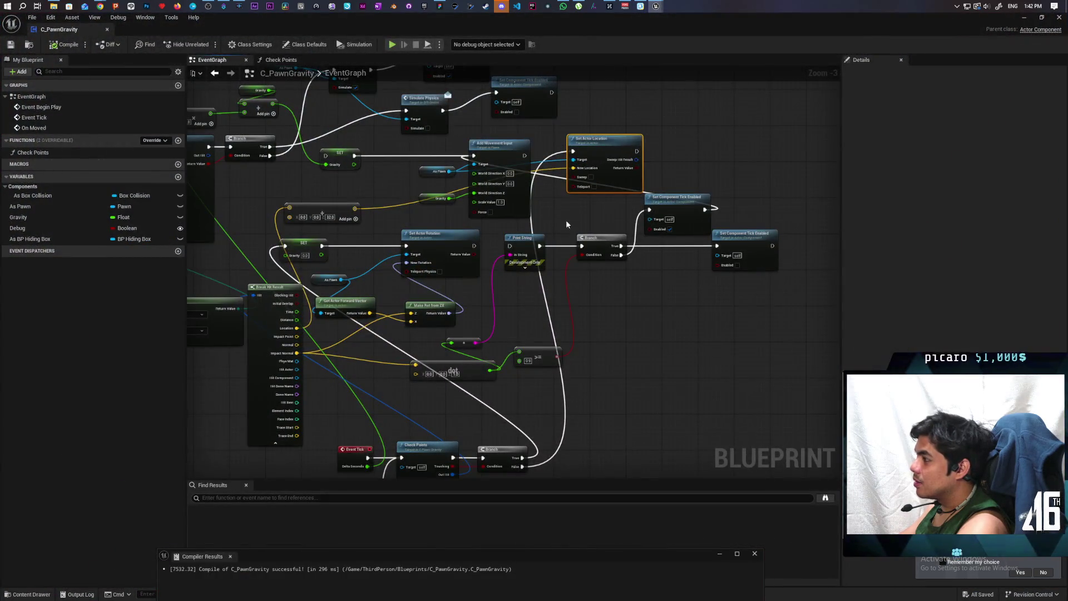
- Enable Teleport on the Set Actor Location node, then compile and save C_PawnGravity
mouse_move(592, 162)
left_mouse_down()
mouse_move(636, 356)
mouse_move(624, 428)
left_mouse_up()
mouse_move(636, 376)
left_mouse_down()
mouse_move(639, 269)
mouse_move(717, 280)
mouse_move(681, 290)
left_mouse_up()
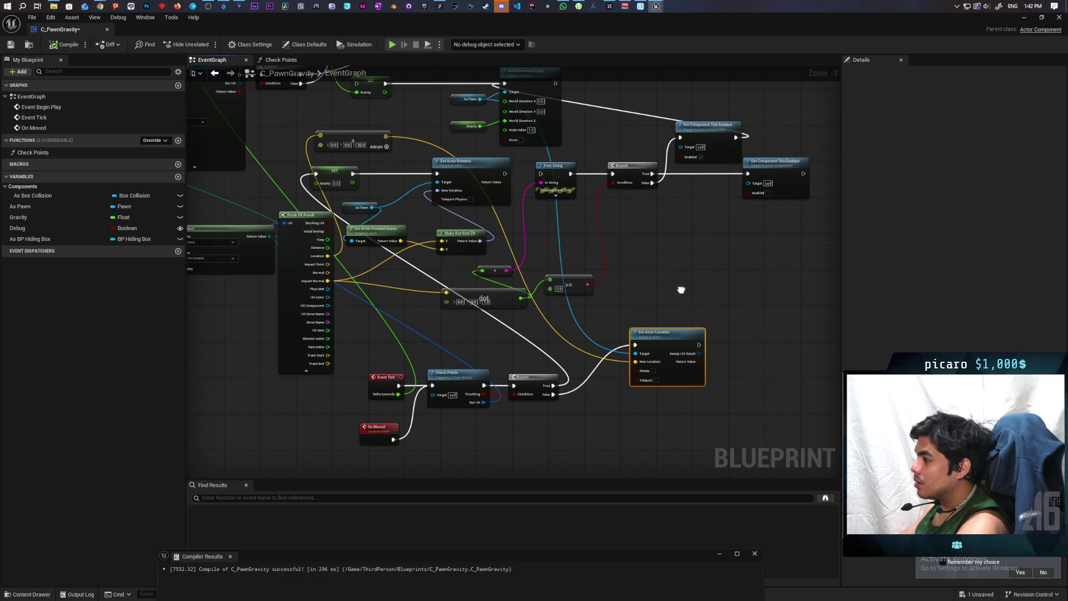
left_click_drag(681, 290, 675, 289)
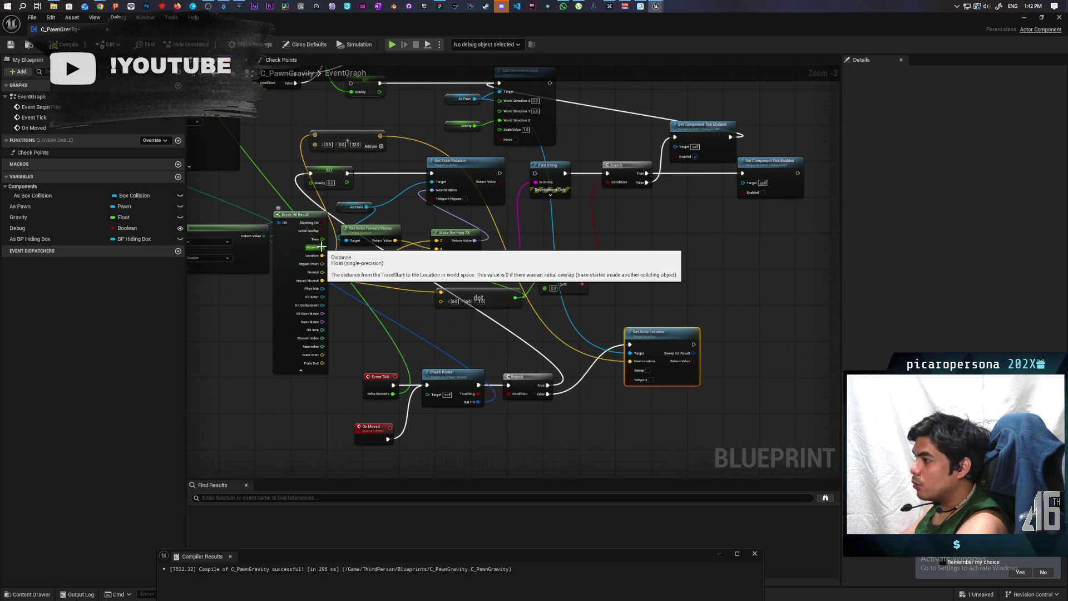
left_click_drag(532, 336, 512, 423)
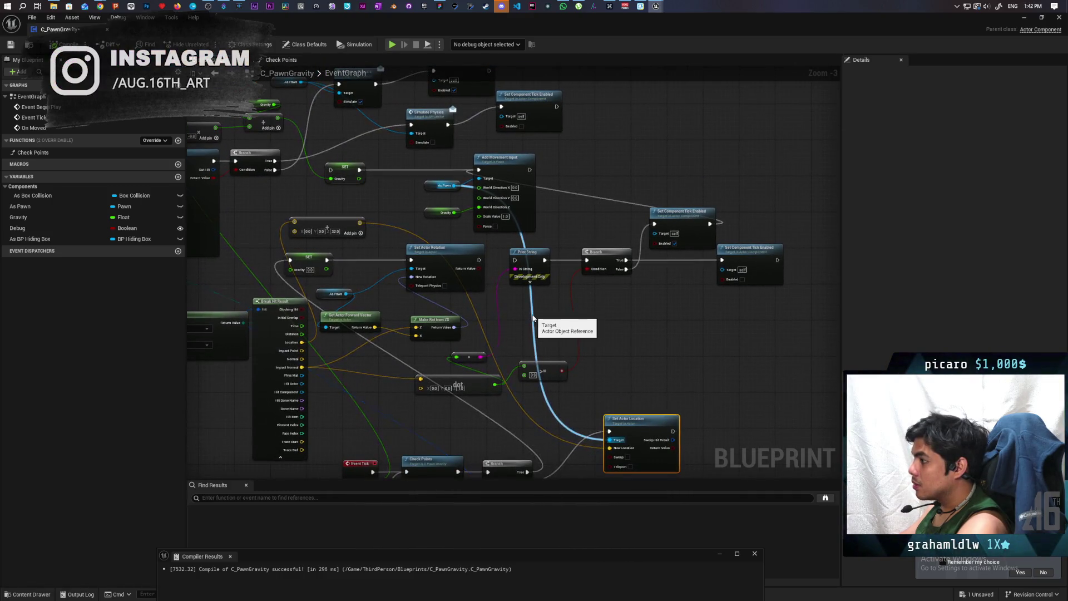
left_click_drag(539, 333, 598, 229)
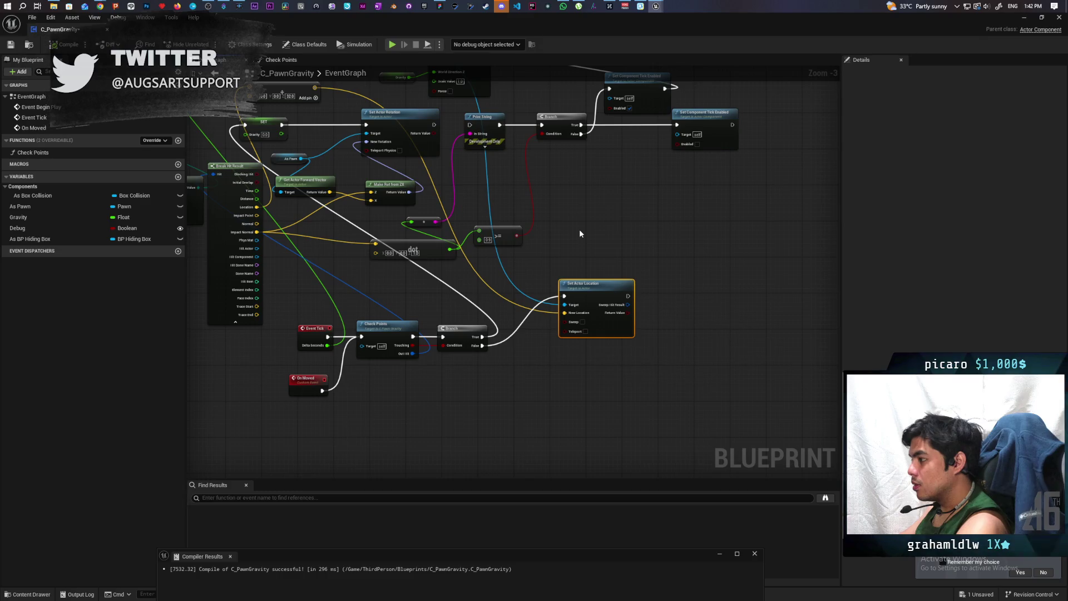
left_click(583, 332)
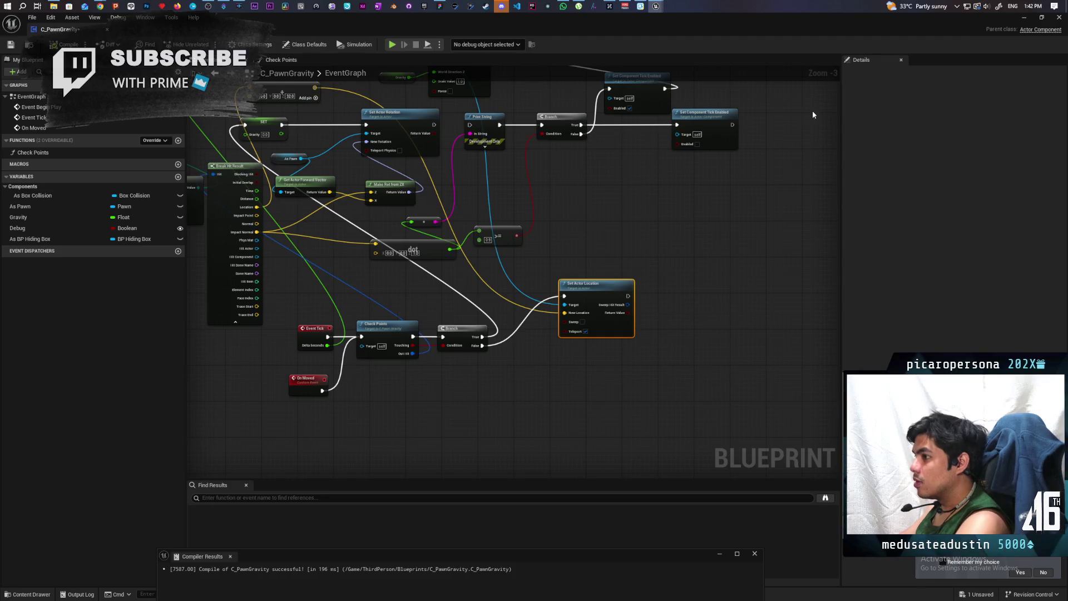
key("ctrl+s")
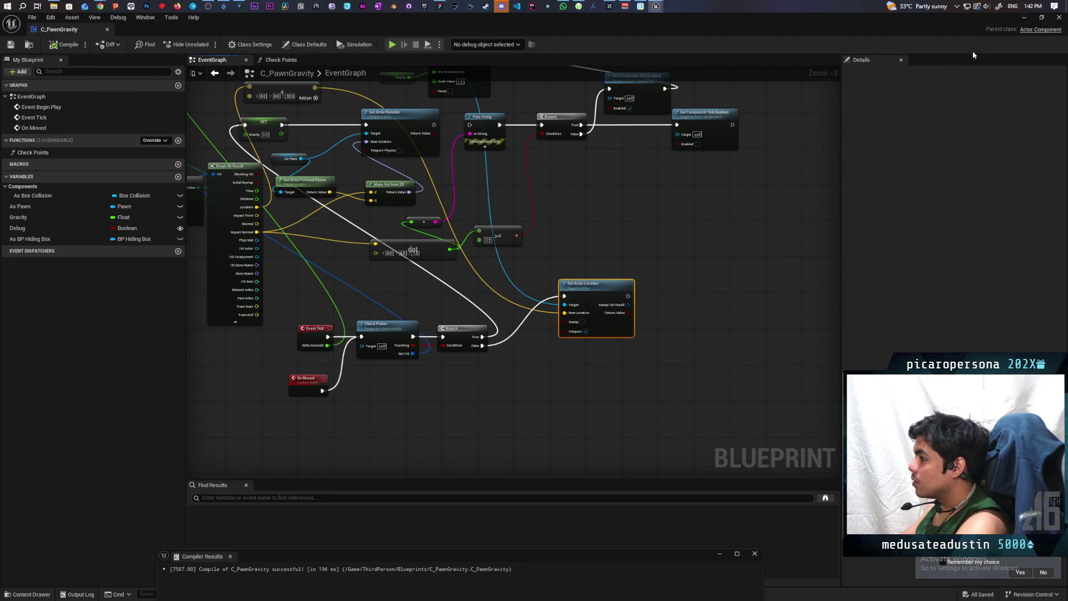
- Play GreyboxLevel, walk the character into the hiding box, then eject to a free camera
left_click(1026, 19)
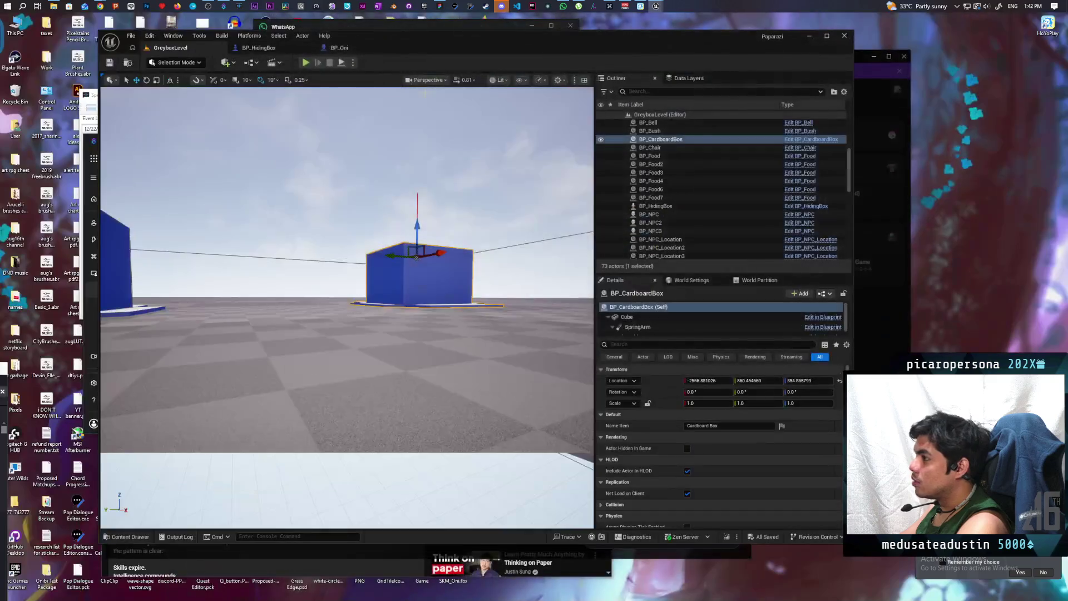
left_click(305, 62)
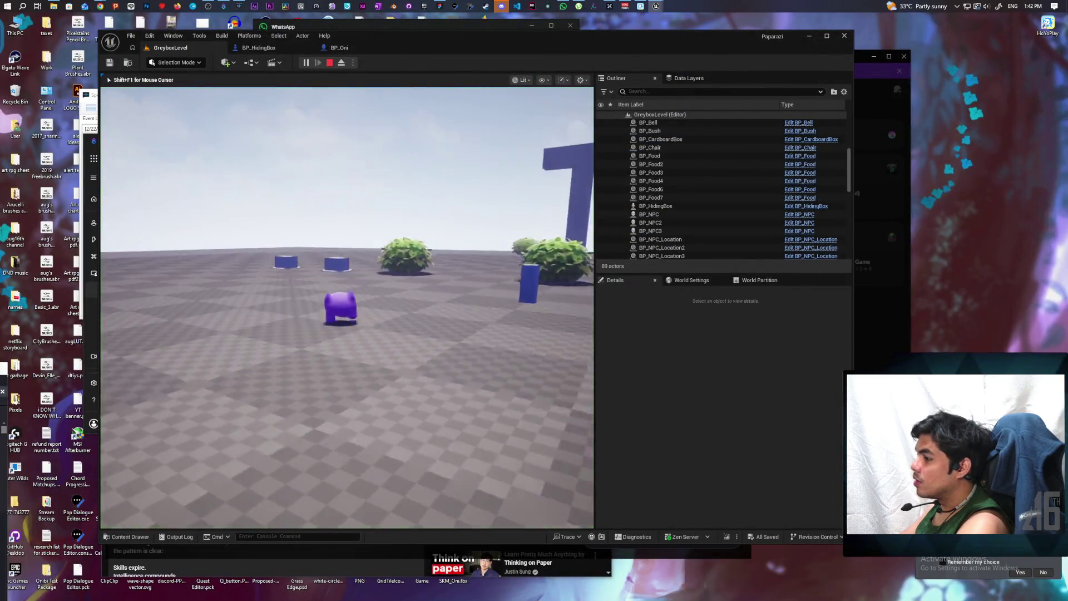
key("w")
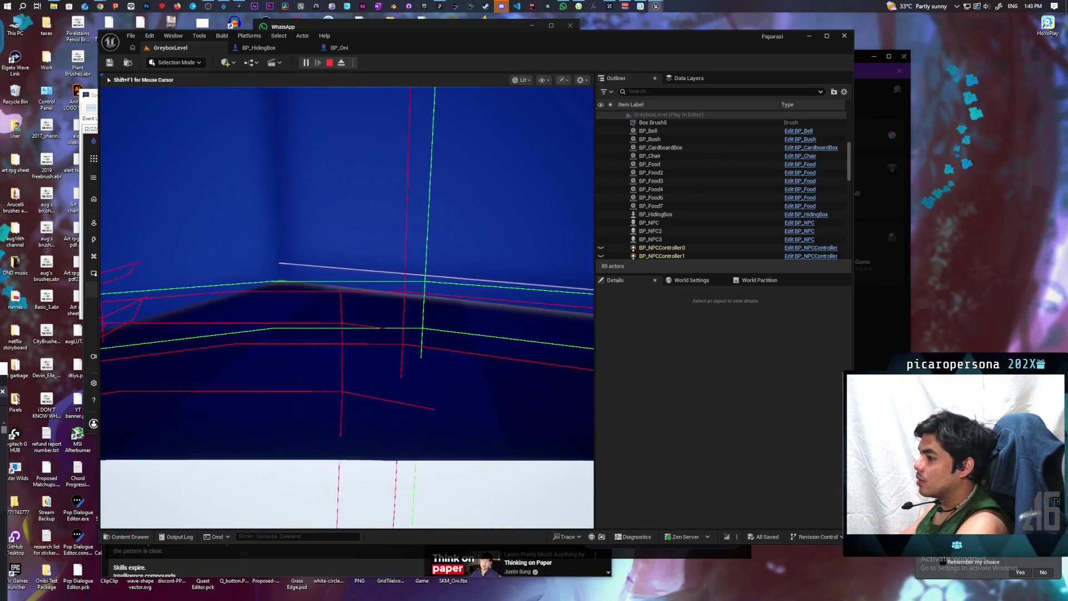
key("alt+Tab")
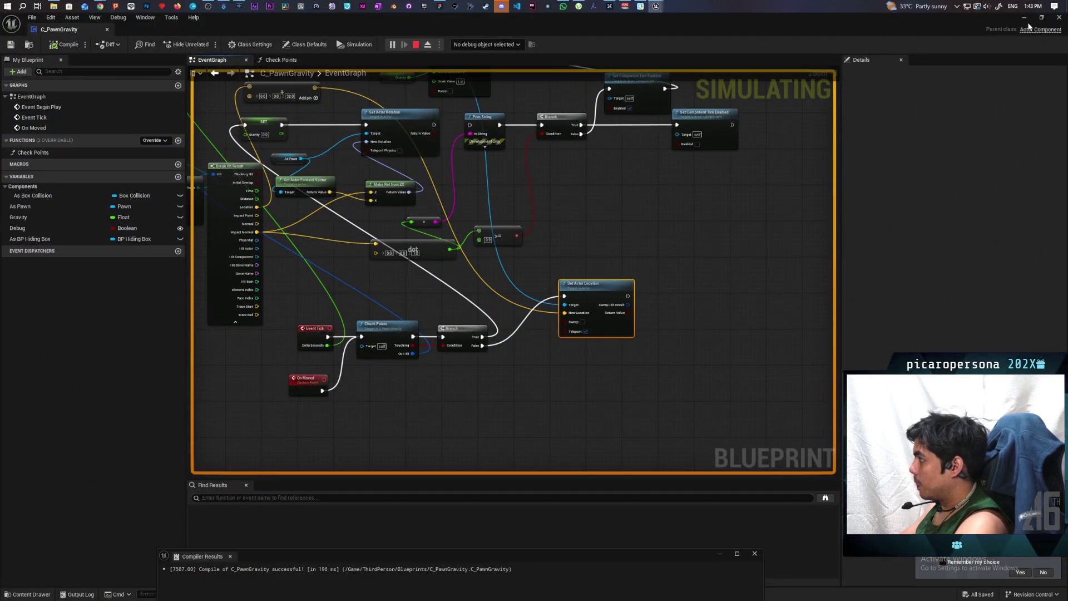
key("alt+Tab")
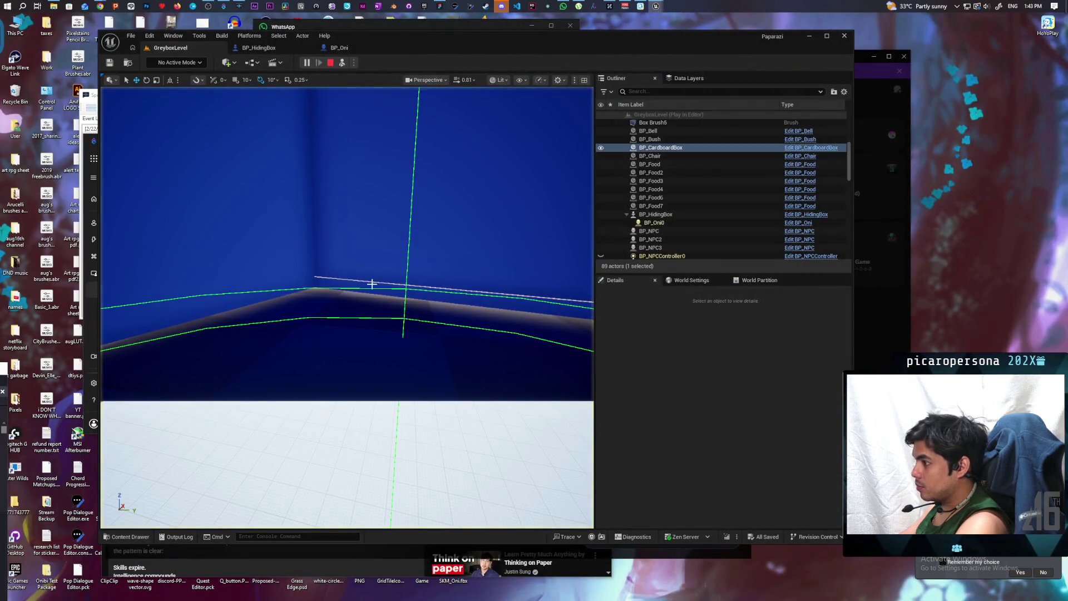
left_click(341, 62)
scroll(267, 318, "up", 3)
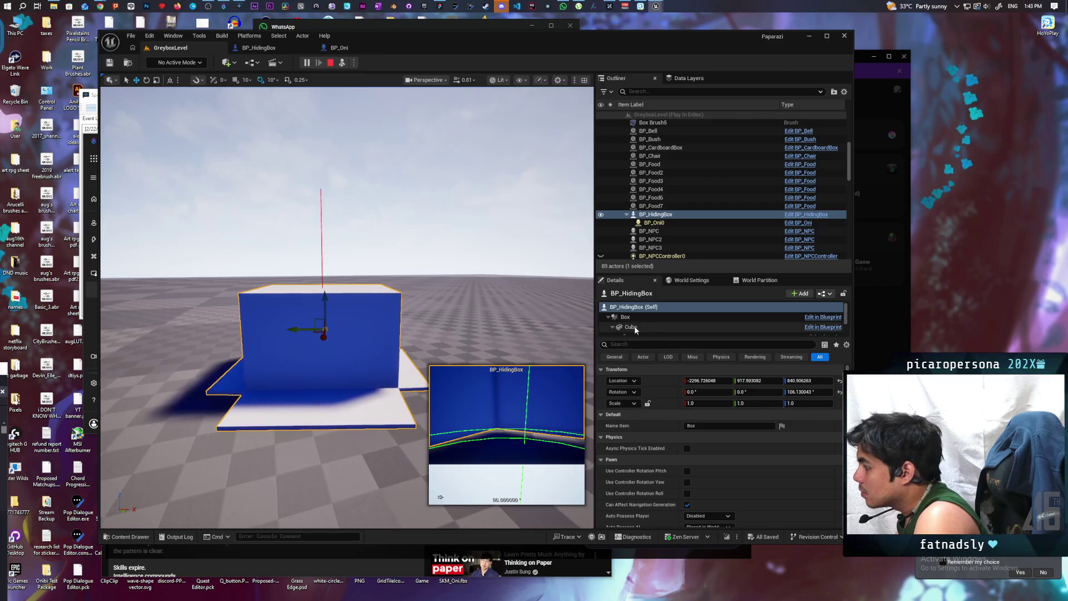
- Drag the hiding box's Scene component Location Y to about -74, then stop the play session
scroll(642, 326, "down", 3)
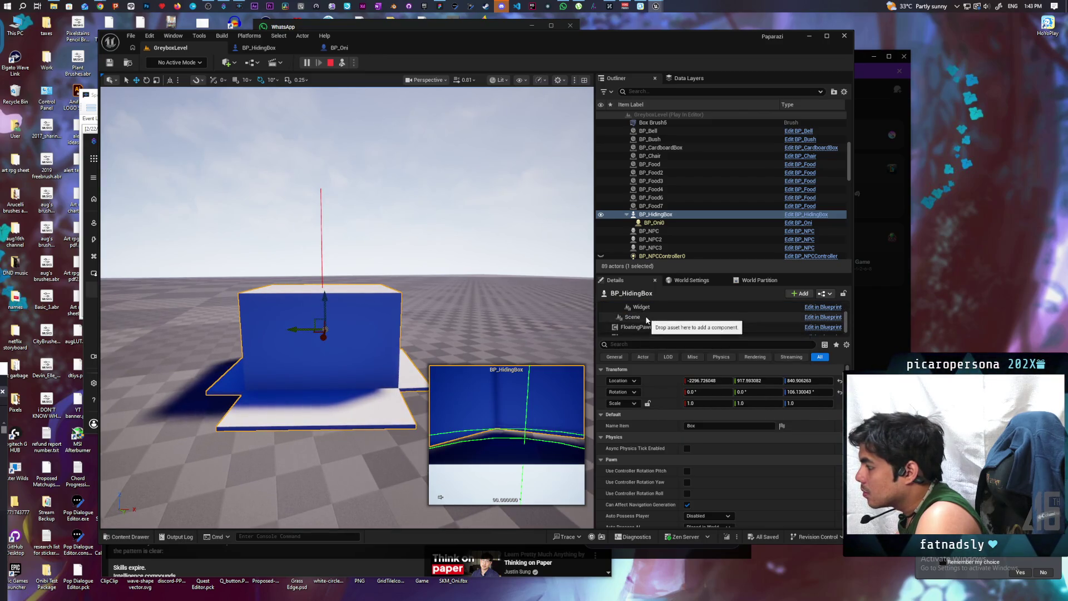
left_click(647, 318)
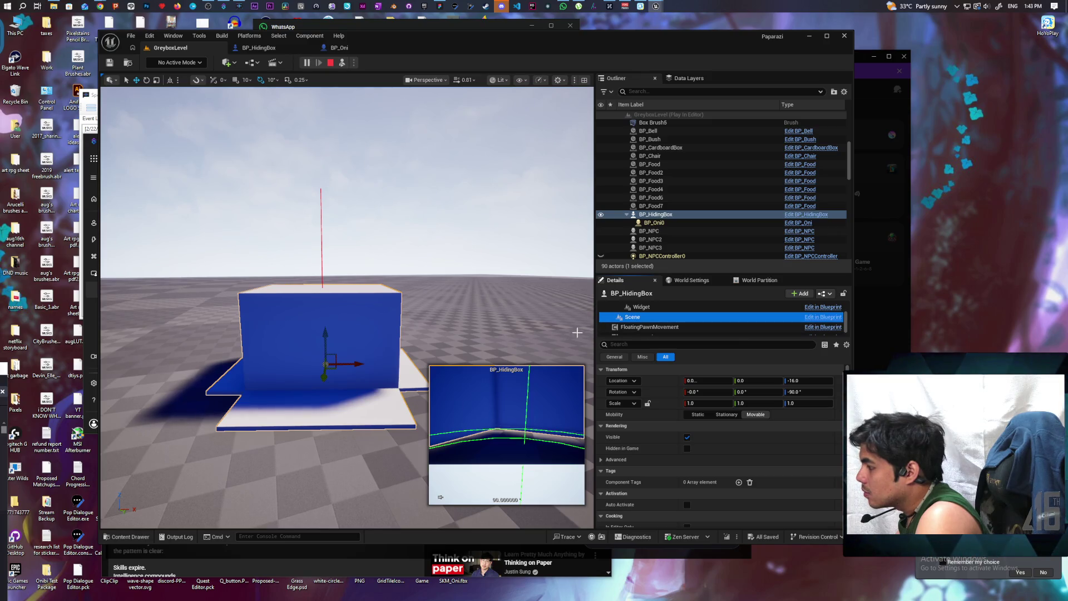
mouse_move(358, 365)
left_mouse_down()
mouse_move(453, 354)
mouse_move(521, 362)
left_mouse_up()
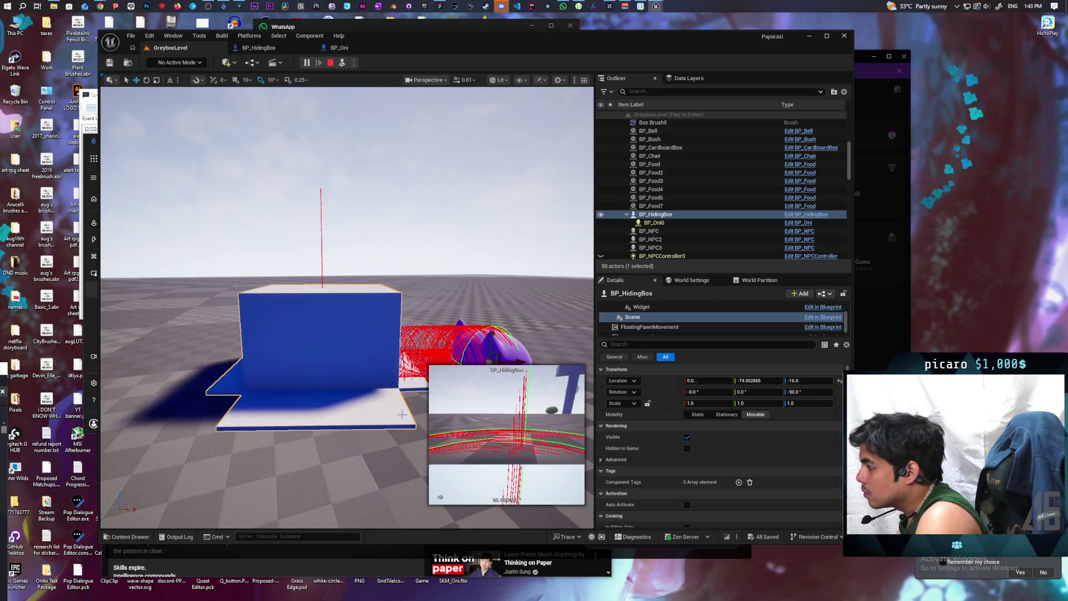
mouse_move(521, 361)
left_mouse_down()
mouse_move(423, 332)
mouse_move(311, 335)
mouse_move(278, 278)
left_mouse_up()
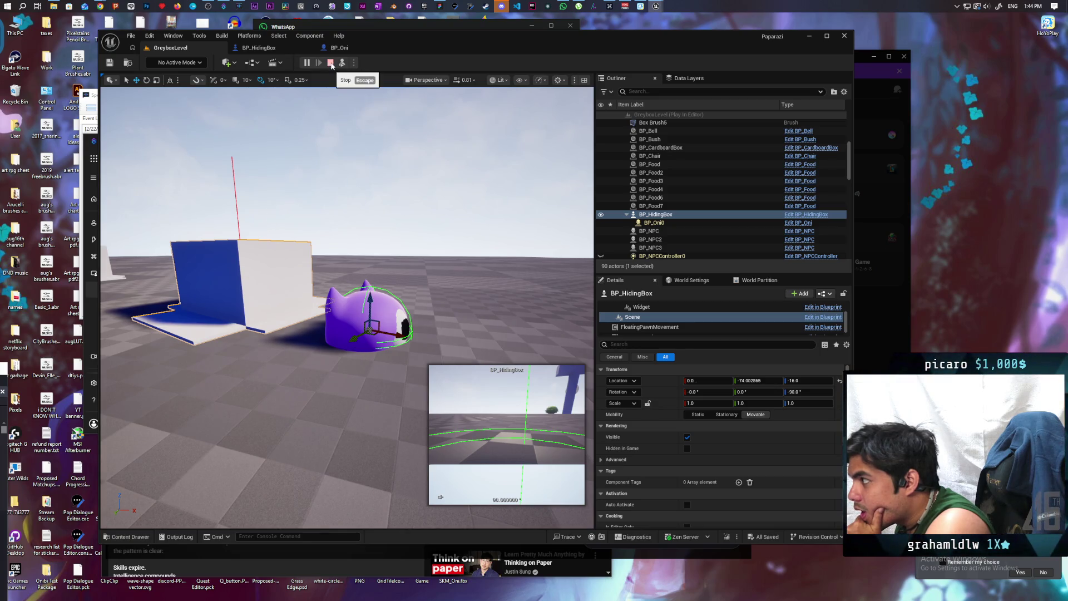
left_click(331, 64)
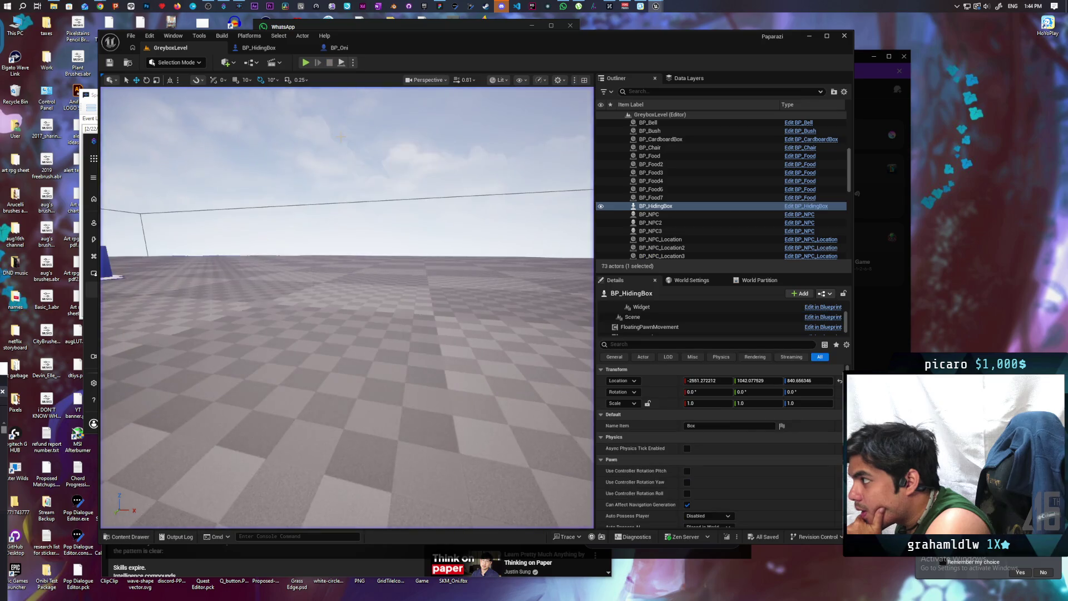
- Open BP_HidingBox and inspect the Box component's shape and physics settings
left_click(259, 48)
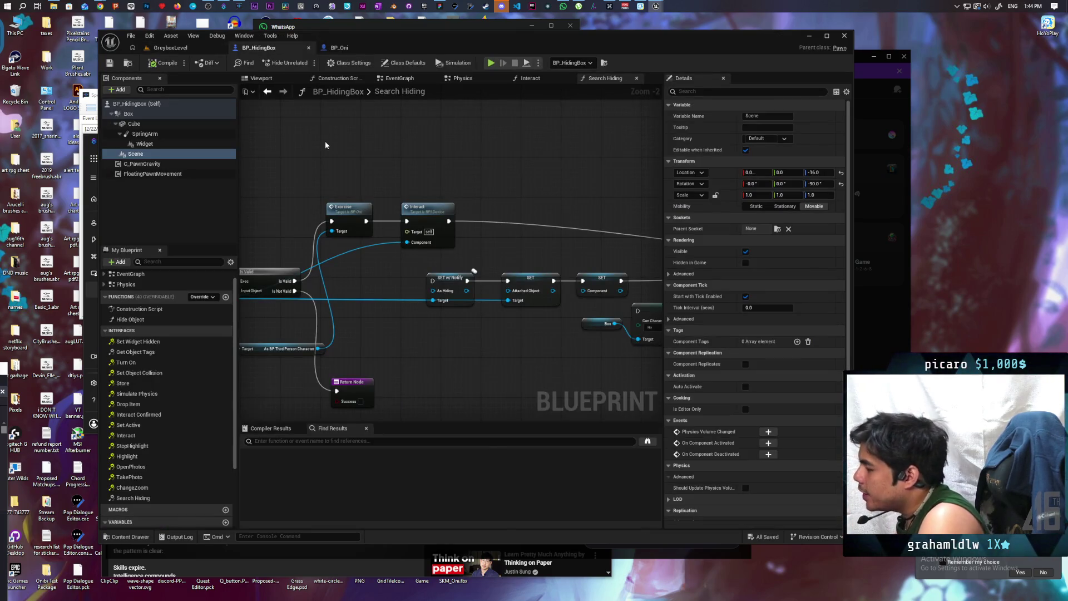
scroll(489, 159, "down", 7)
scroll(473, 155, "up", 3)
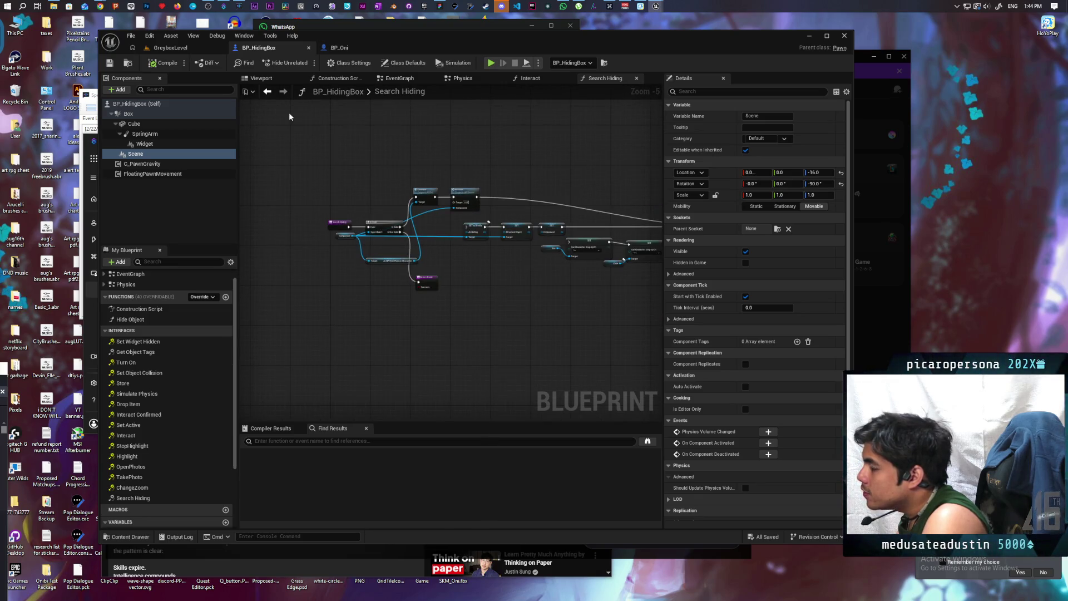
left_click(128, 113)
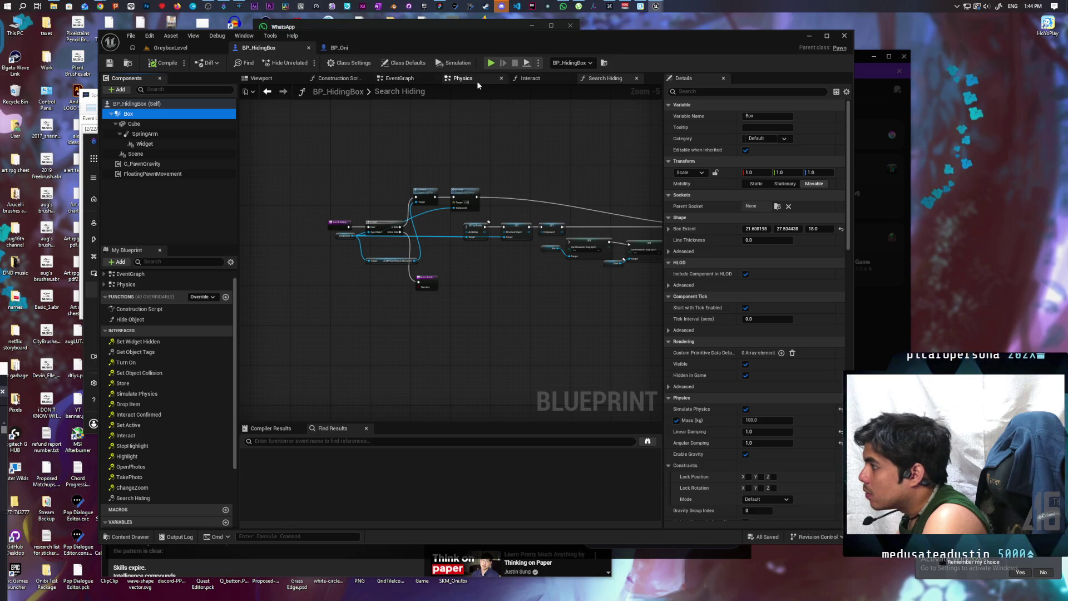
- Review the Set Simulate Physics node in the Interact function, then bring C_PawnGravity forward
left_click(529, 79)
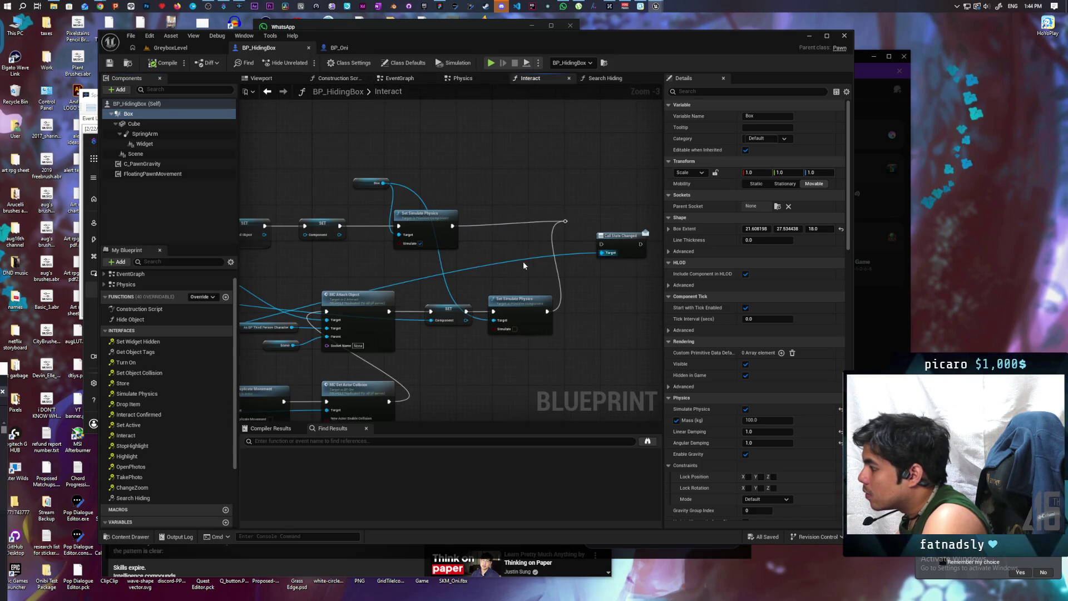
left_click_drag(458, 311, 353, 268)
left_click_drag(415, 312, 487, 266)
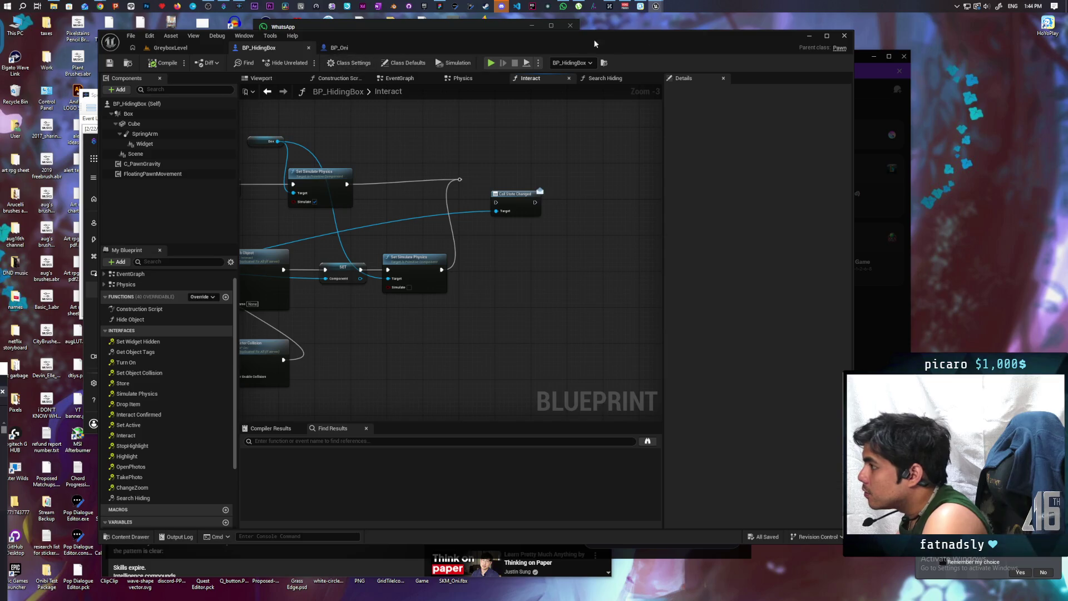
mouse_move(656, 6)
left_click(692, 66)
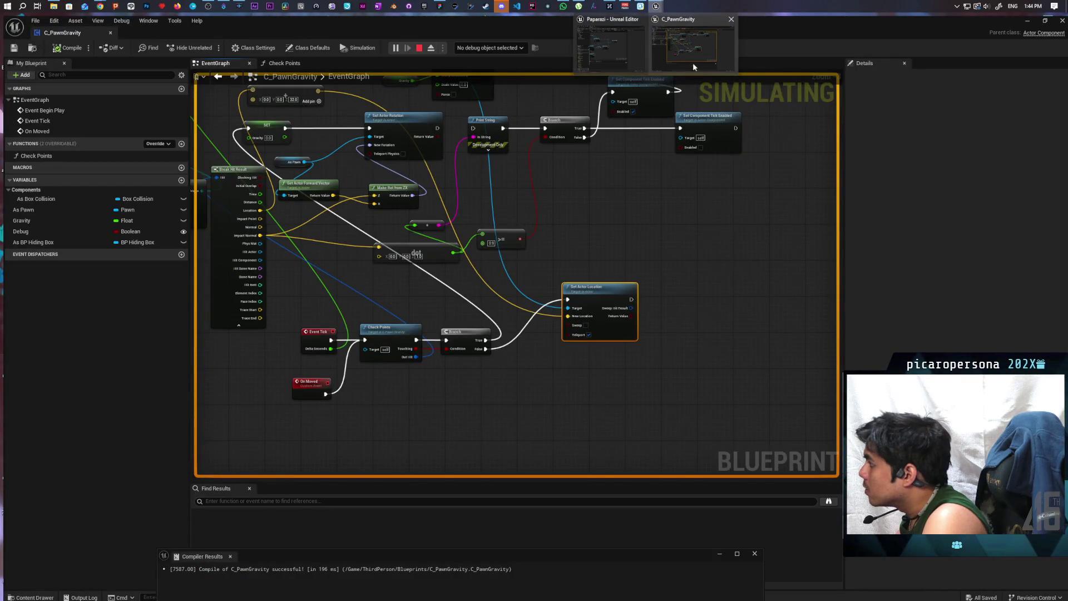
- Set the Z of the offset vector node in C_PawnGravity to 1000
left_click(692, 54)
scroll(601, 246, "up", 2)
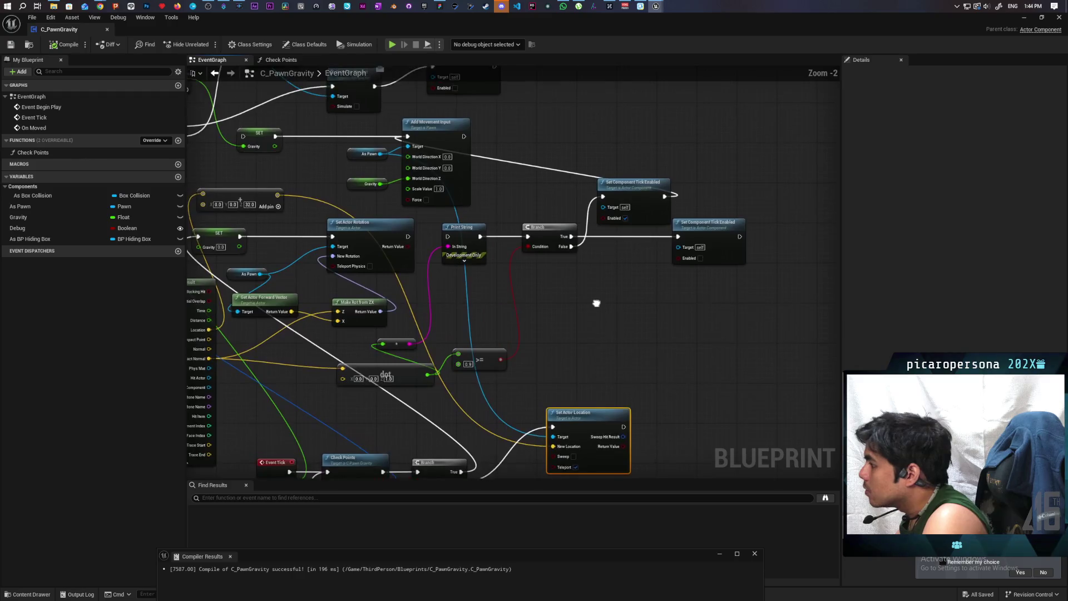
scroll(610, 236, "down", 2)
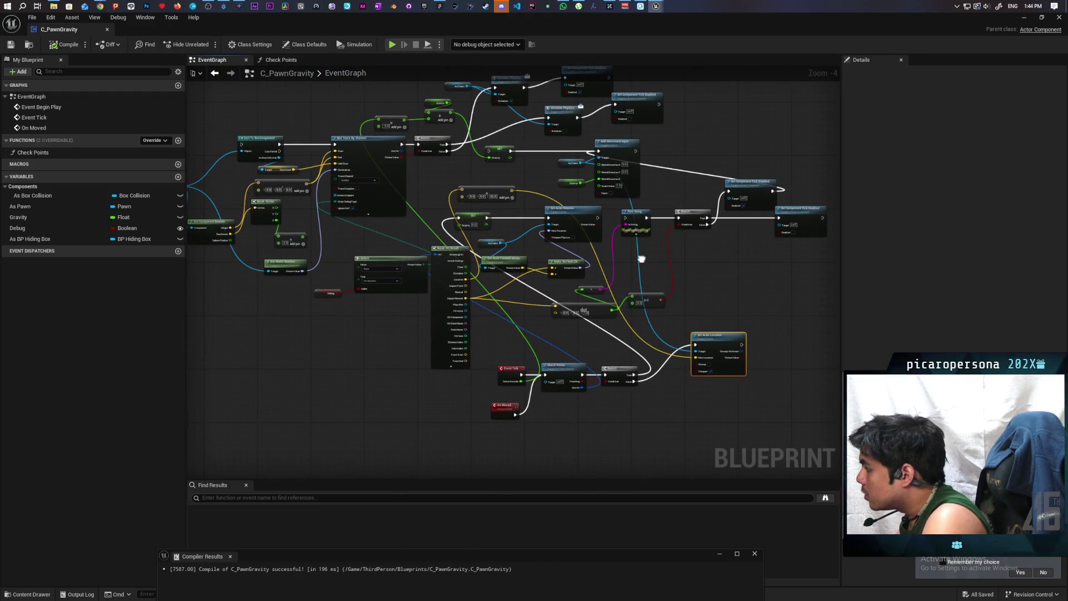
scroll(585, 261, "up", 1)
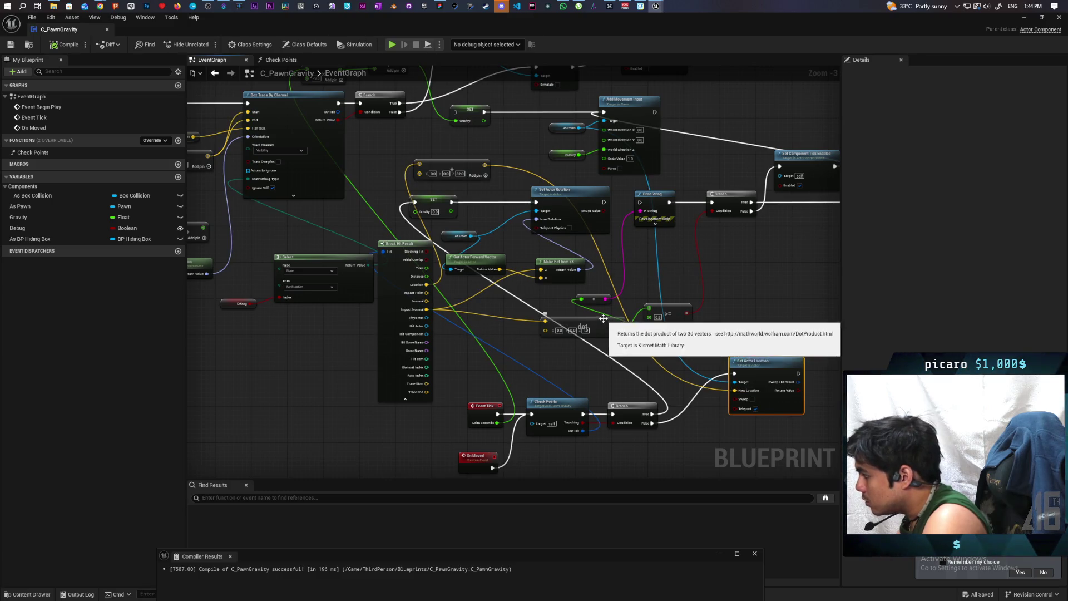
mouse_move(577, 375)
left_mouse_down()
mouse_move(565, 327)
mouse_move(558, 365)
mouse_move(596, 381)
mouse_move(509, 386)
mouse_move(508, 410)
mouse_move(532, 385)
left_mouse_up()
left_click_drag(633, 355, 582, 351)
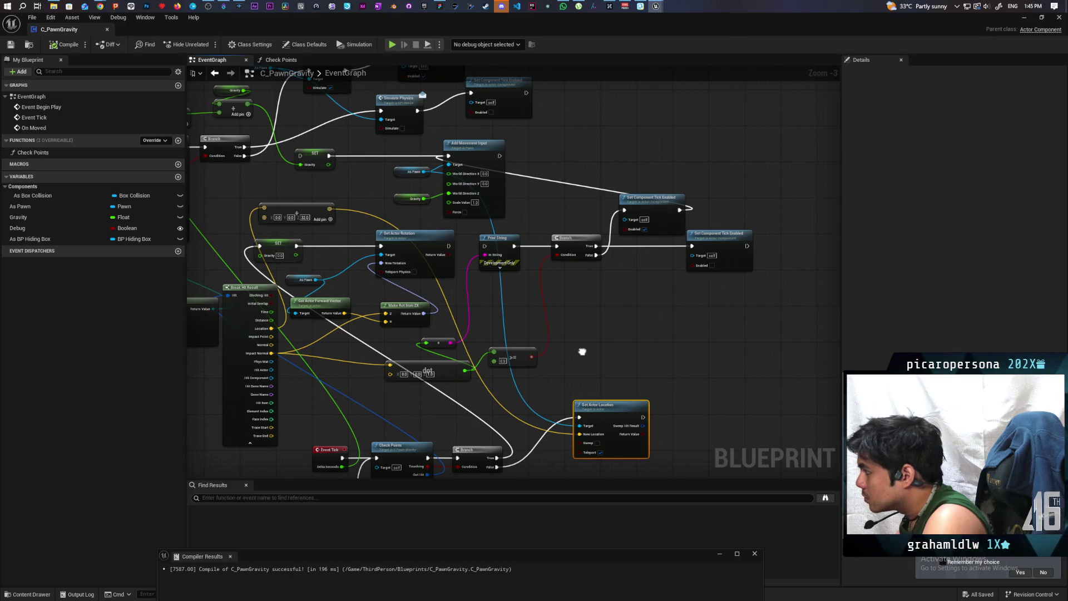
left_click_drag(582, 351, 552, 273)
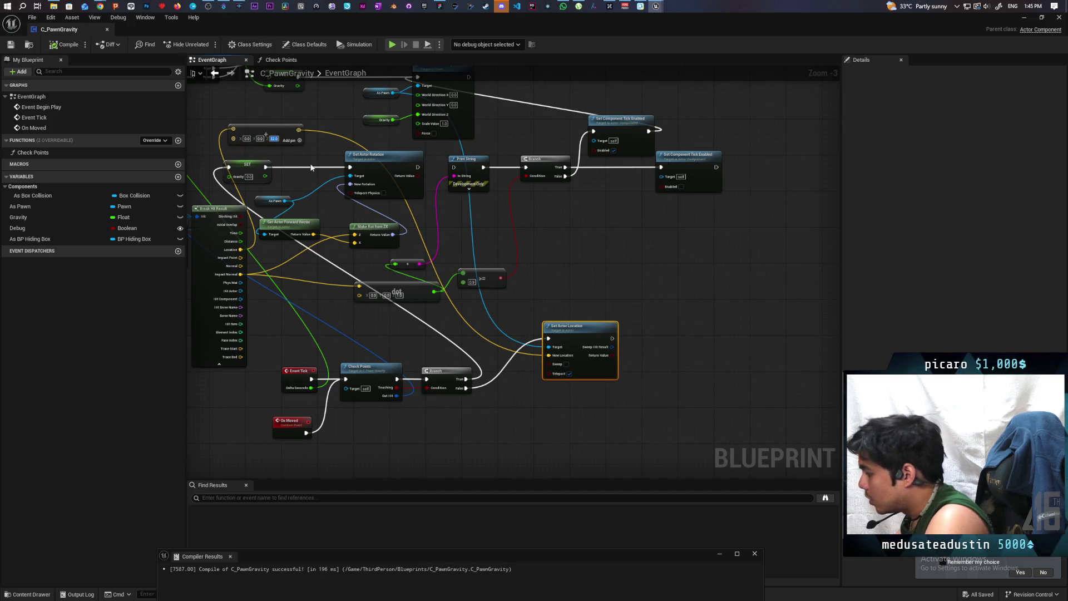
type("1000")
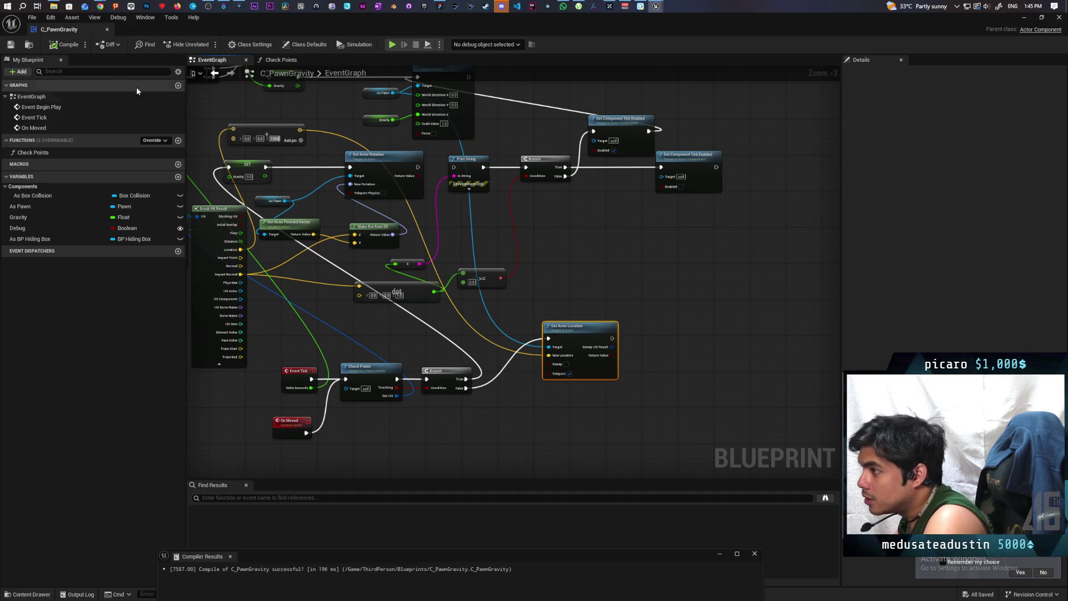
- Play-test GreyboxLevel, moving the hiding box around to watch the green and red traces
left_click(1025, 18)
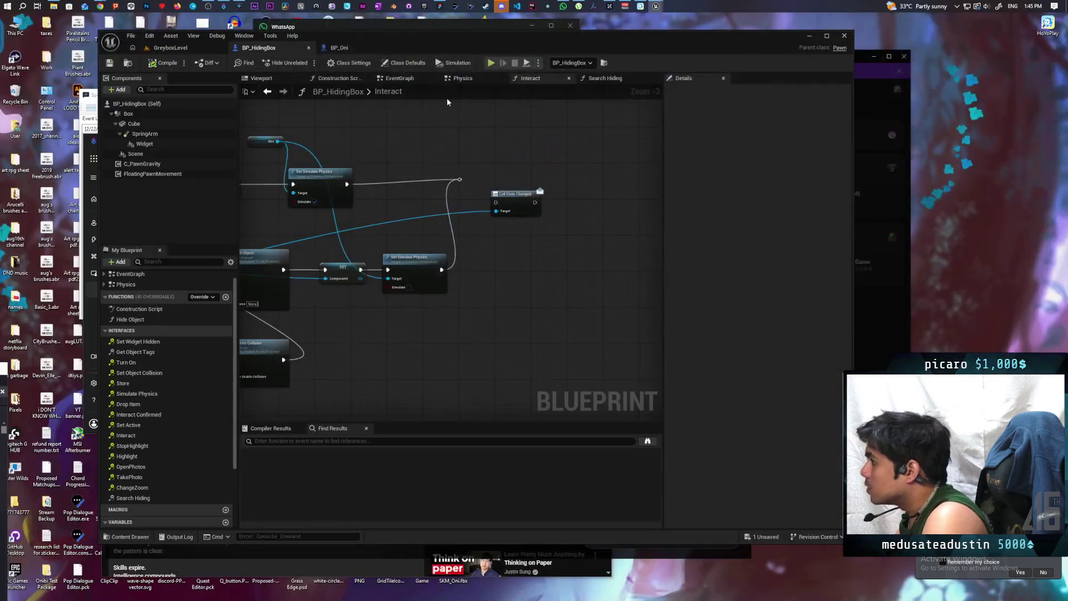
left_click(207, 45)
left_click(306, 62)
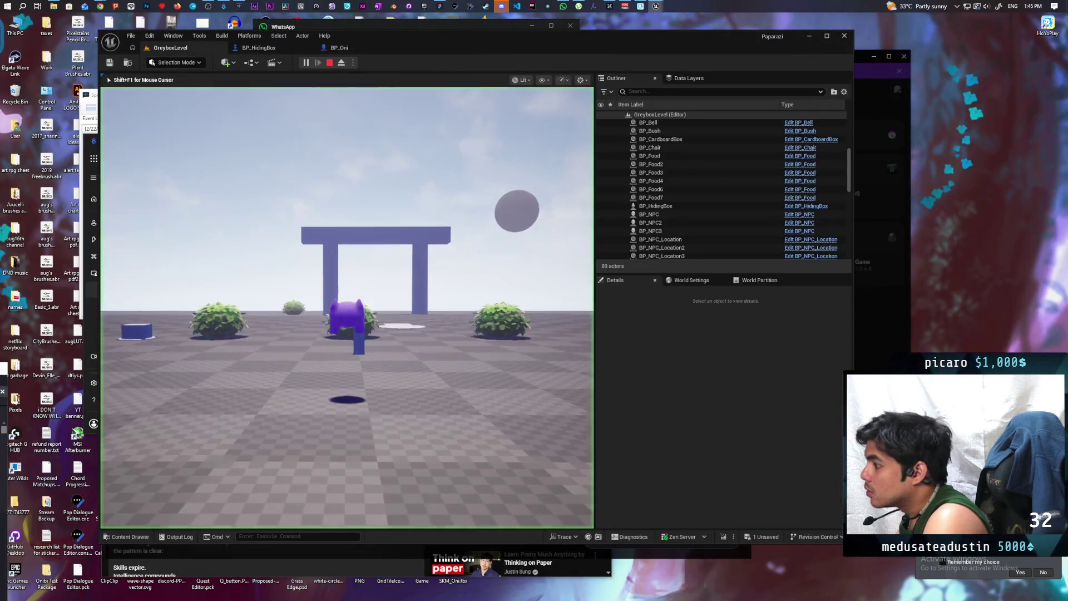
key("w")
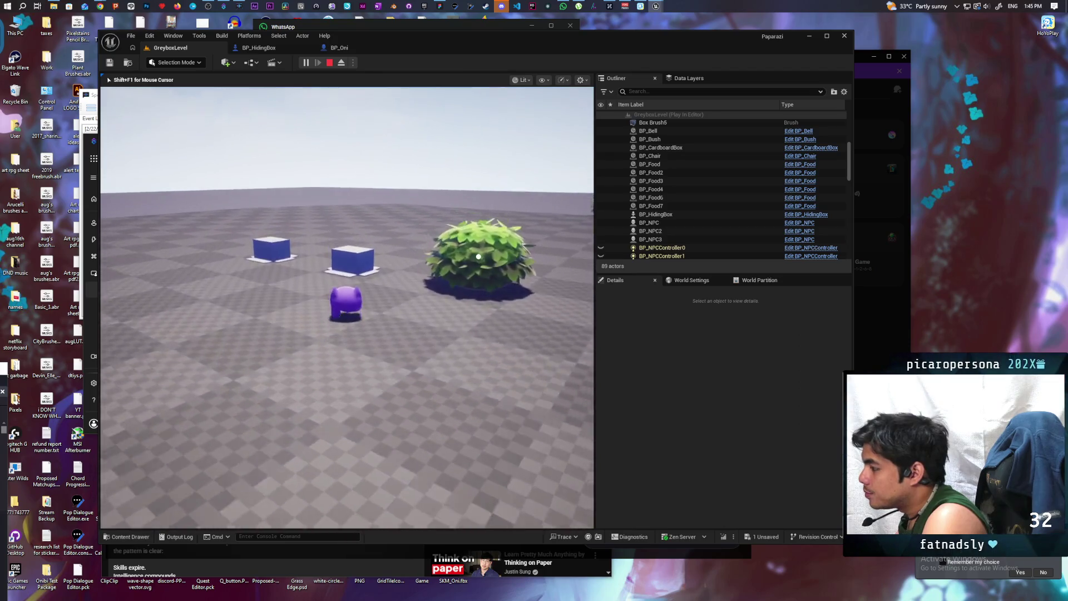
key("w")
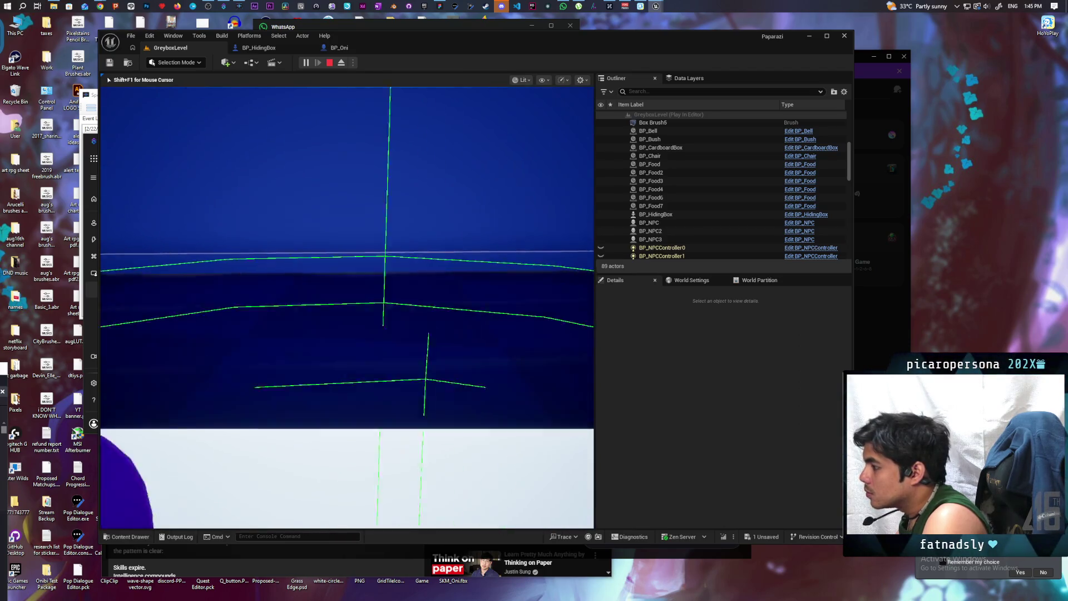
key("w")
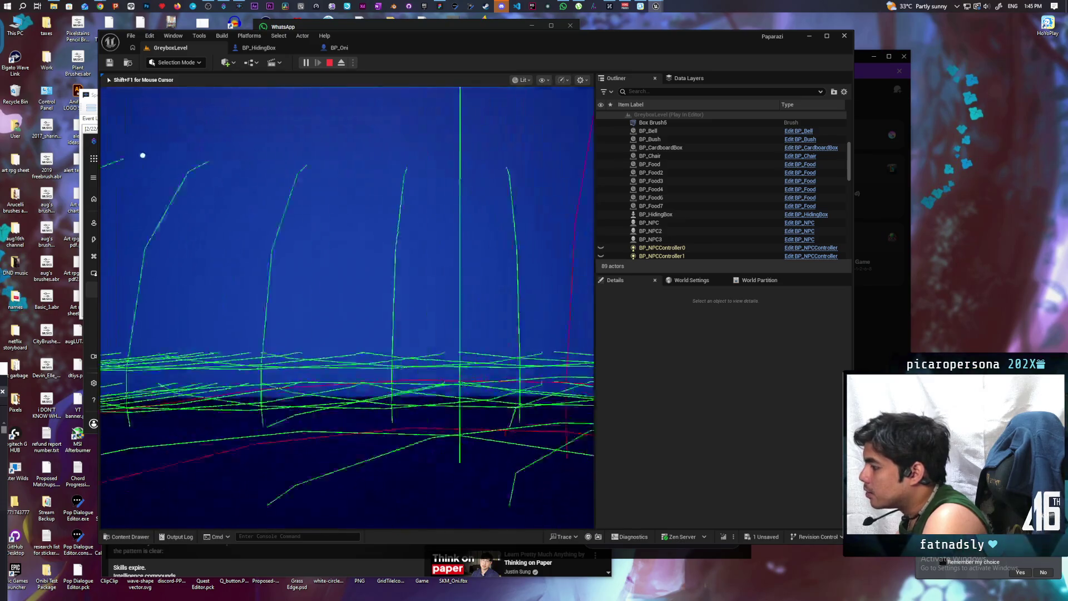
key("w")
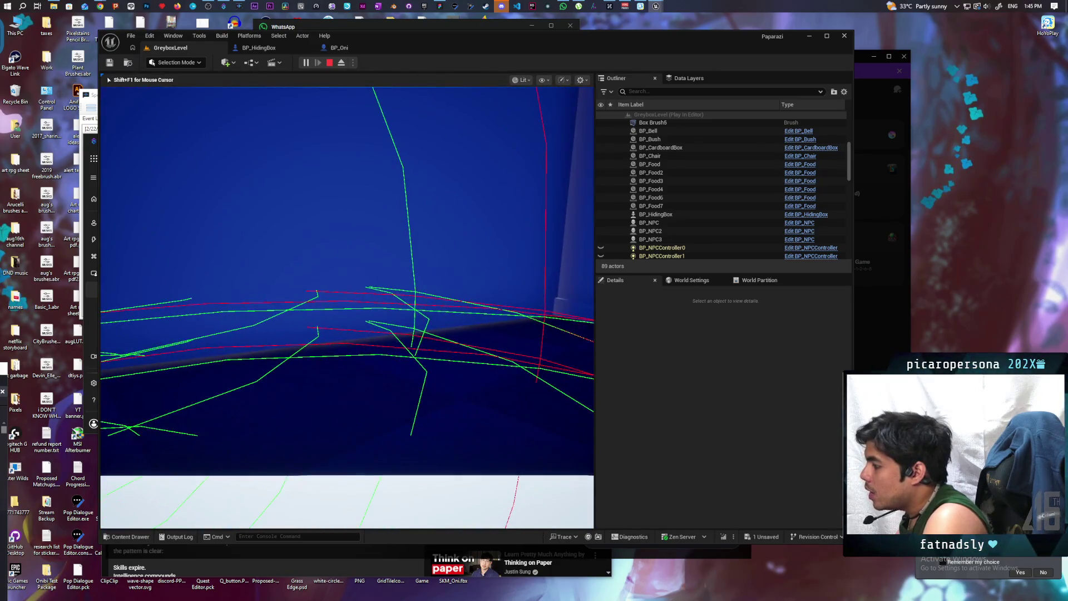
key("w")
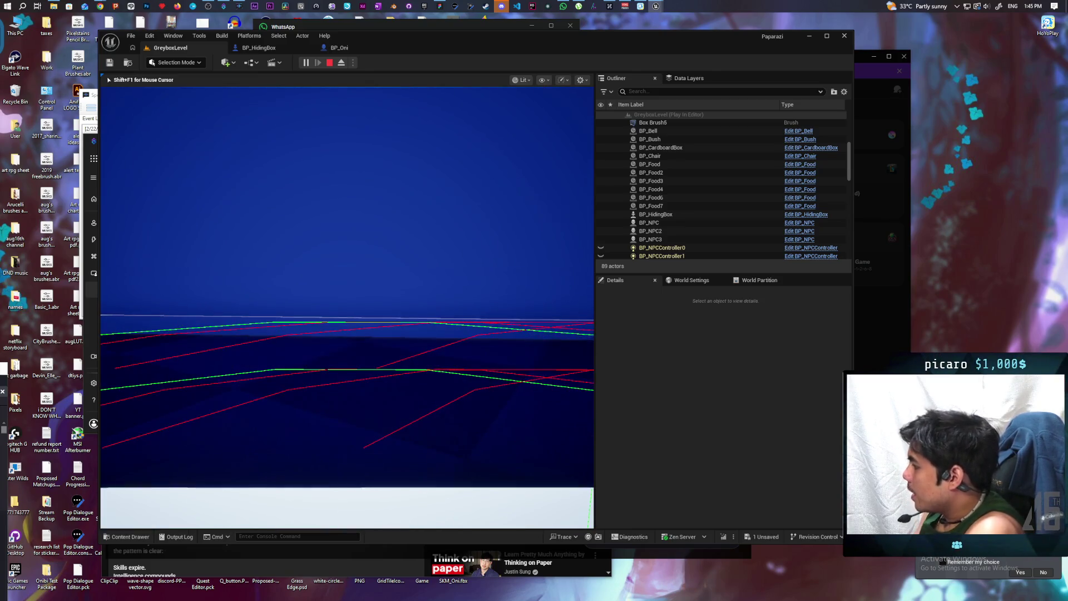
key("Escape")
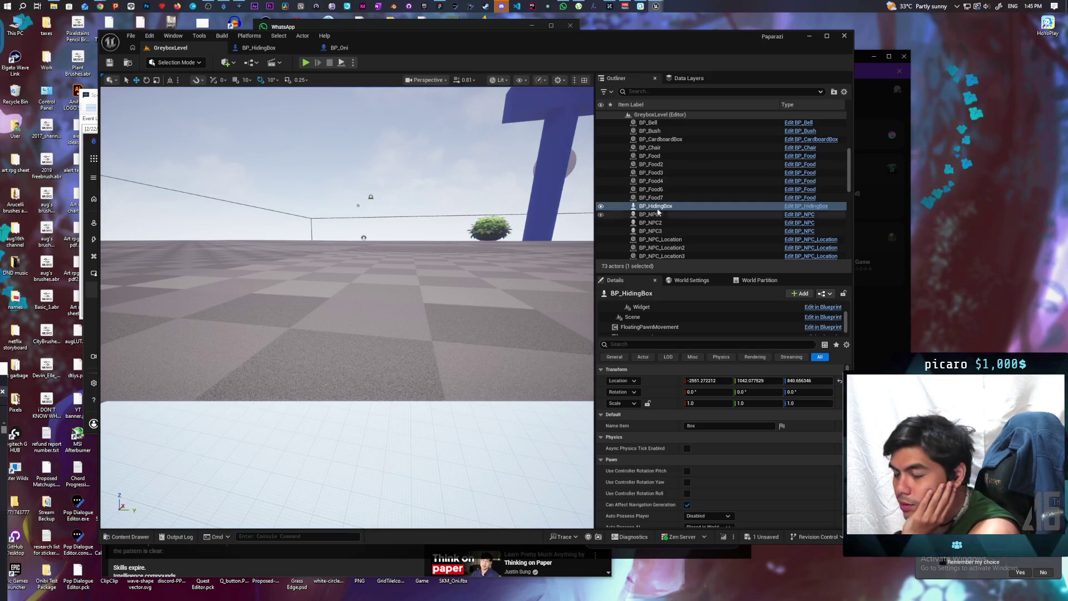
- Shrink the C_PawnGravity graph window and place it at the upper right beside the level viewport
left_click(344, 49)
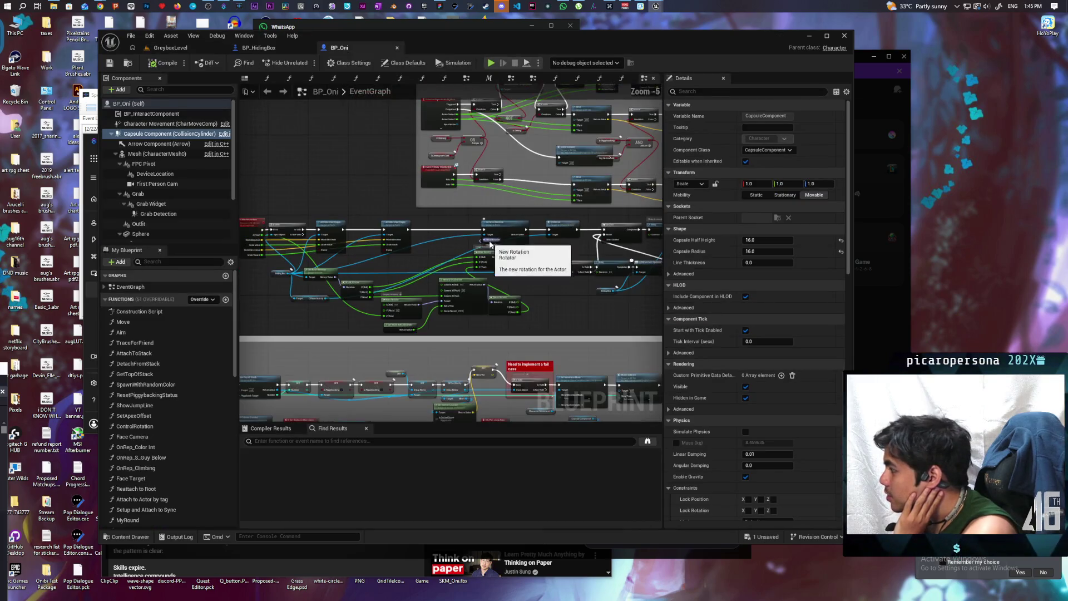
left_click(223, 47)
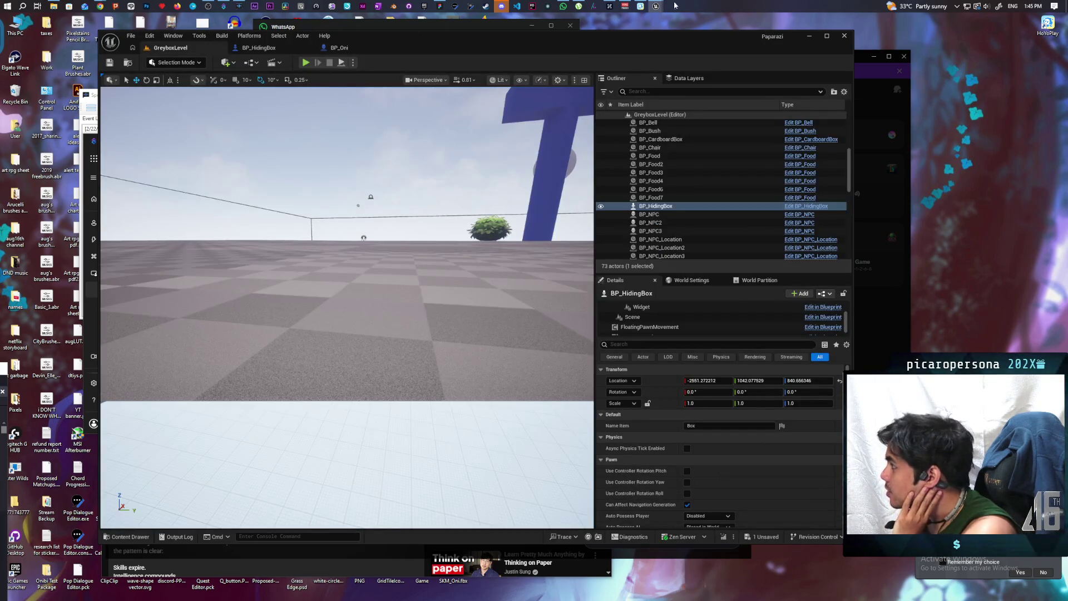
mouse_move(656, 6)
left_click(642, 51)
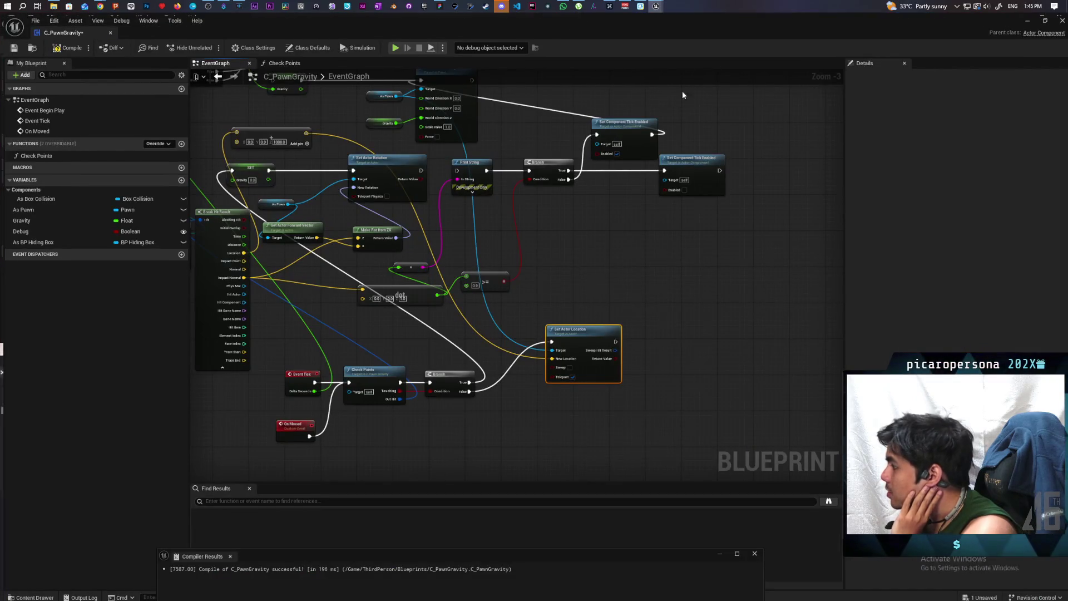
left_click_drag(622, 277, 563, 259)
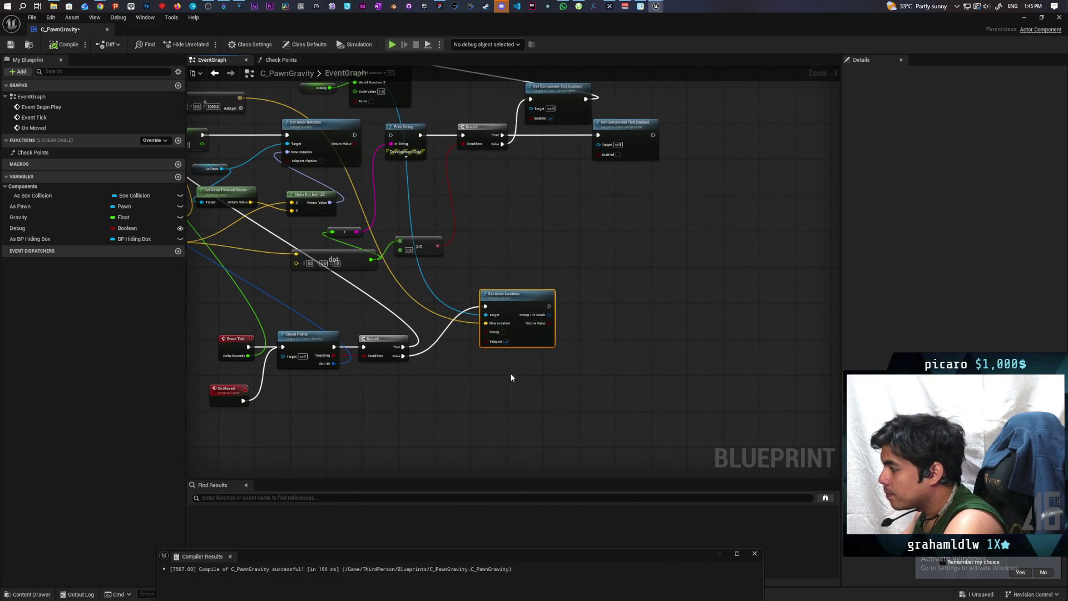
left_click_drag(292, 32, 544, 51)
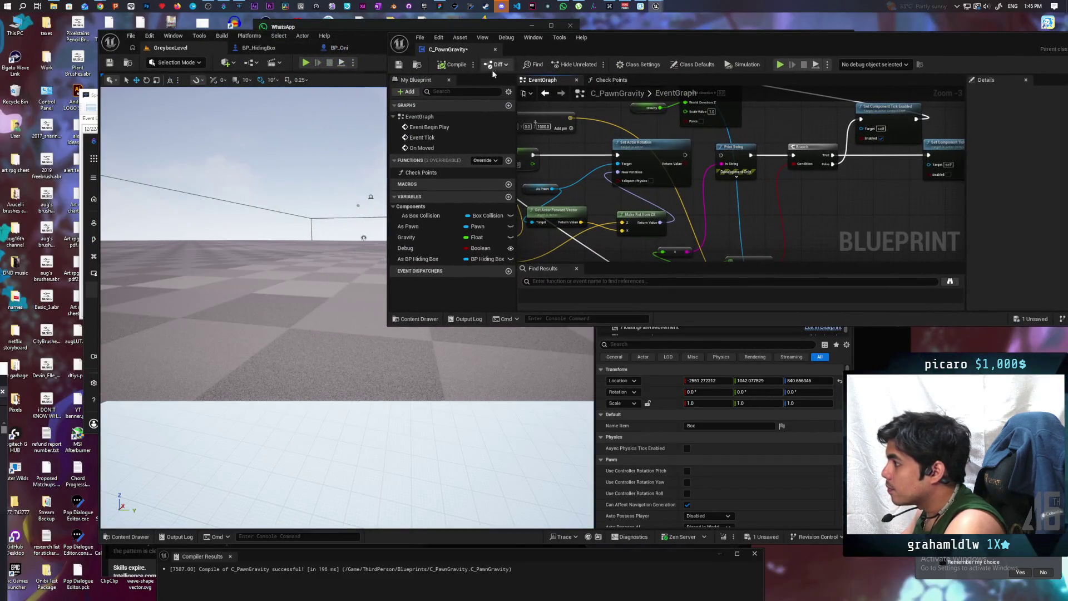
- Start playing with C_PawnGravity debugging BP_HidingBox so its graph runs alongside
left_click(305, 62)
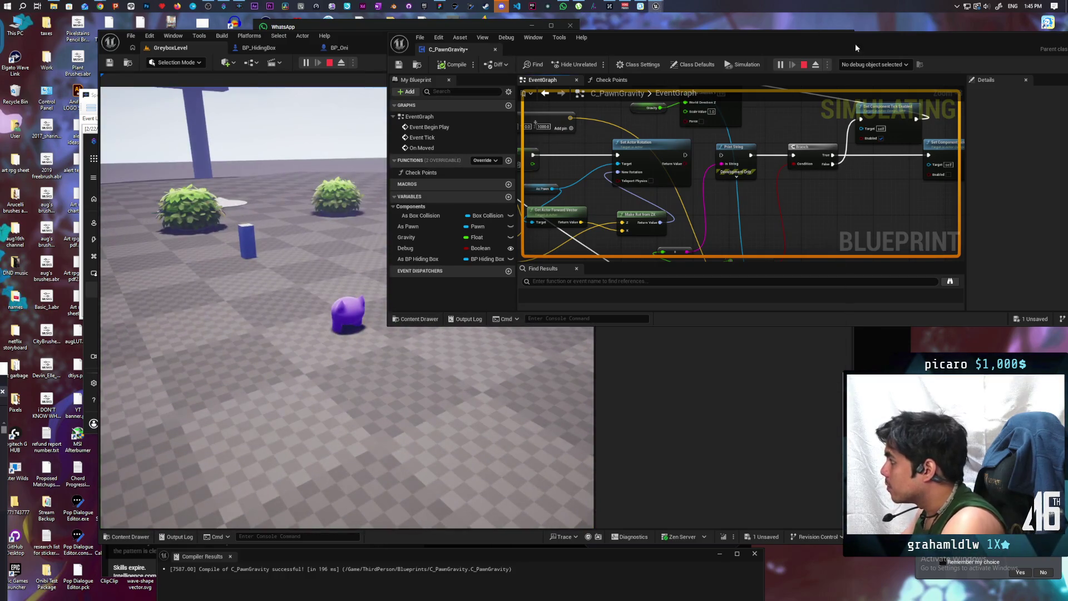
left_click(880, 83)
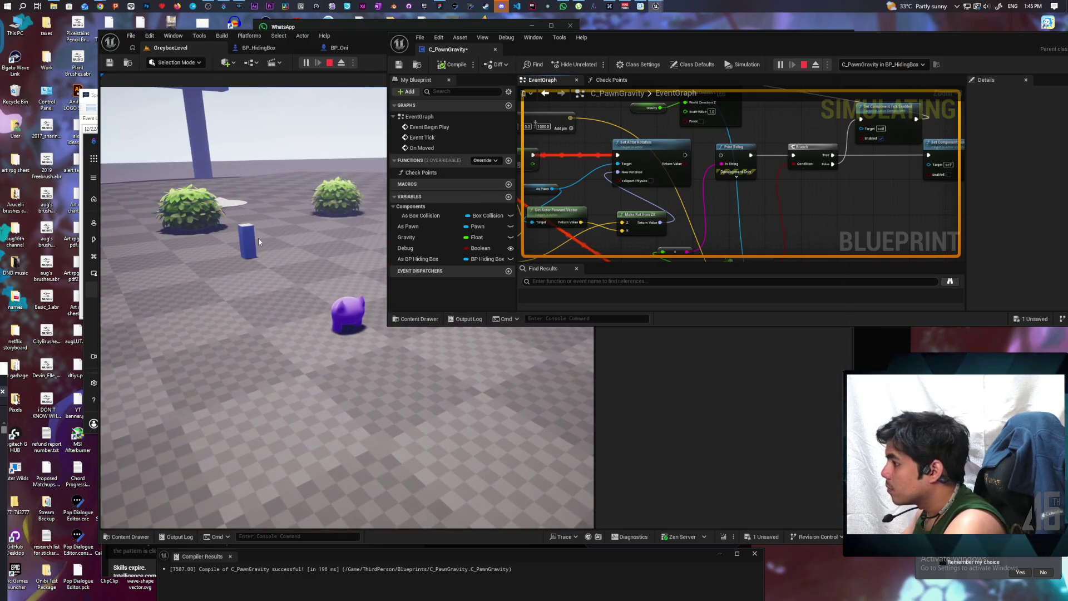
left_click_drag(261, 241, 201, 240)
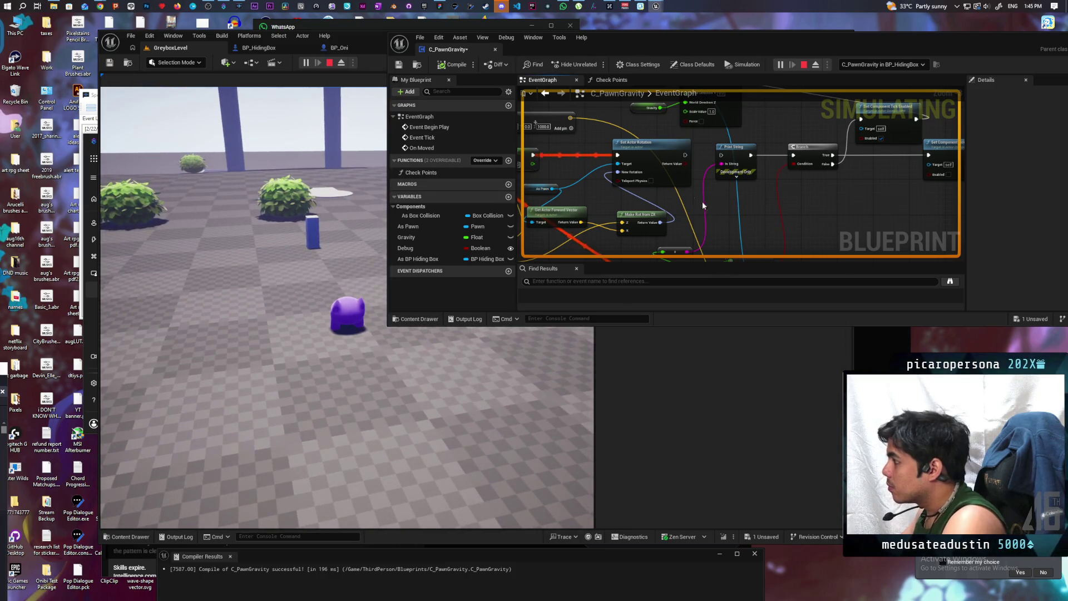
scroll(703, 205, "down", 5)
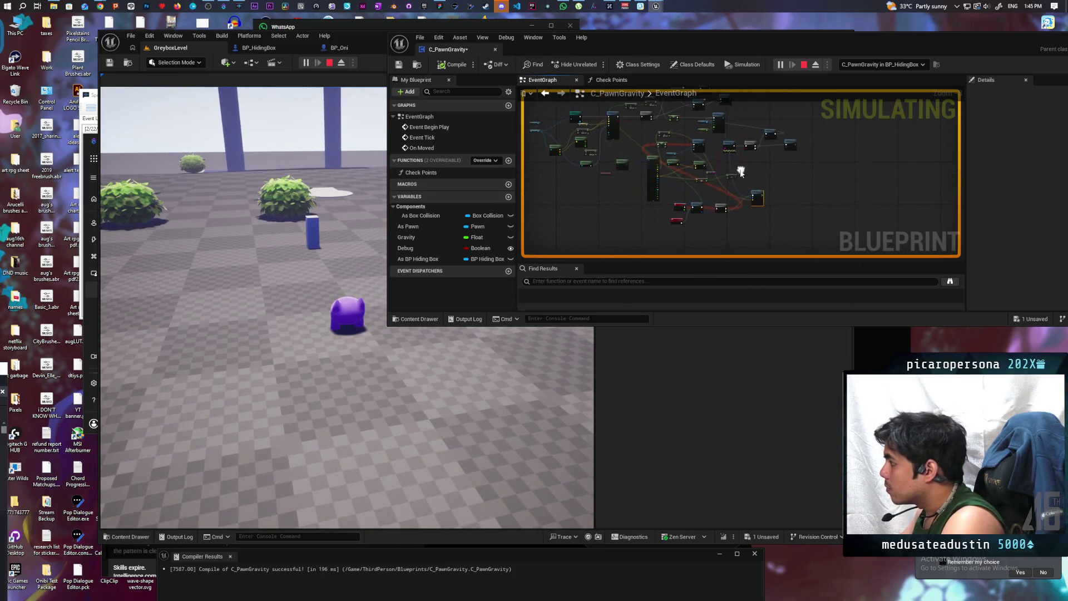
scroll(700, 188, "up", 5)
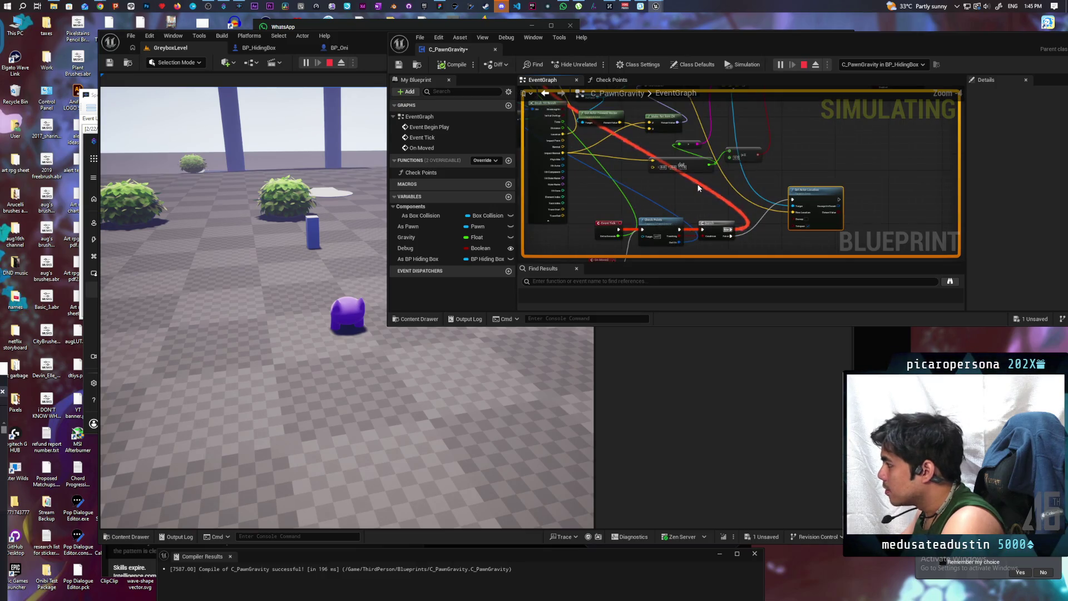
scroll(699, 188, "down", 2)
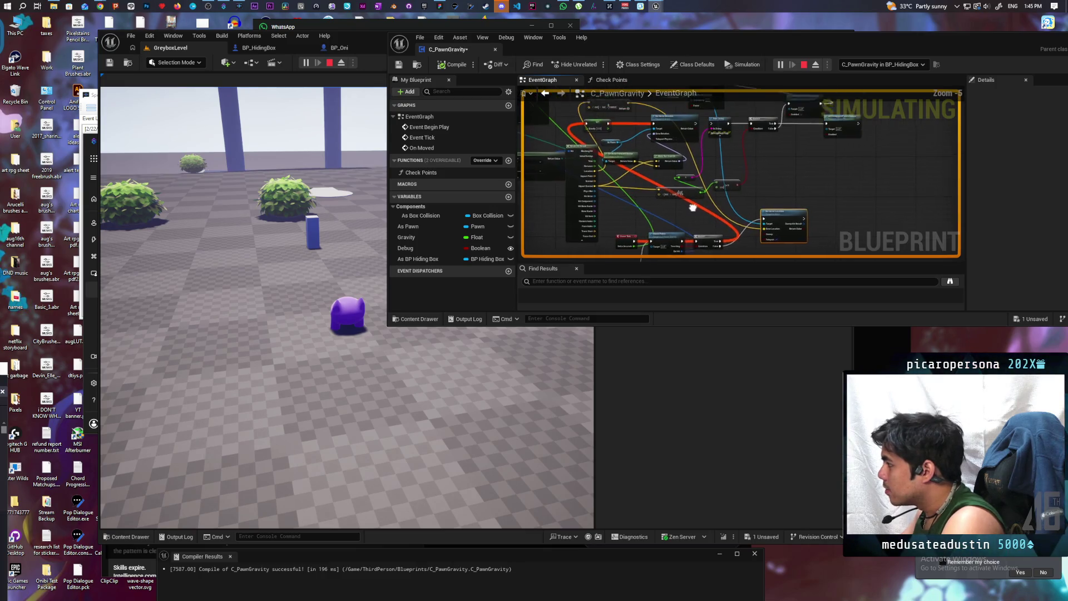
- Walk the character into a hiding box, hide with E, then stop the session
left_click(330, 233)
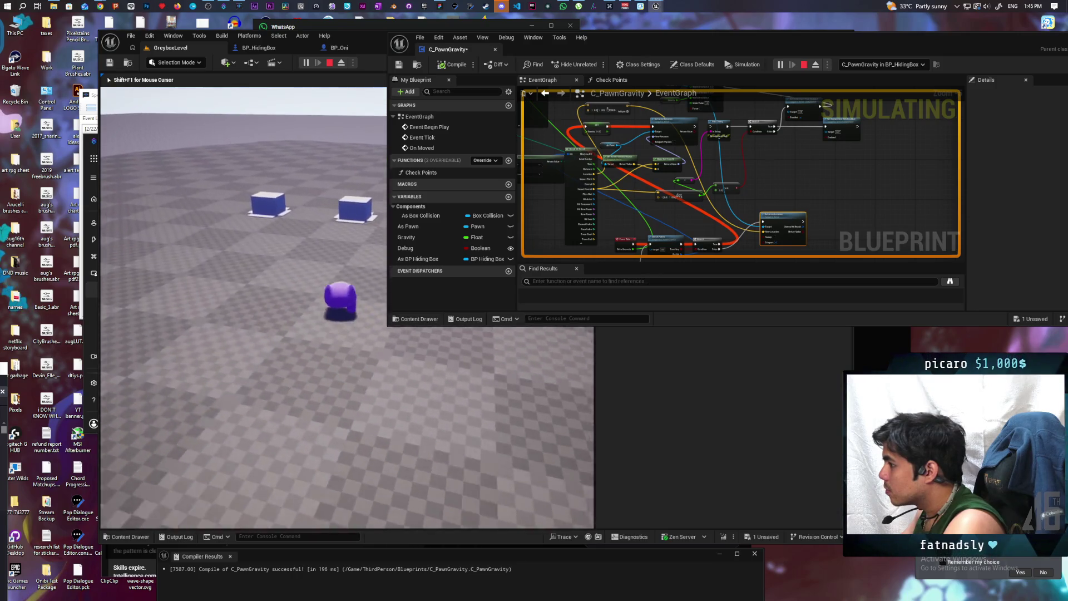
key("w")
key("e")
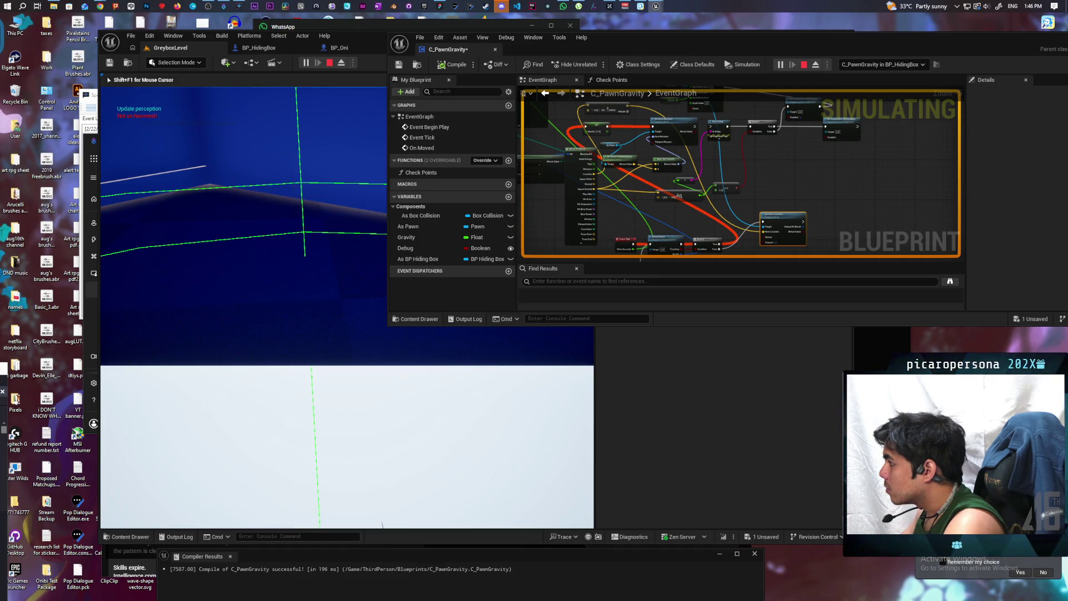
key("Escape")
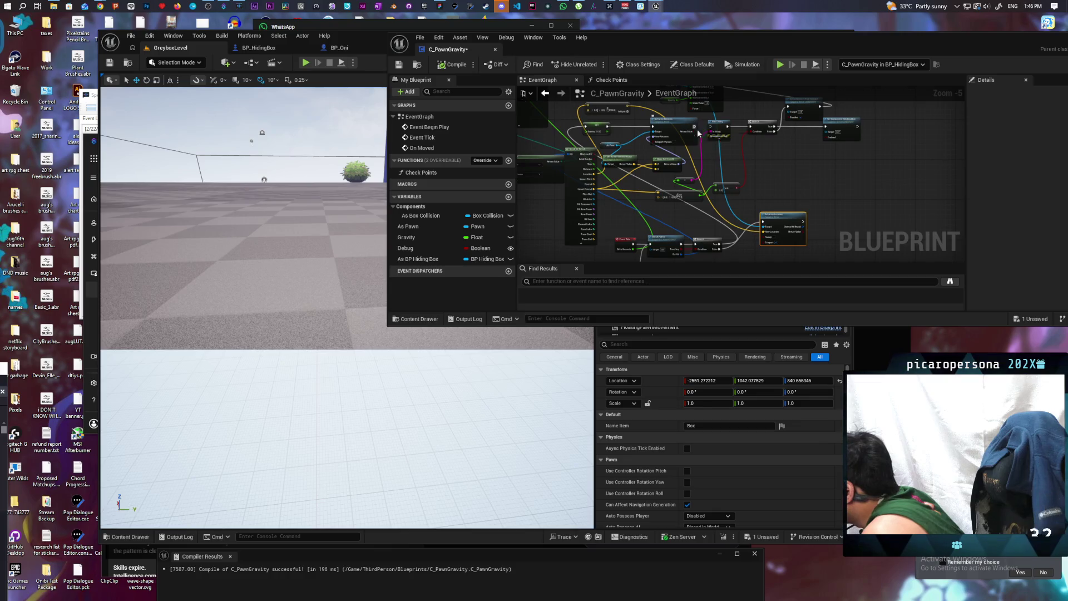
- Wire Set Actor Rotation and the Branch output into Set Actor Location
mouse_move(694, 127)
left_mouse_down()
mouse_move(762, 231)
mouse_move(758, 222)
mouse_move(775, 215)
mouse_move(770, 166)
left_mouse_up()
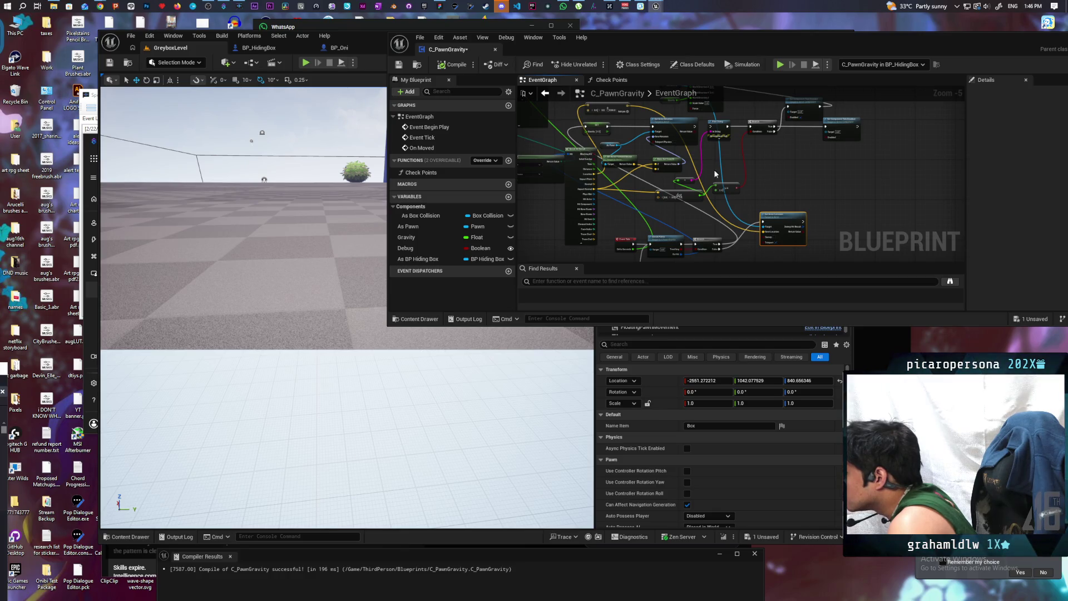
mouse_move(694, 131)
left_mouse_down()
mouse_move(749, 191)
mouse_move(759, 243)
mouse_move(737, 233)
left_mouse_up()
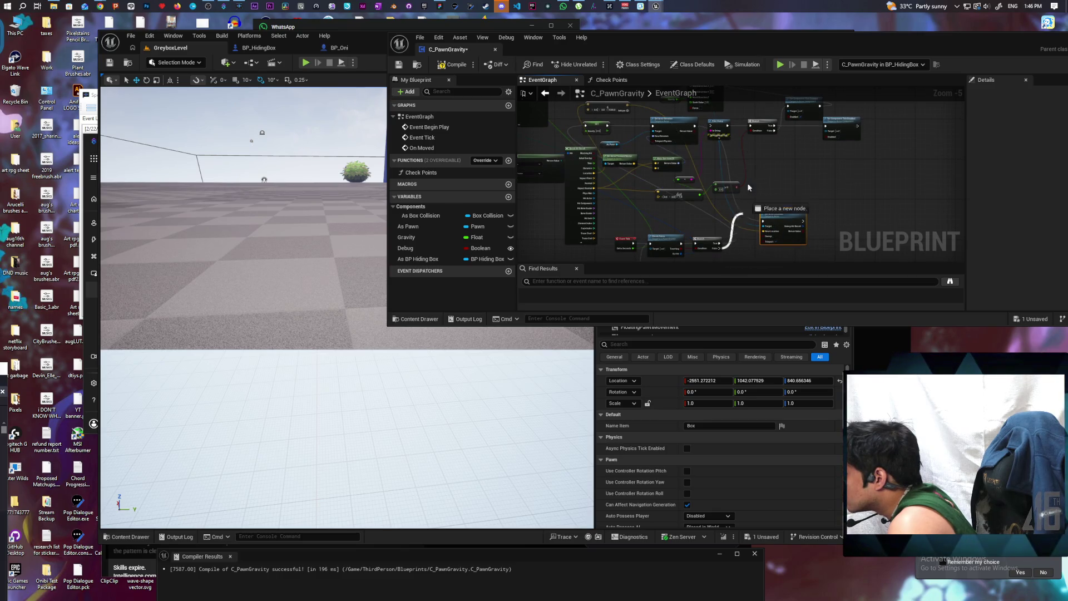
mouse_move(749, 188)
left_mouse_down()
mouse_move(726, 83)
mouse_move(612, 148)
mouse_move(608, 116)
left_mouse_up()
left_click_drag(633, 169, 638, 171)
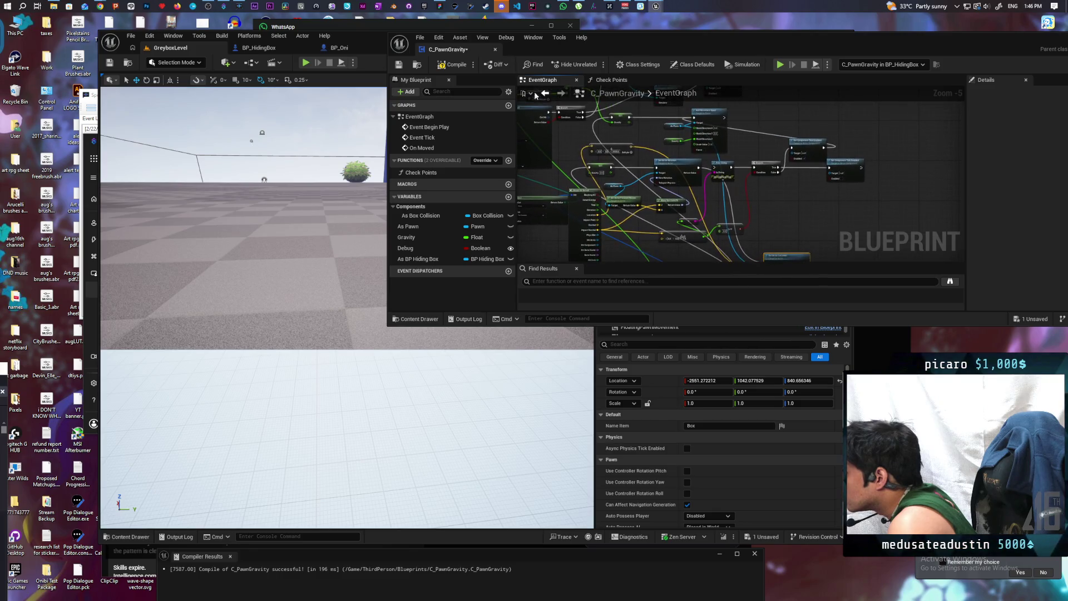
- Compile and save C_PawnGravity and restore its window
left_click(450, 66)
key("ctrl+s")
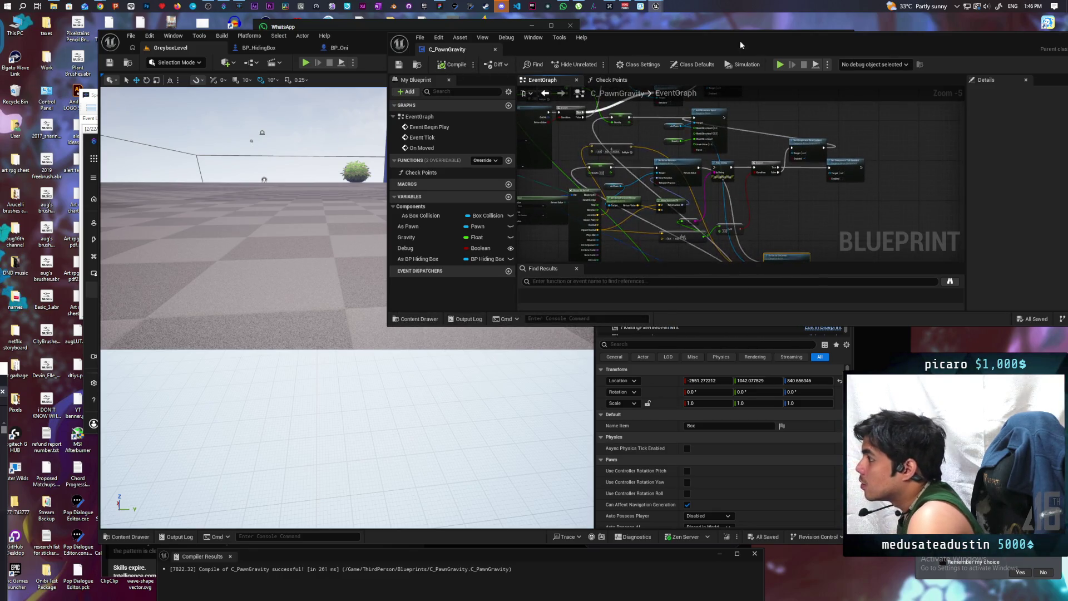
double_click(971, 53)
- Run a quick play test with Alt+P, move the character, then stop
left_click(1010, 48)
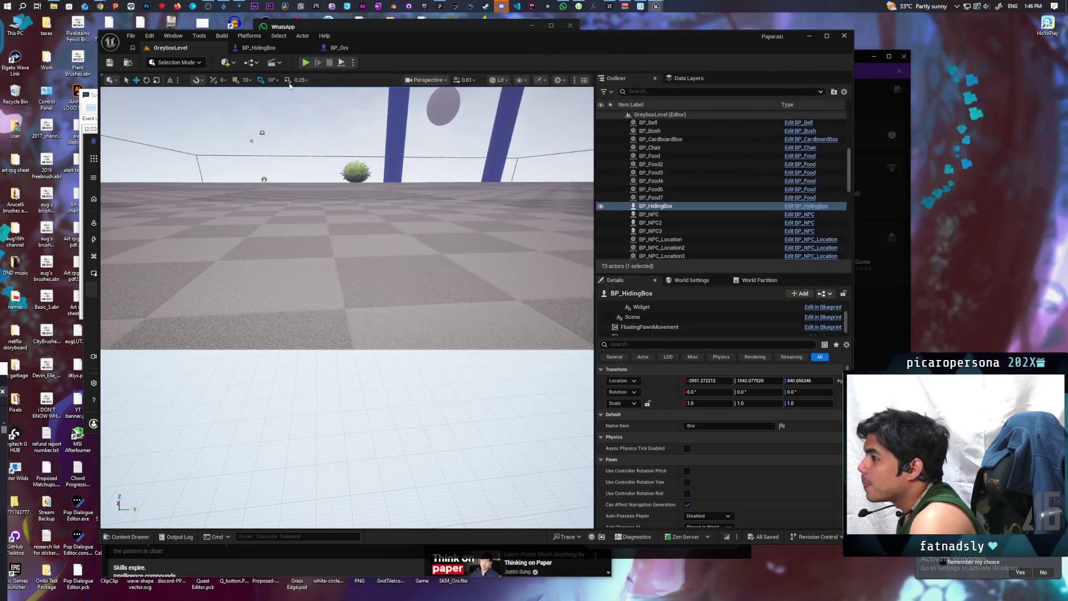
key("alt+p")
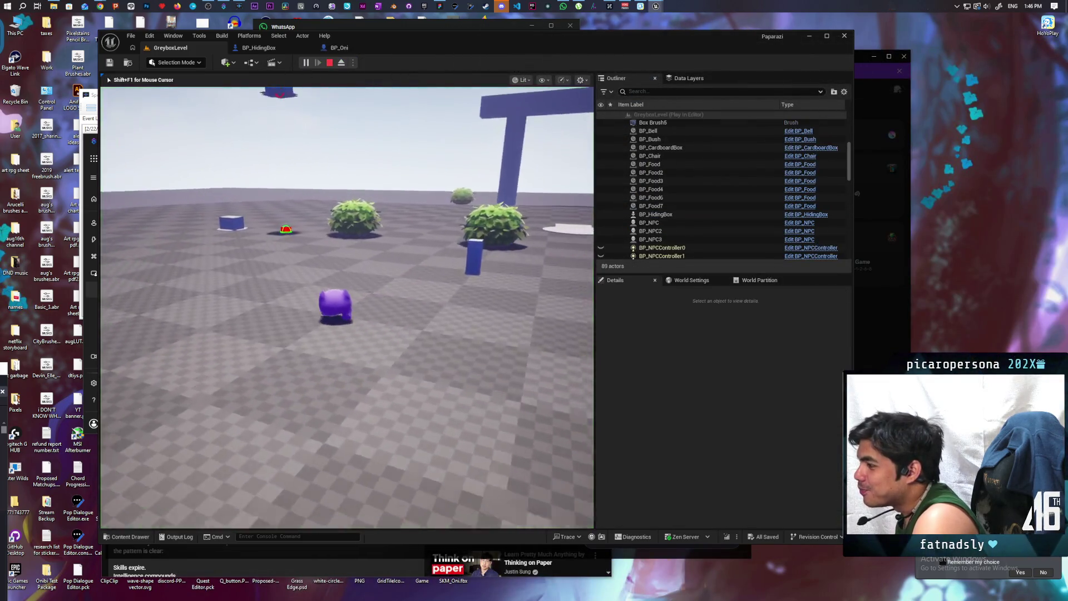
key("w")
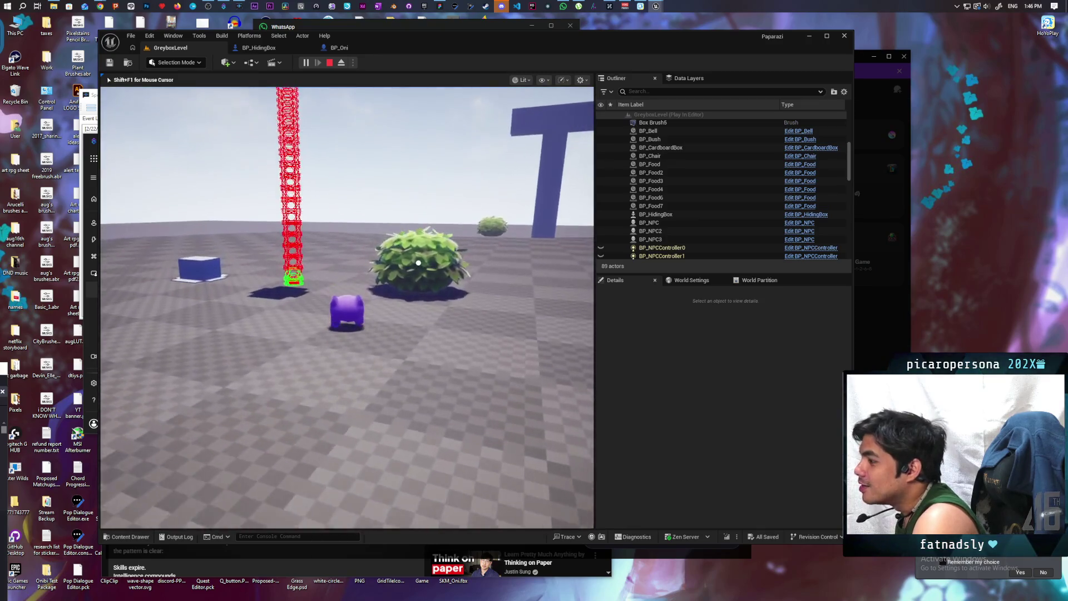
key("Escape")
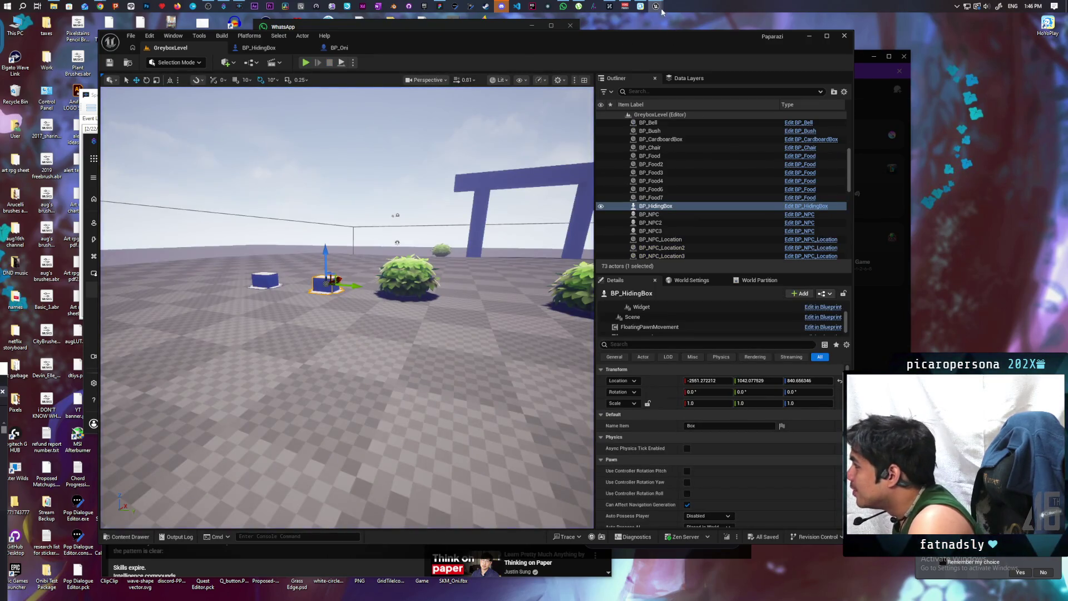
- Set the Make Vector Z value to 32, save C_PawnGravity, and start a new play test
mouse_move(656, 6)
left_click(698, 48)
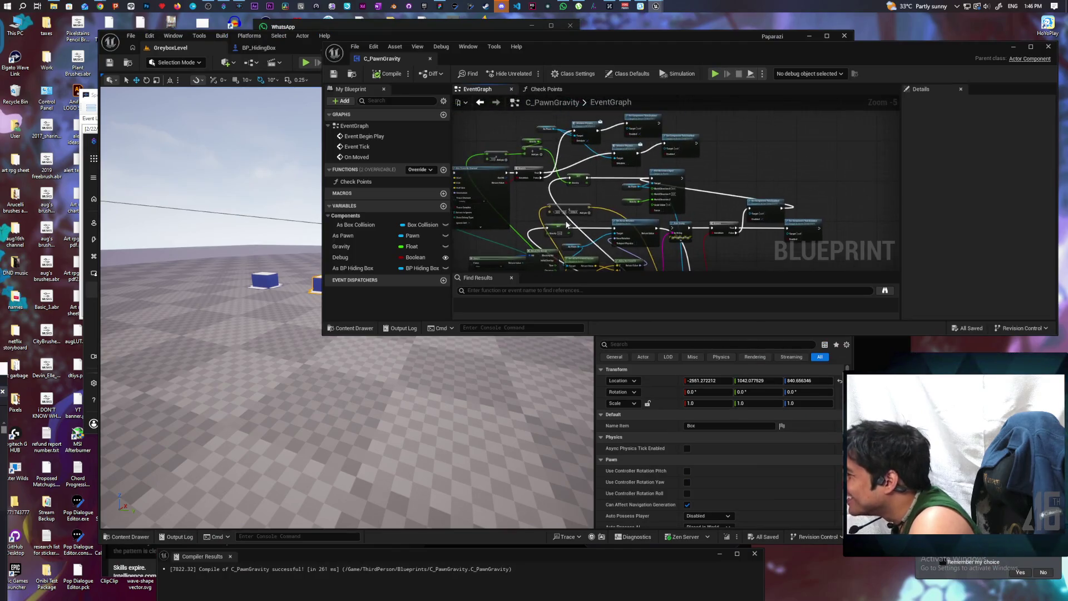
scroll(566, 225, "up", 6)
type("32")
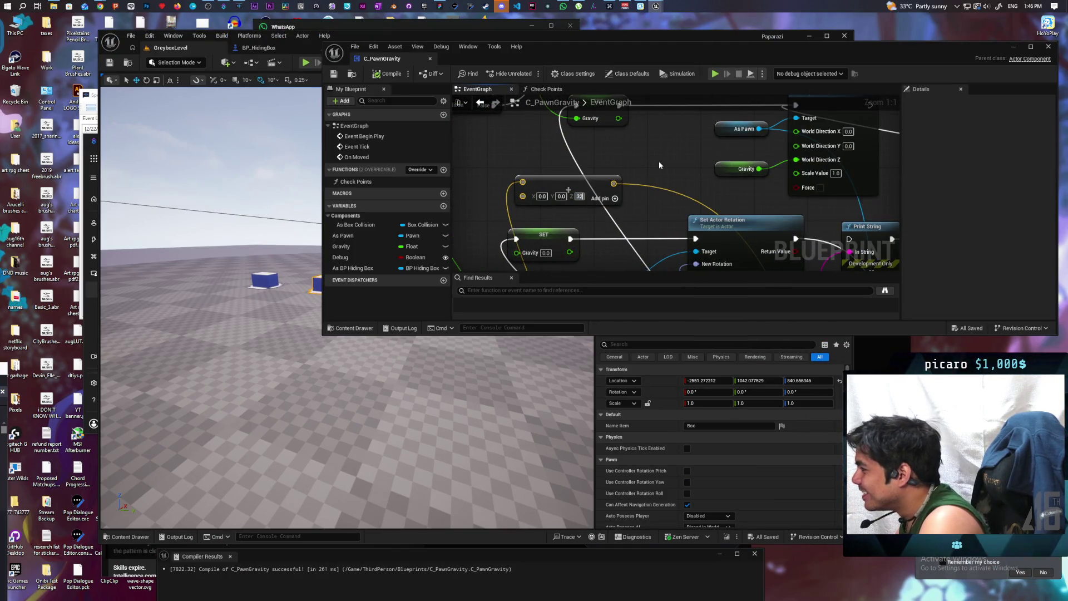
key("Return")
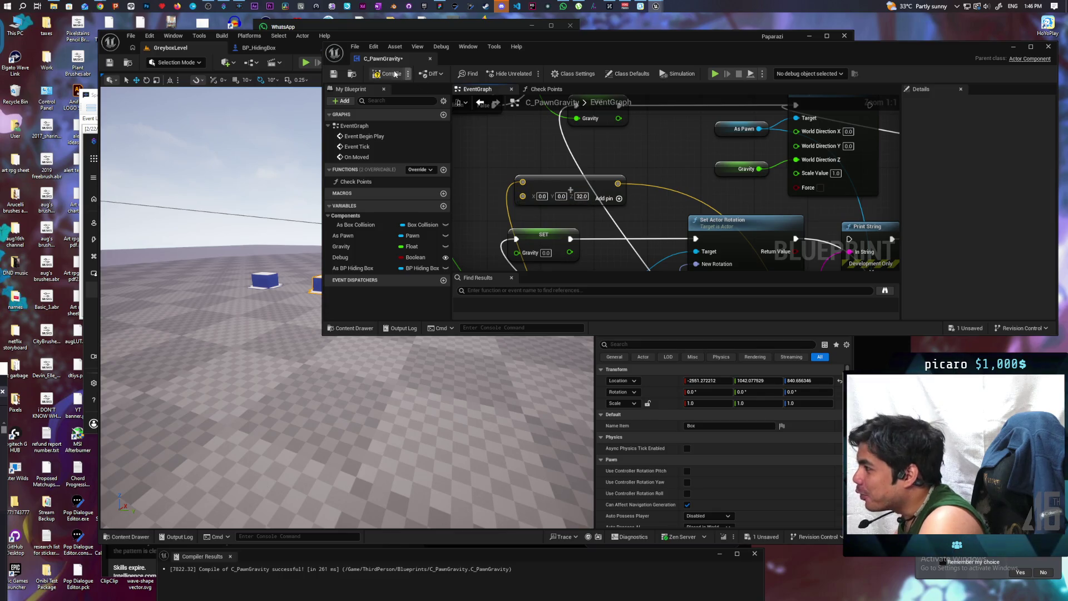
key("ctrl+s")
left_click(1013, 47)
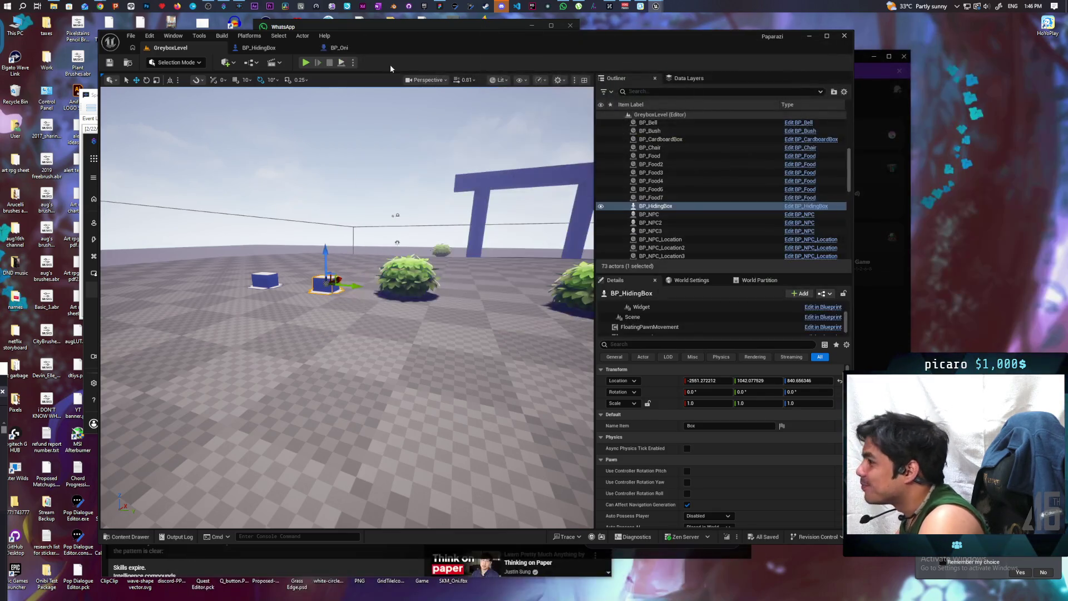
left_click(306, 62)
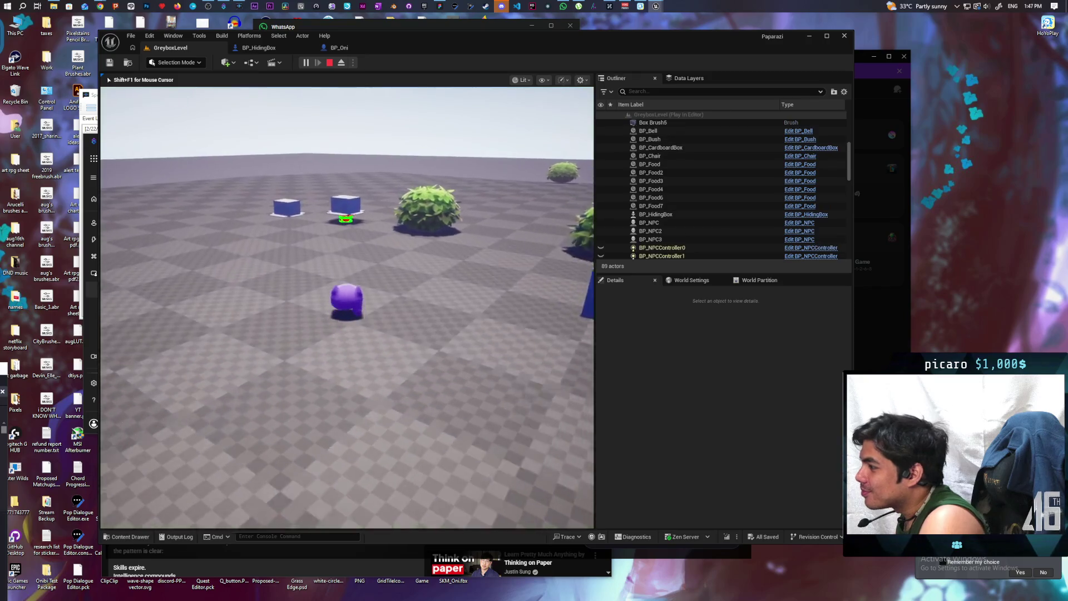
- Walk the purple character up to and into the hiding box, then stop
key("w")
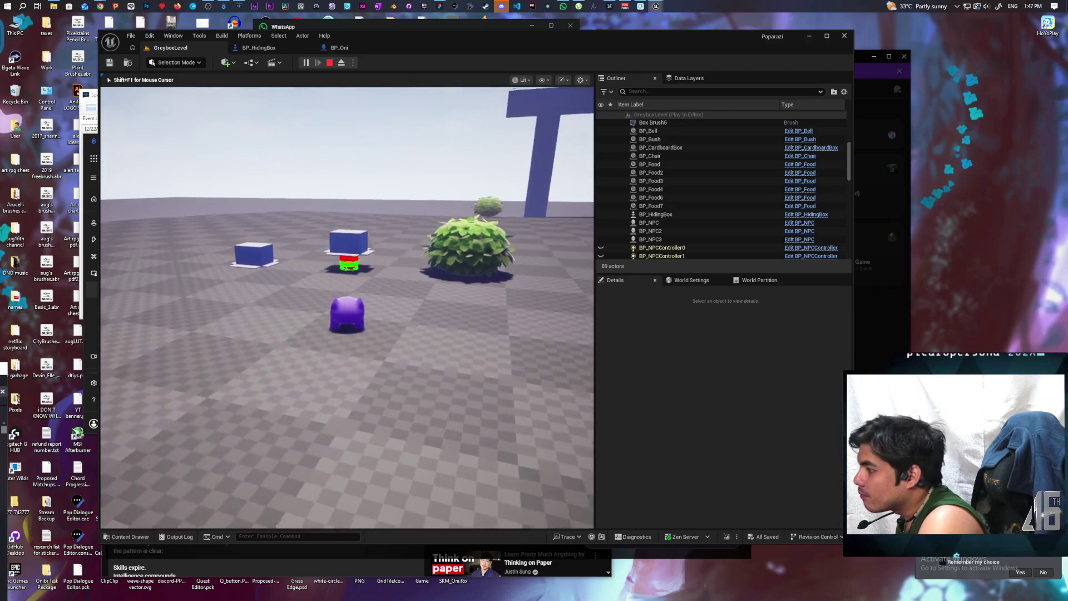
key("w")
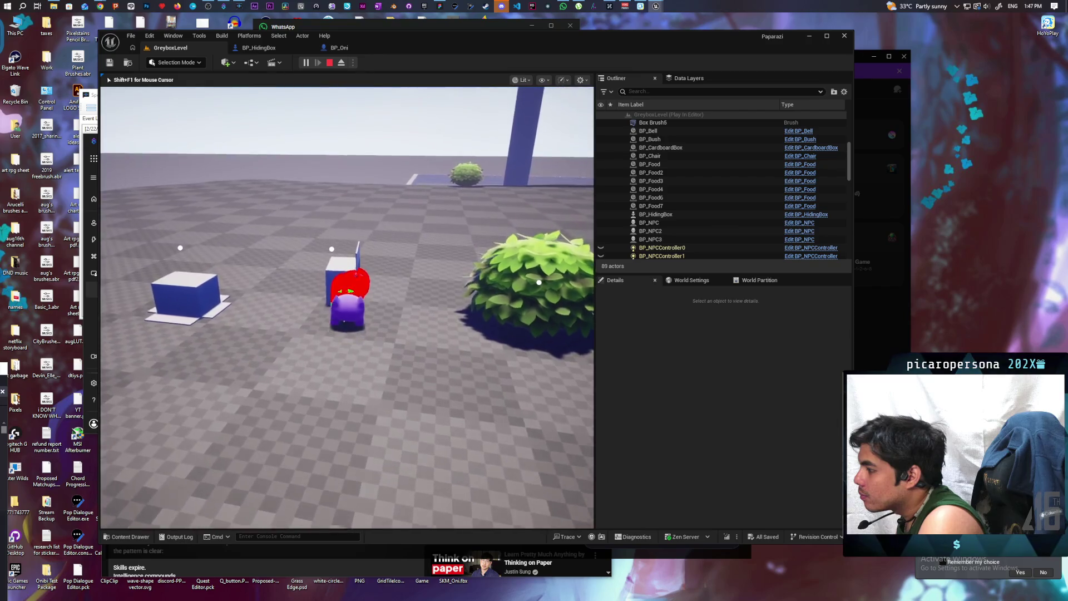
key("w")
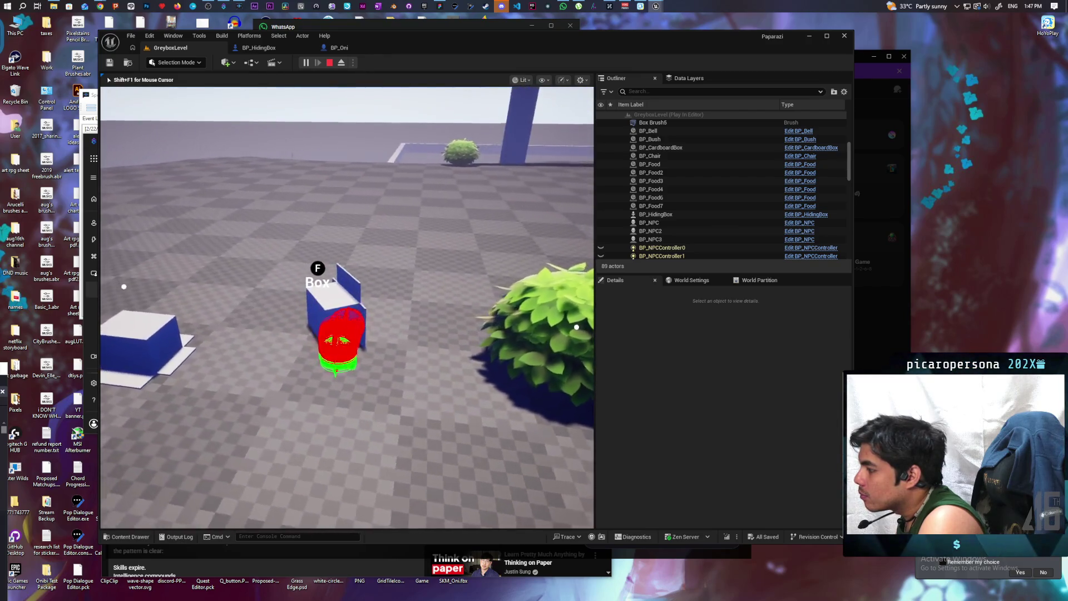
key("w")
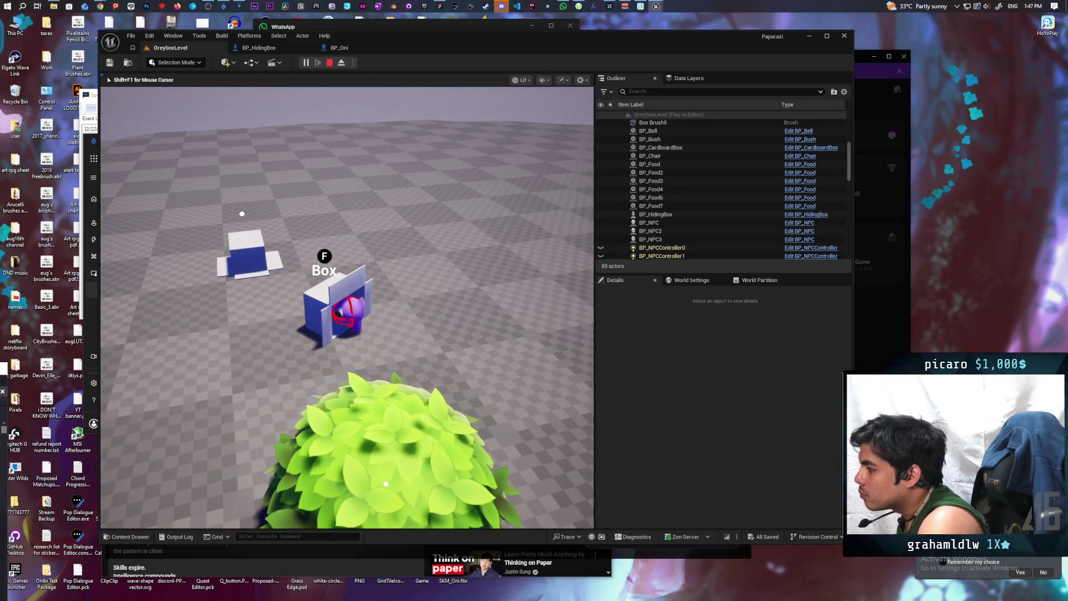
key("Escape")
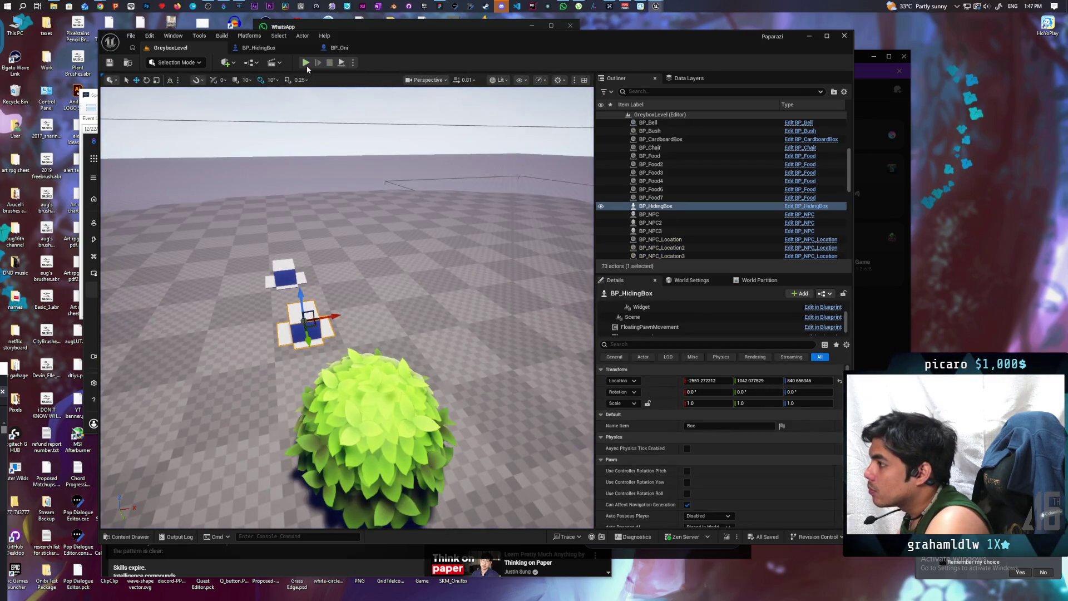
- Replay, walk to the middle box and hide inside it with F
left_click(307, 63)
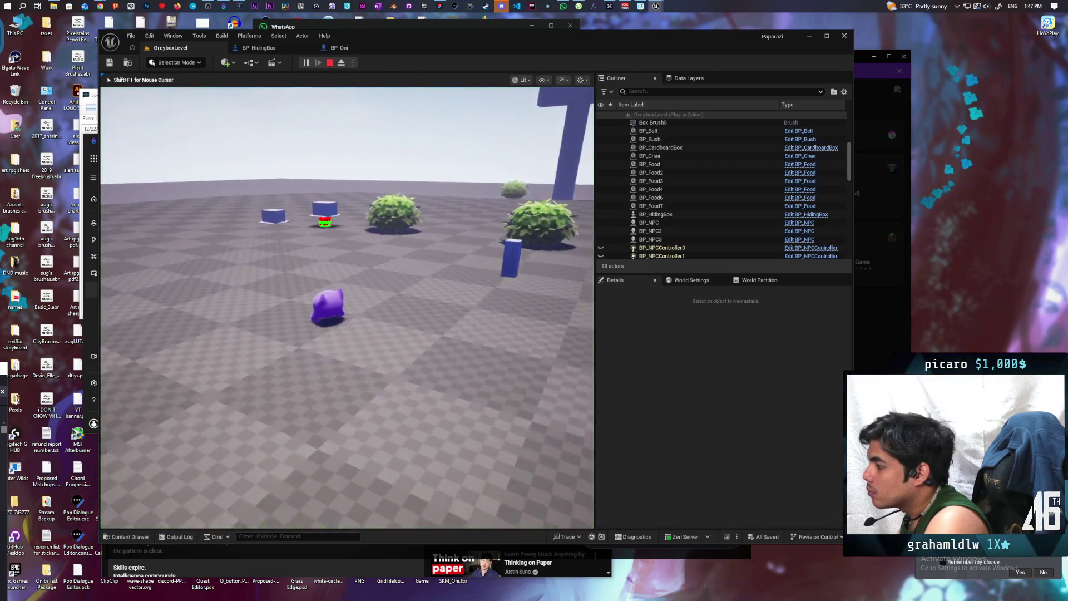
key("w")
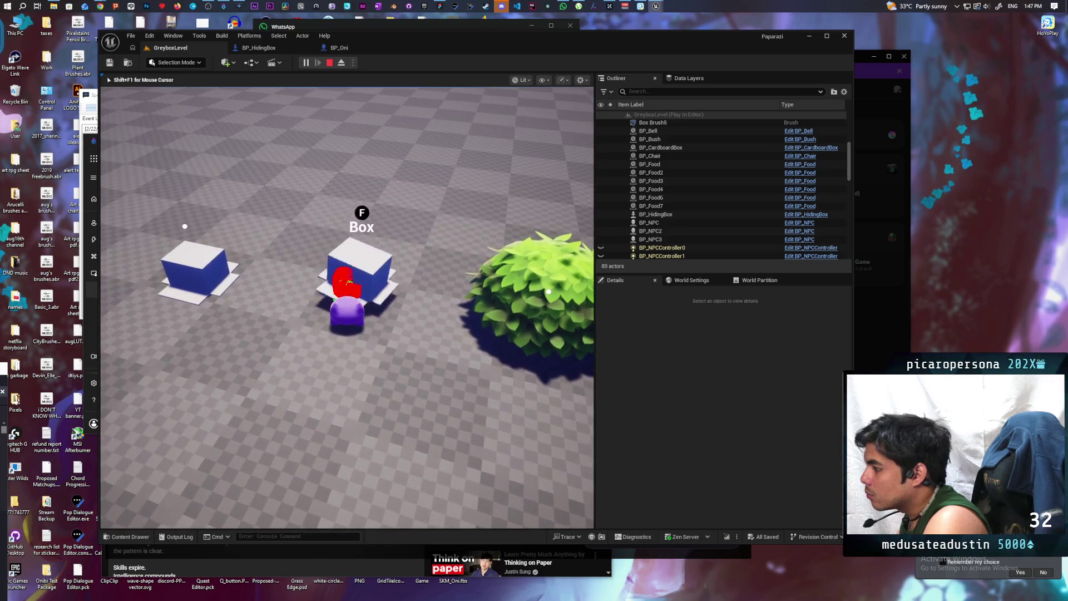
key("f")
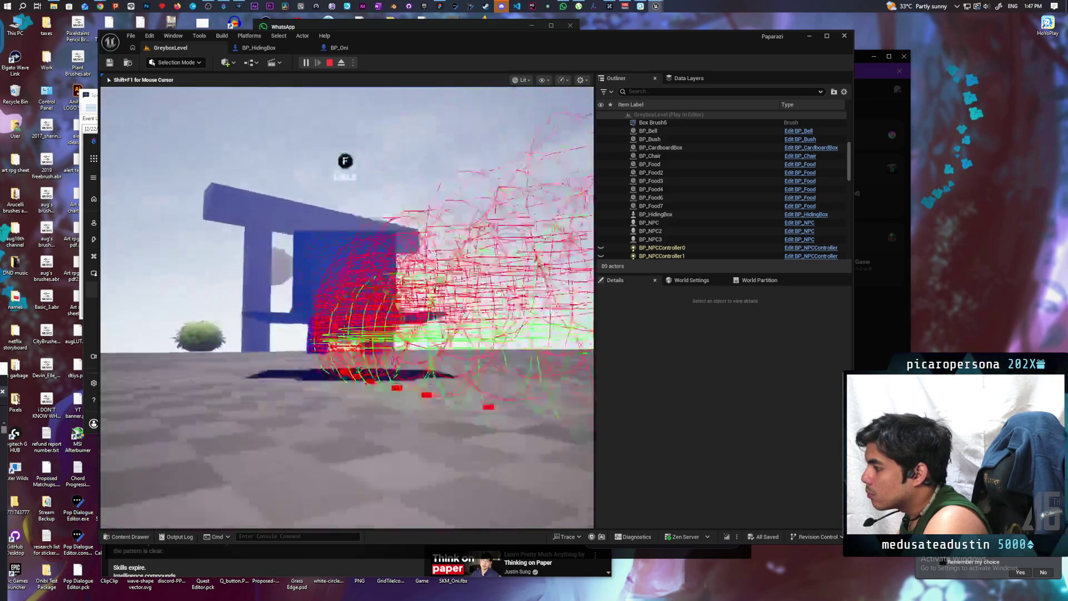
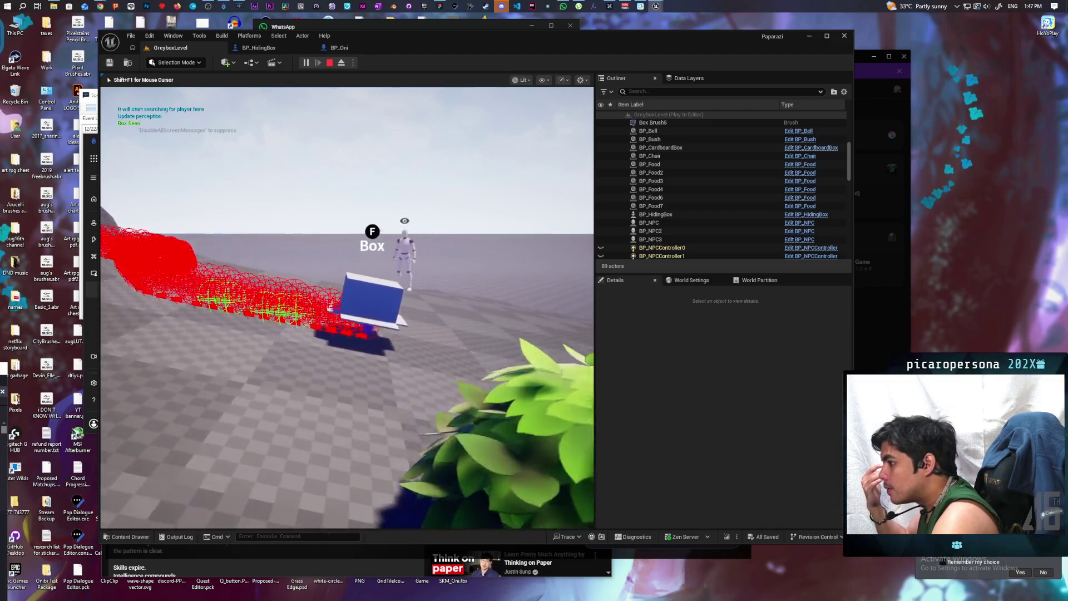
- Move the hiding box out from behind the bush, then end the play test
key("d")
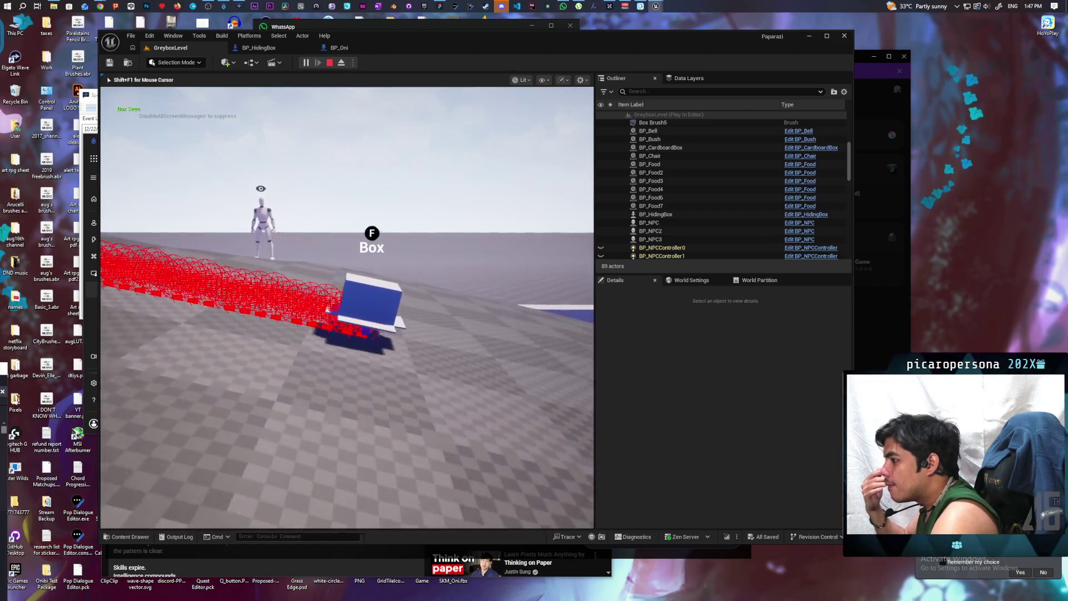
key("Escape")
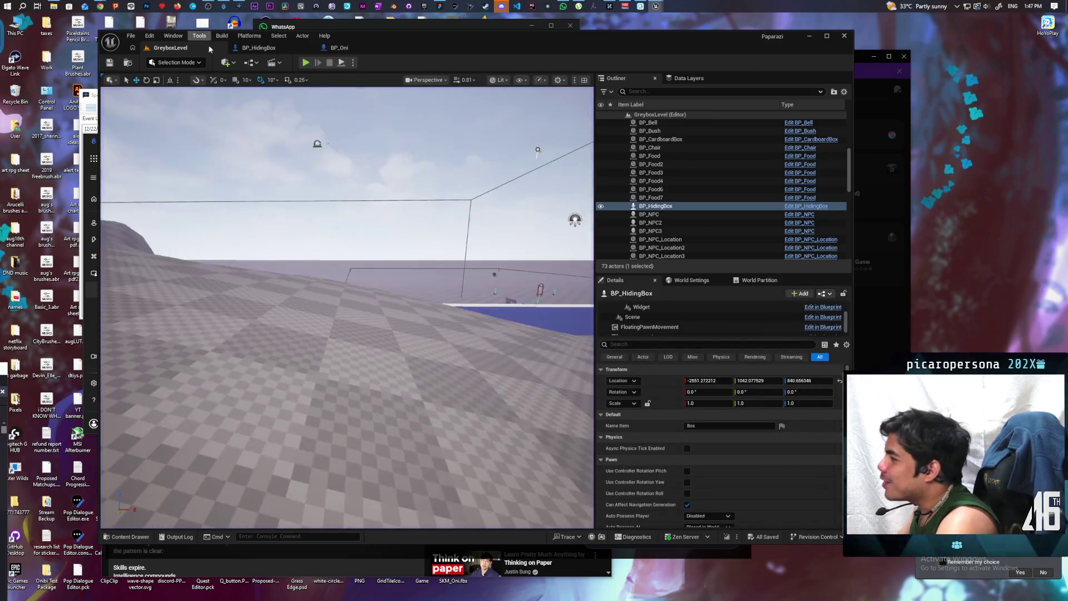
mouse_move(656, 6)
left_click(687, 47)
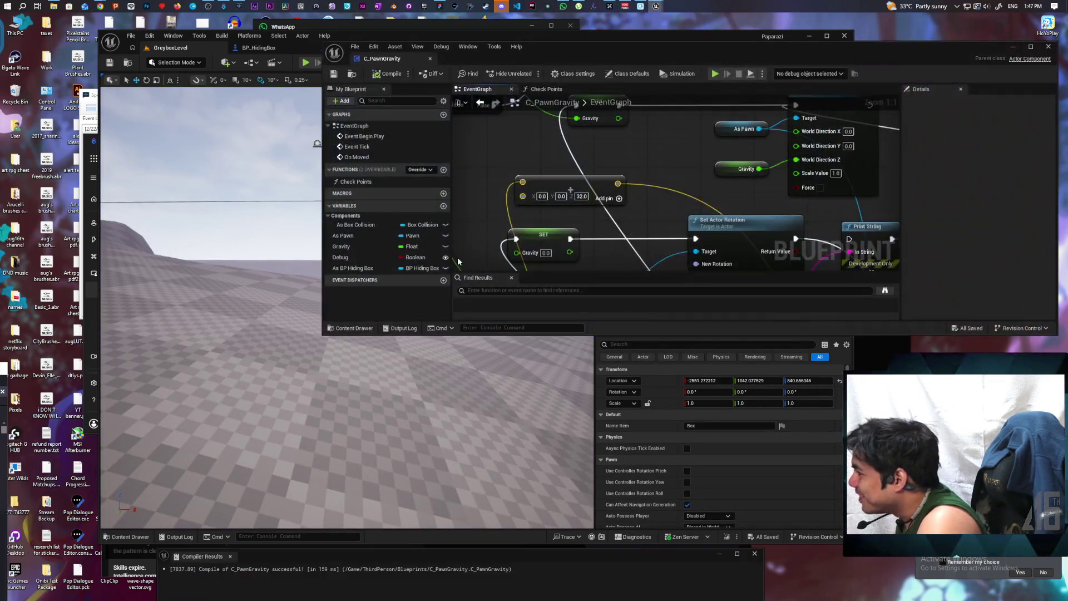
- Review the Set Actor Rotation and Print String nodes, then recompile C_PawnGravity
left_click_drag(569, 199, 562, 244)
scroll(565, 199, "up", 3)
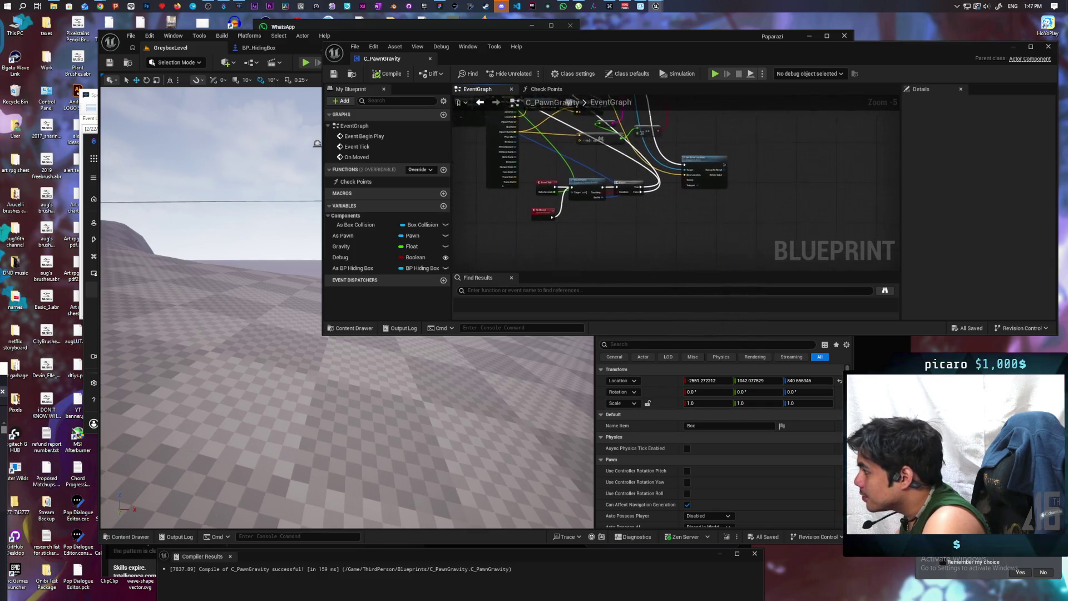
left_click_drag(588, 159, 591, 192)
scroll(593, 197, "down", 1)
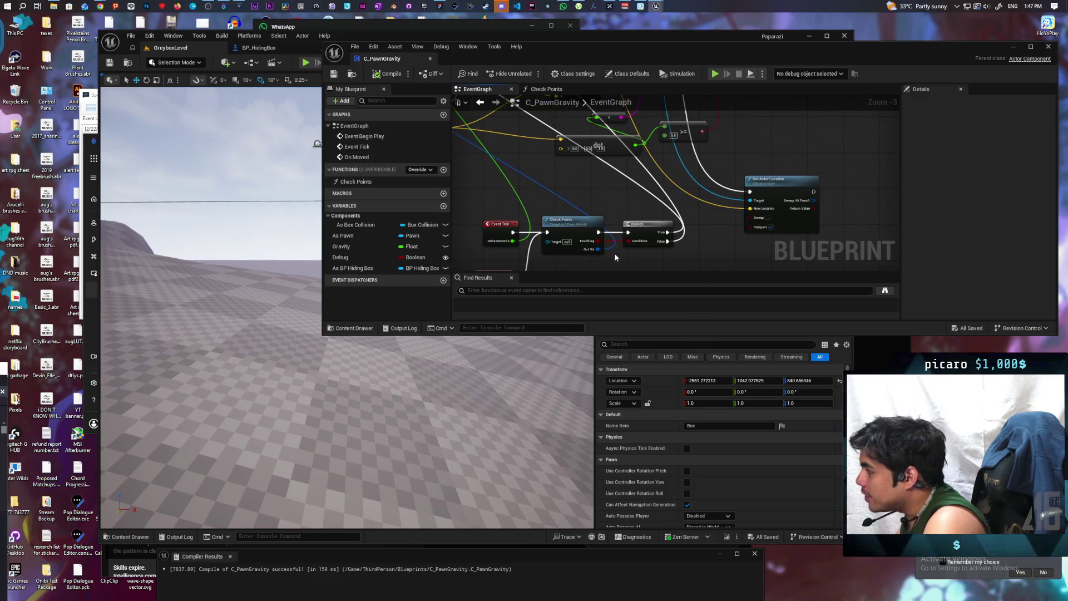
left_click_drag(616, 257, 600, 253)
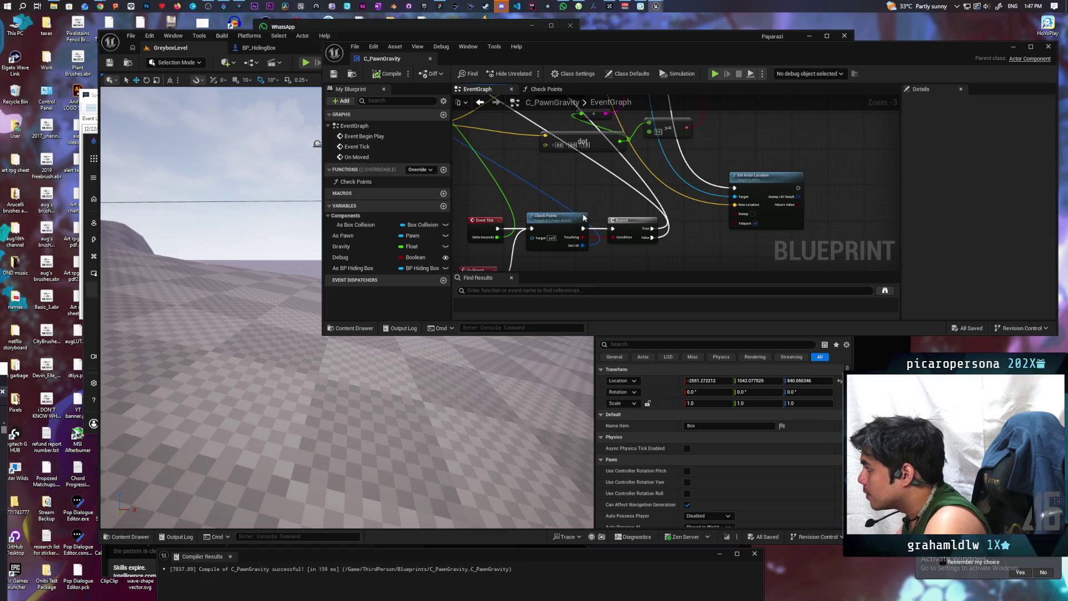
mouse_move(592, 216)
left_mouse_down()
mouse_move(603, 272)
mouse_move(584, 203)
left_mouse_up()
scroll(576, 168, "down", 2)
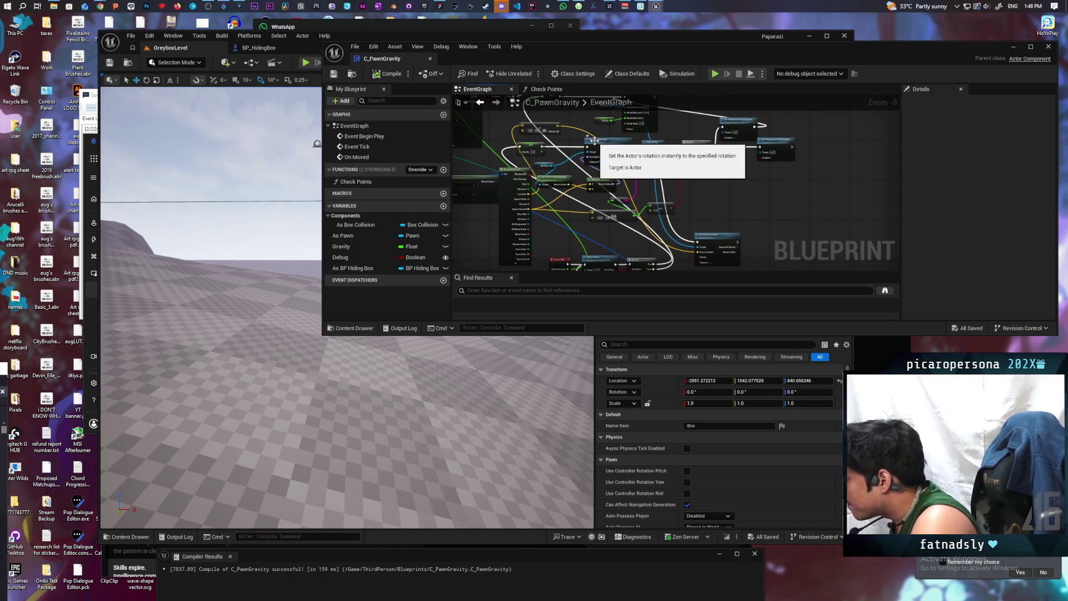
left_click(388, 77)
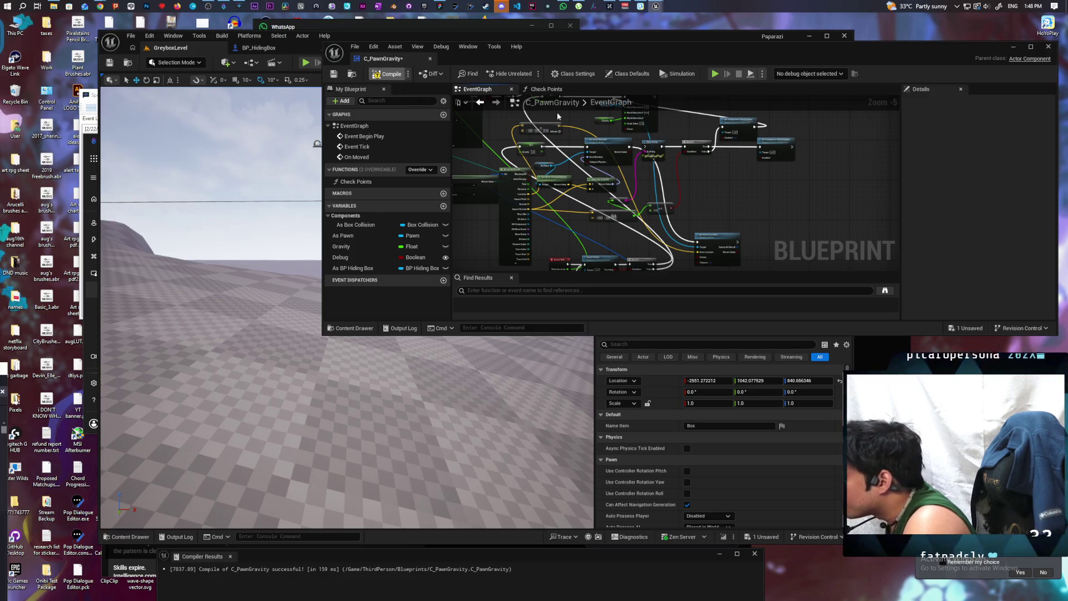
- Play-test GreyboxLevel: walk the purple character up to the blue box and back, then stop
left_click(1014, 47)
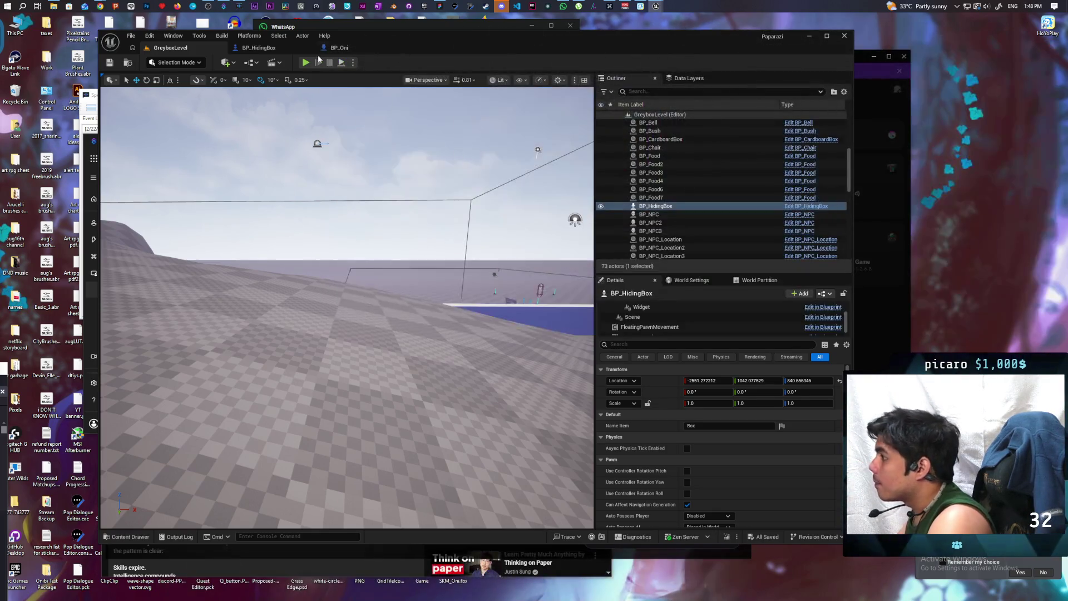
left_click(306, 63)
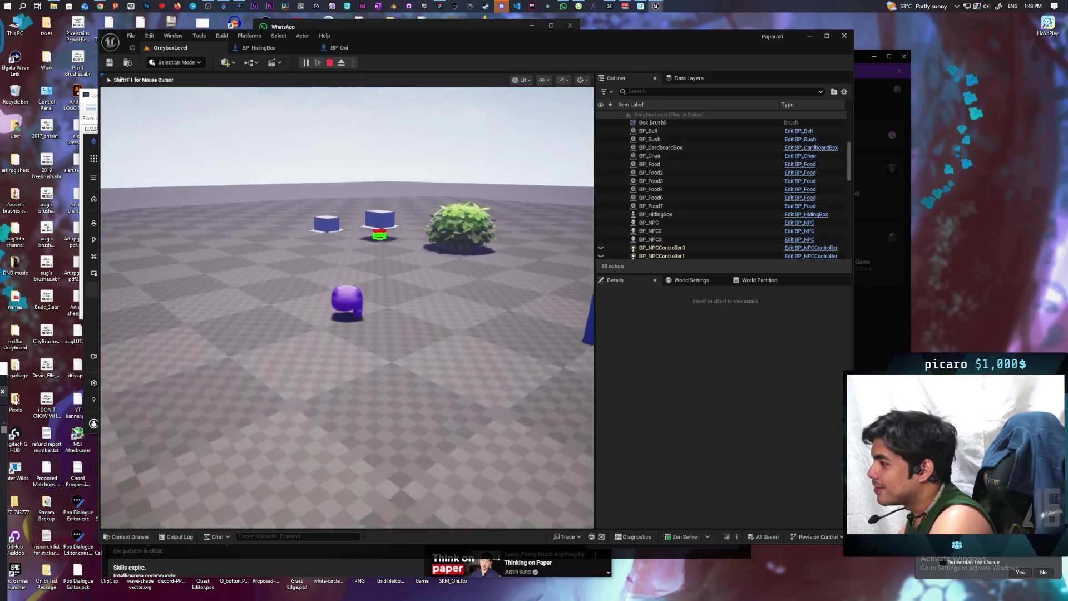
key("w")
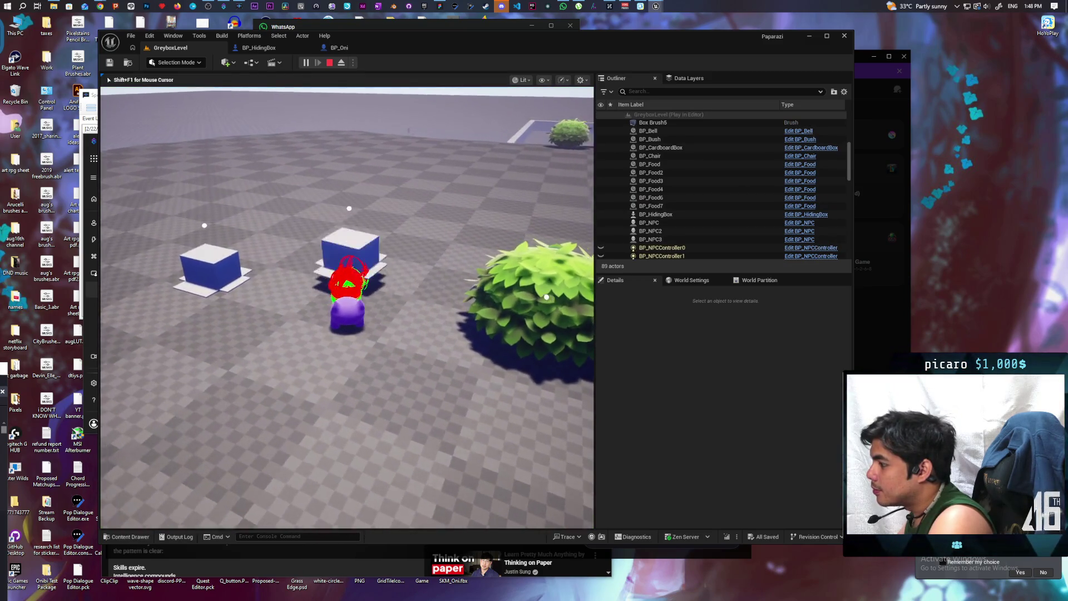
key("s")
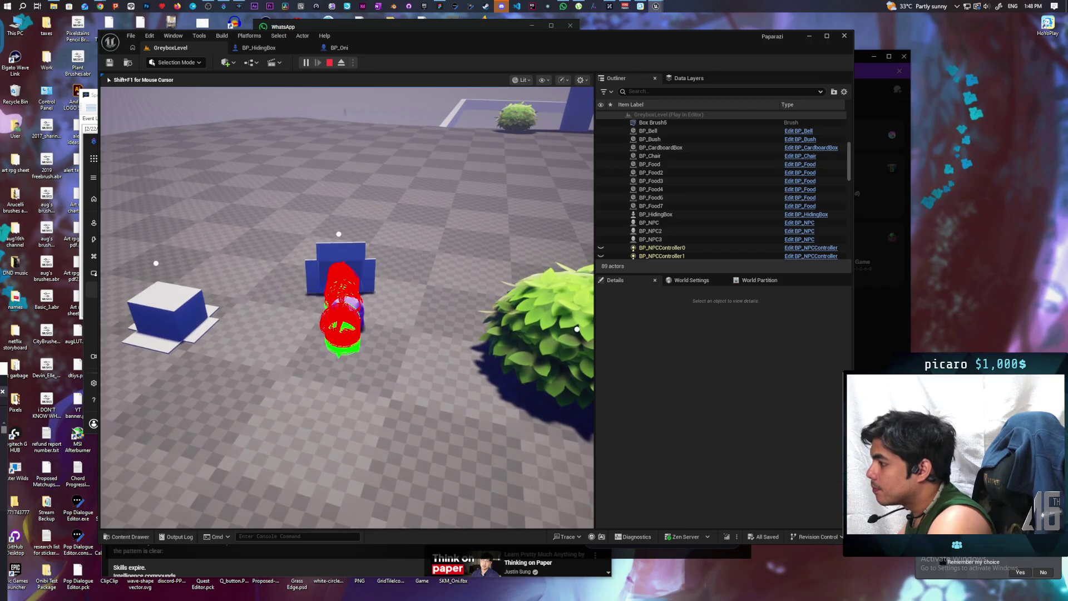
key("Escape")
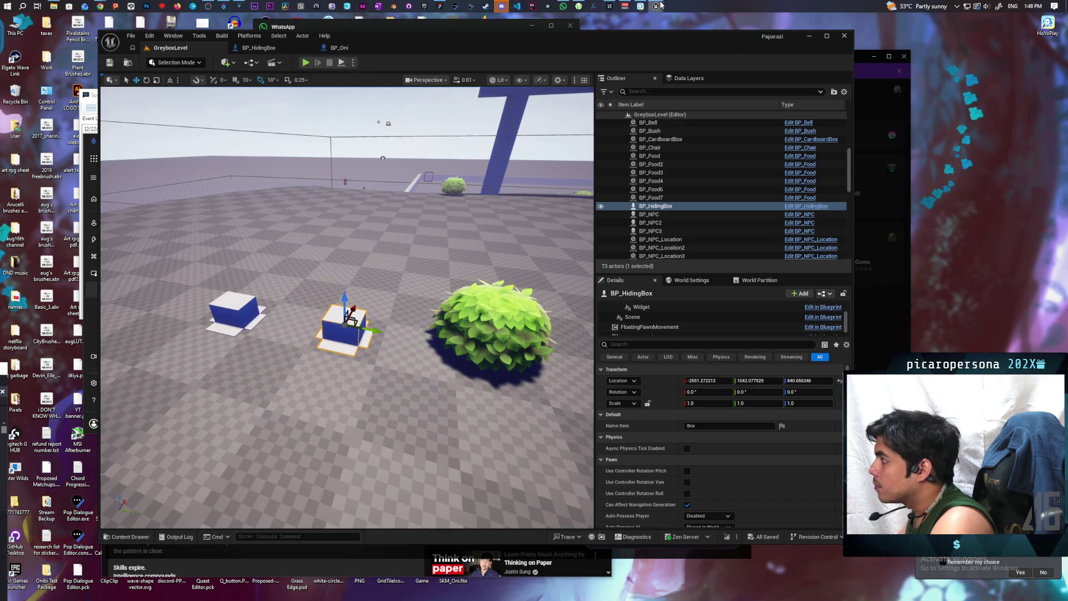
- Split the vector pin into X, Y, Z, wire Break Hit Result's Distance into Z, and save
mouse_move(656, 6)
mouse_move(680, 51)
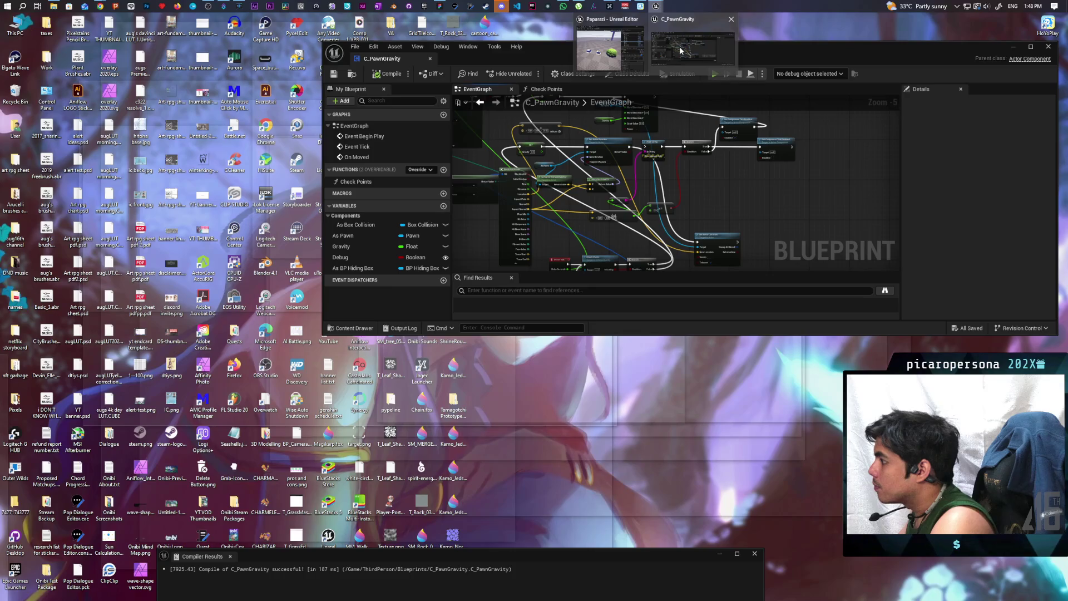
left_click(680, 50)
scroll(554, 217, "up", 6)
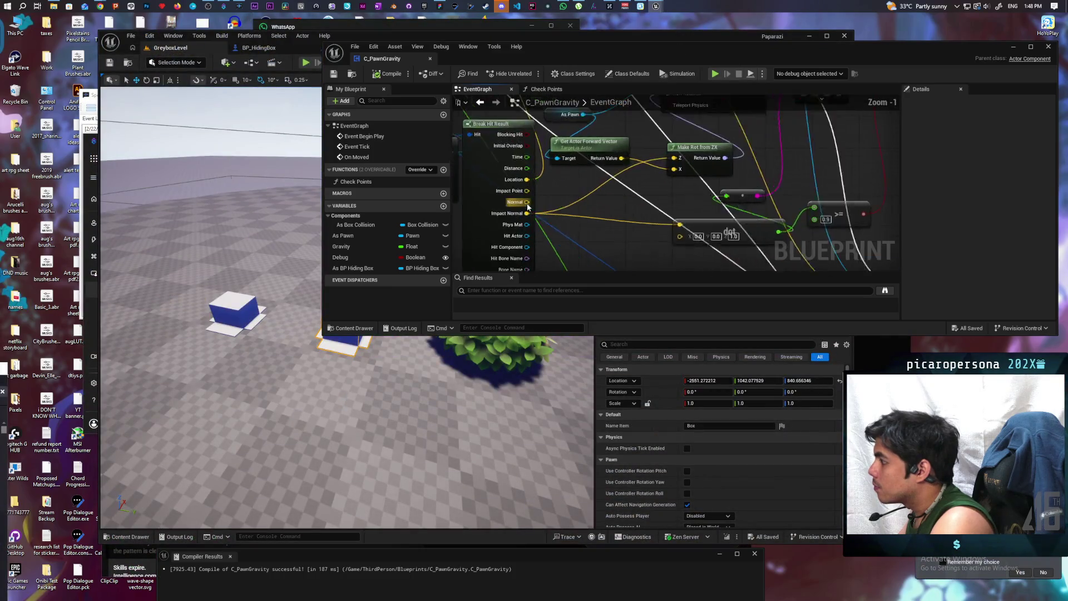
scroll(556, 195, "down", 4)
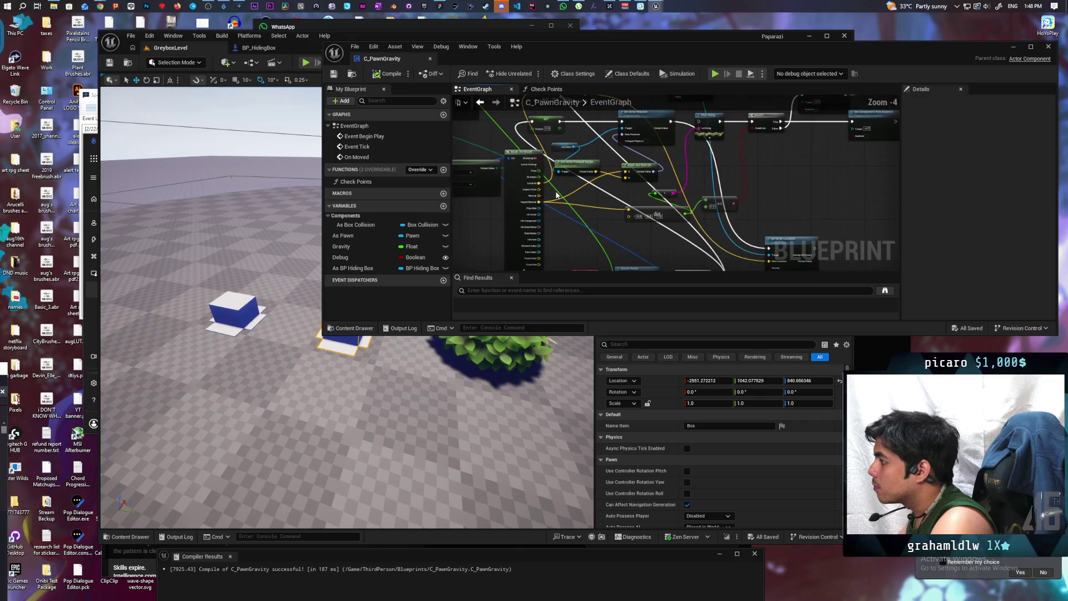
scroll(528, 244, "up", 1)
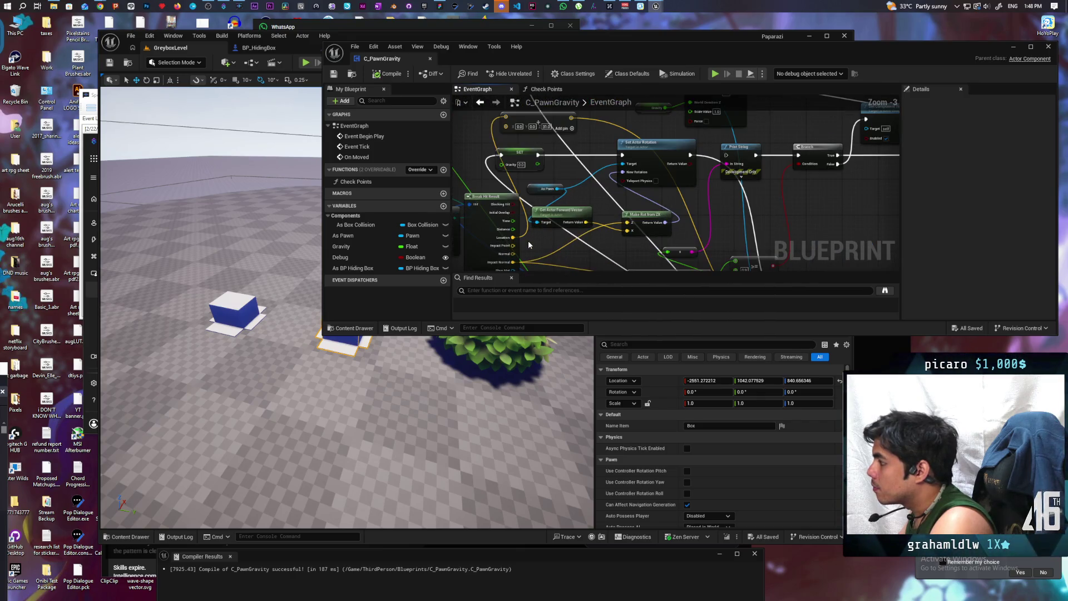
right_click(506, 131)
left_click(543, 166)
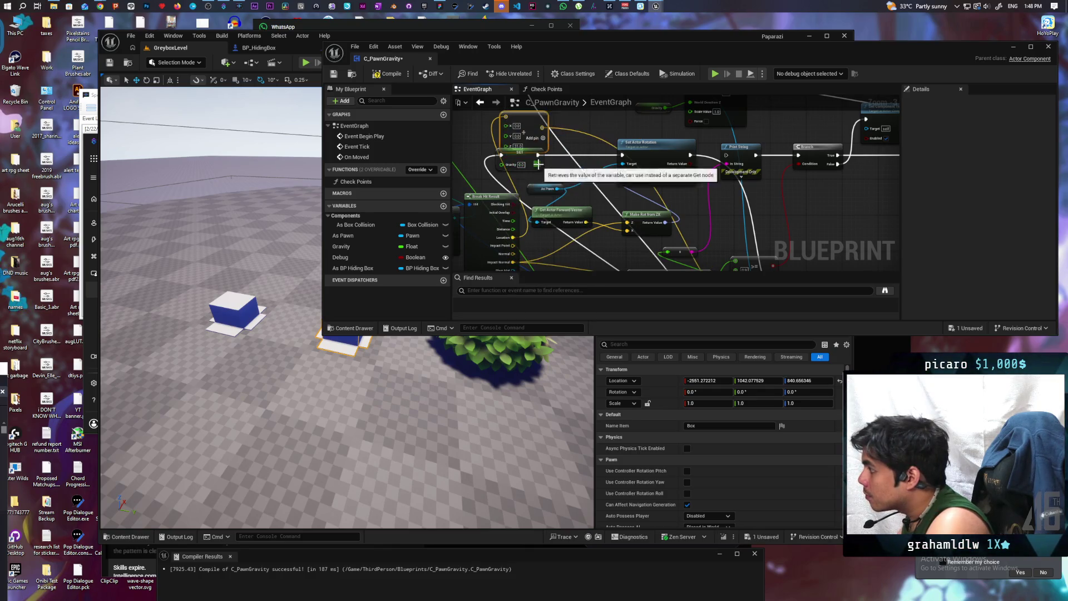
left_click_drag(512, 229, 511, 146)
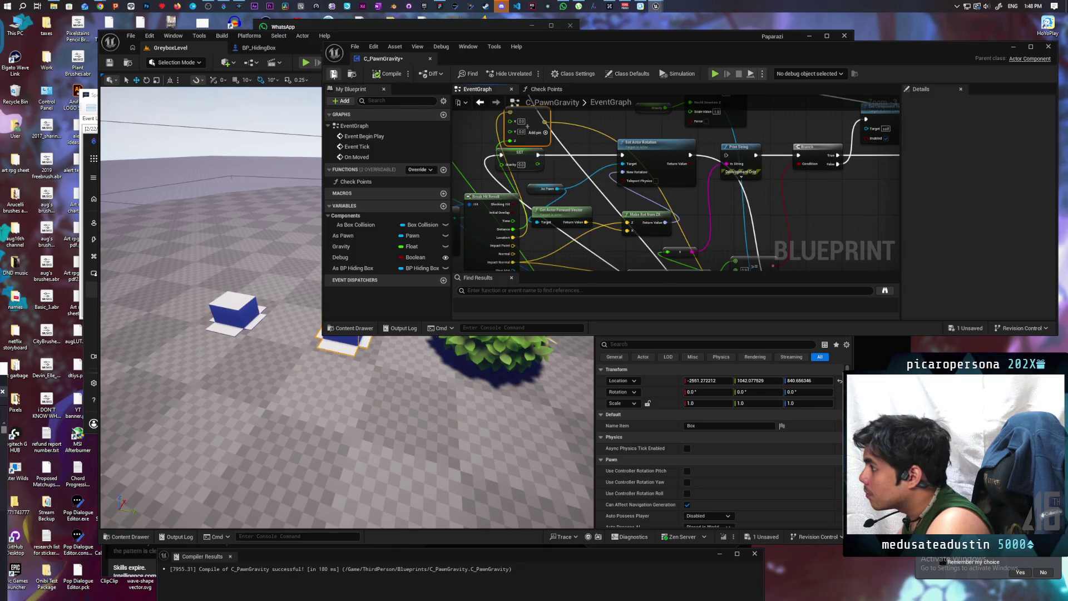
left_click(333, 74)
- Play-test the level again, walking the purple character forward toward the bush
left_click(1014, 48)
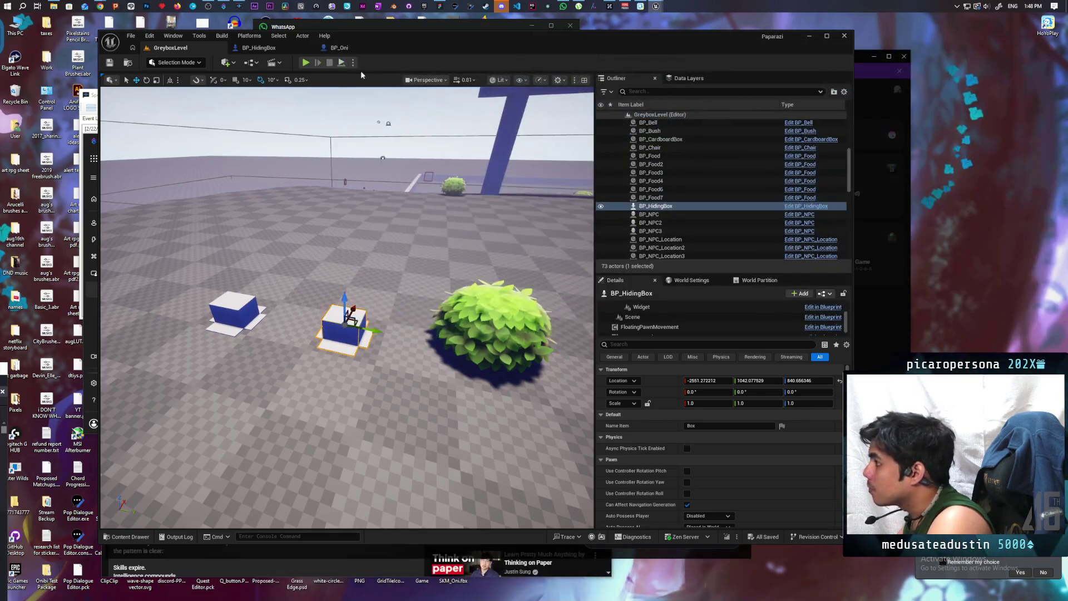
left_click(306, 64)
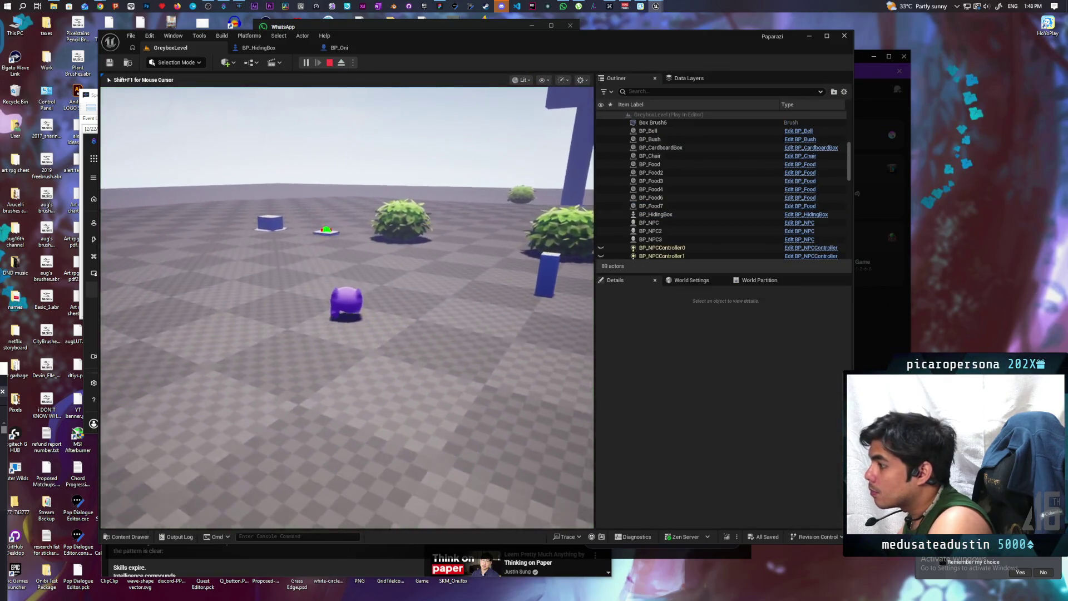
key("w")
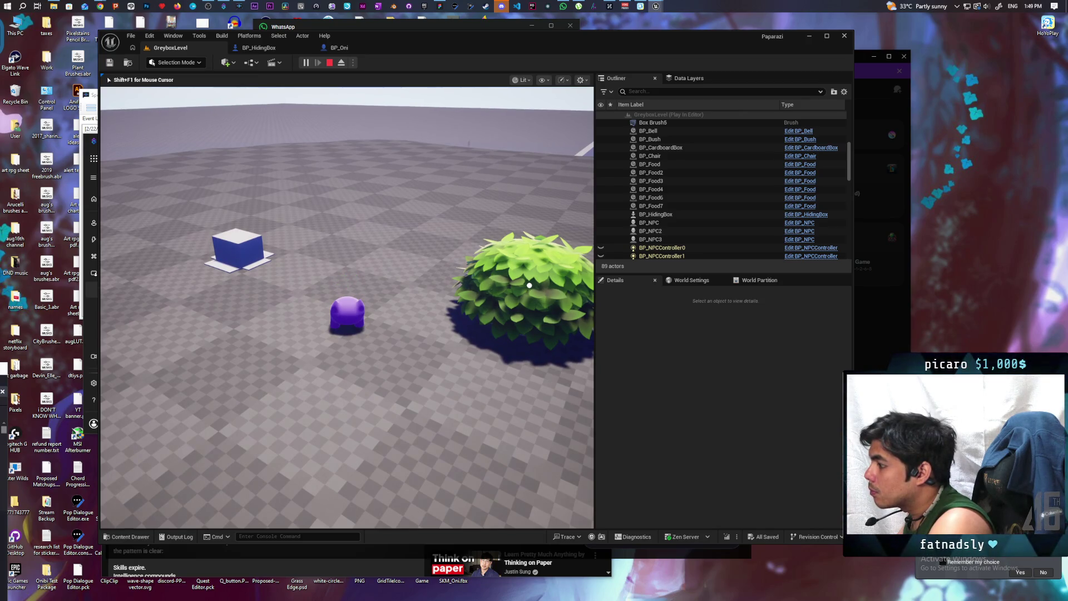
key("Escape")
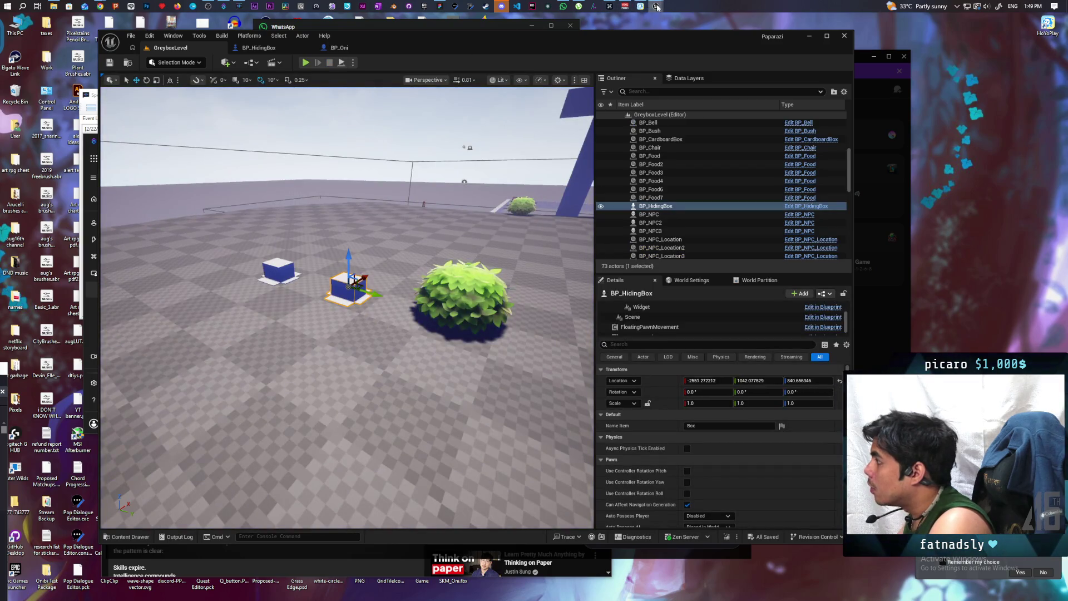
- Paste a Print String node into the C_PawnGravity graph and wire a value into its text
left_click(656, 7)
mouse_move(583, 167)
left_mouse_down()
mouse_move(587, 192)
mouse_move(576, 186)
mouse_move(625, 252)
mouse_move(624, 175)
mouse_move(623, 232)
mouse_move(664, 219)
mouse_move(586, 184)
left_mouse_up()
scroll(586, 185, "down", 1)
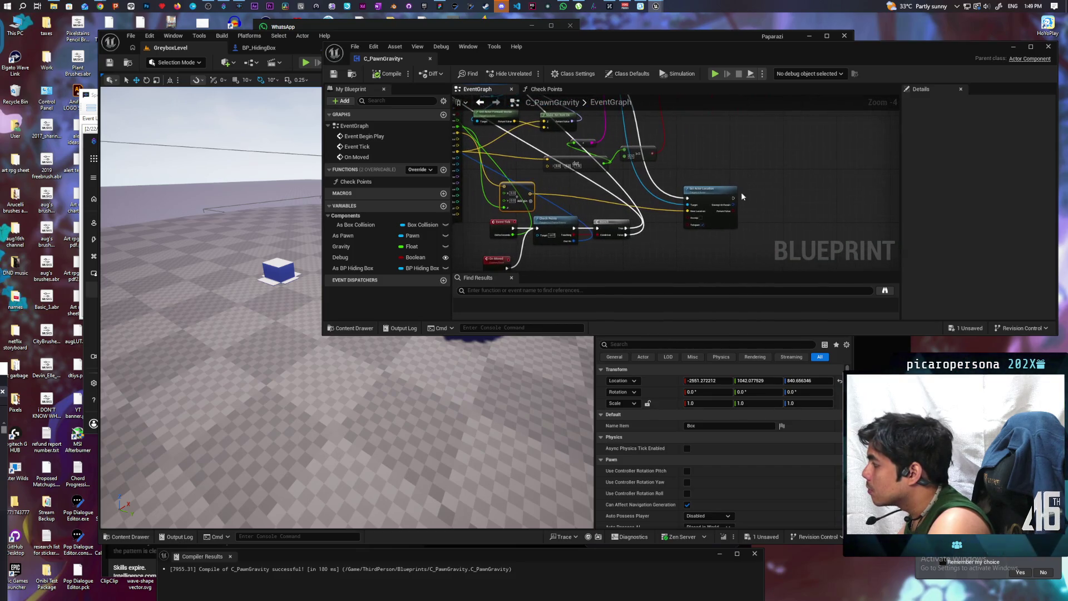
key("ctrl+v")
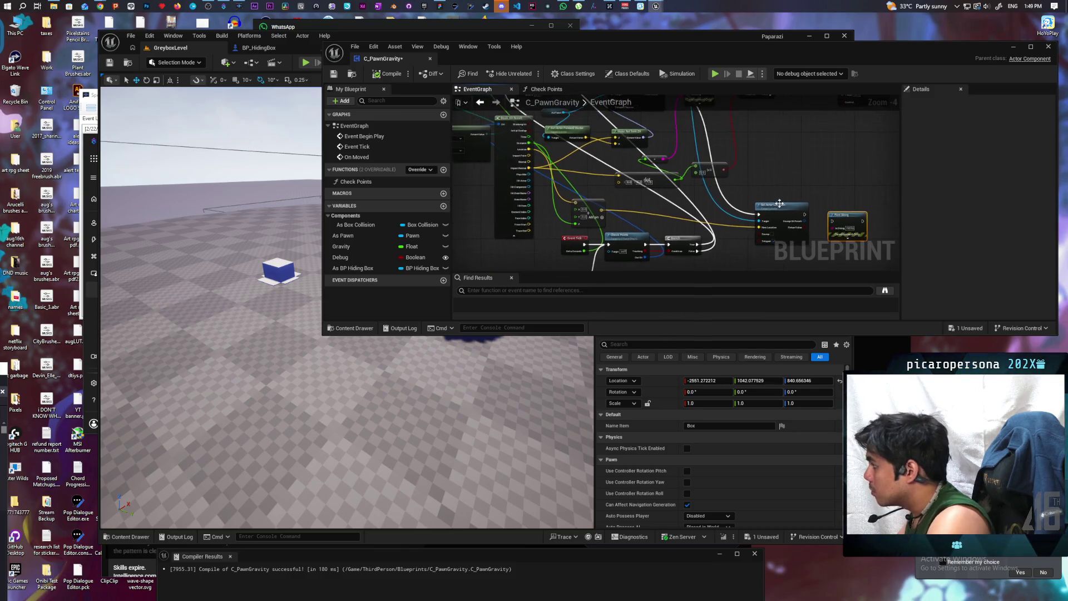
mouse_move(529, 145)
left_mouse_down()
mouse_move(846, 231)
mouse_move(816, 222)
mouse_move(835, 221)
left_mouse_up()
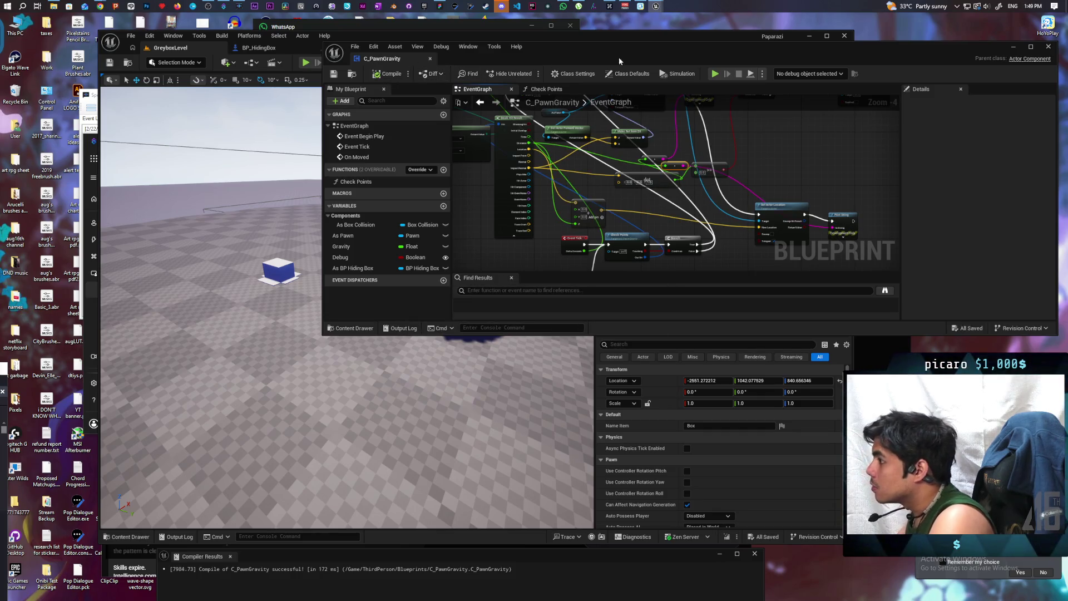
- Run a quick play test of the level and stop it
left_click_drag(670, 52, 862, 214)
left_click(301, 64)
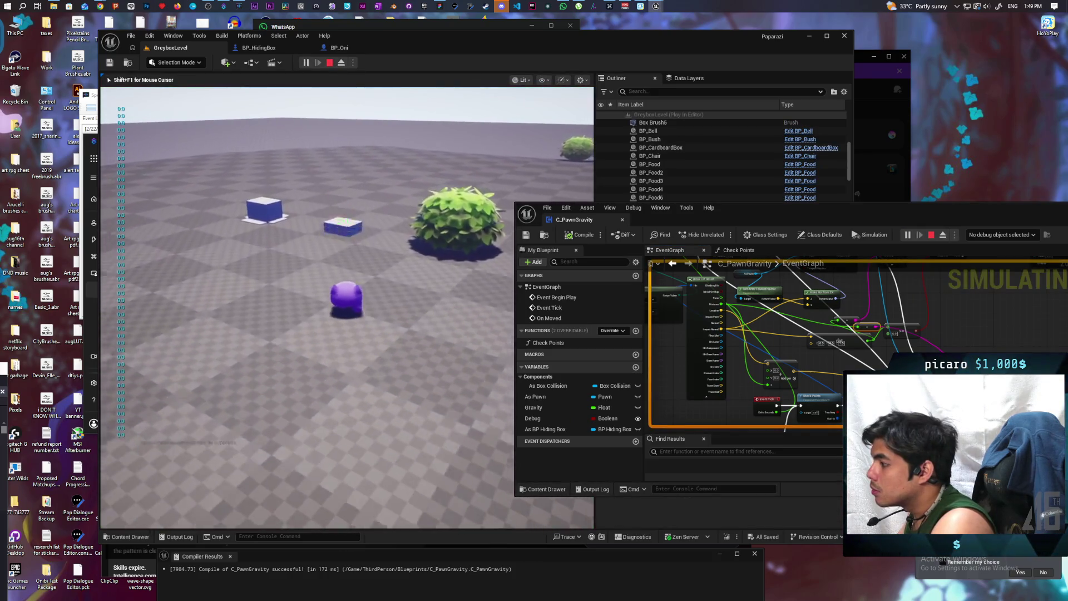
key("Escape")
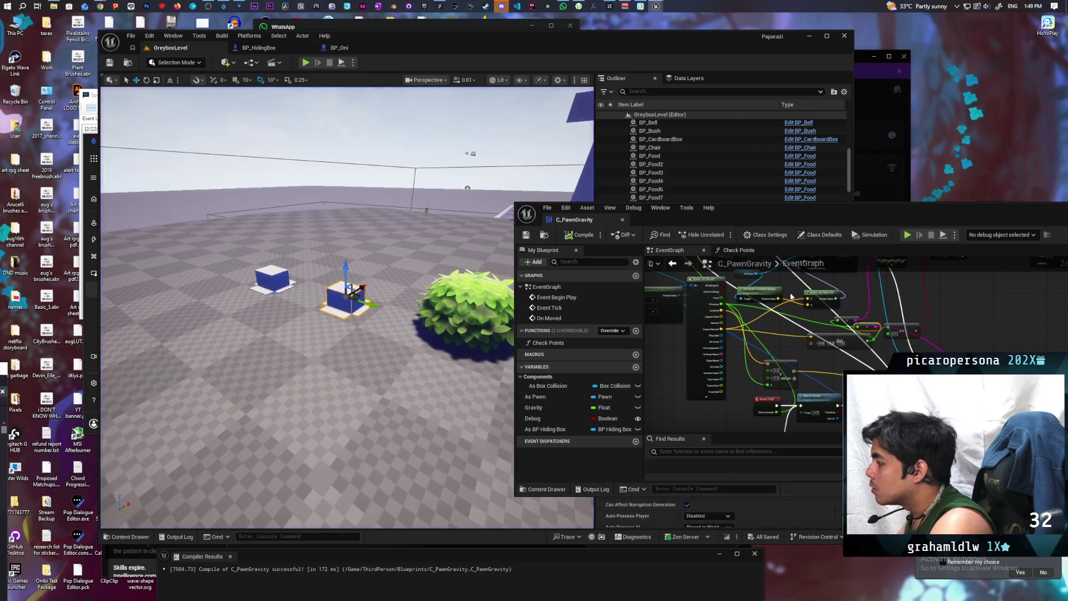
- Connect the green wire to the node's Z input, recompile and save, and start a play test
left_click_drag(785, 329, 699, 306)
scroll(765, 336, "up", 2)
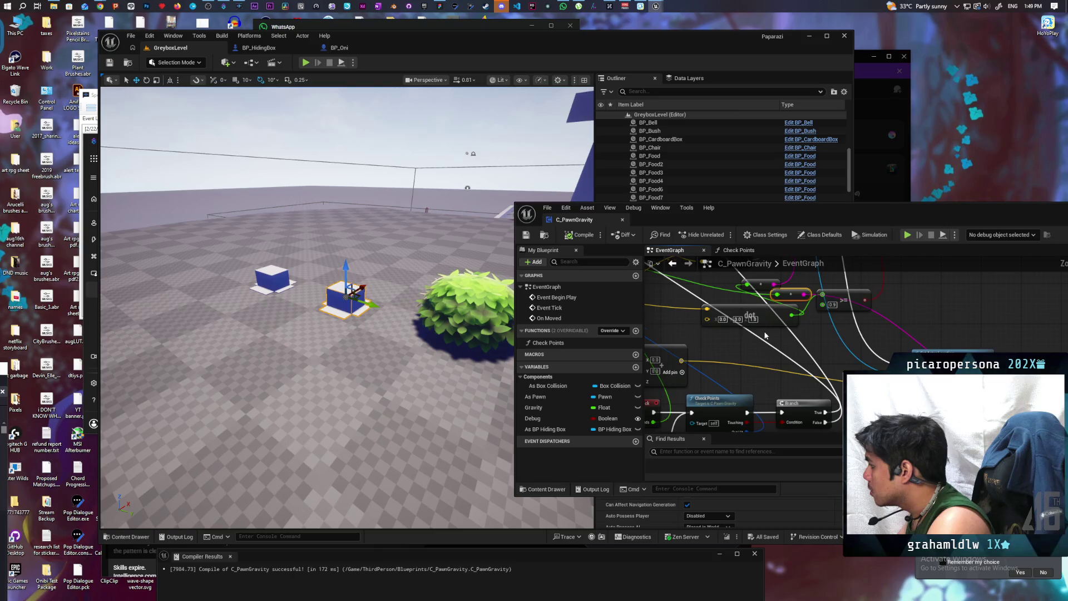
scroll(765, 336, "down", 1)
left_click_drag(792, 338, 786, 348)
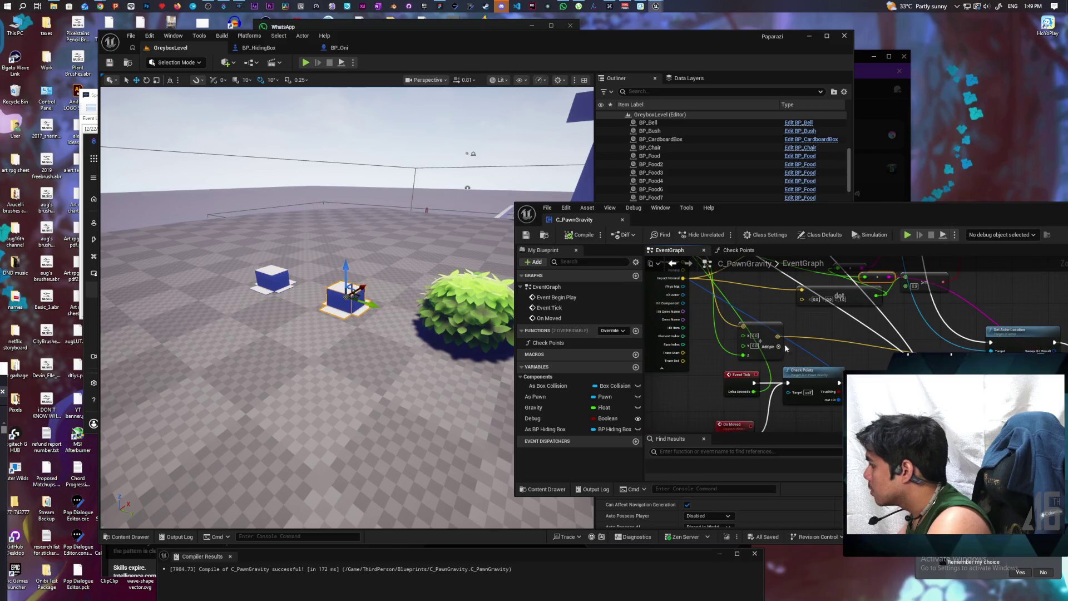
left_click_drag(722, 358, 746, 356)
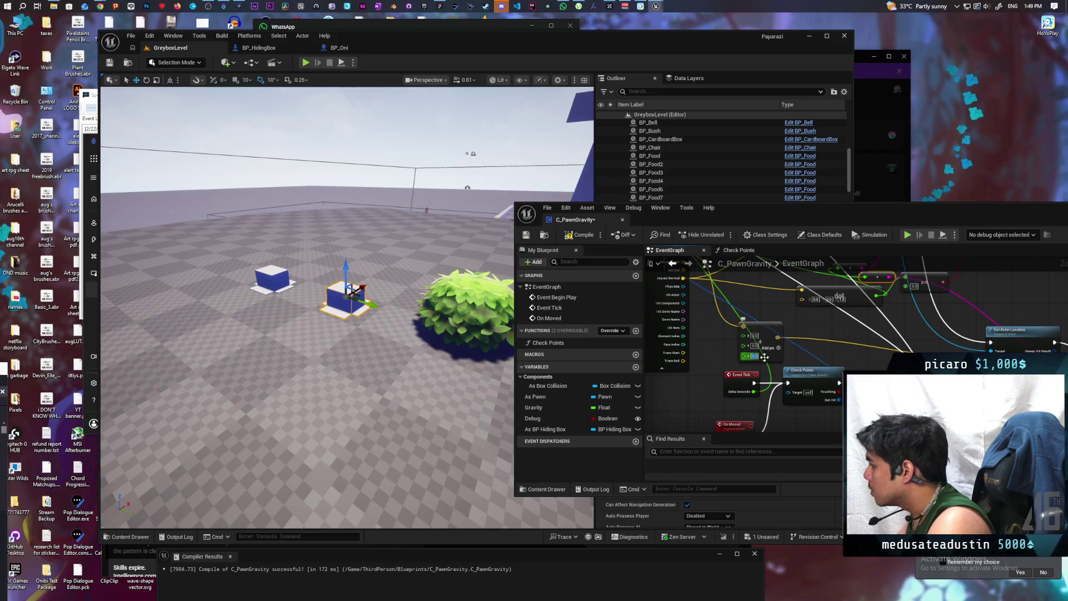
left_click(578, 237)
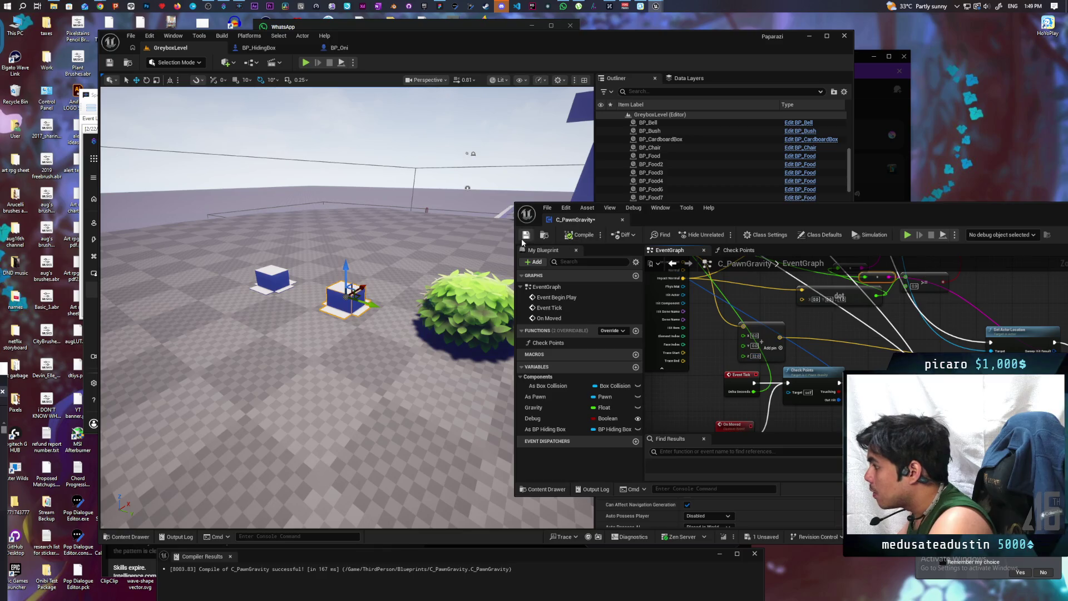
left_click(306, 63)
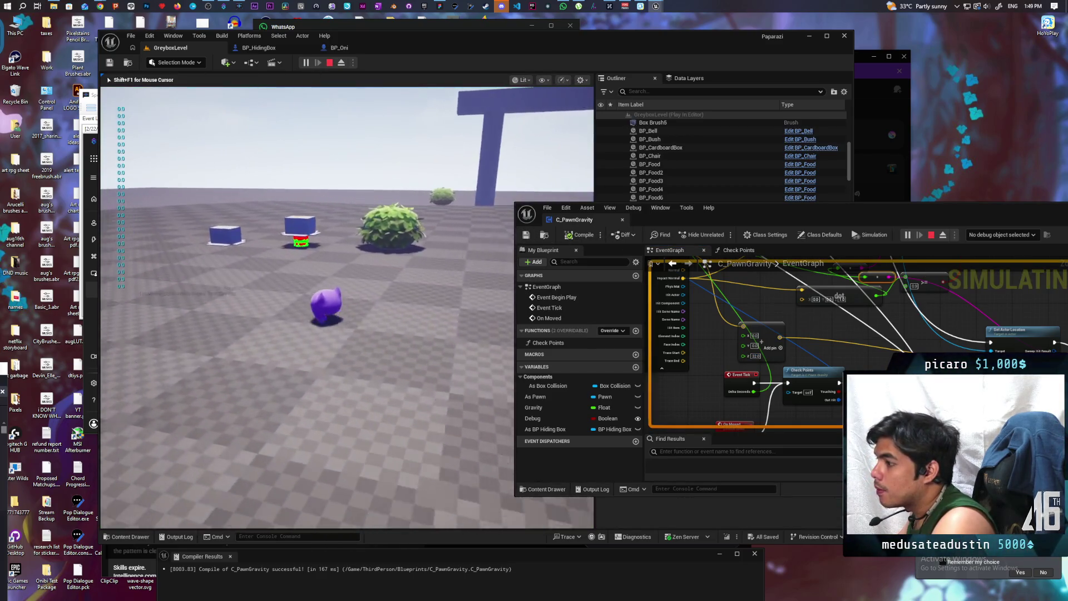
- Walk the purple character forward past the hiding box toward the arch, then stop the play test
key("w")
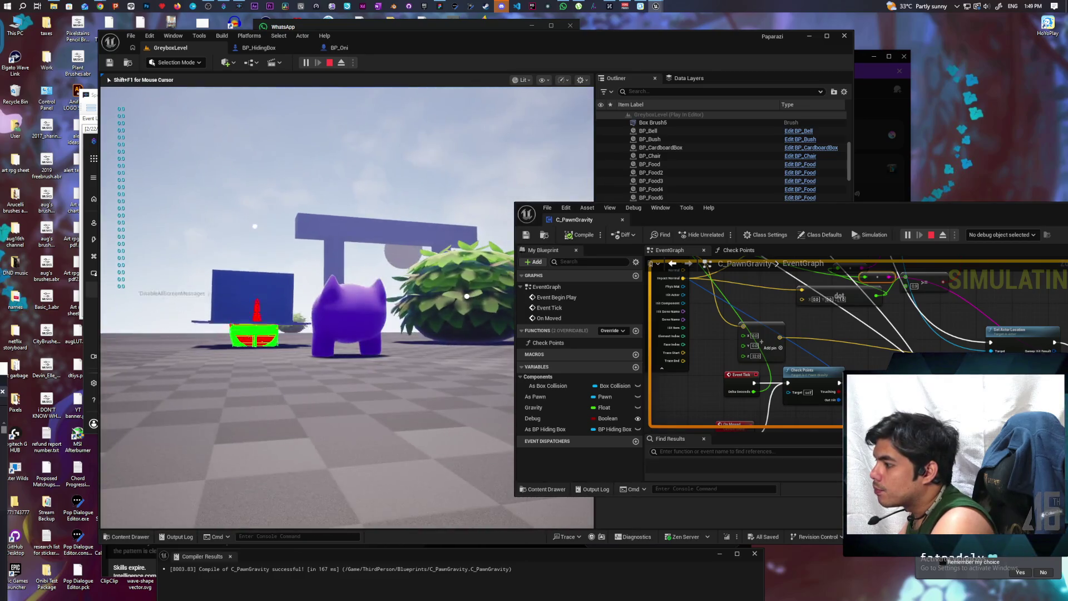
key("w")
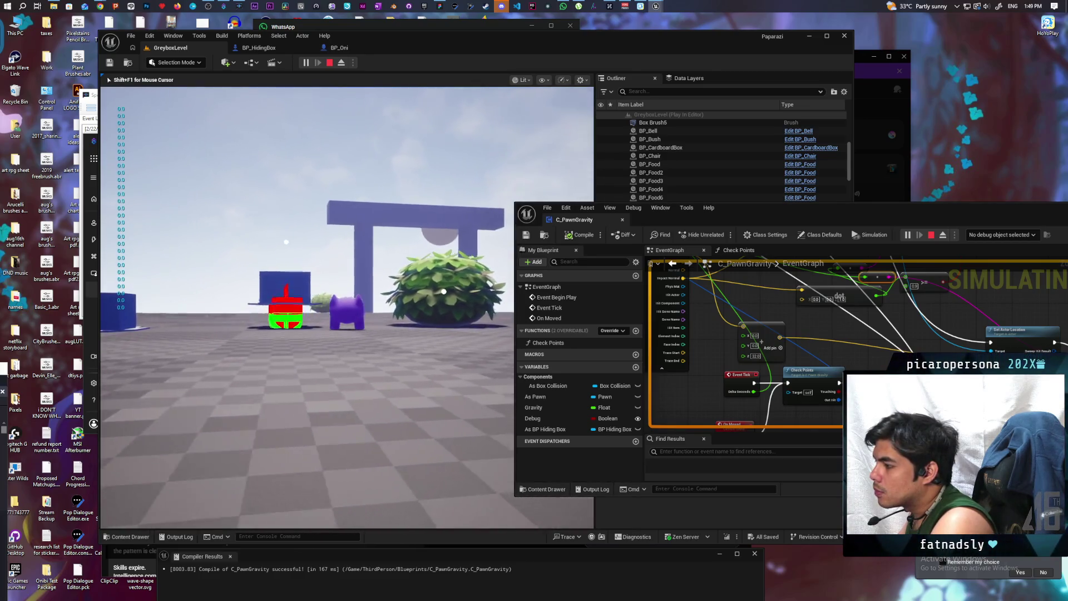
key("w")
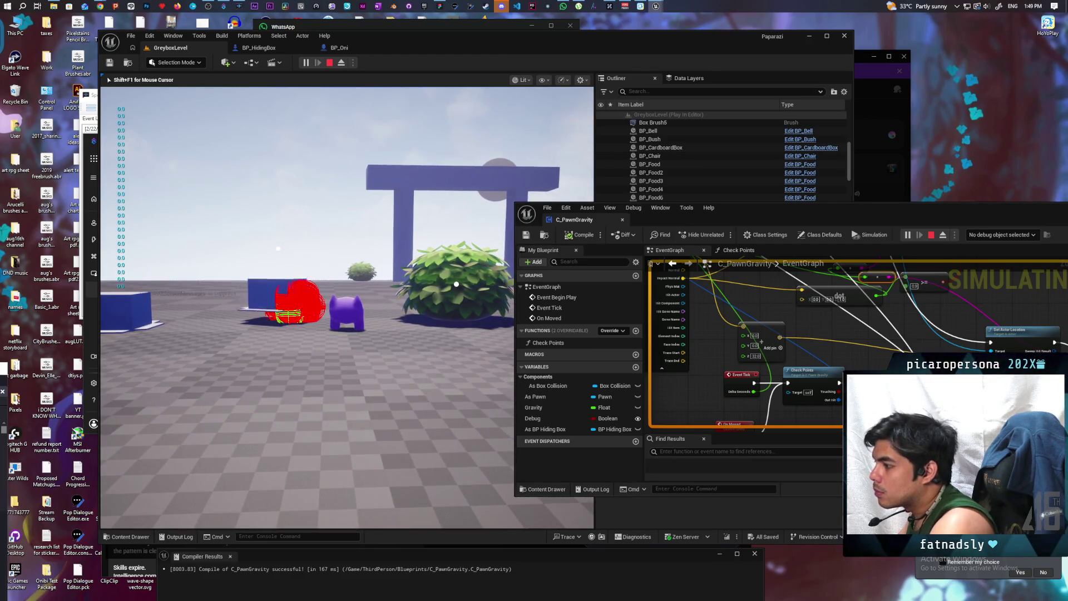
key("Escape")
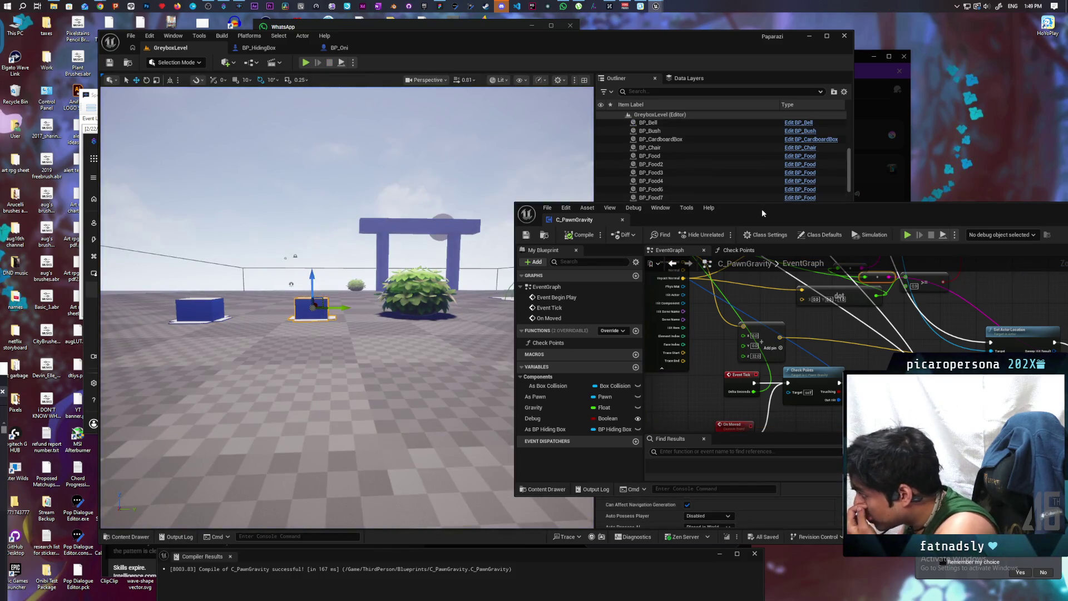
- Set the Make Vector node's Z value to 16 and recompile C_PawnGravity with F7
double_click(762, 210)
scroll(362, 272, "up", 4)
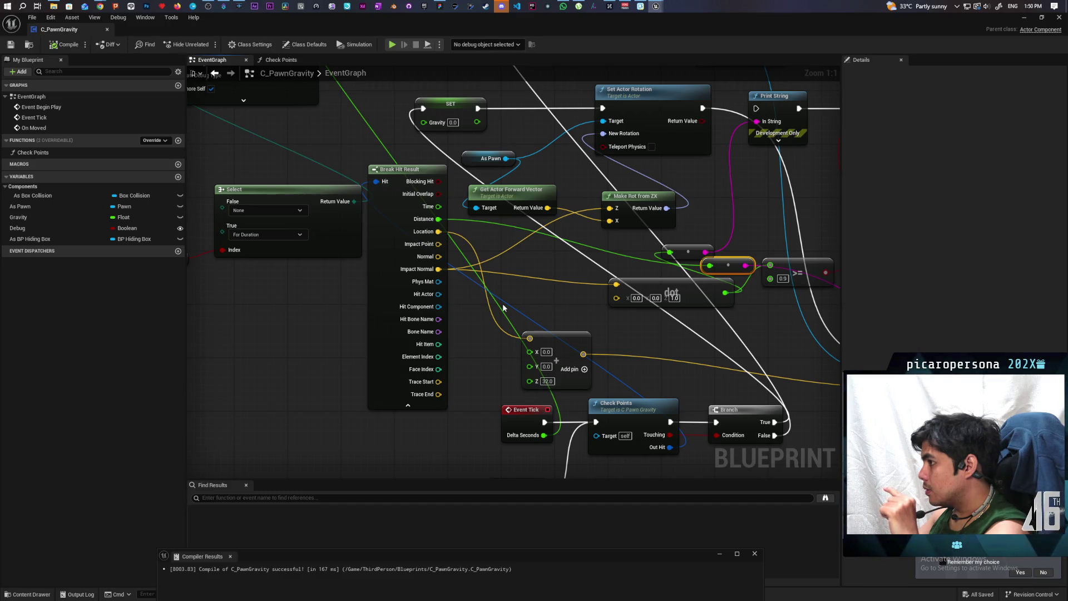
mouse_move(573, 305)
left_mouse_down()
mouse_move(518, 349)
mouse_move(448, 340)
mouse_move(416, 282)
mouse_move(406, 292)
mouse_move(438, 308)
mouse_move(417, 296)
mouse_move(422, 310)
left_mouse_up()
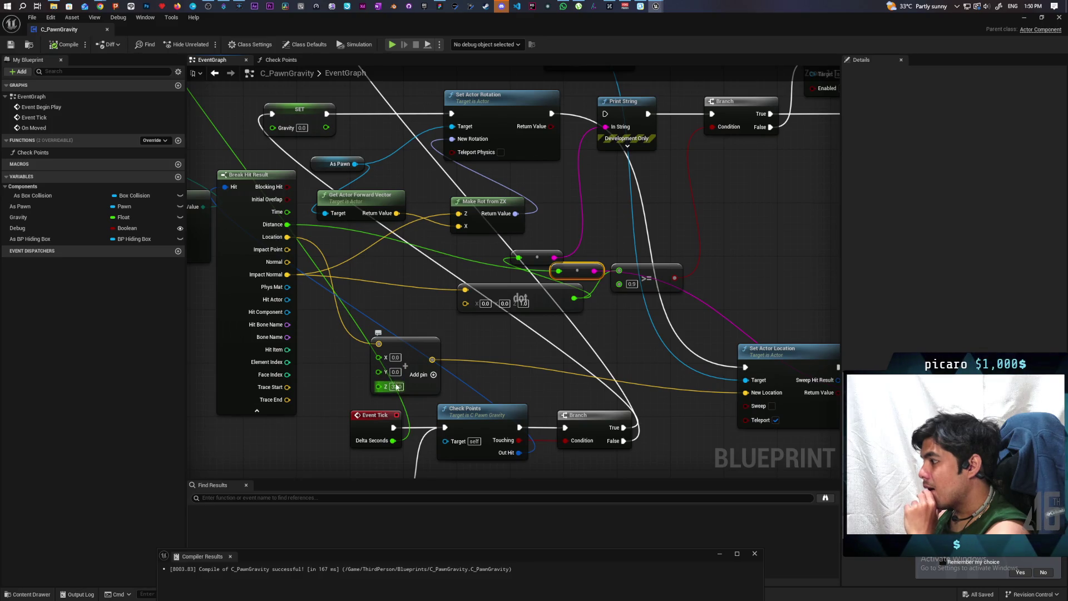
type("16")
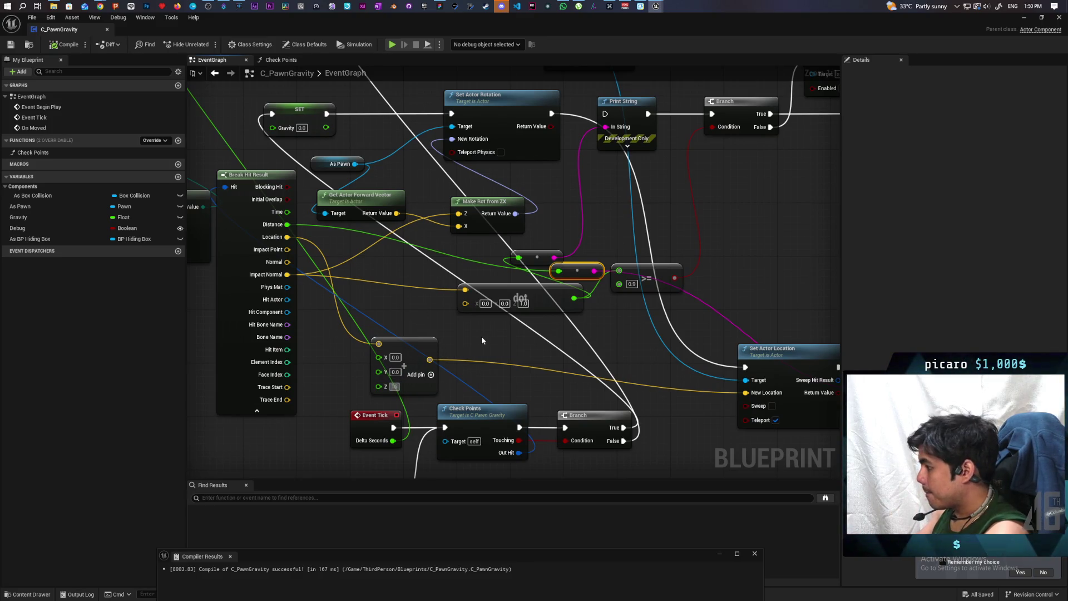
key("Return")
key("F7")
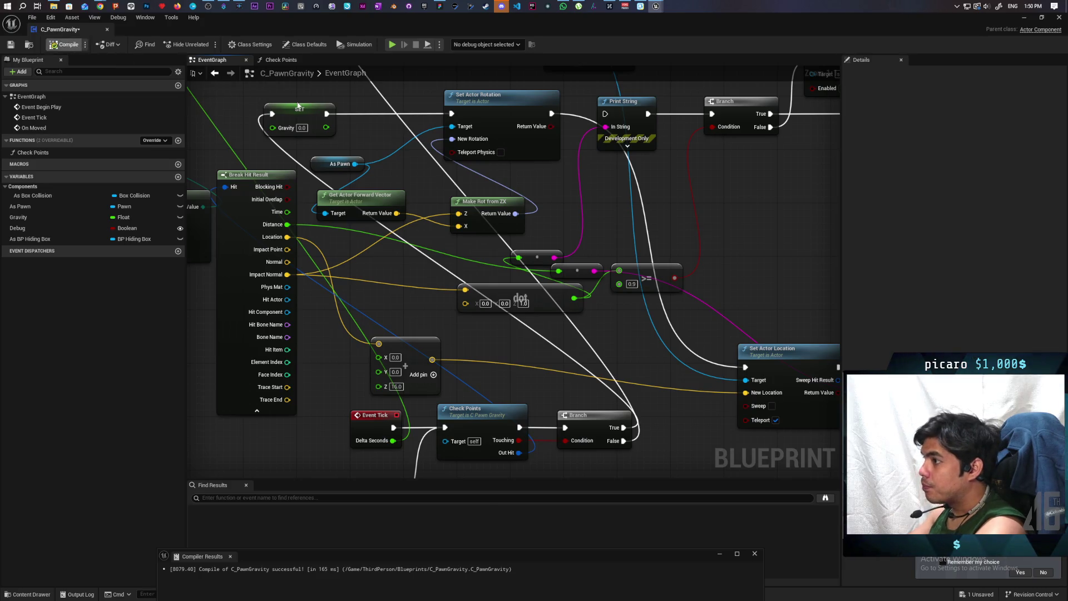
- Play-test the level, moving the pawn forward into the blue box, then stop
left_click(1029, 19)
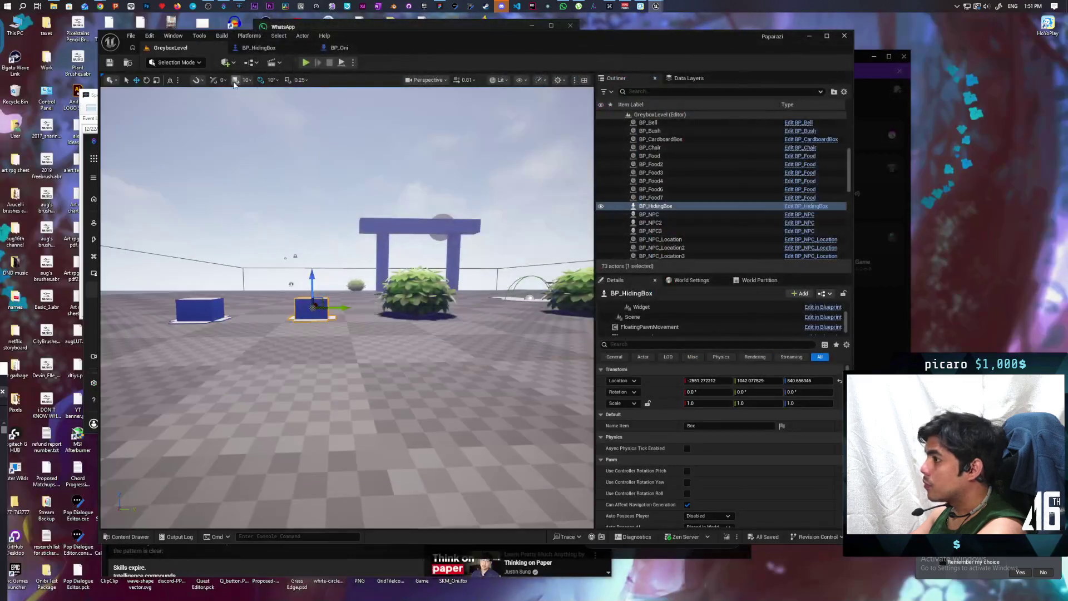
left_click(306, 63)
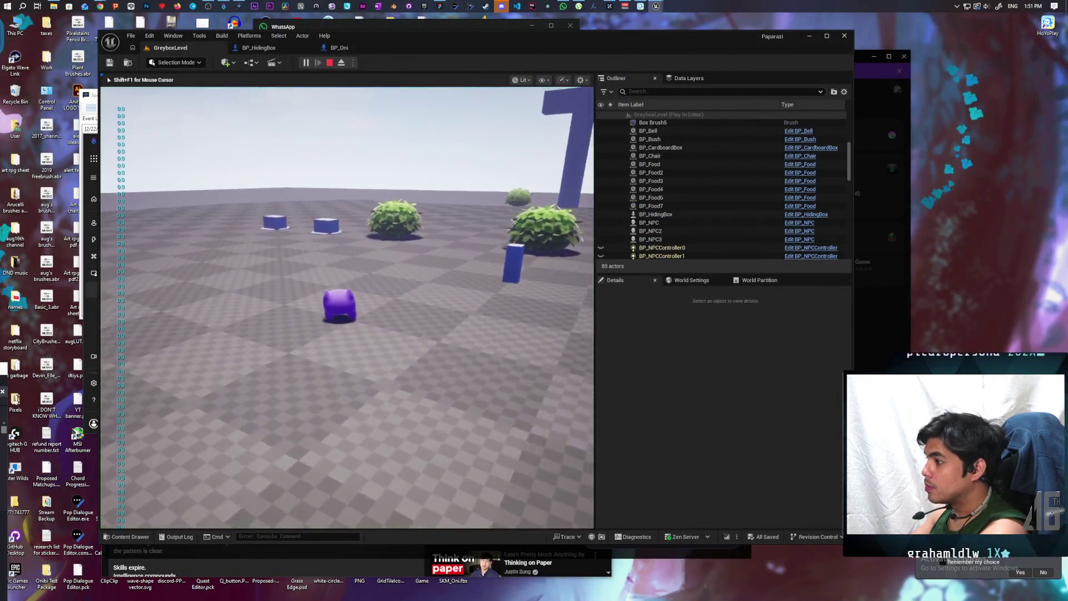
key("w")
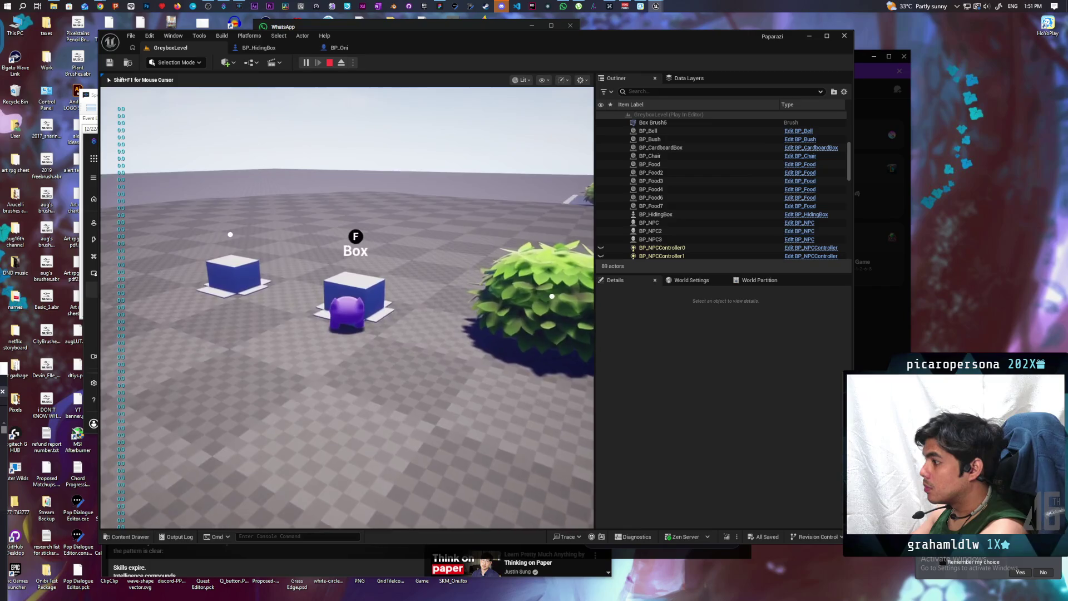
key("w")
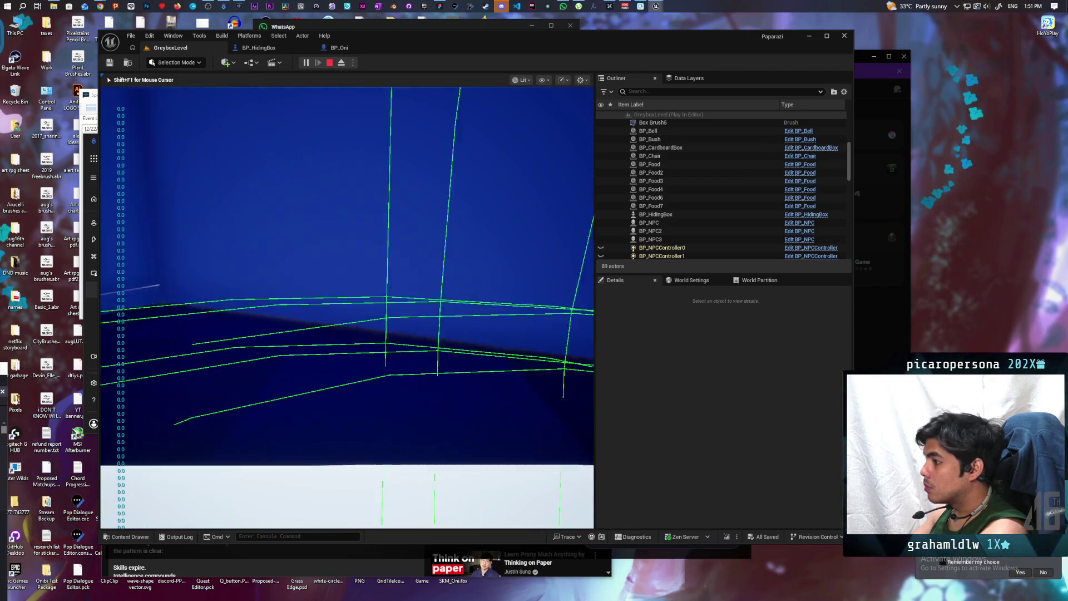
key("w")
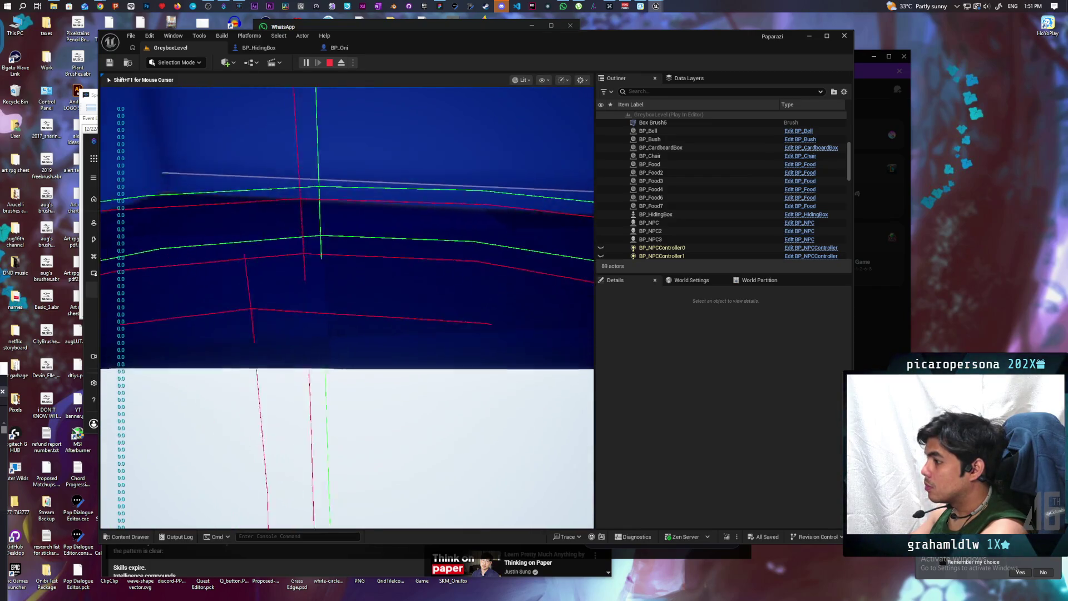
key("Escape")
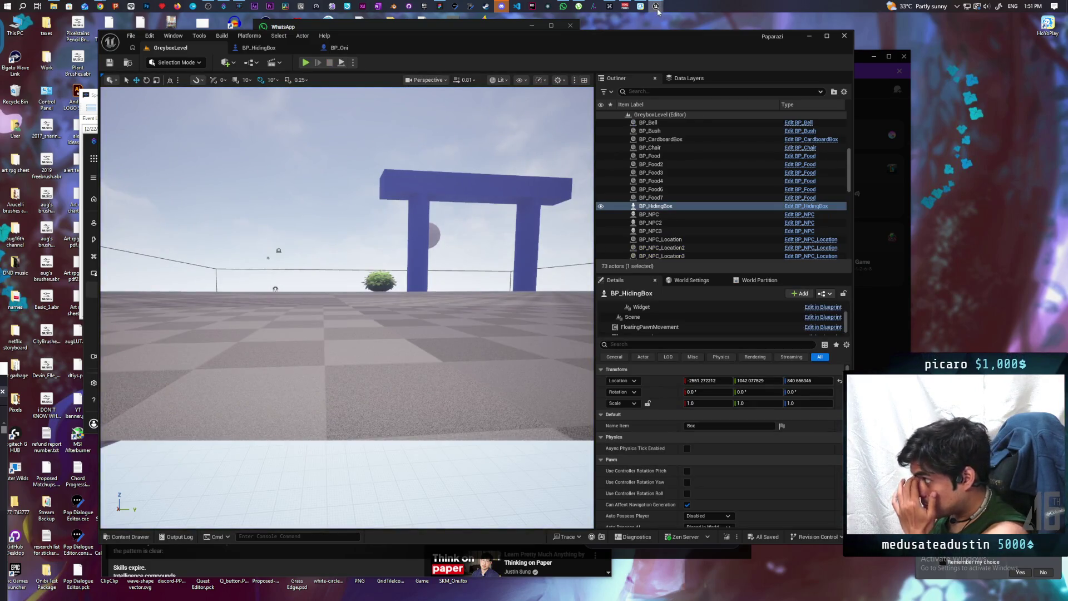
- Open BP_HidingBox and view its Interact graph, dismissing the Social friends overlay
mouse_move(658, 8)
left_click(682, 39)
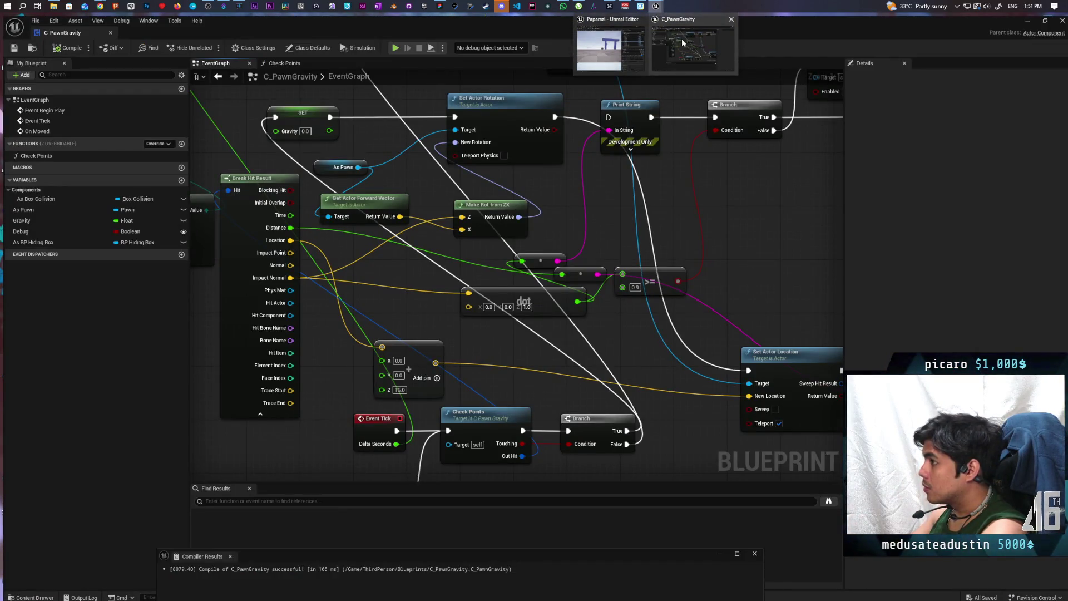
left_click(610, 48)
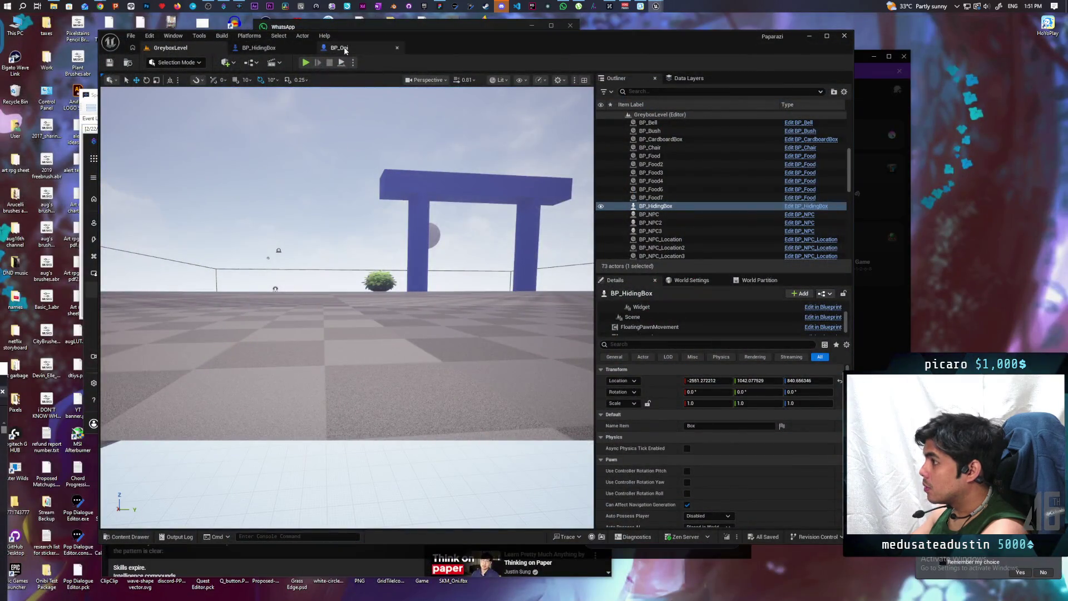
left_click(283, 46)
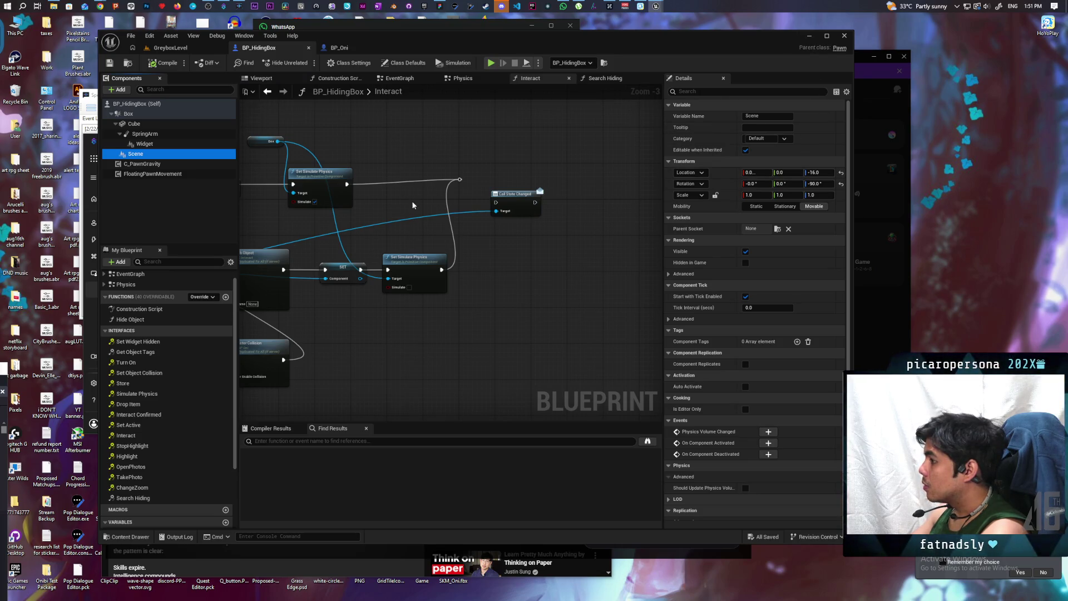
left_click(806, 38)
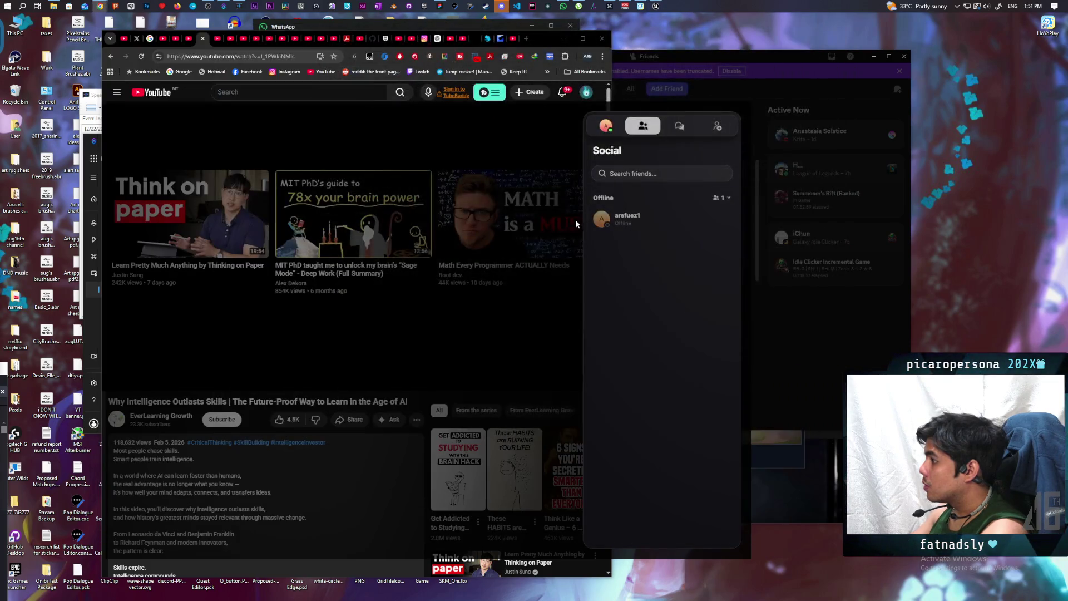
left_click(529, 353)
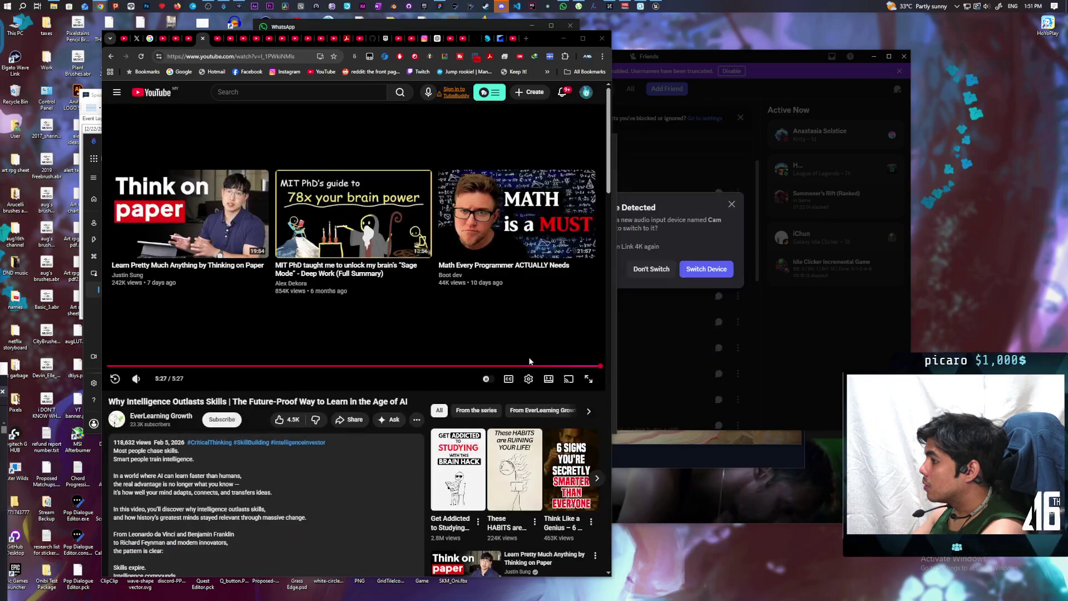
left_click(655, 6)
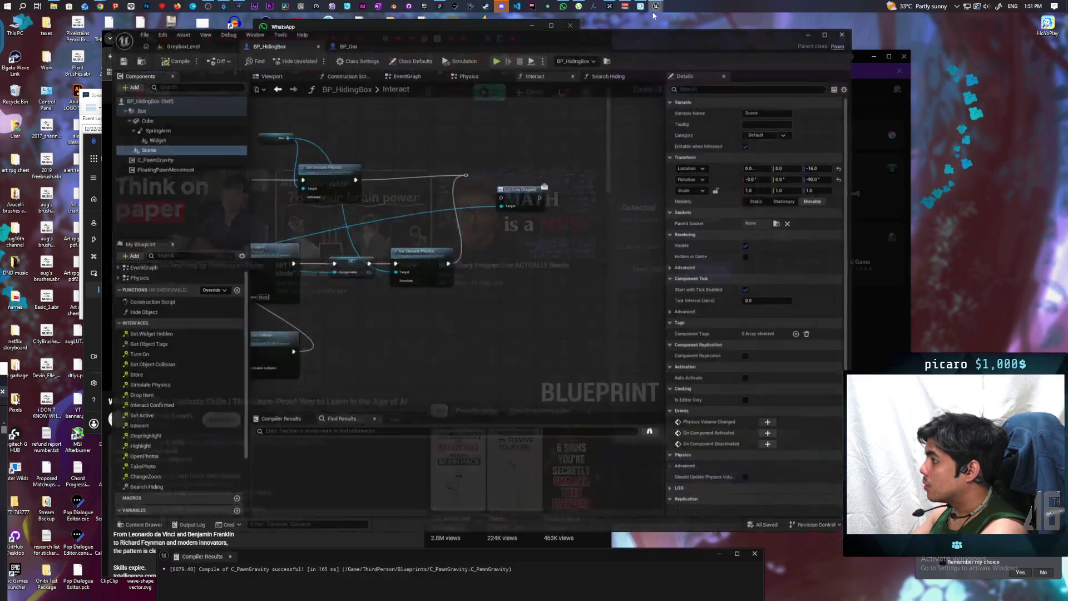
left_click_drag(431, 325, 506, 323)
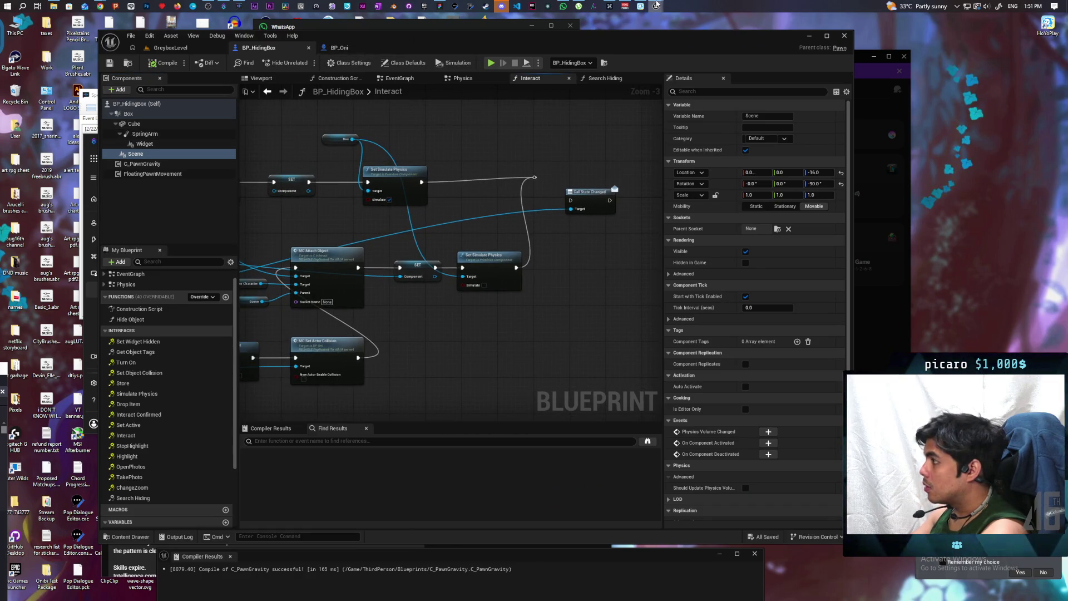
- Set the vector Z offset in C_PawnGravity to 30 and compile and save
mouse_move(656, 6)
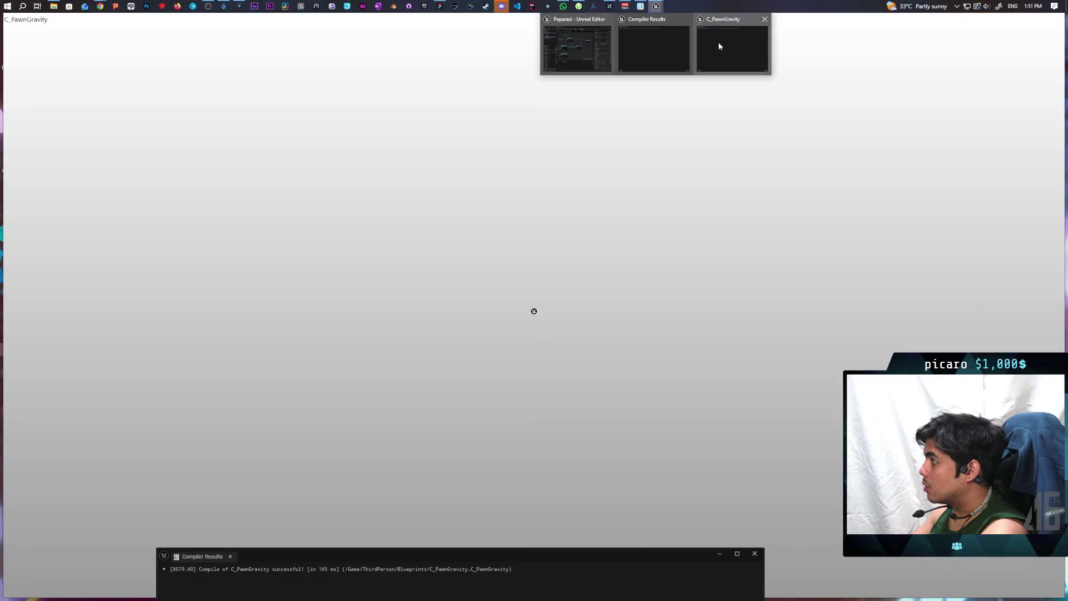
left_click(719, 47)
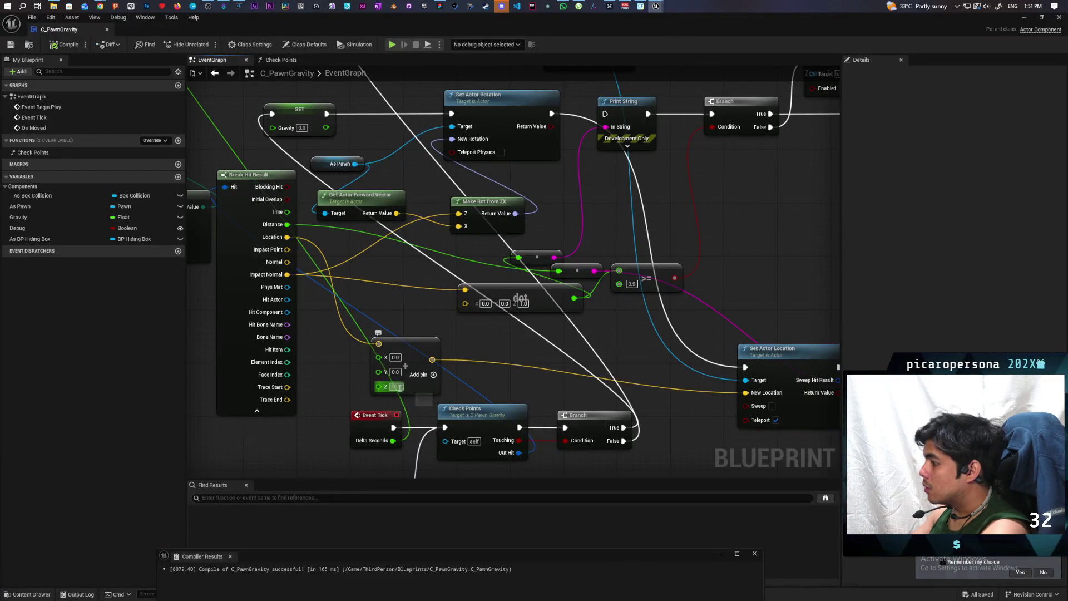
type("30")
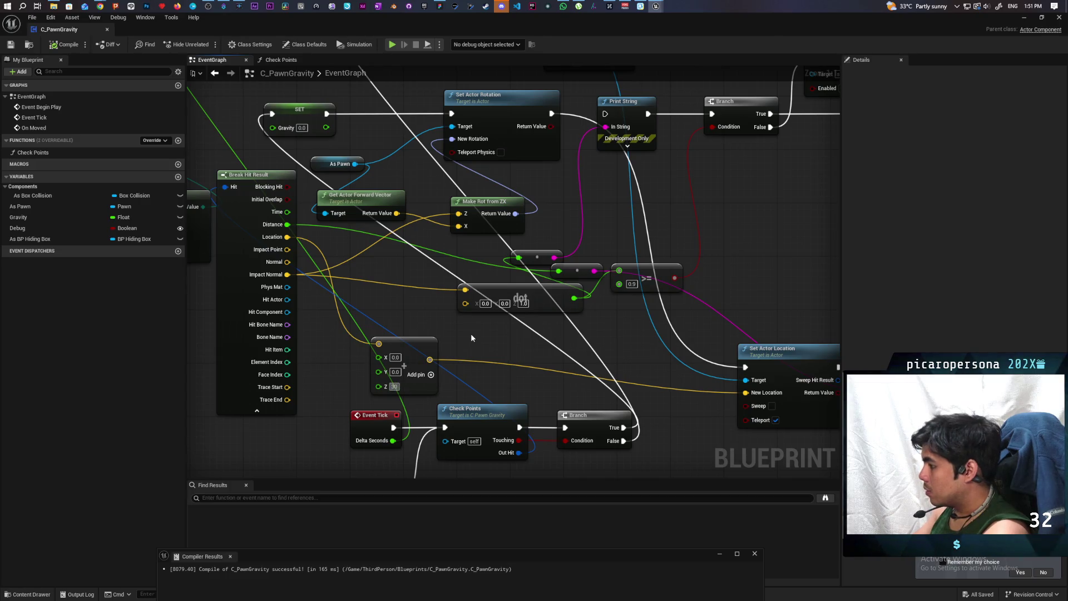
key("Return")
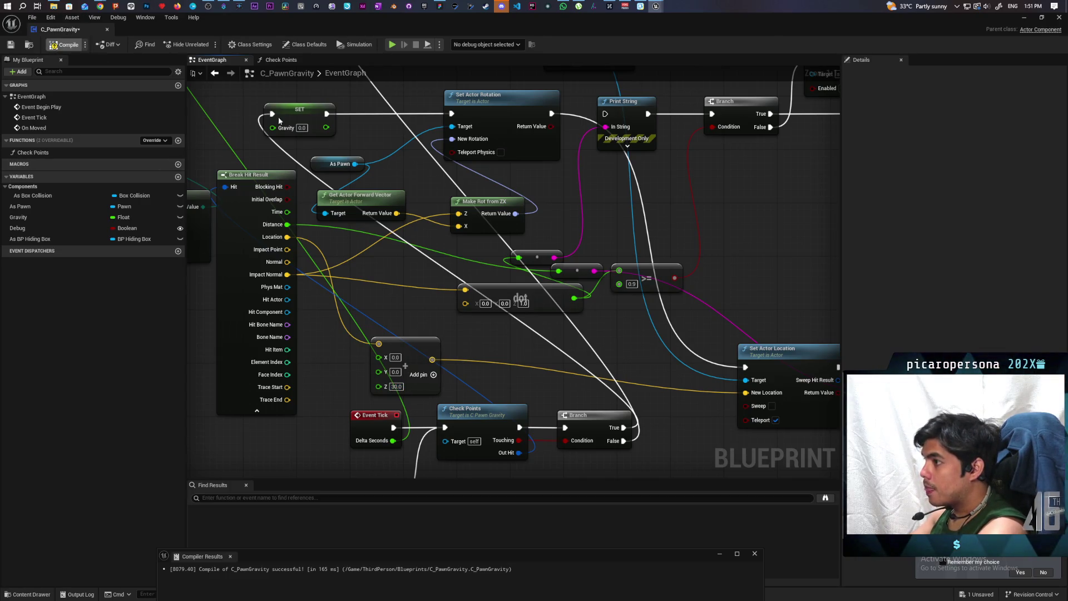
key("ctrl+s")
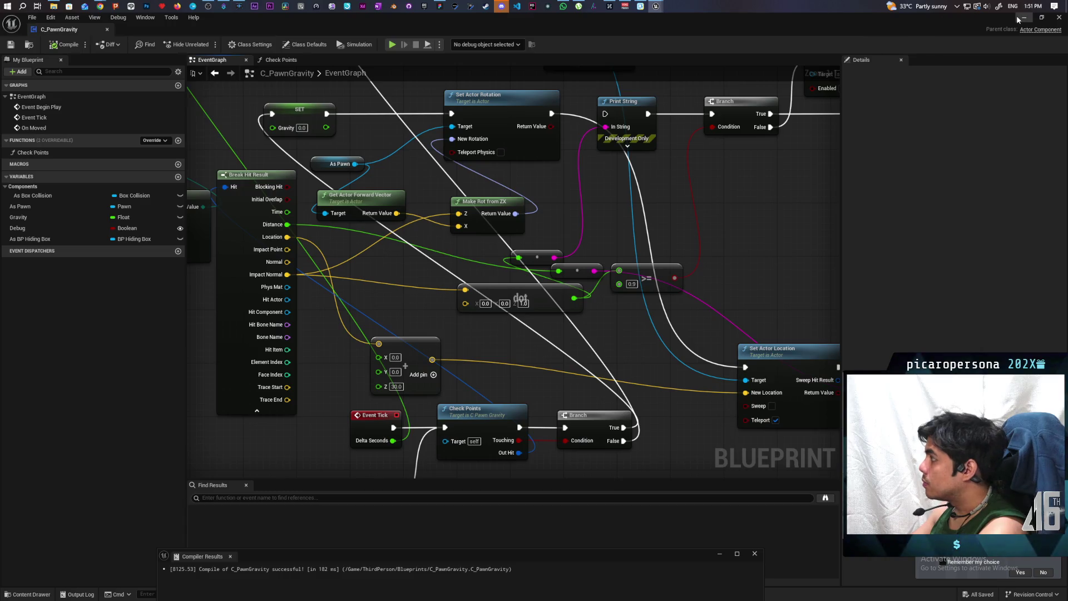
- Play-test the level, moving the character toward the blue blocks, then stop
left_click(1018, 17)
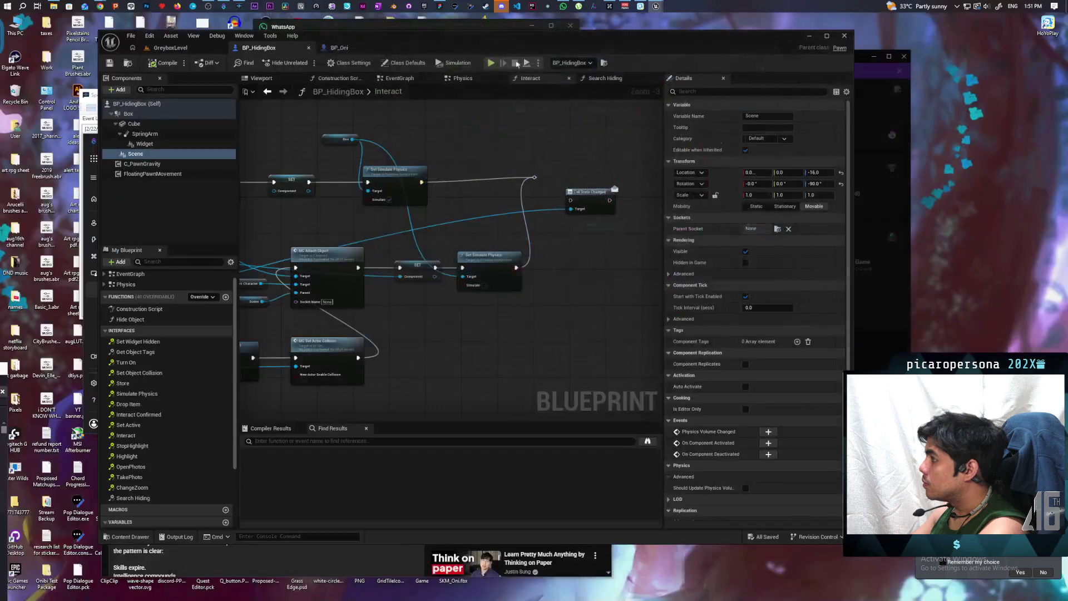
left_click(200, 50)
left_click(308, 62)
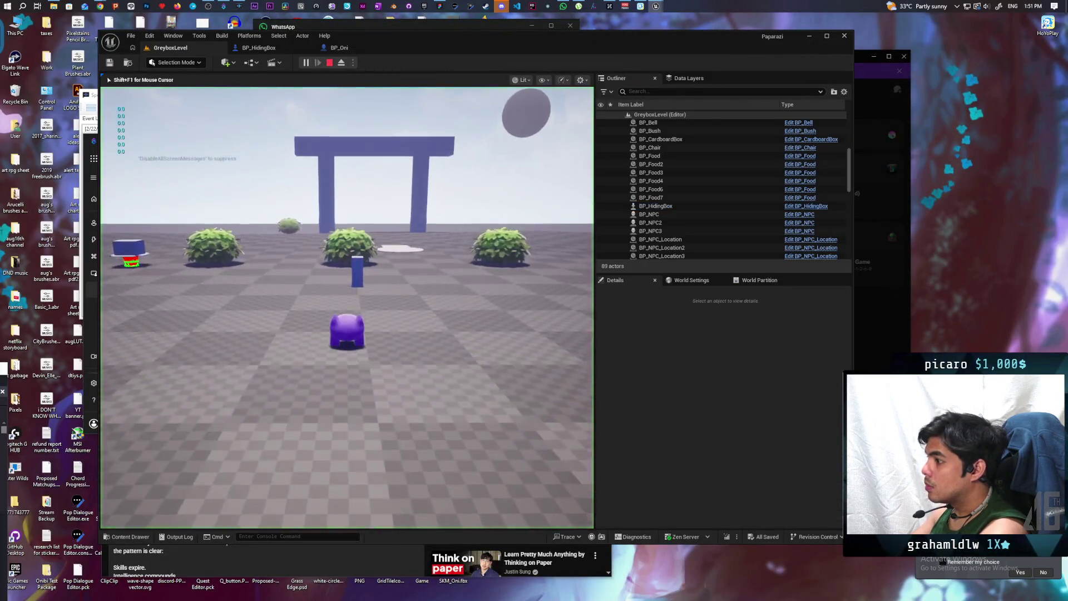
key("w")
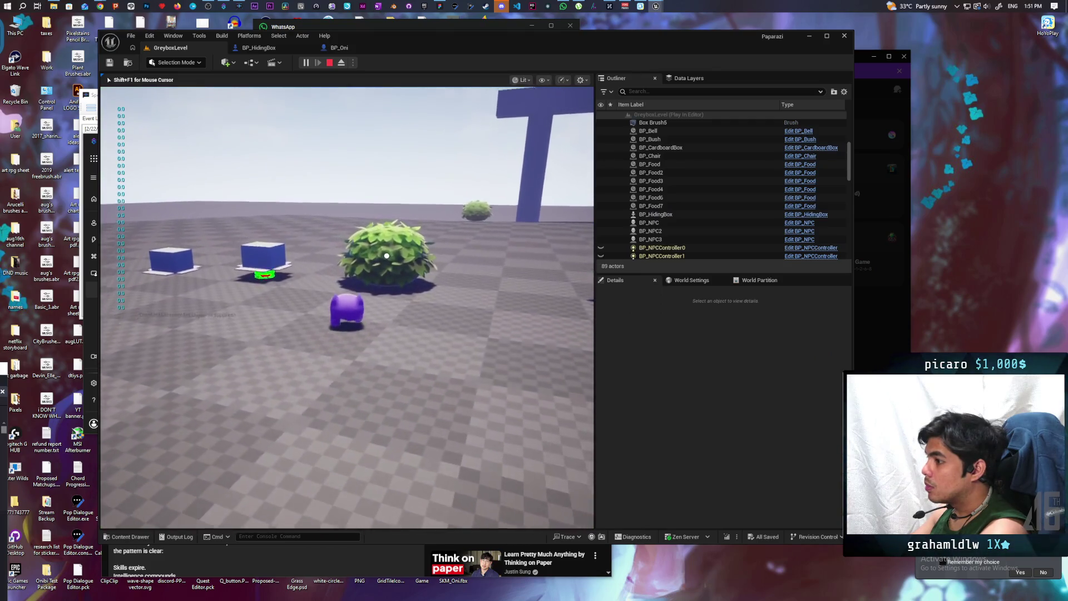
key("Escape")
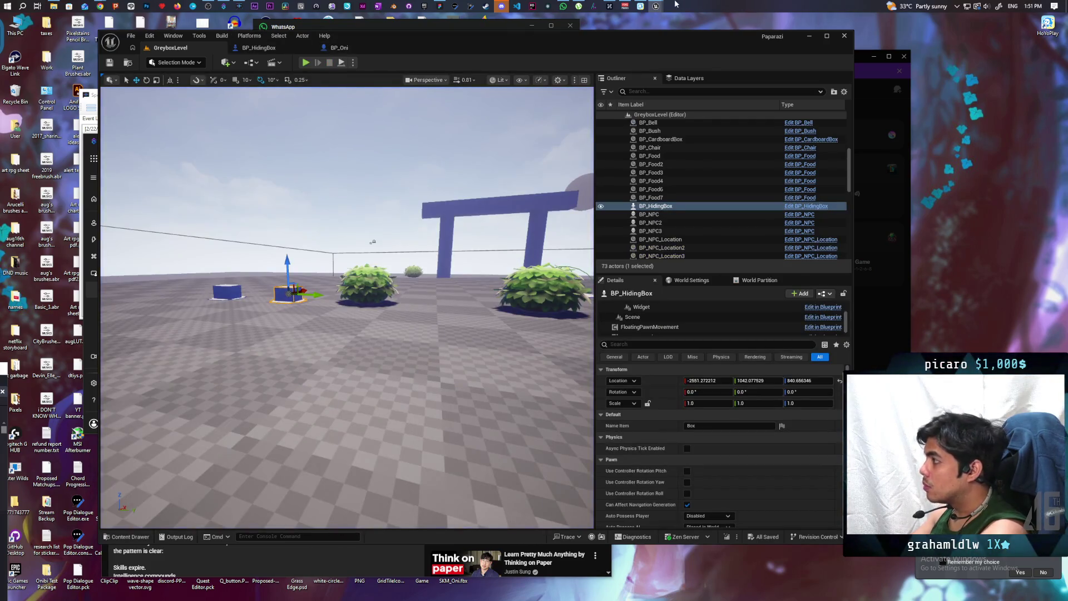
- Delete the Print String node after Set Actor Location in C_PawnGravity
mouse_move(656, 6)
left_click(699, 58)
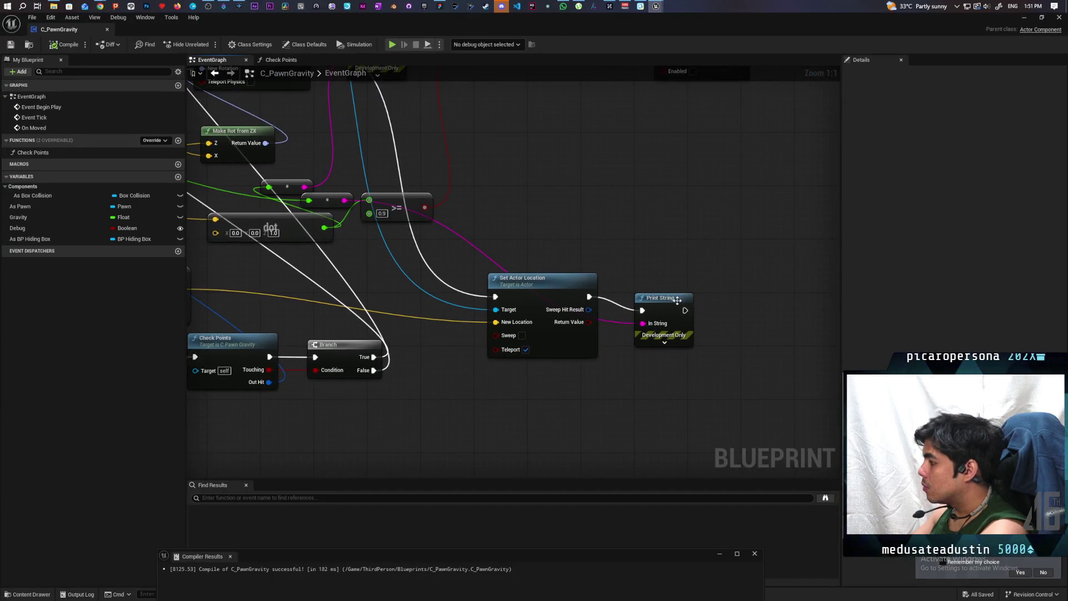
left_click(677, 300)
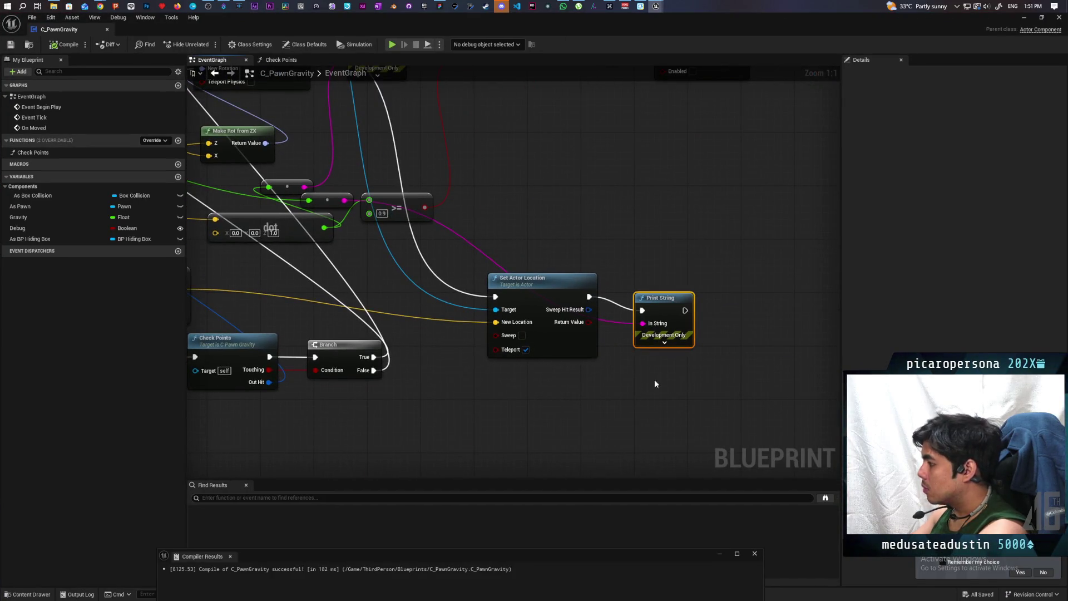
key("Delete")
mouse_move(417, 427)
left_mouse_down()
mouse_move(595, 394)
mouse_move(667, 403)
left_mouse_up()
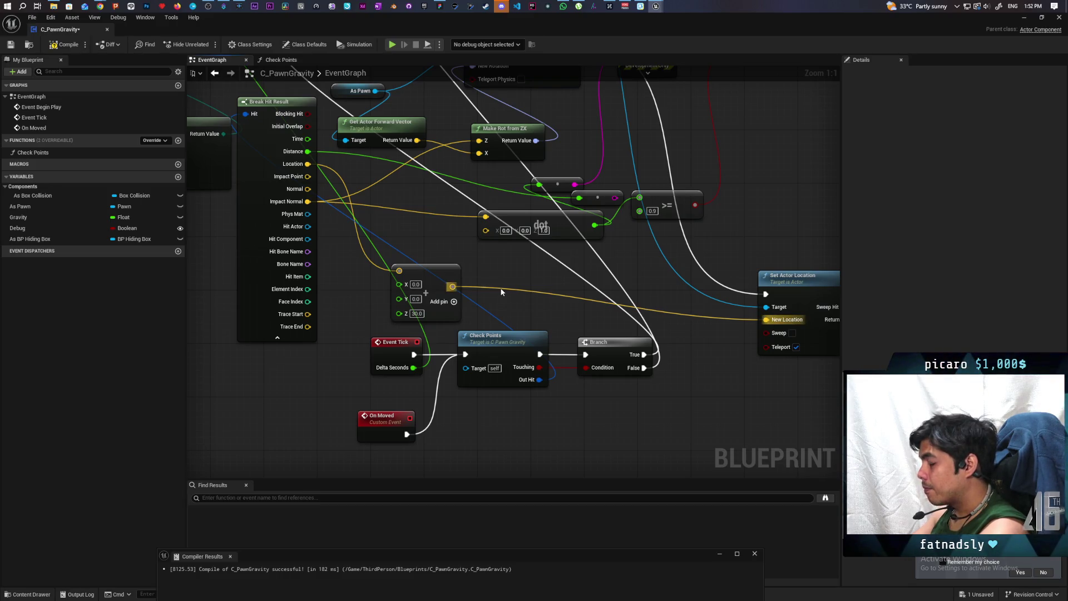
left_click_drag(513, 306, 490, 358)
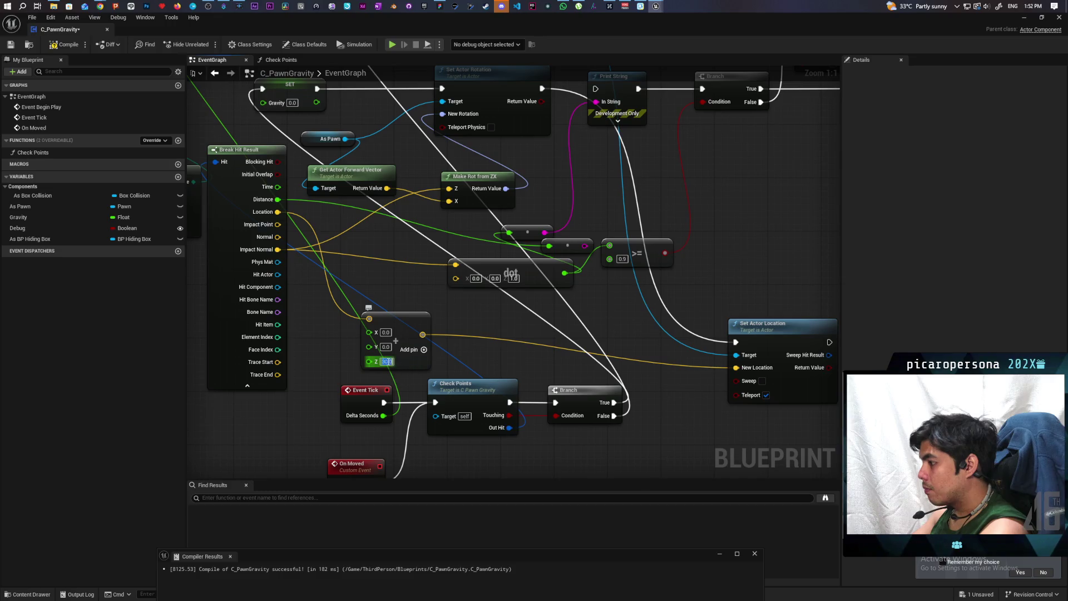
- Change the vector Z offset to 25 and recompile C_PawnGravity
type("25")
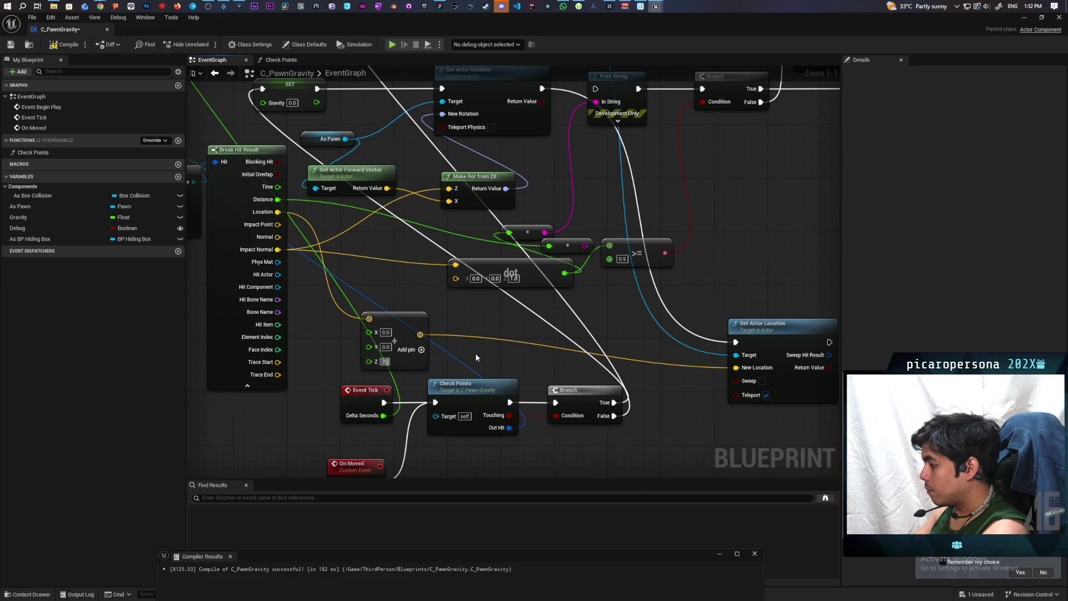
key("Return")
left_click(67, 46)
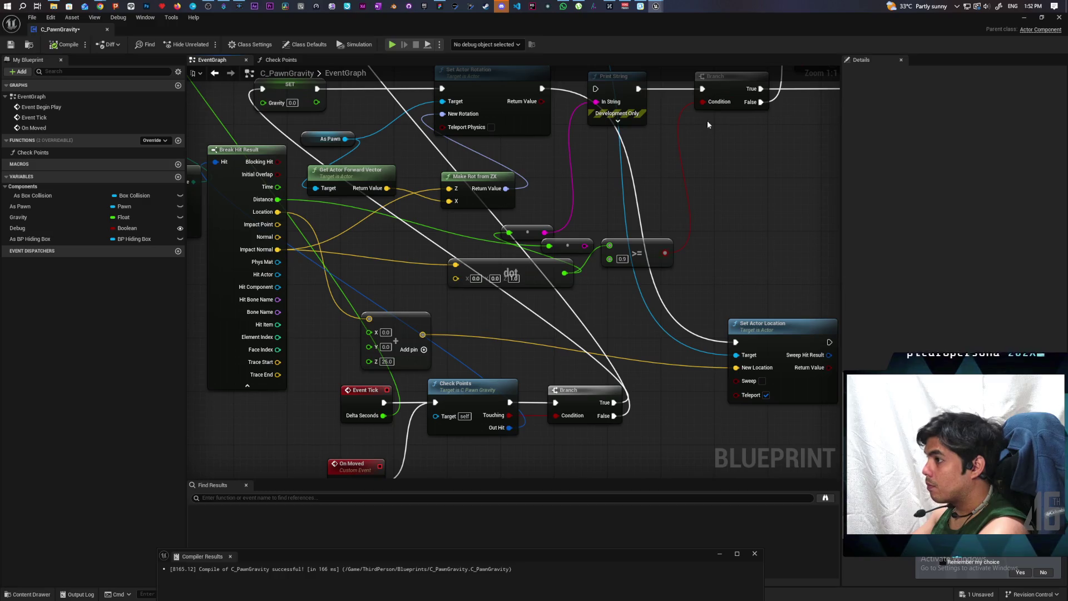
left_click(1024, 18)
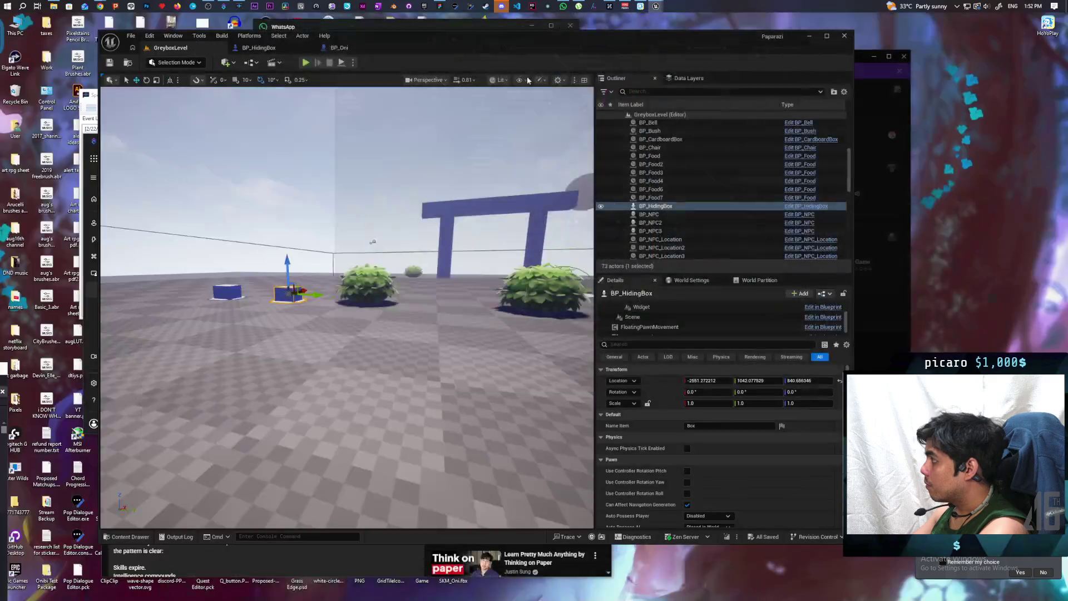
- Run a quick play test moving the character forward, then open the BP_Oni blueprint
left_click(308, 63)
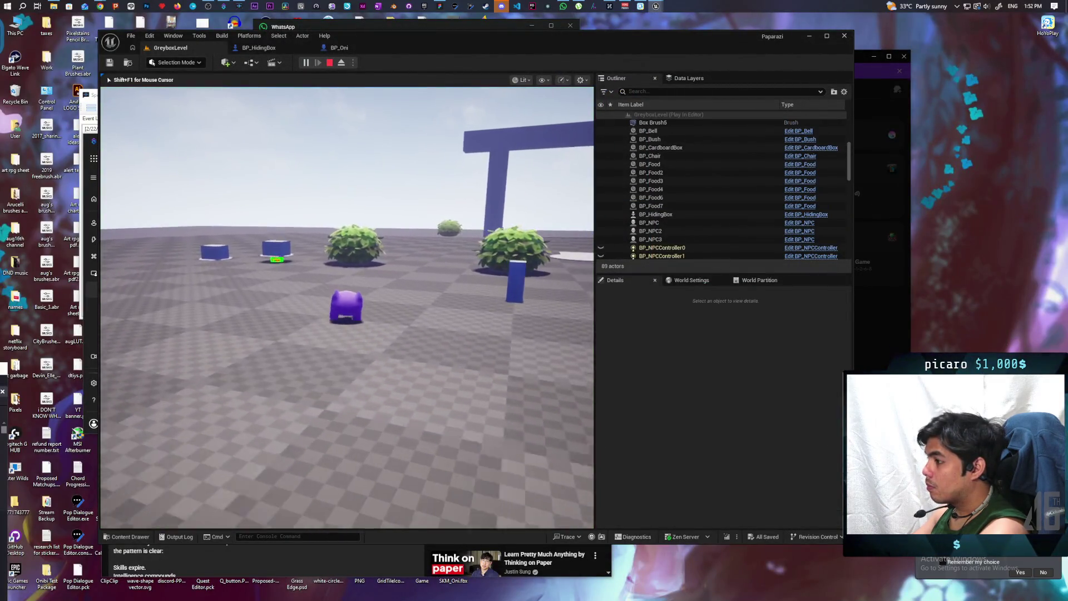
key("w")
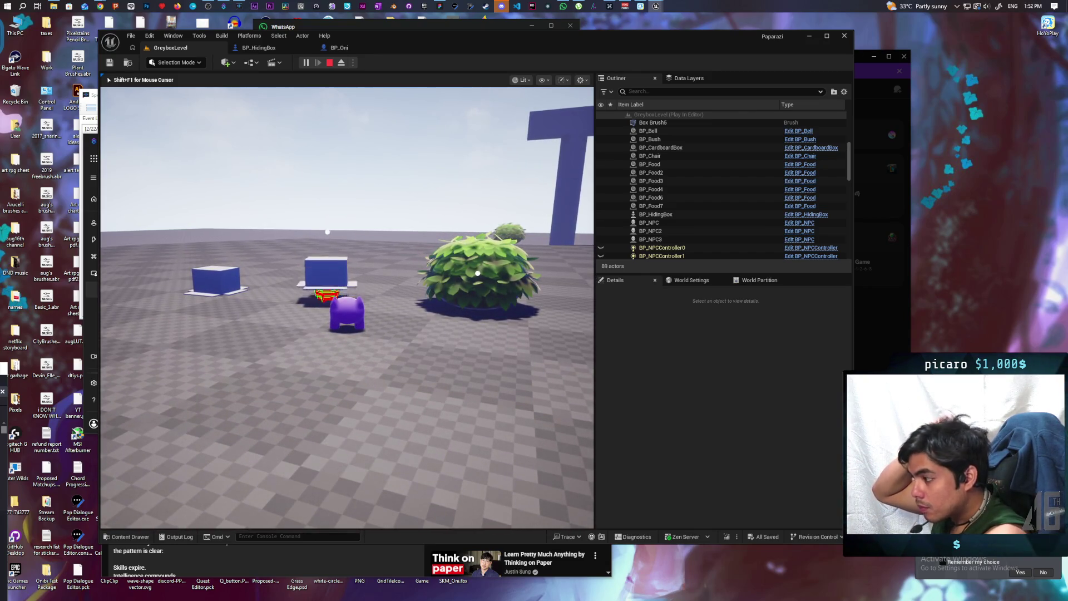
key("Escape")
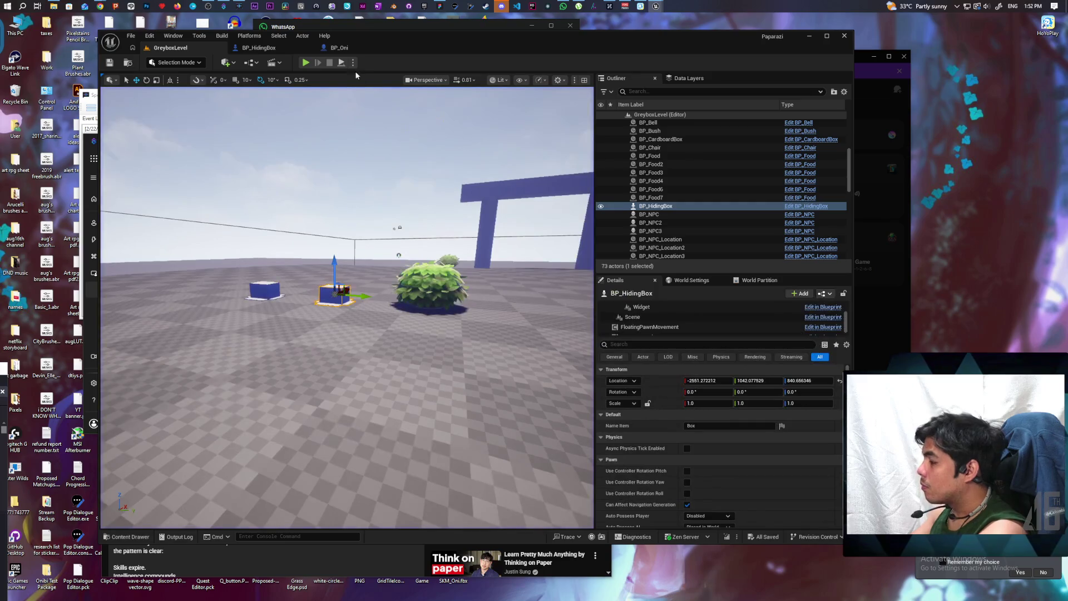
left_click(341, 48)
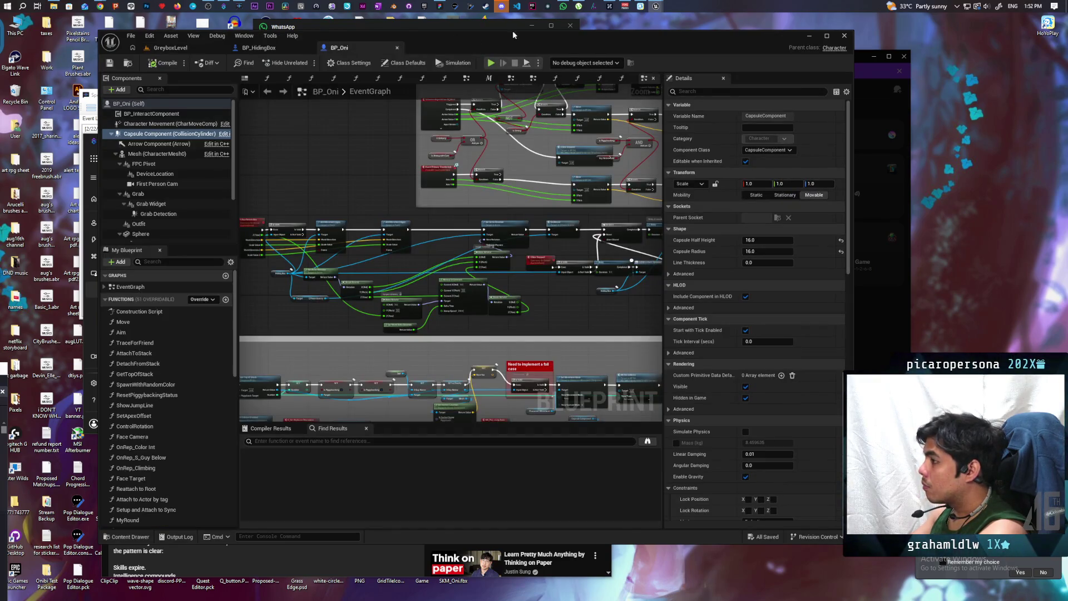
- Set the vector Z offset in C_PawnGravity to 17 and compile and save
mouse_move(659, 11)
left_click(687, 45)
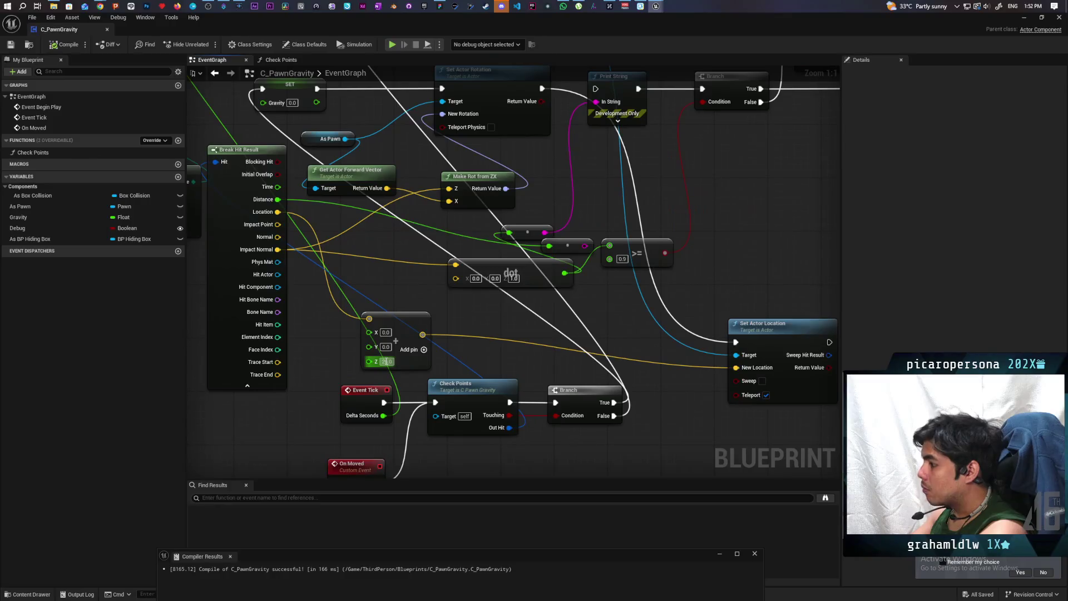
type("17")
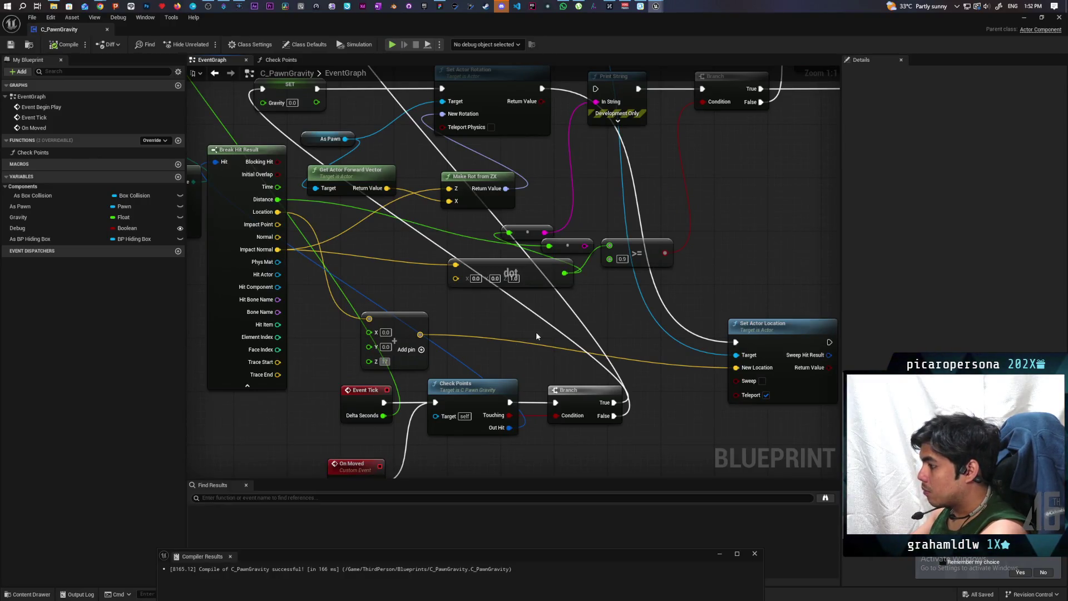
key("Return")
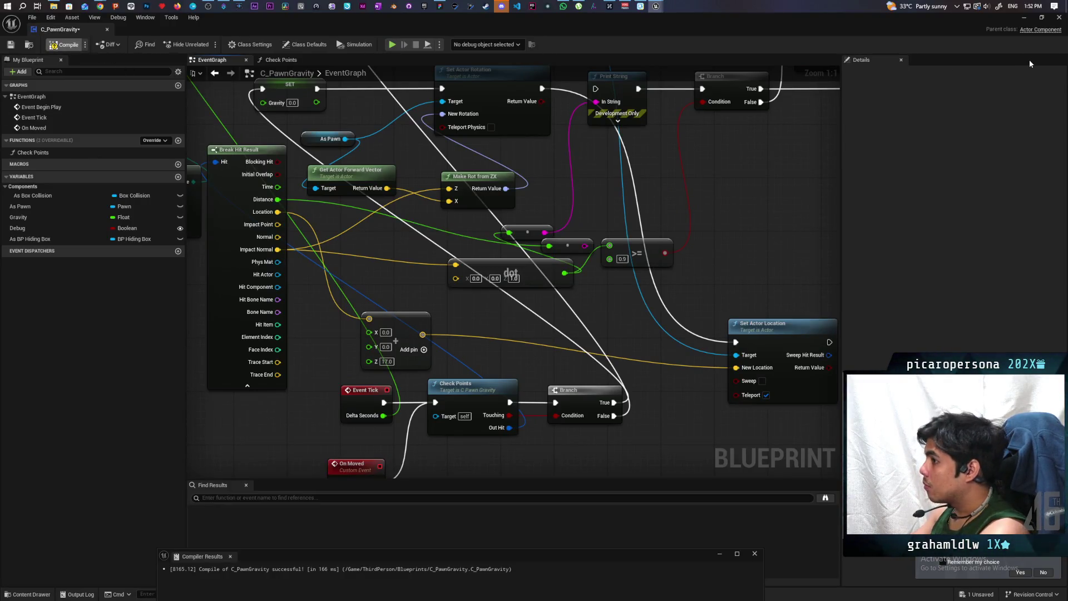
key("ctrl+s")
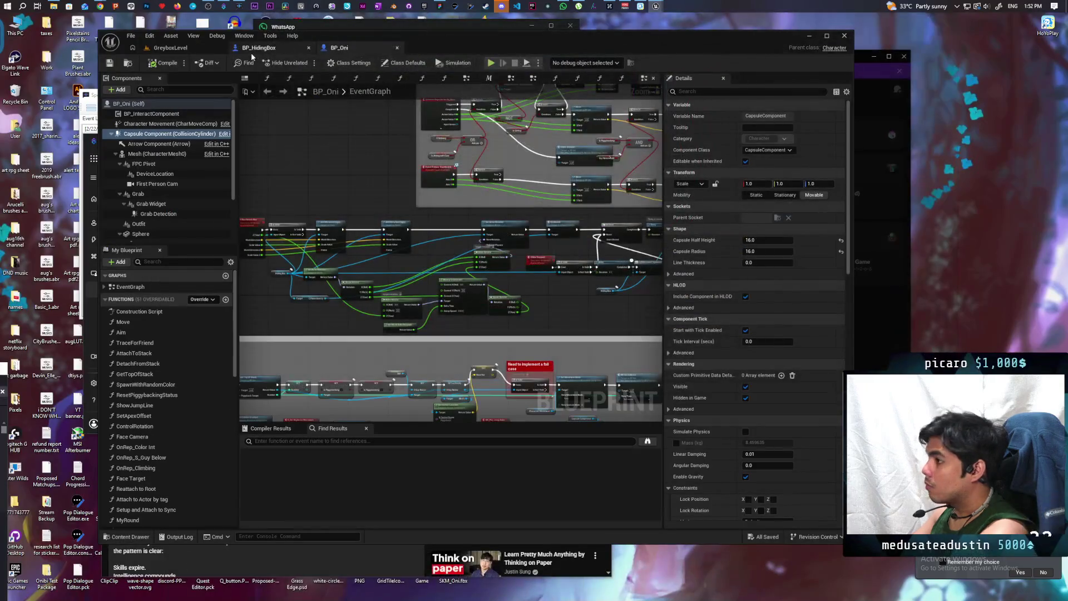
- Play-test walking toward the bush and blue box, then open the BP_HidingBox blueprint
left_click(187, 51)
left_click(305, 62)
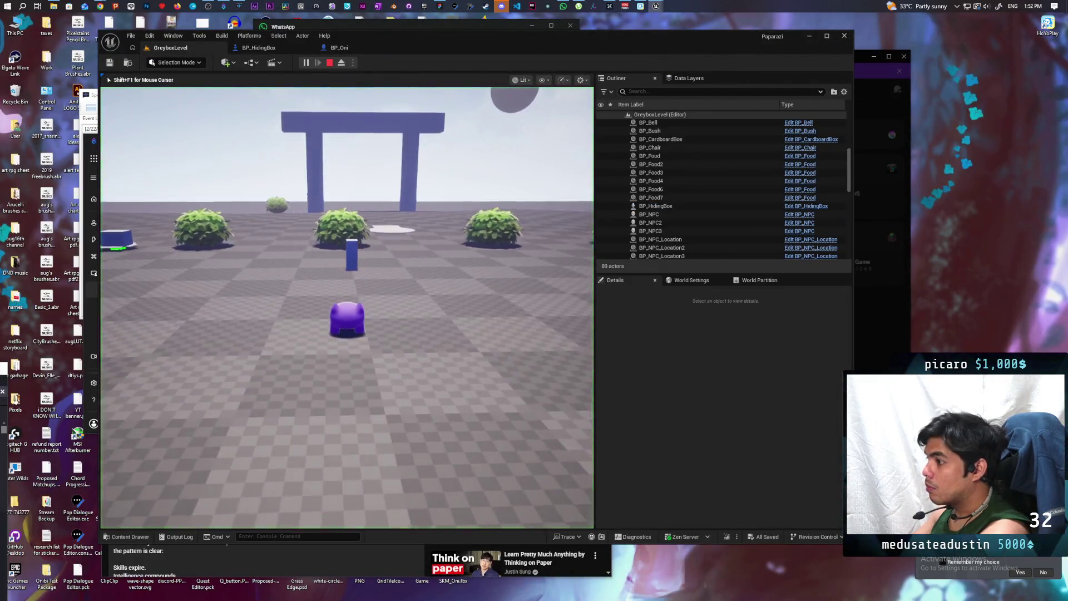
key("w")
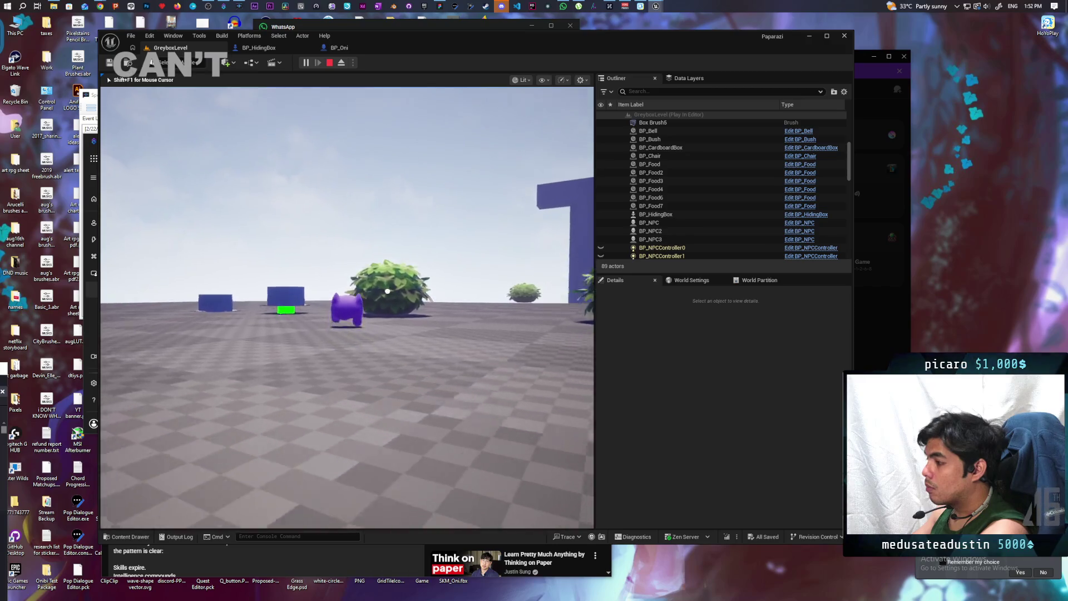
key("w")
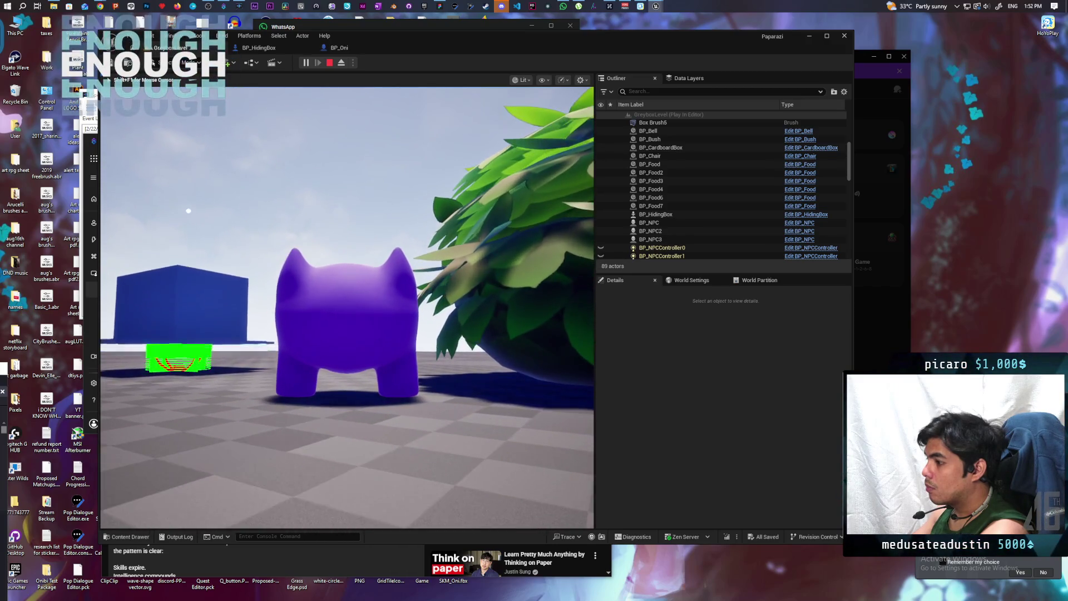
key("w")
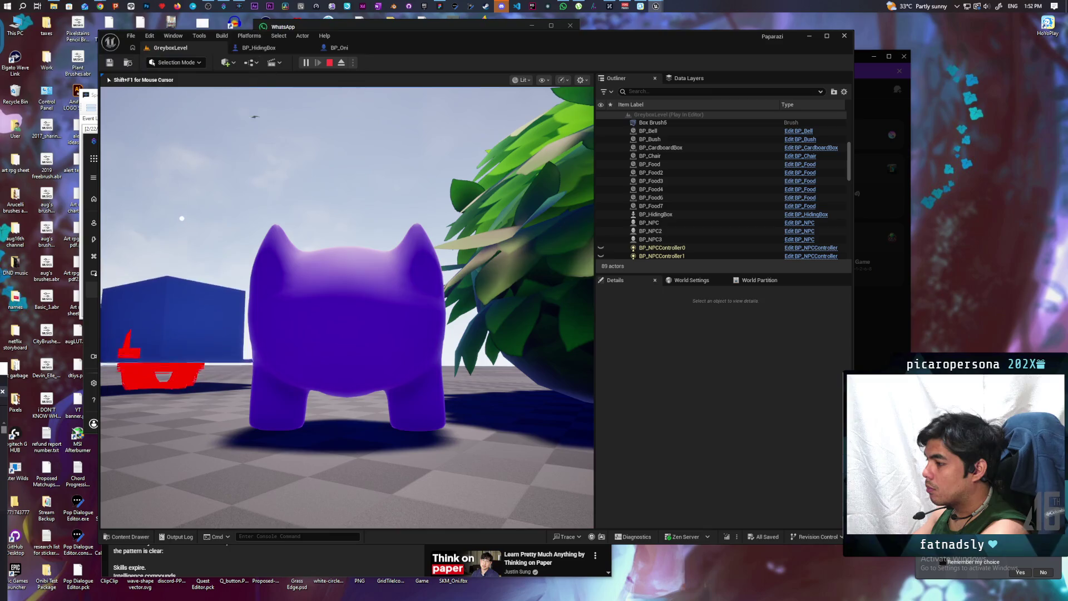
key("Escape")
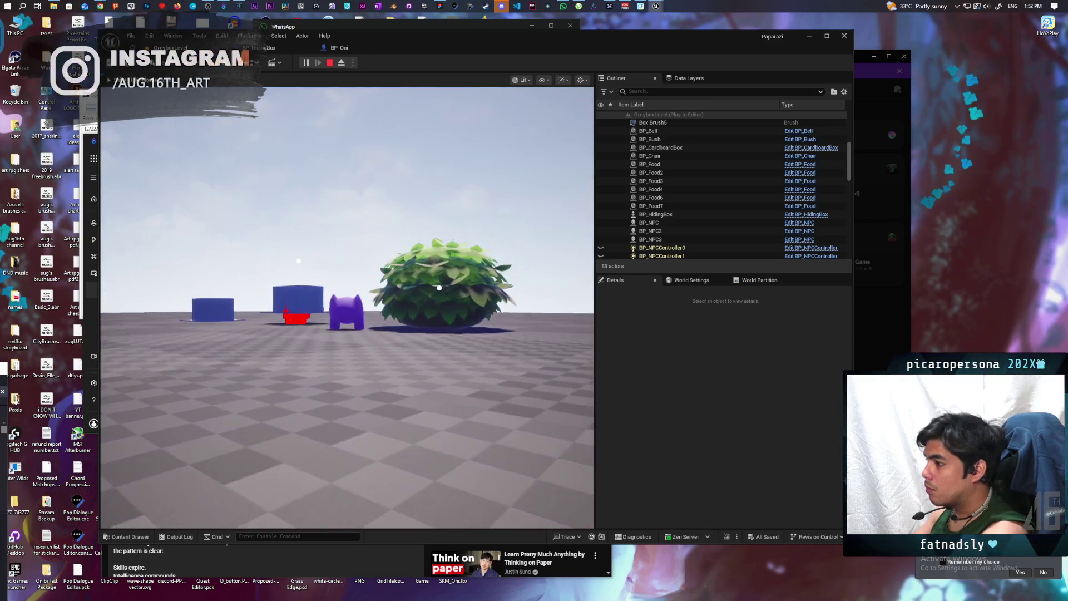
left_click(266, 51)
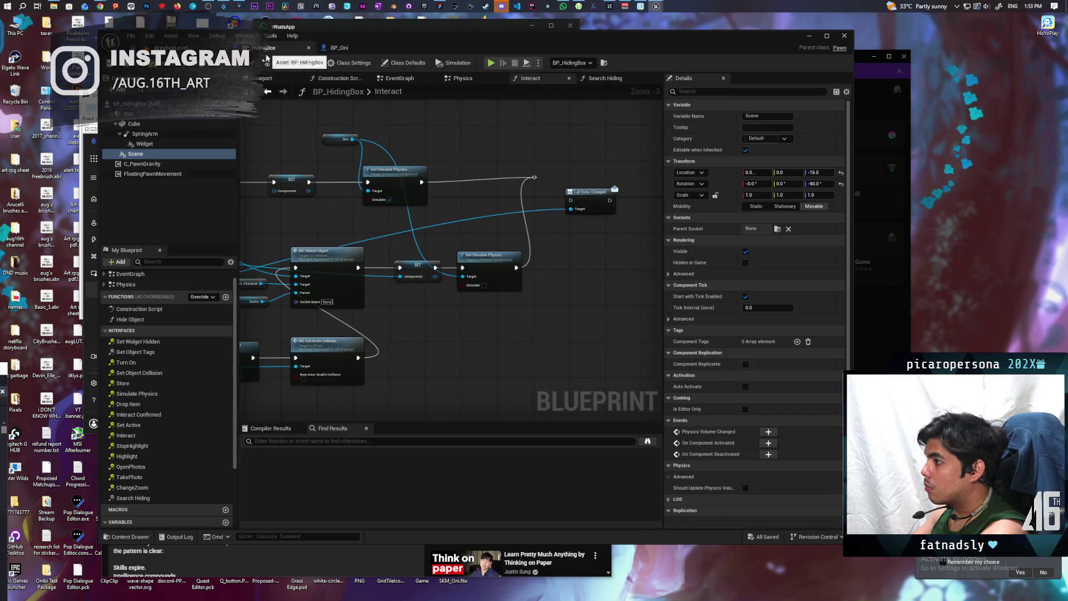
- Check BP_HidingBox's Cube, then uncheck Simulate Physics on its Box component
left_click(148, 126)
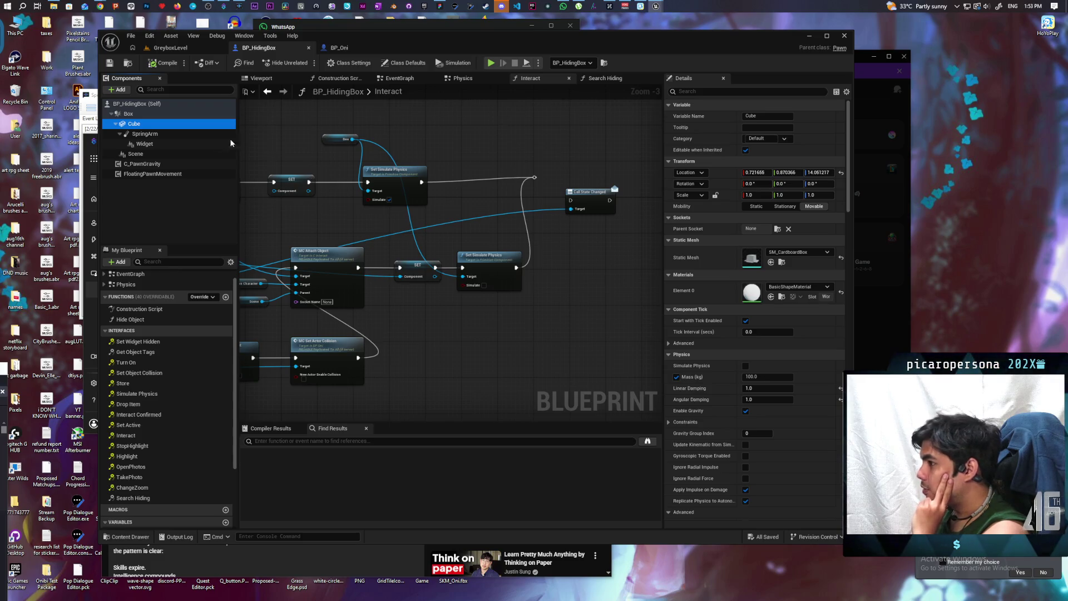
key("Up")
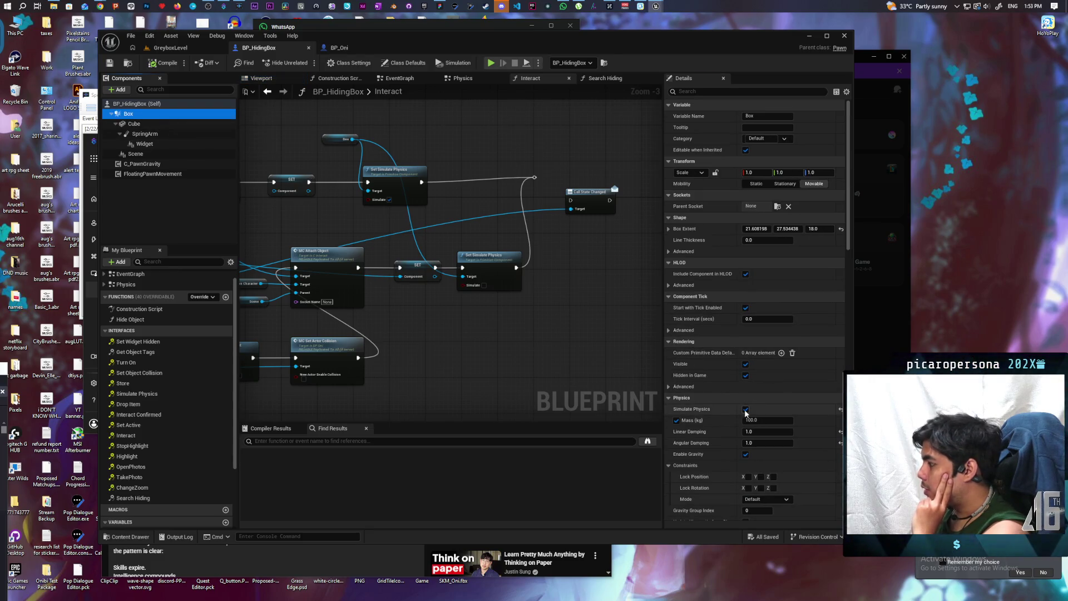
left_click(746, 410)
- Run a quick GreyboxLevel play test walking up to the blue box, then bring C_PawnGravity forward
left_click(171, 48)
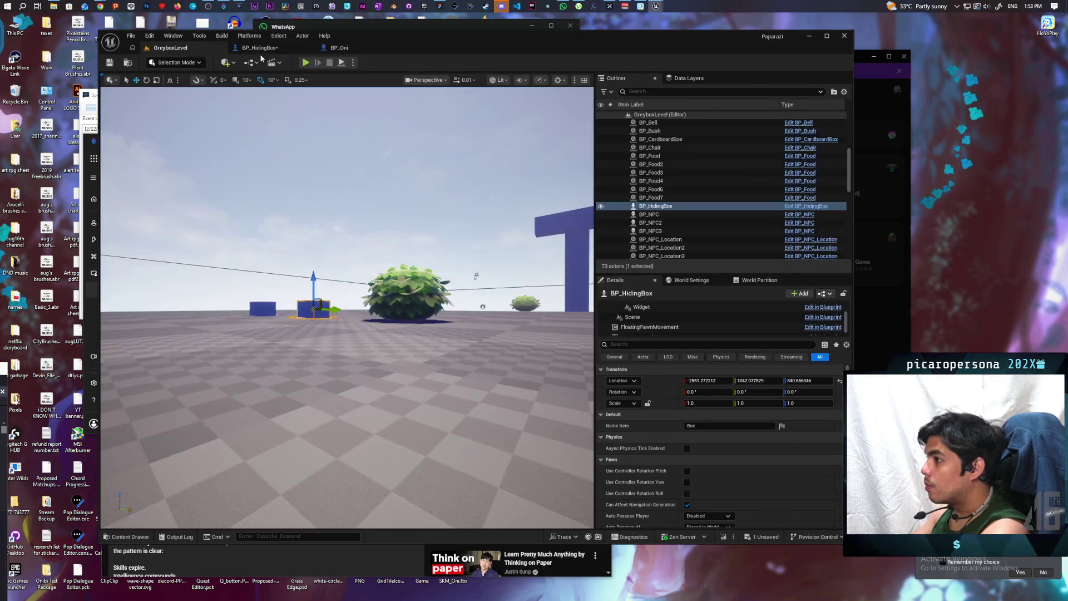
left_click(306, 63)
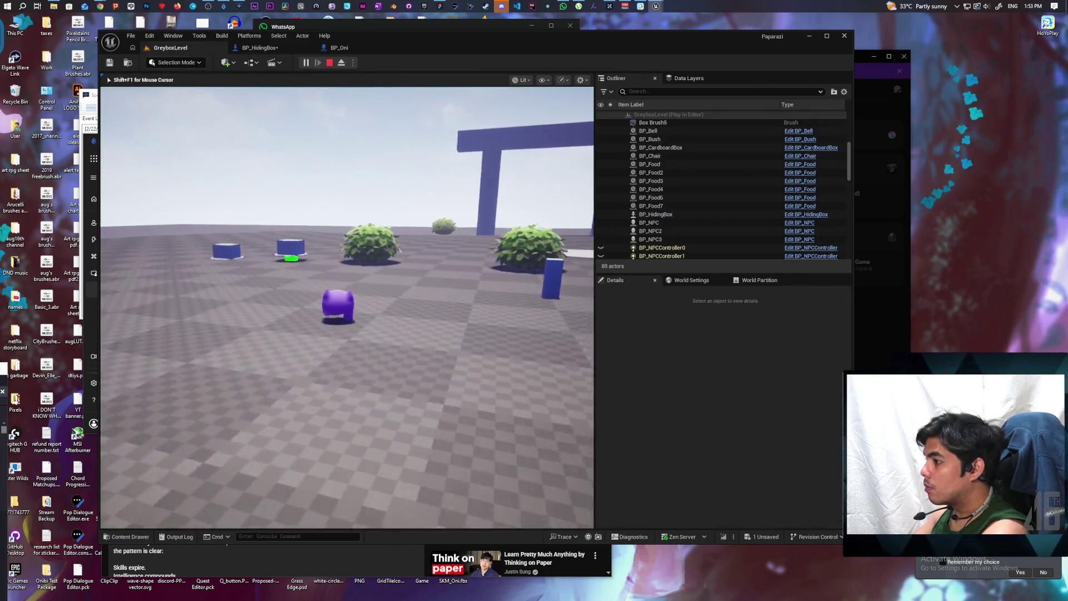
key("w")
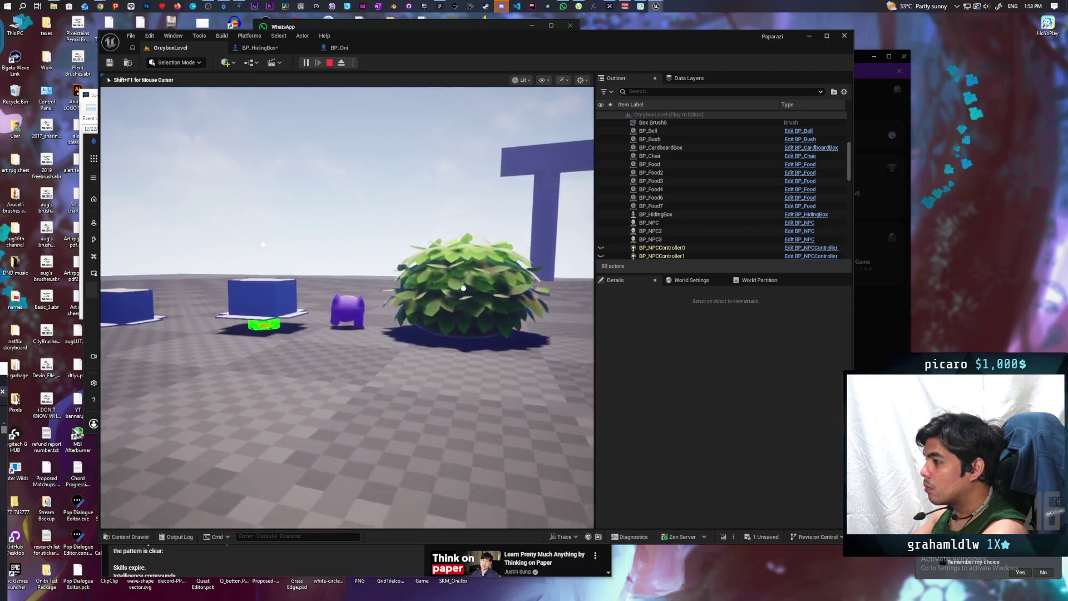
key("w")
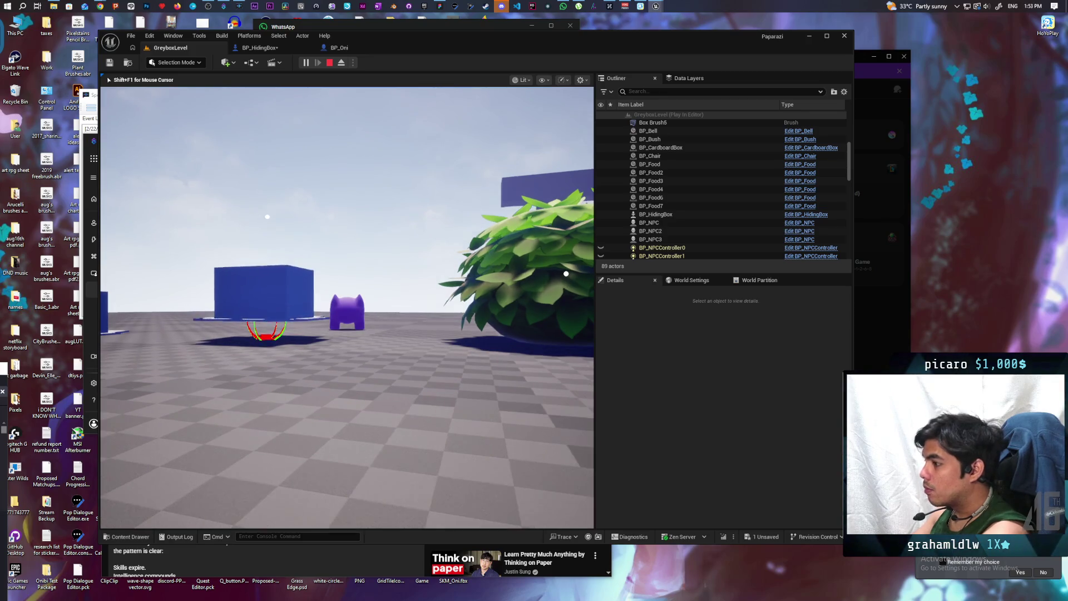
key("Escape")
mouse_move(656, 5)
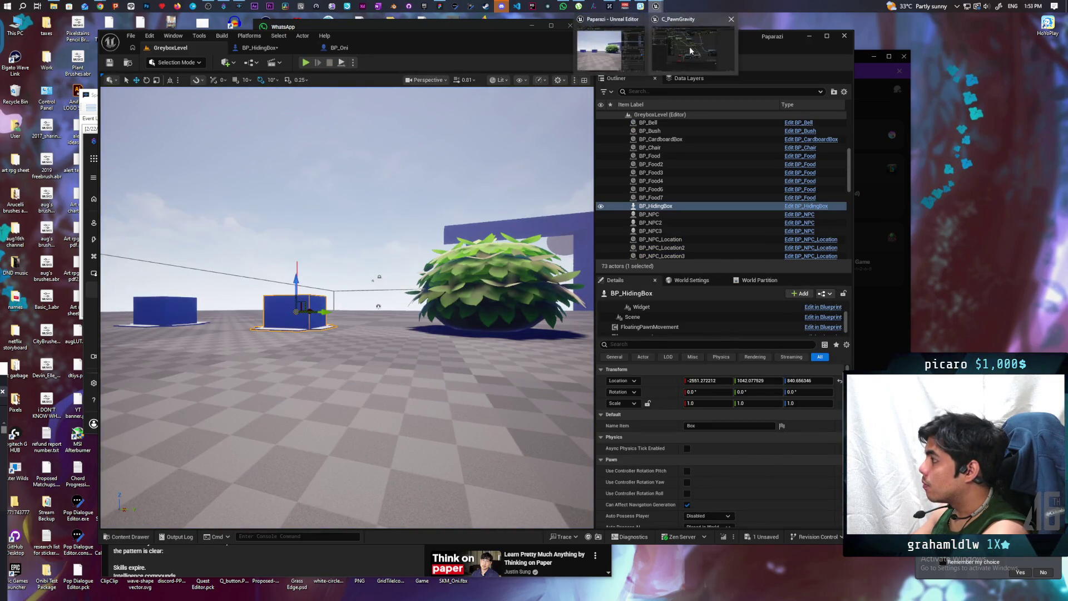
left_click(690, 50)
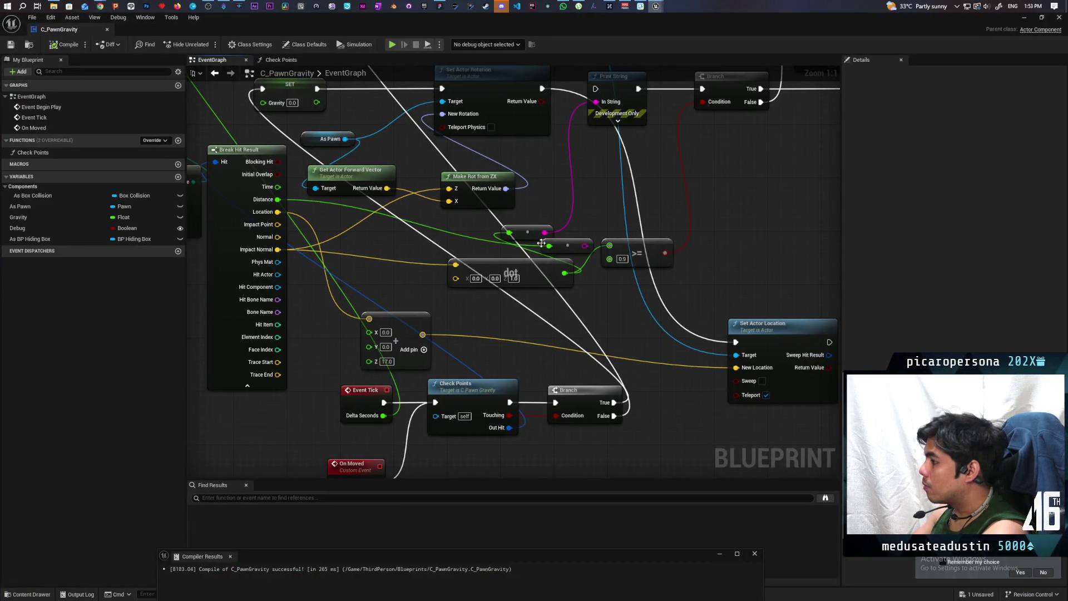
- Save the C_PawnGravity blueprint with Ctrl+S
scroll(476, 323, "down", 6)
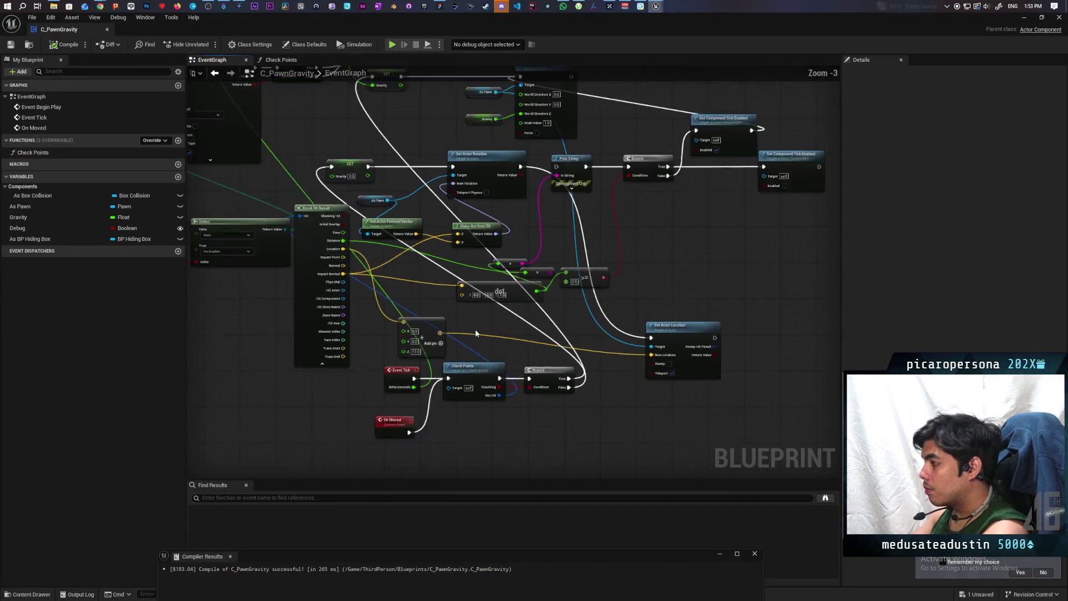
scroll(476, 333, "up", 2)
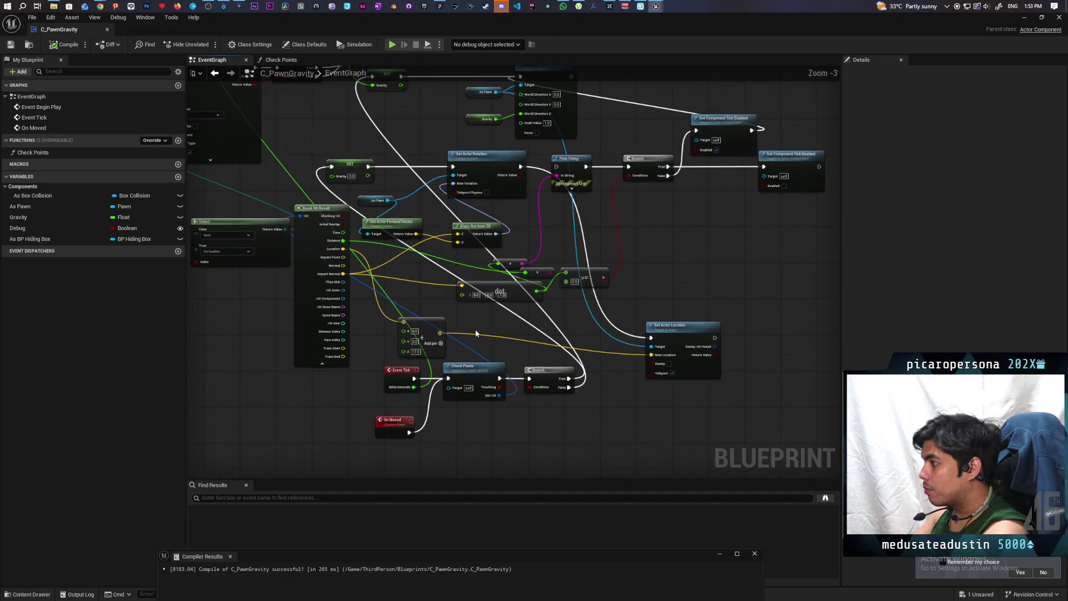
scroll(475, 329, "down", 4)
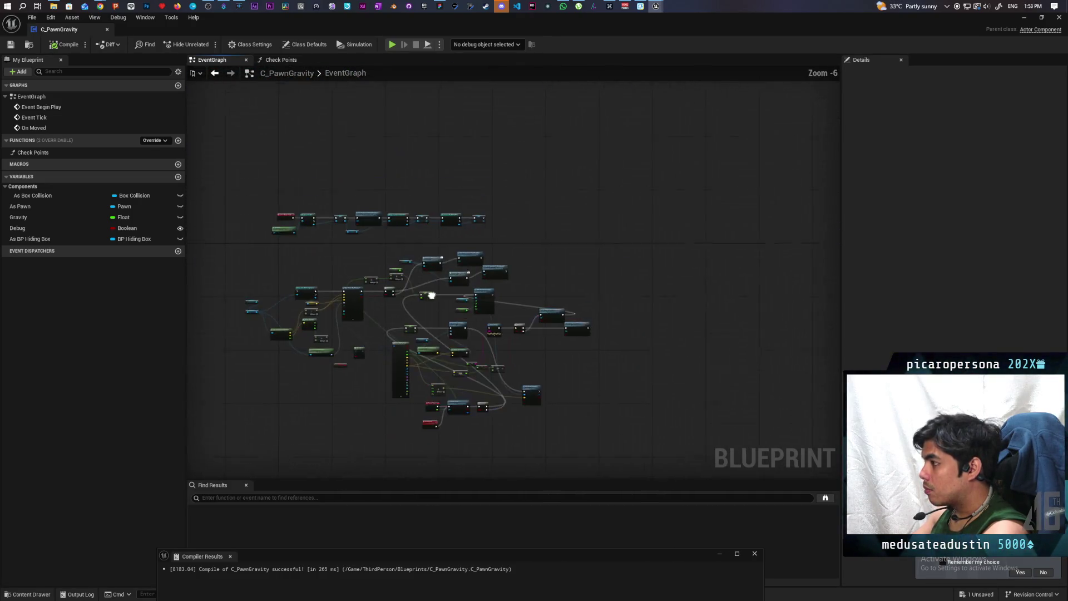
scroll(449, 299, "up", 2)
scroll(449, 299, "up", 3)
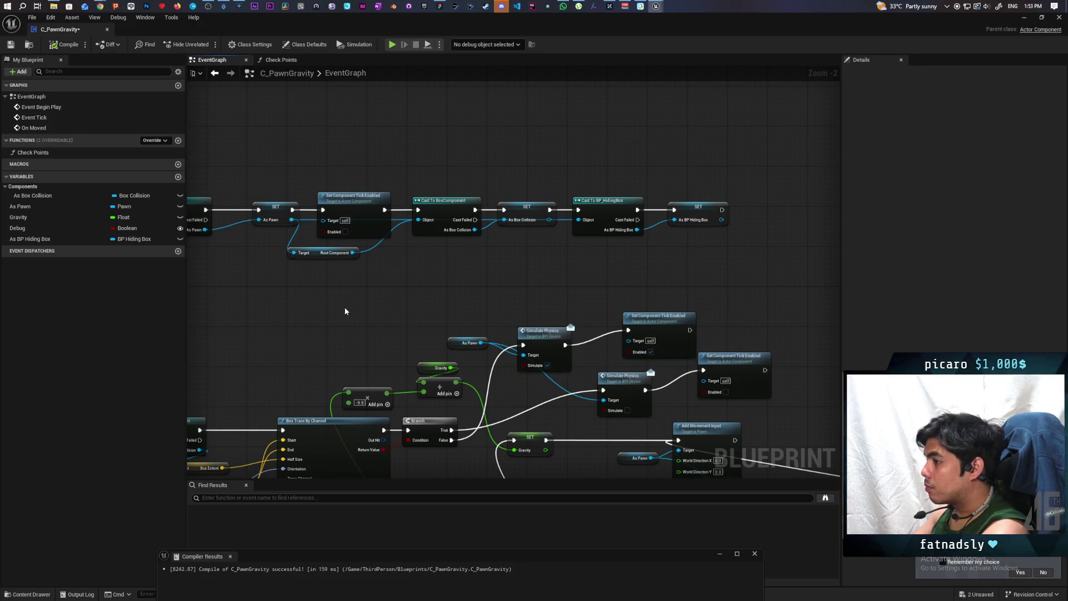
key("ctrl+s")
- Pan around the EventGraph to review the Event Tick, Check Points, Set Actor Location and print nodes
scroll(343, 309, "down", 2)
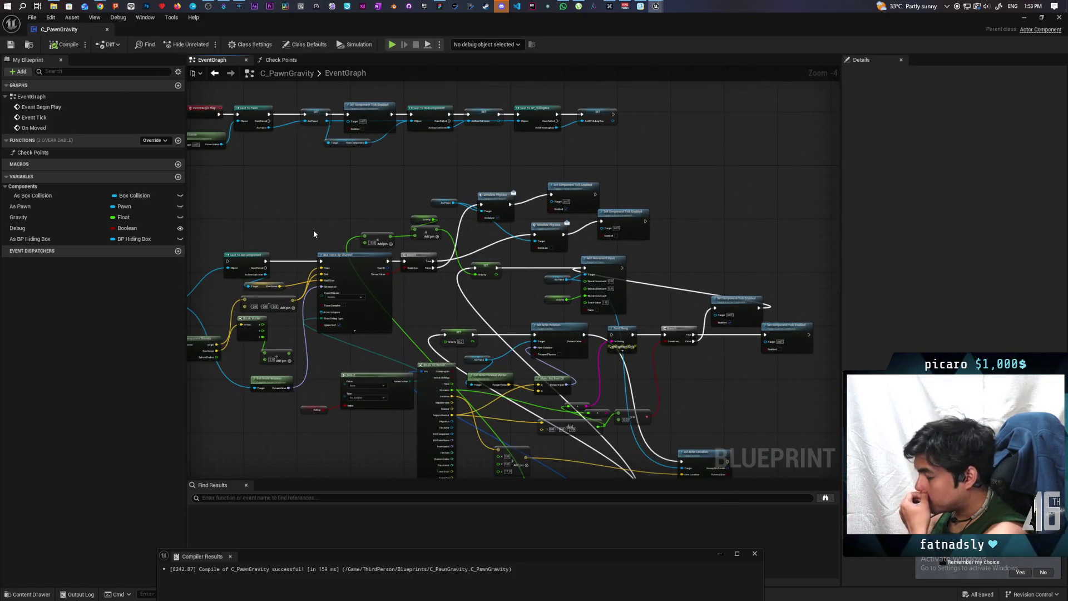
mouse_move(313, 234)
left_mouse_down()
mouse_move(367, 165)
mouse_move(444, 238)
mouse_move(476, 302)
left_mouse_up()
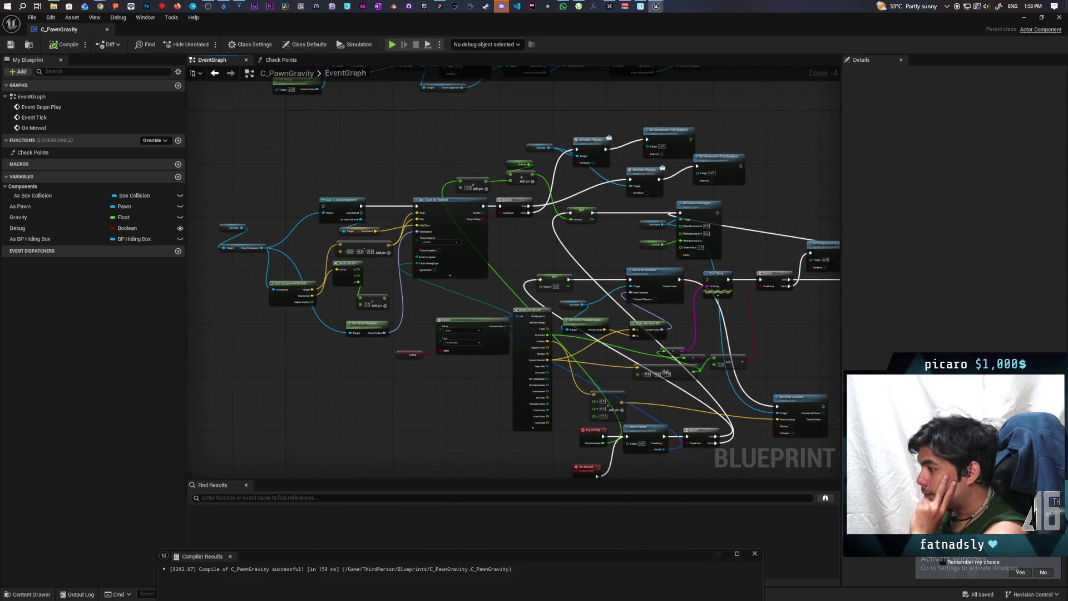
left_click_drag(365, 184, 265, 104)
mouse_move(288, 258)
left_mouse_down()
mouse_move(294, 301)
mouse_move(279, 163)
left_mouse_up()
scroll(393, 345, "up", 5)
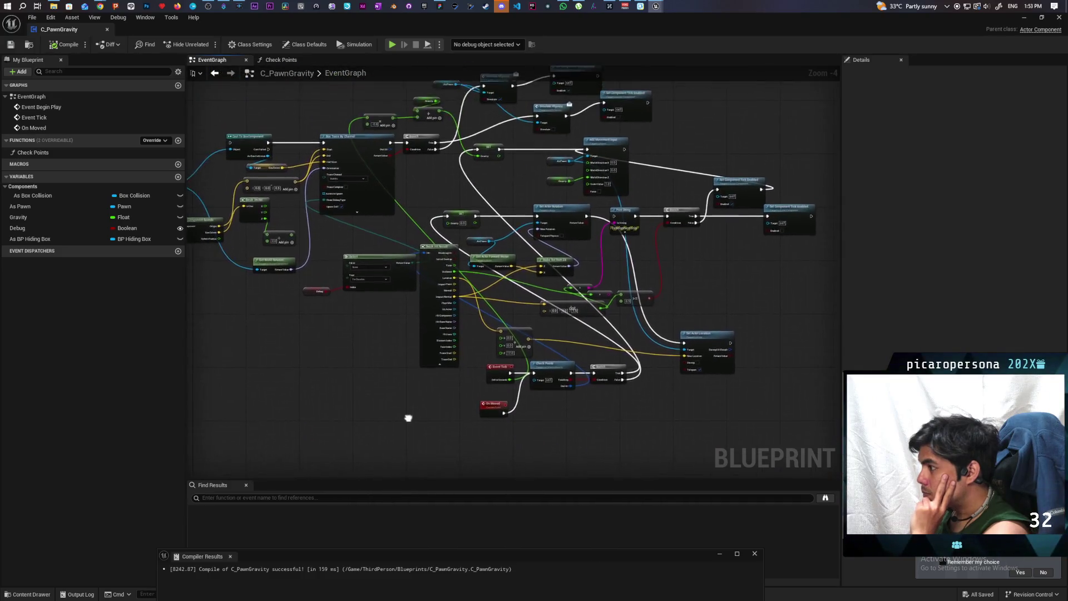
mouse_move(380, 332)
left_mouse_down()
mouse_move(376, 396)
mouse_move(388, 405)
left_mouse_up()
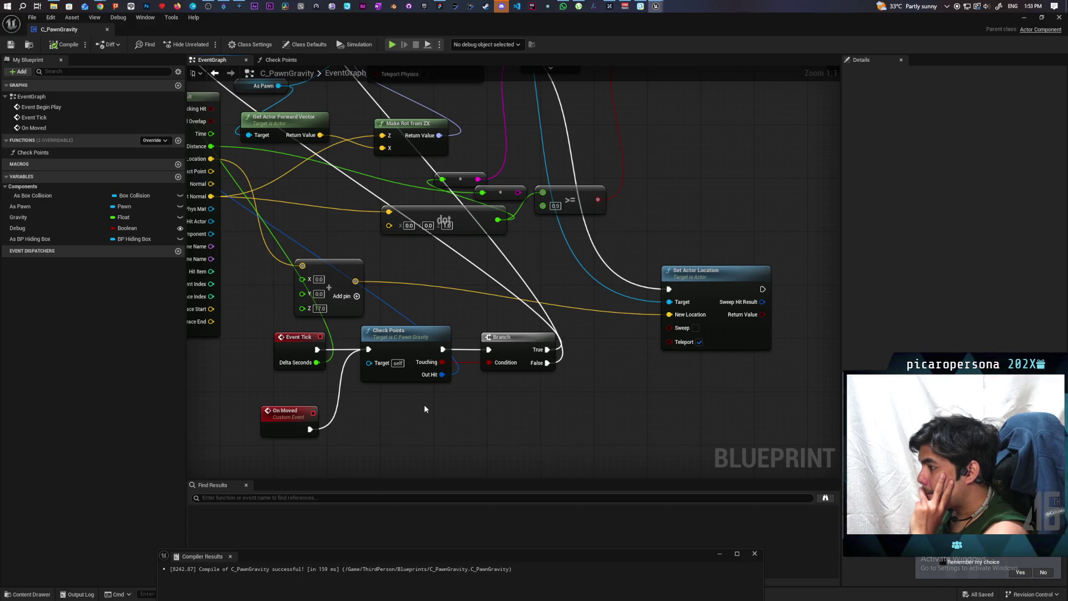
mouse_move(437, 402)
left_mouse_down()
mouse_move(500, 427)
mouse_move(477, 398)
mouse_move(394, 410)
mouse_move(399, 424)
left_mouse_up()
scroll(498, 427, "down", 1)
scroll(399, 424, "down", 1)
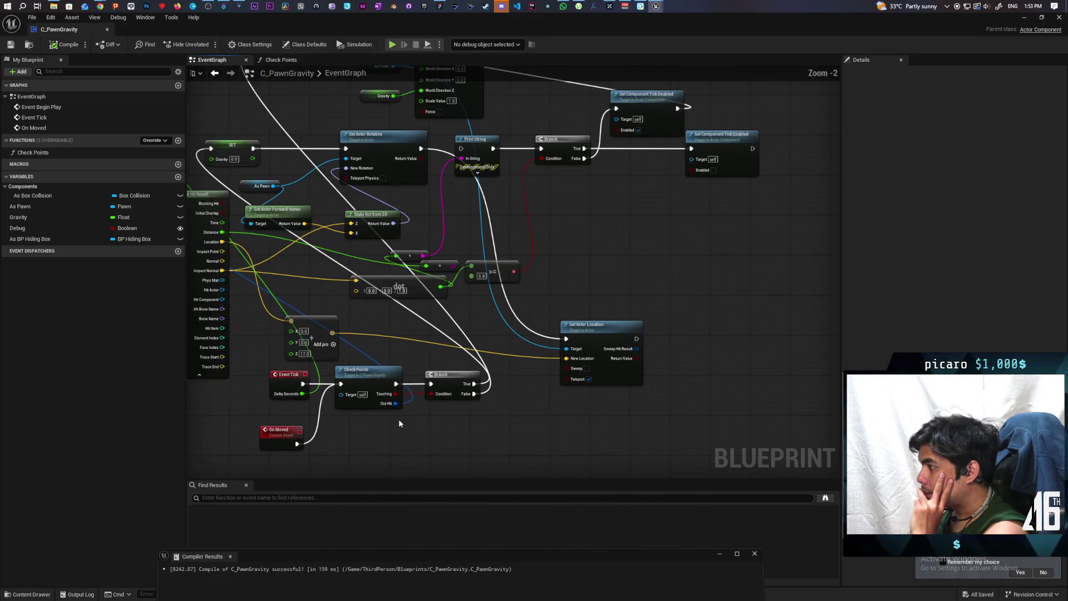
mouse_move(482, 415)
left_mouse_down()
mouse_move(484, 439)
mouse_move(494, 422)
left_mouse_up()
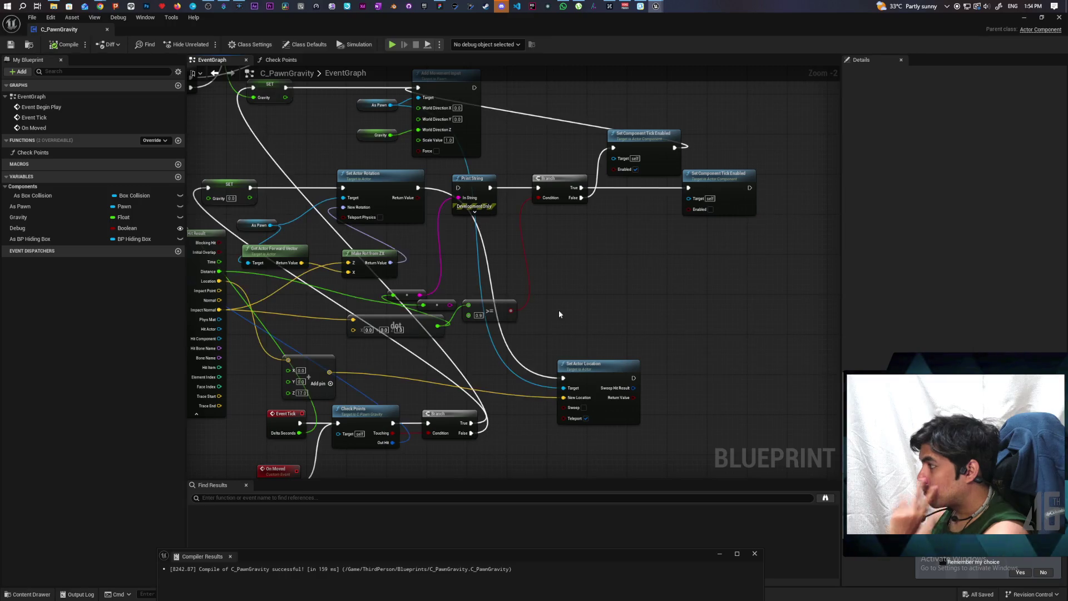
- Wire Add Movement Input and Set Actor Location exec outputs into Set Component Tick Enabled
left_click_drag(529, 275, 511, 334)
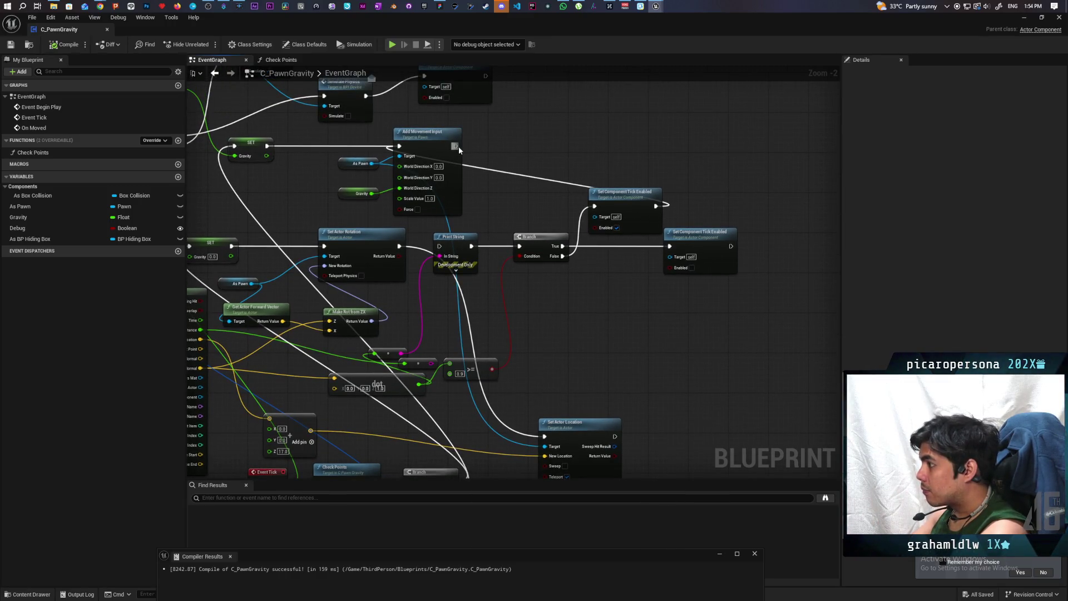
left_click_drag(455, 146, 598, 206)
mouse_move(592, 199)
left_mouse_down()
mouse_move(556, 147)
mouse_move(582, 150)
mouse_move(582, 168)
mouse_move(556, 123)
mouse_move(569, 139)
left_mouse_up()
left_click_drag(650, 201, 587, 186)
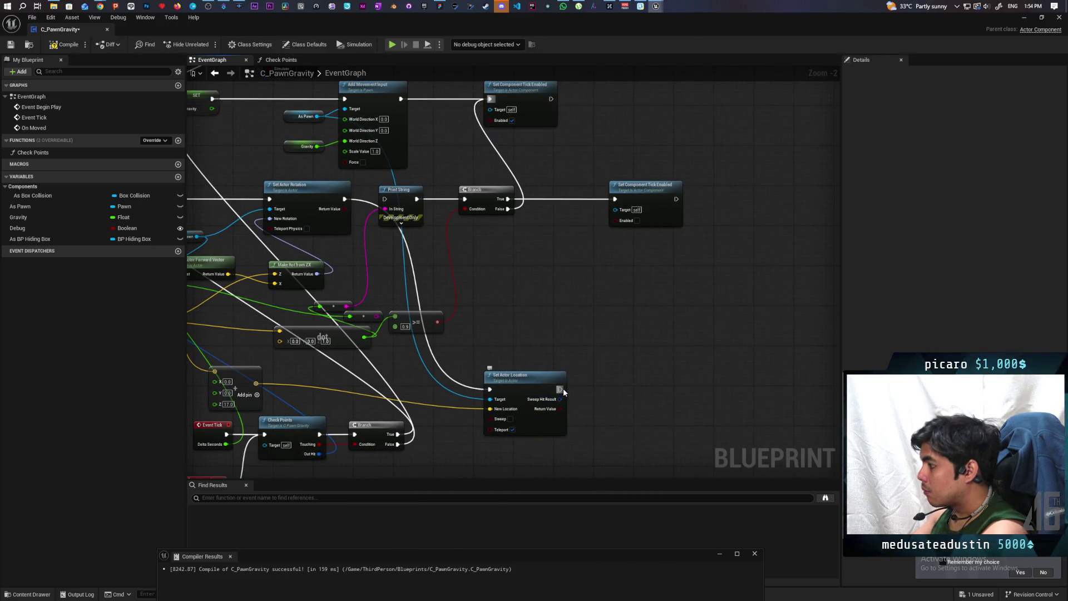
mouse_move(561, 389)
left_mouse_down()
mouse_move(581, 272)
mouse_move(615, 206)
left_mouse_up()
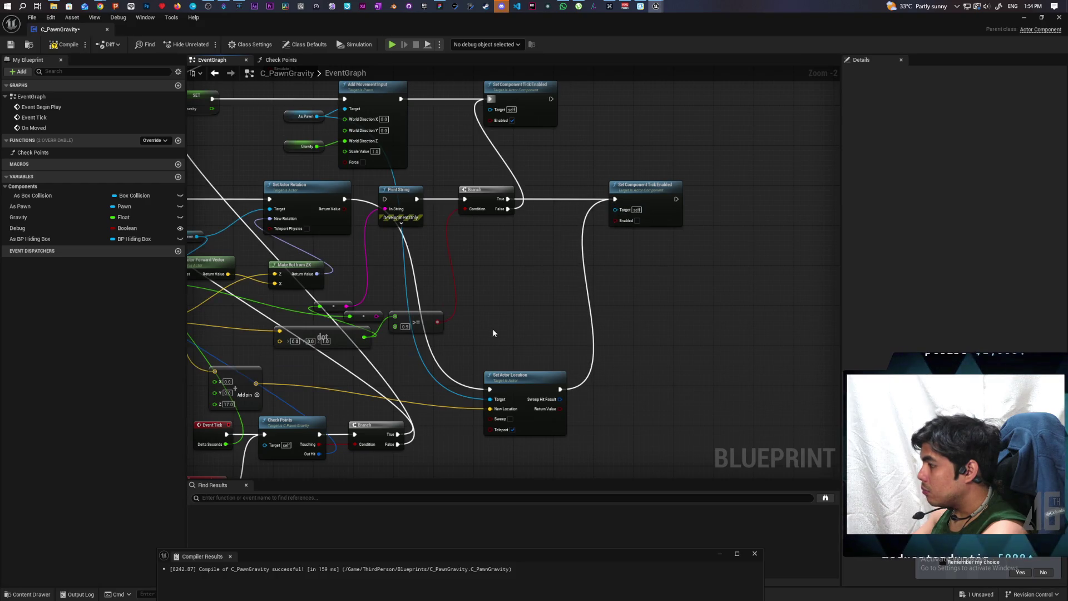
- Pan the graph left to review the Box Trace By Channel section
left_click_drag(493, 333, 649, 299)
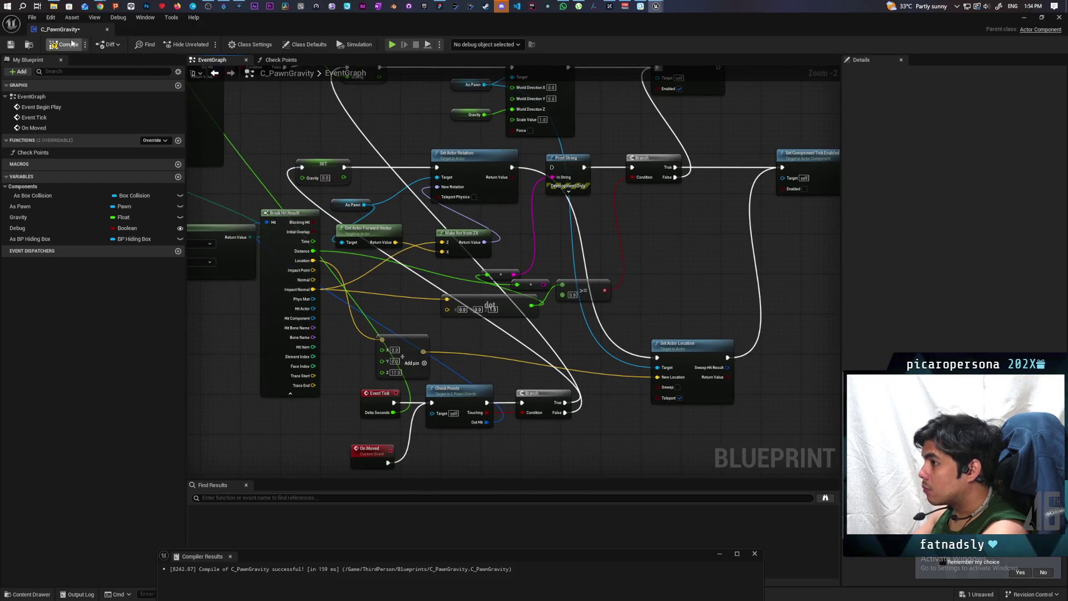
mouse_move(362, 137)
left_mouse_down()
mouse_move(518, 289)
mouse_move(481, 218)
left_mouse_up()
left_click_drag(483, 173, 528, 197)
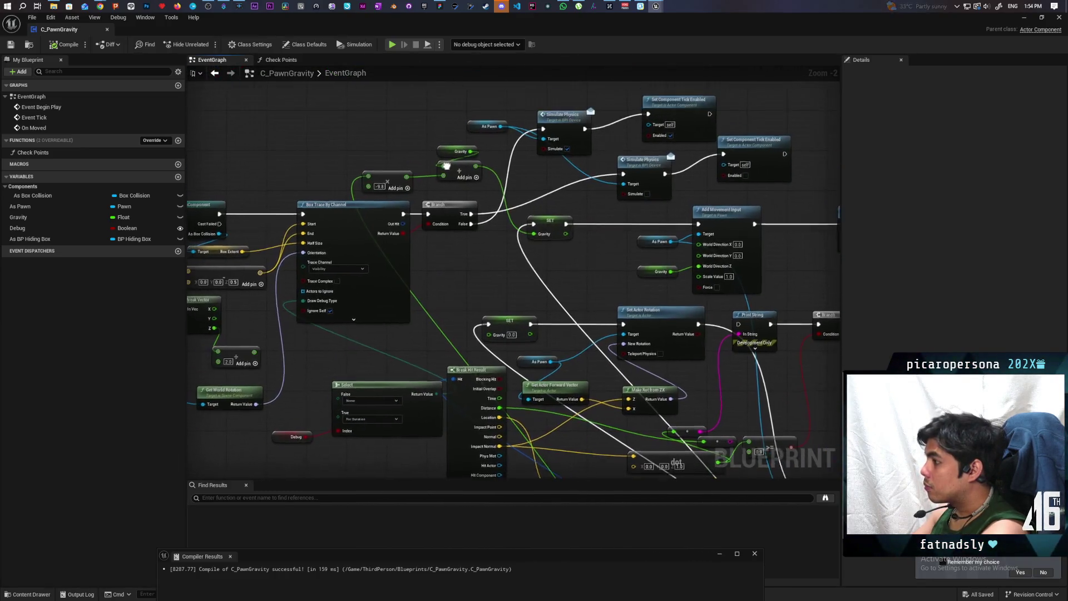
scroll(445, 153, "down", 1)
- Revisit BP_HidingBox and C_PawnGravity, then switch back to the GreyboxLevel map view
left_click(1027, 20)
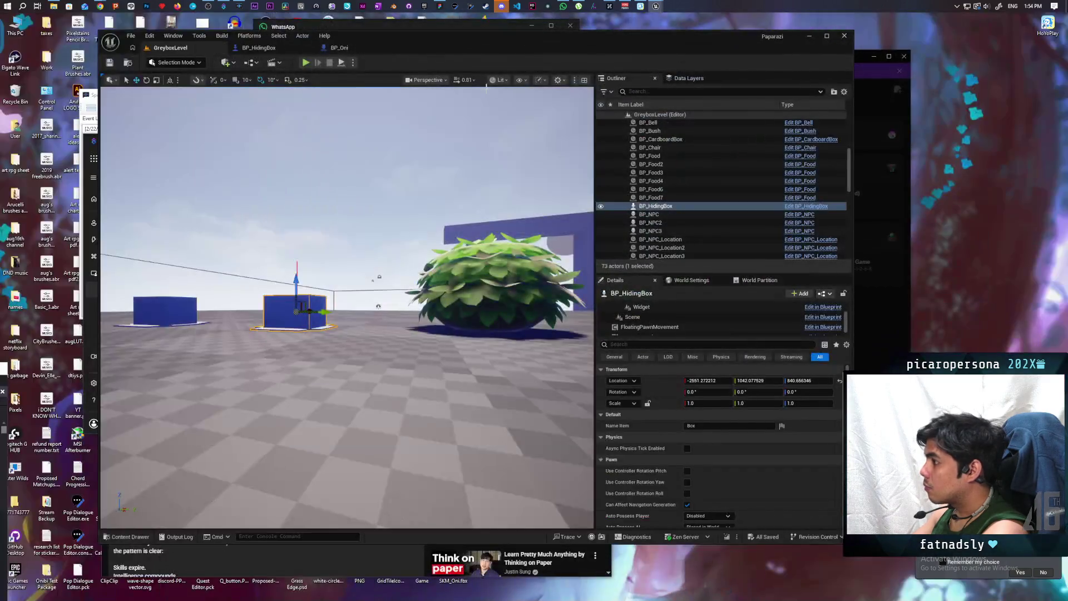
left_click(258, 47)
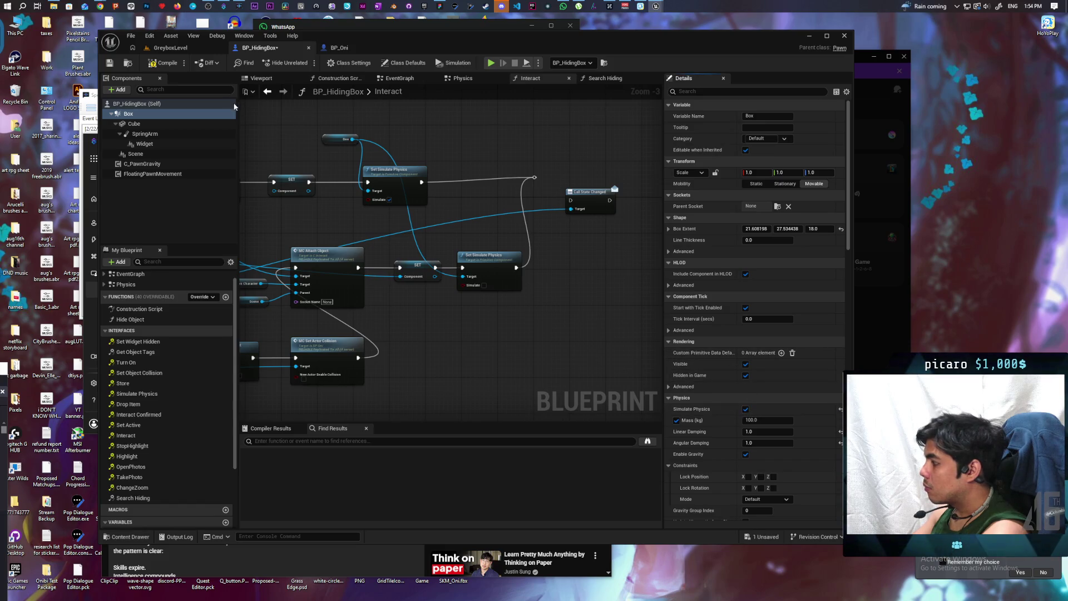
mouse_move(657, 6)
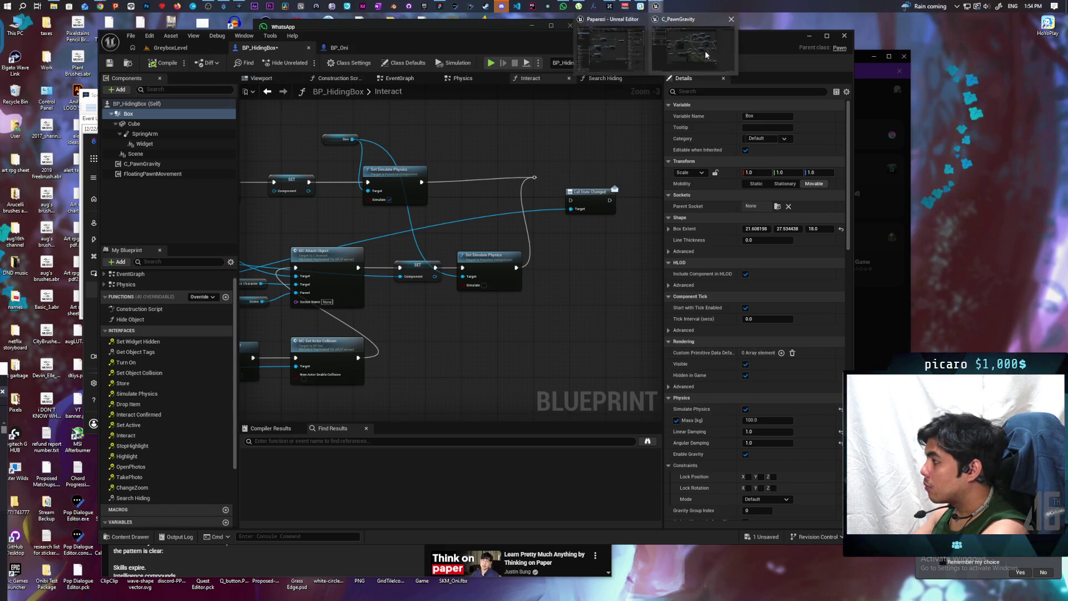
left_click(706, 52)
scroll(448, 321, "down", 3)
scroll(477, 332, "up", 4)
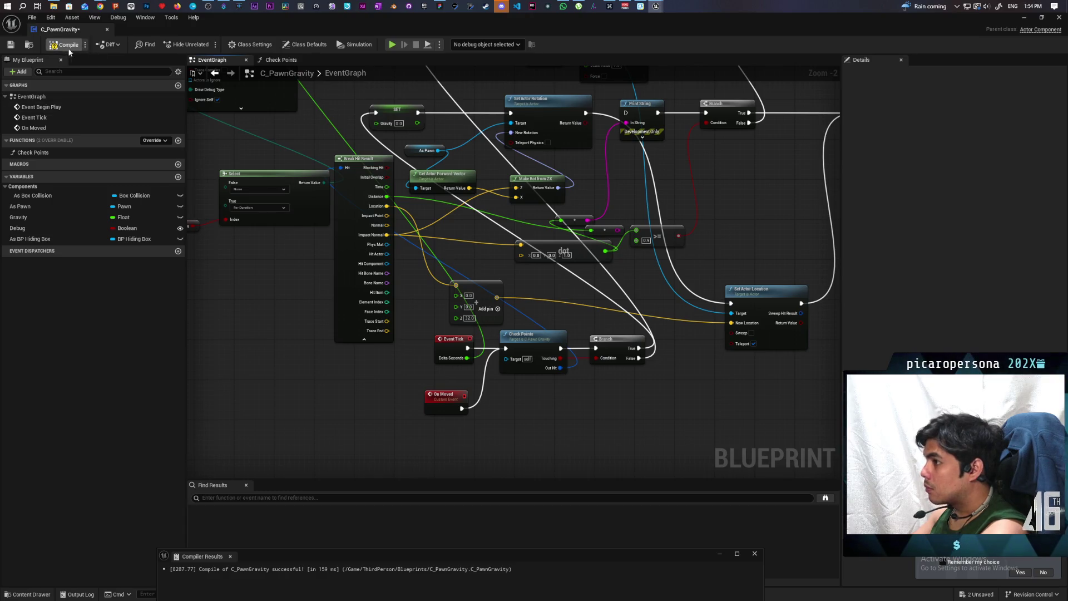
left_click(1025, 18)
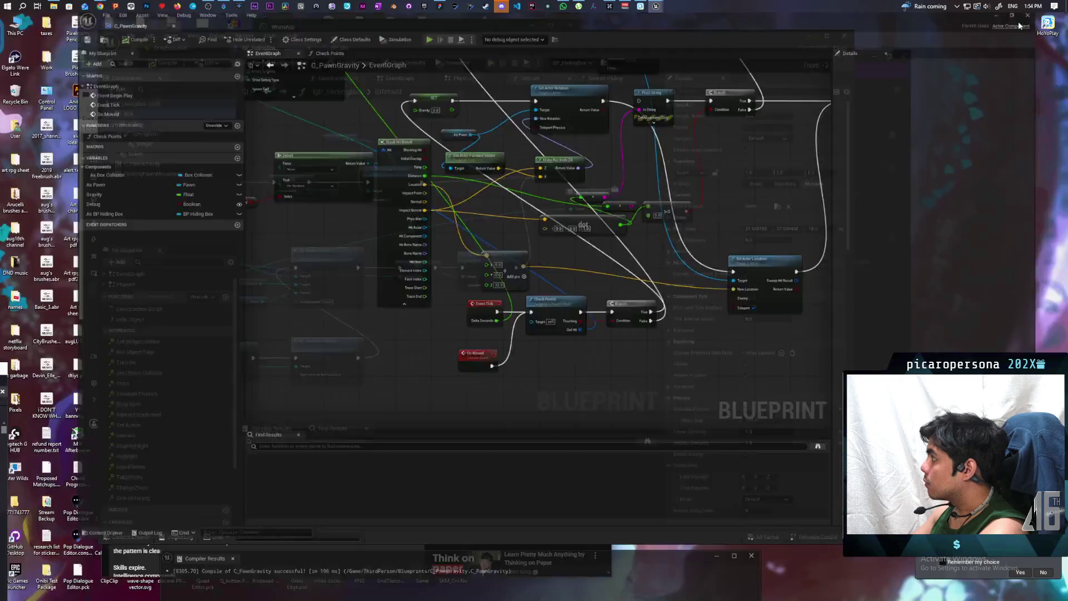
key("ctrl+Tab")
- Start a play test, hide in the box with F, and drive it around the blue box
left_click(305, 62)
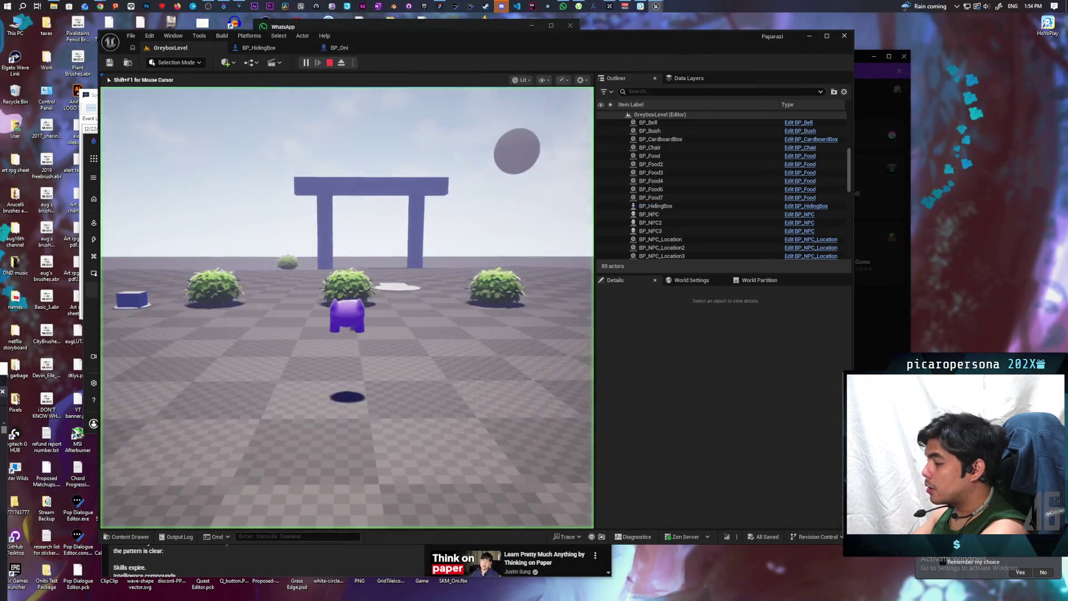
key("w")
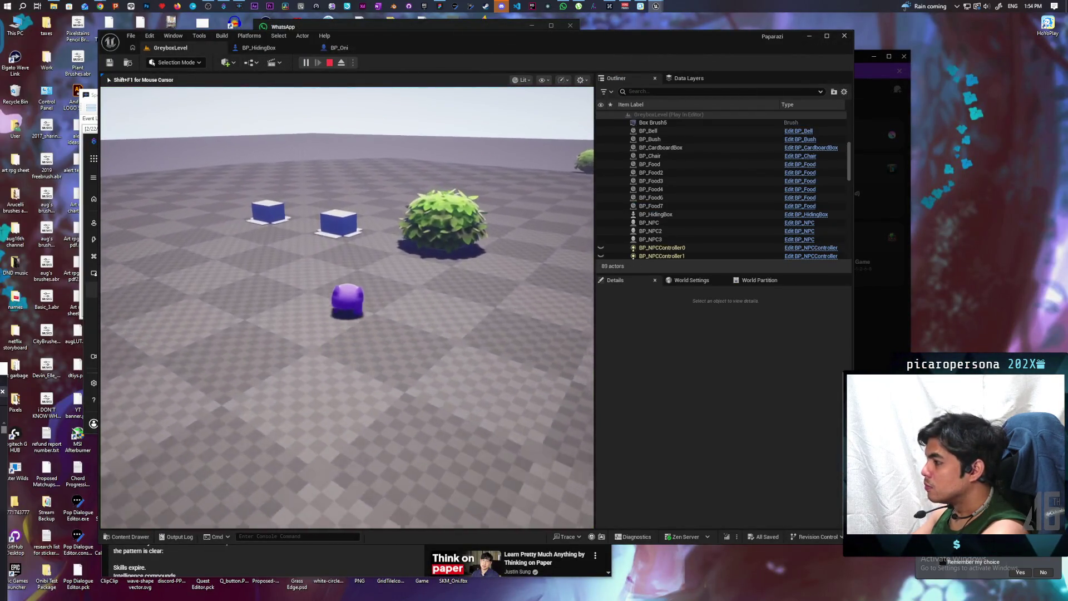
key("f")
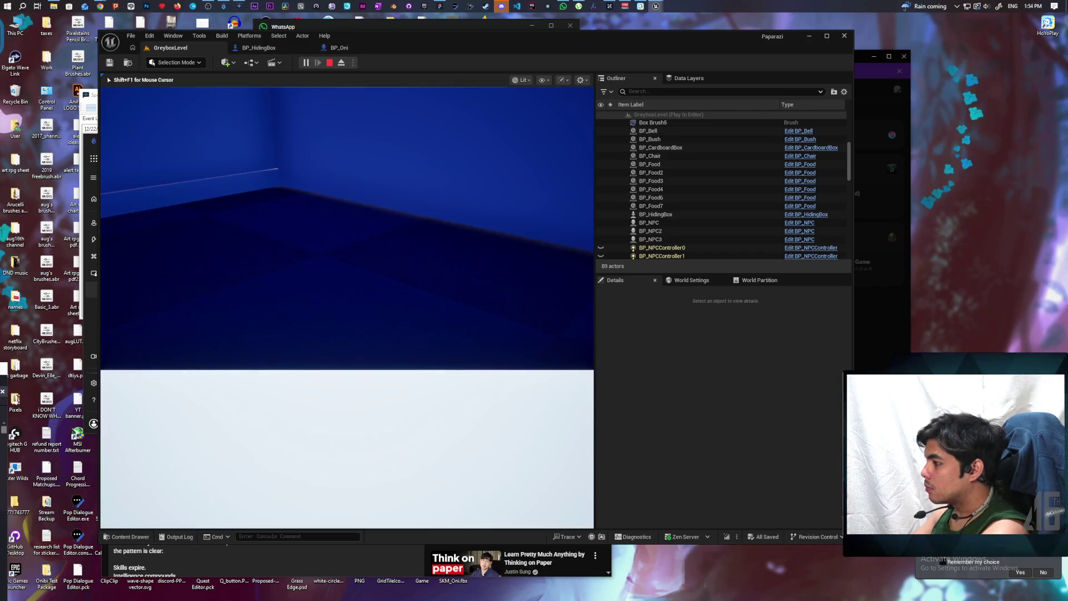
key("f")
key("d")
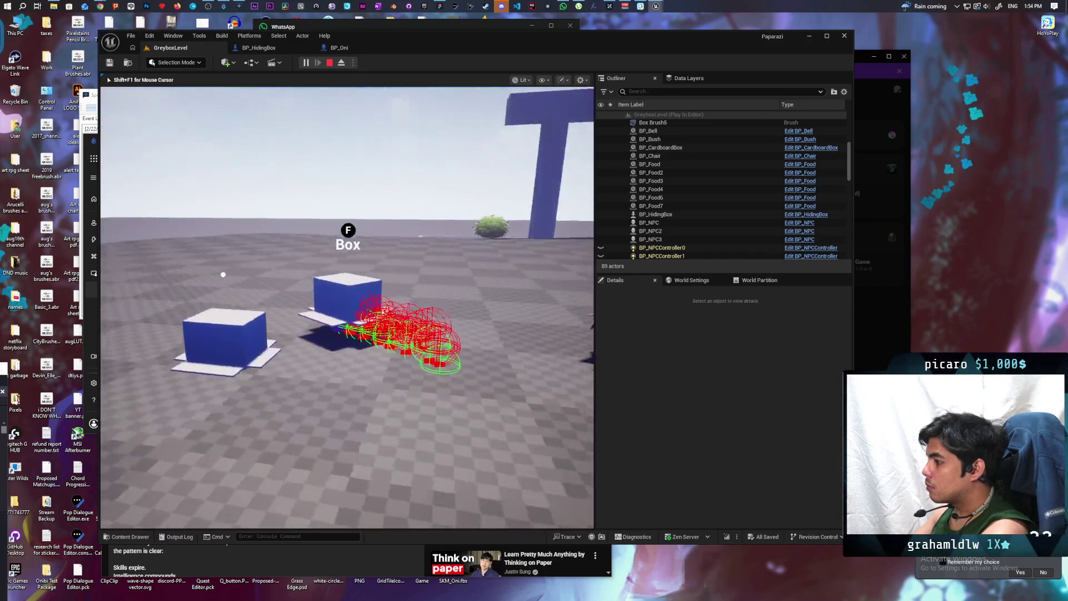
key("w")
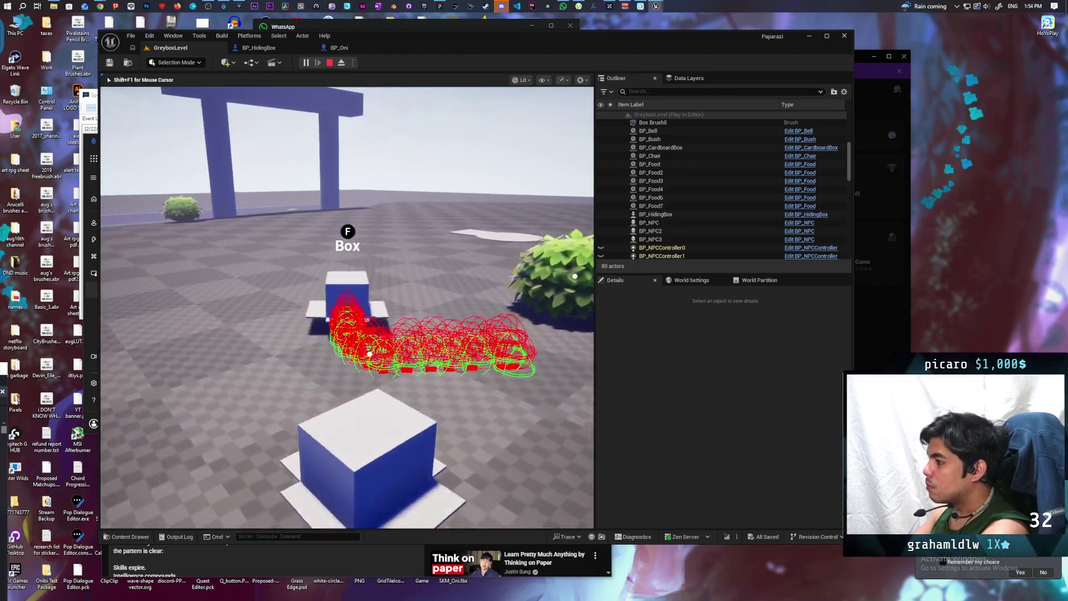
key("w")
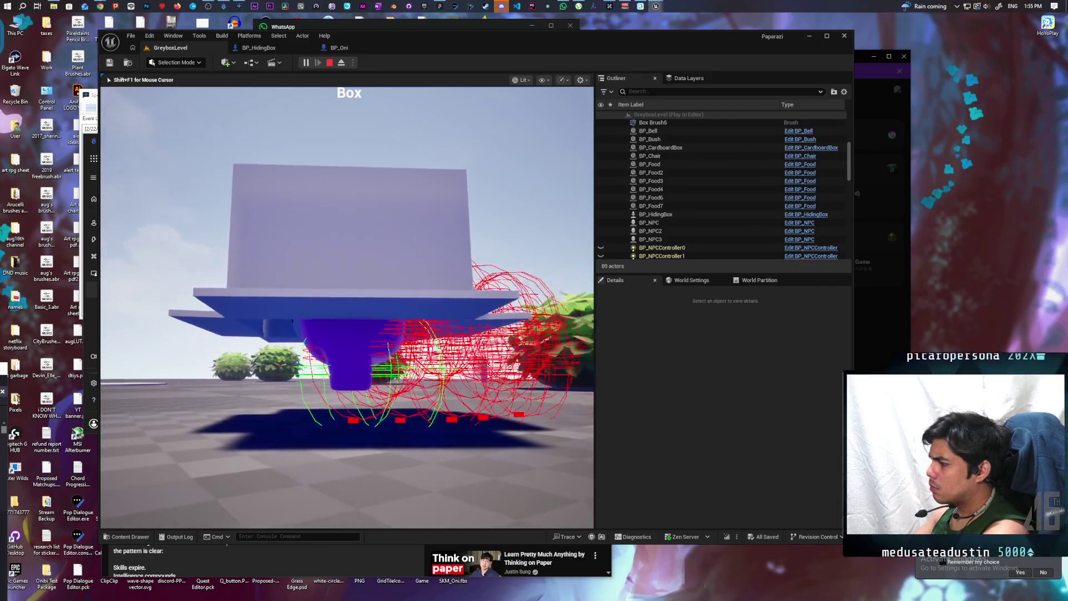
key("w")
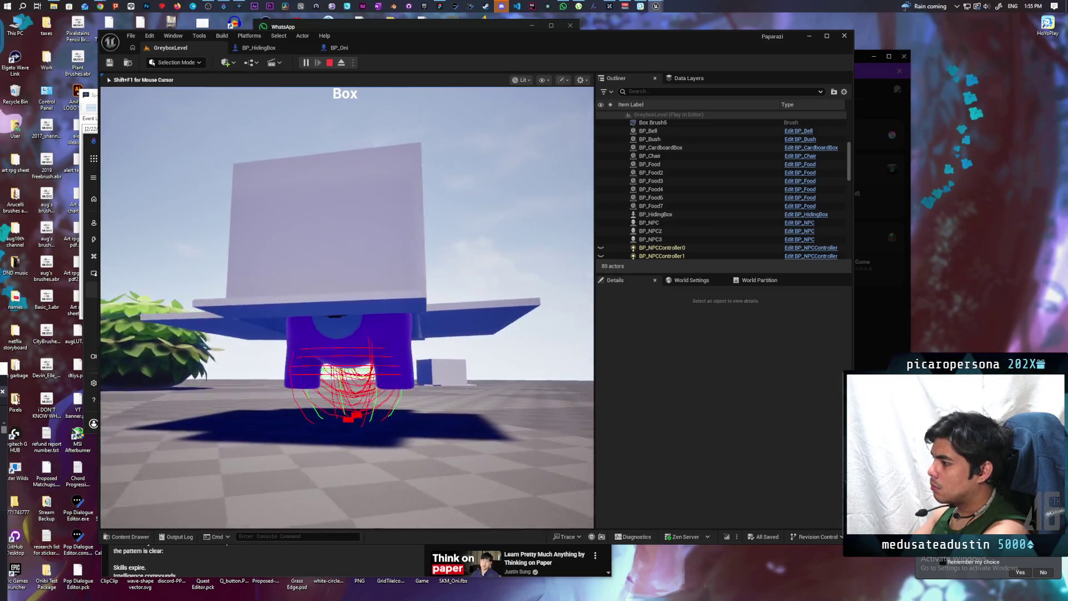
key("a")
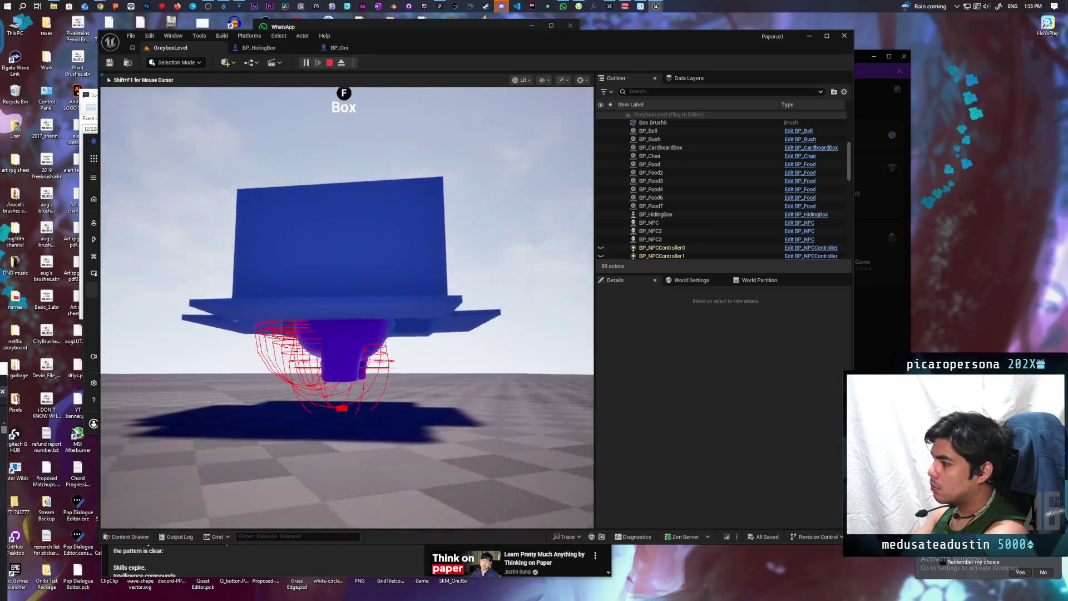
key("w")
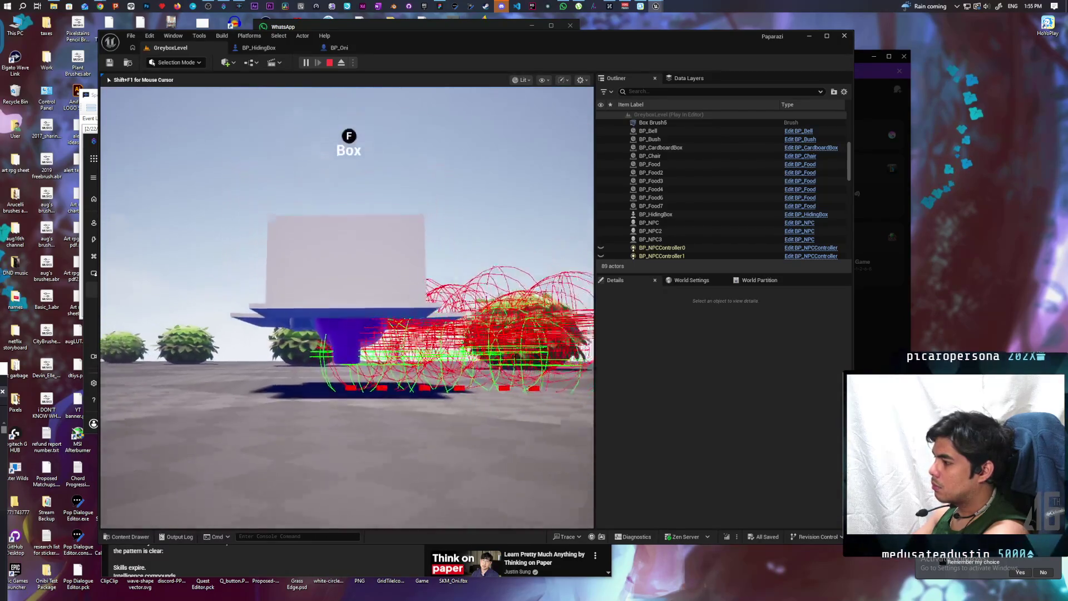
- Steer the box pawn around the blue pillar, past the bush and toward the blue ramp
key("s")
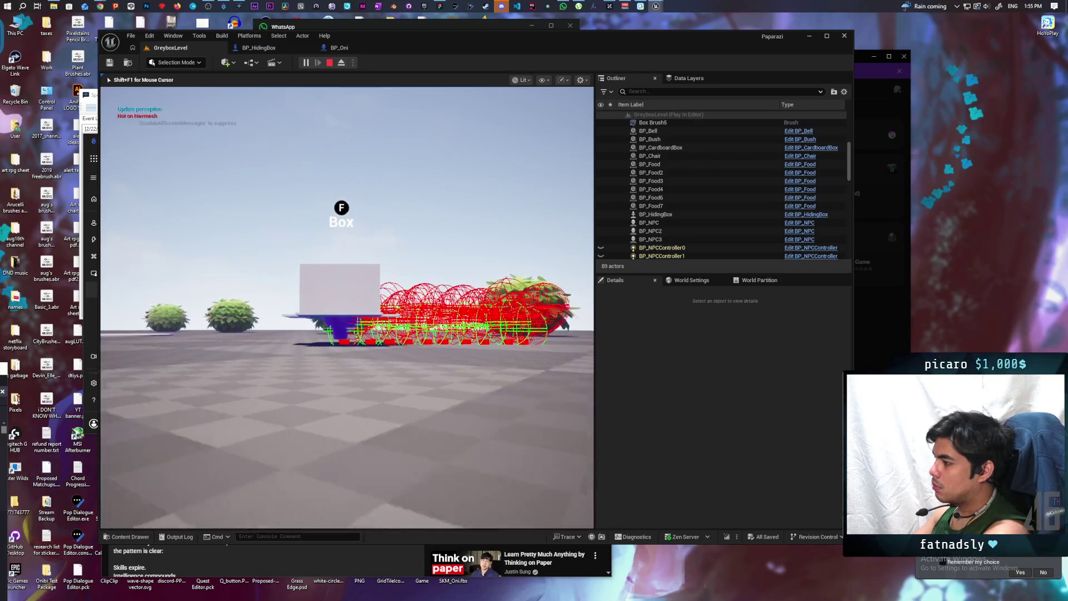
key("d")
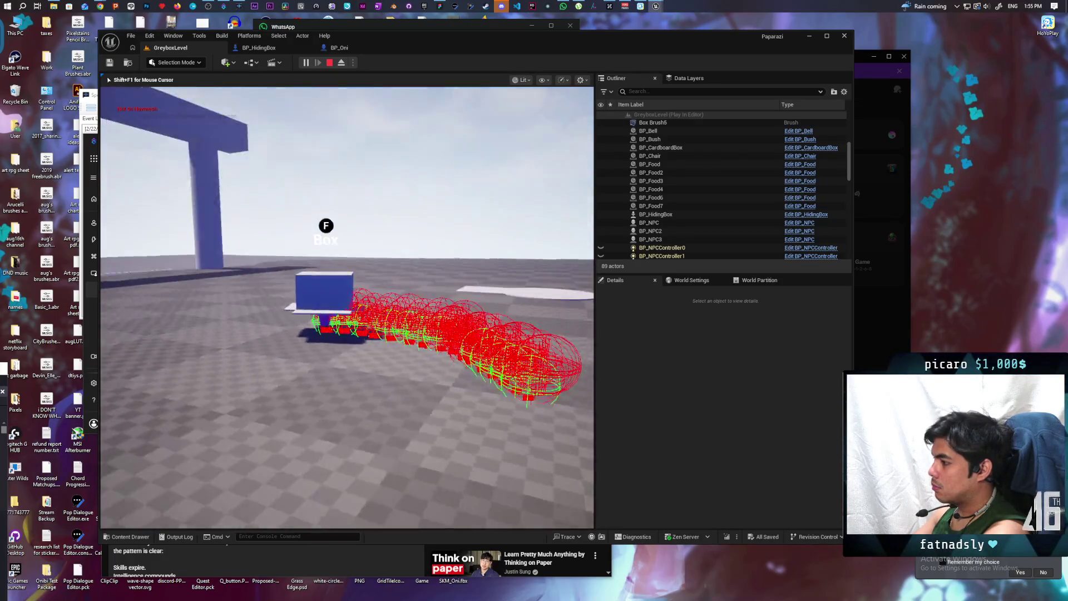
key("w")
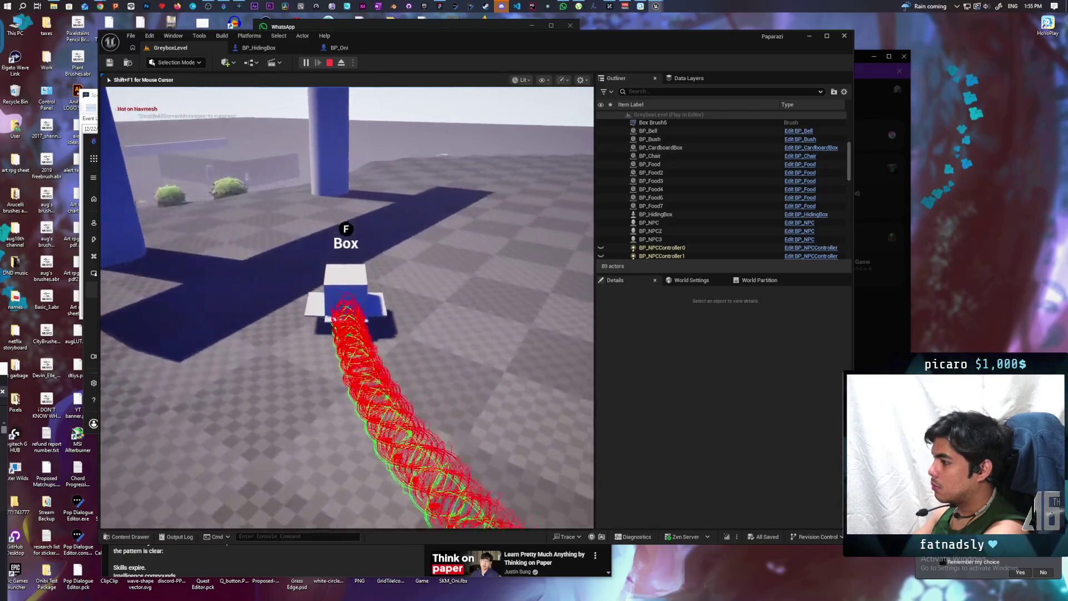
key("s")
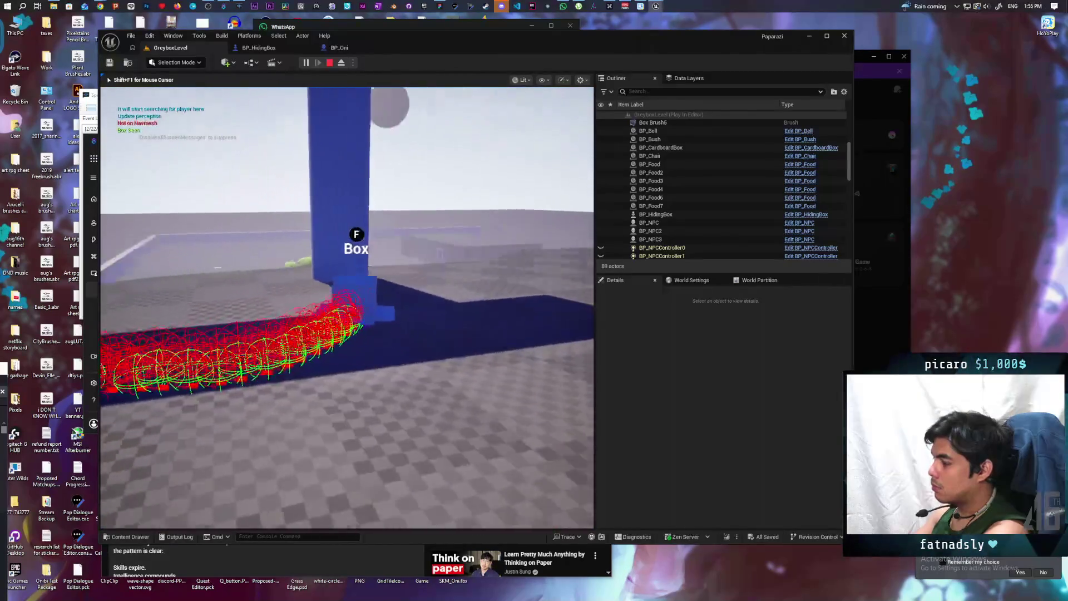
key("d")
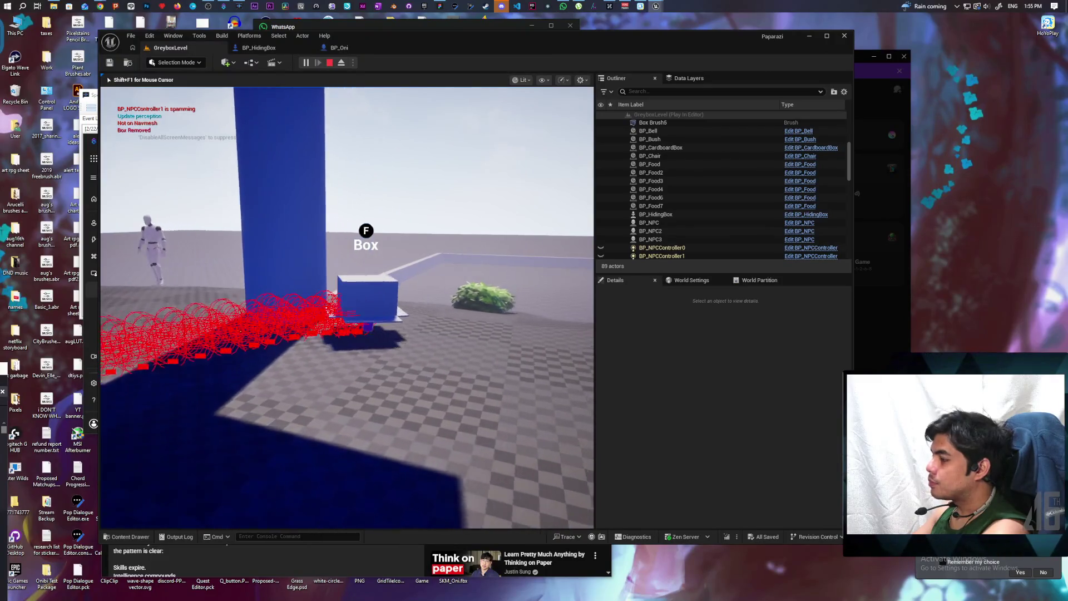
key("w")
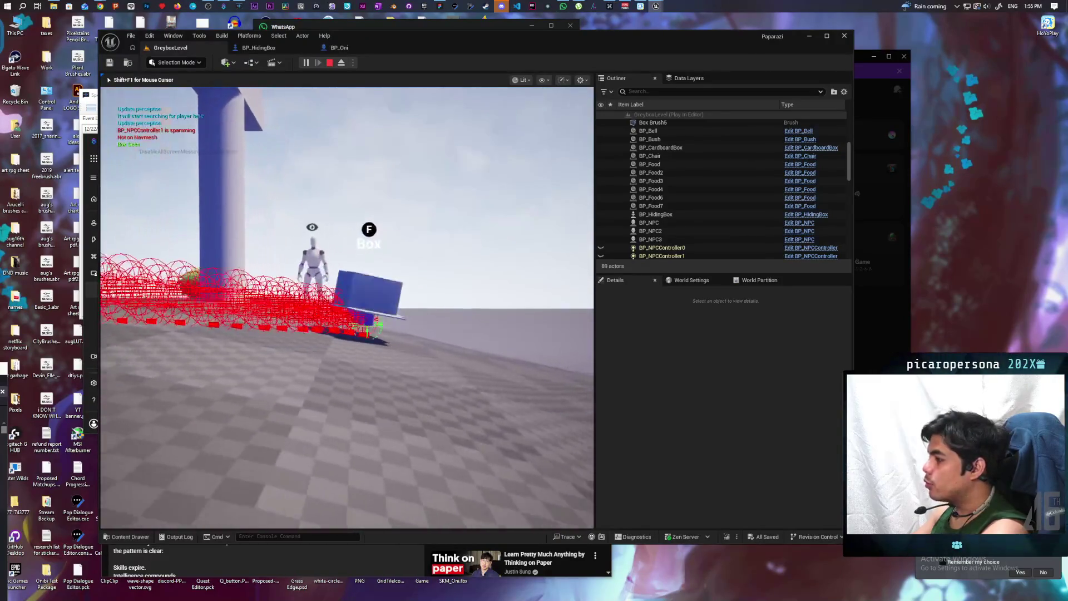
key("w")
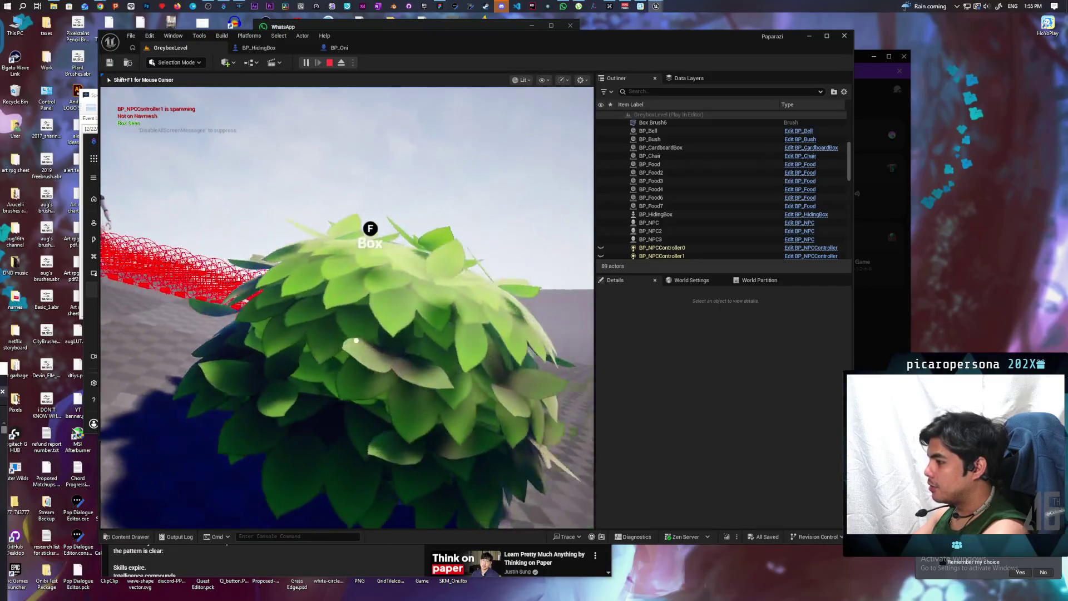
key("d")
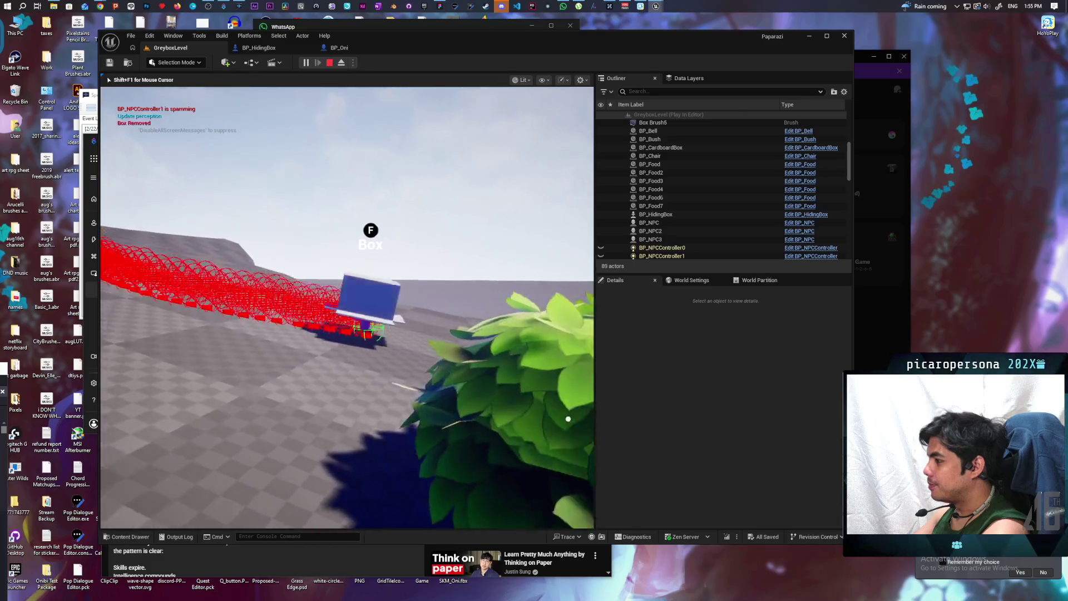
key("s")
key("a")
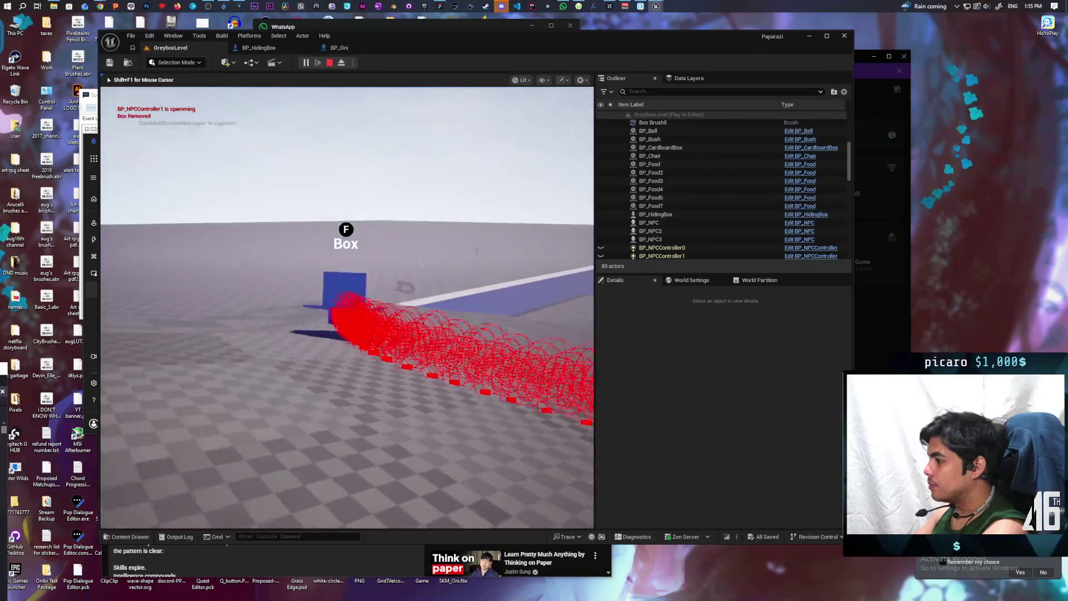
key("d")
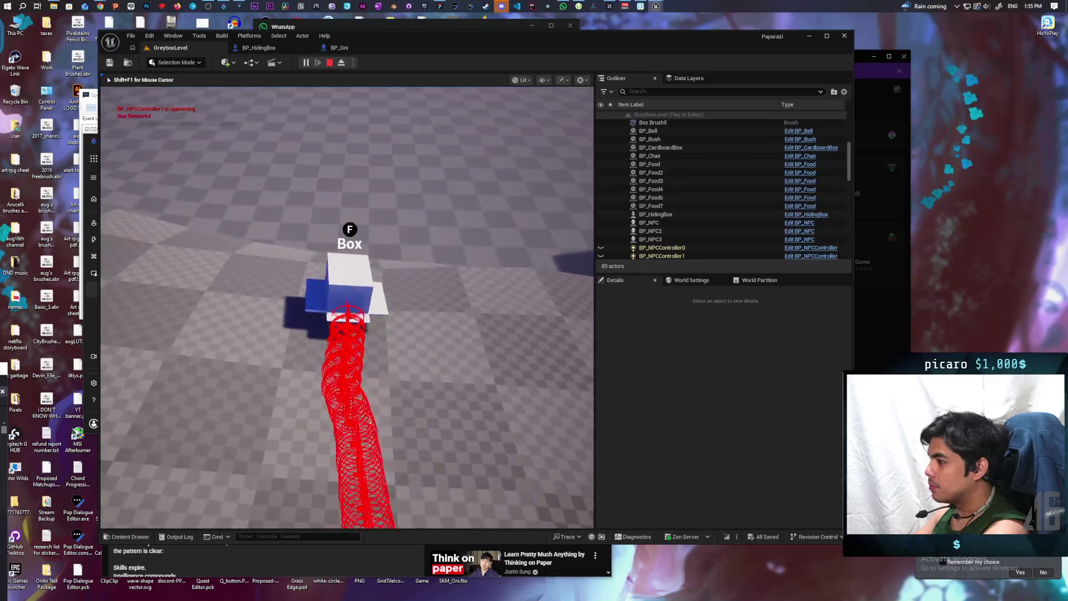
- Drive the box up the grey ramp and push it under the blue platform
key("d")
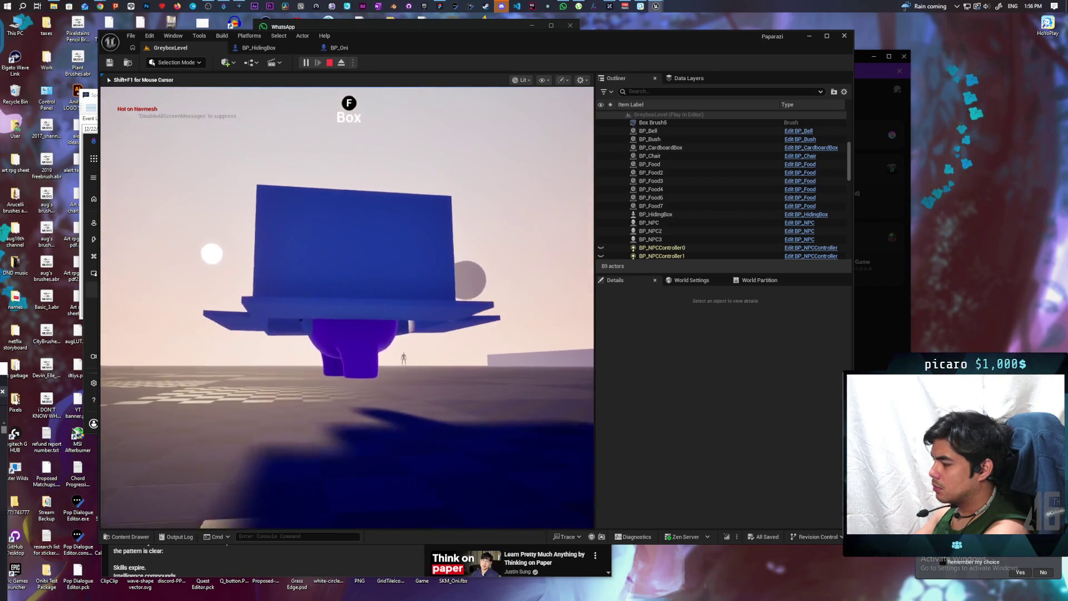
key("w")
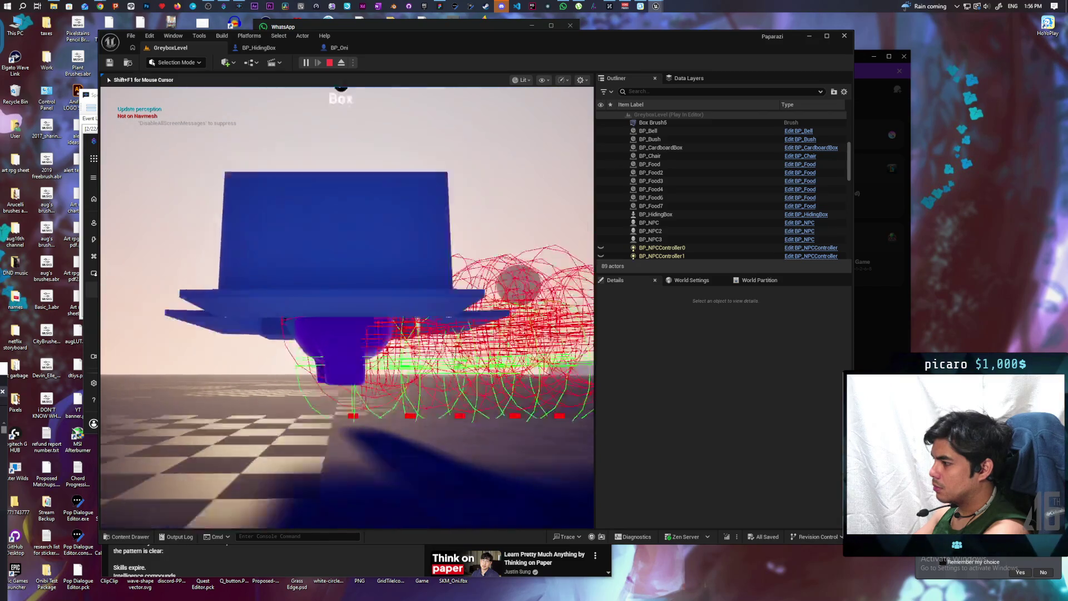
key("s")
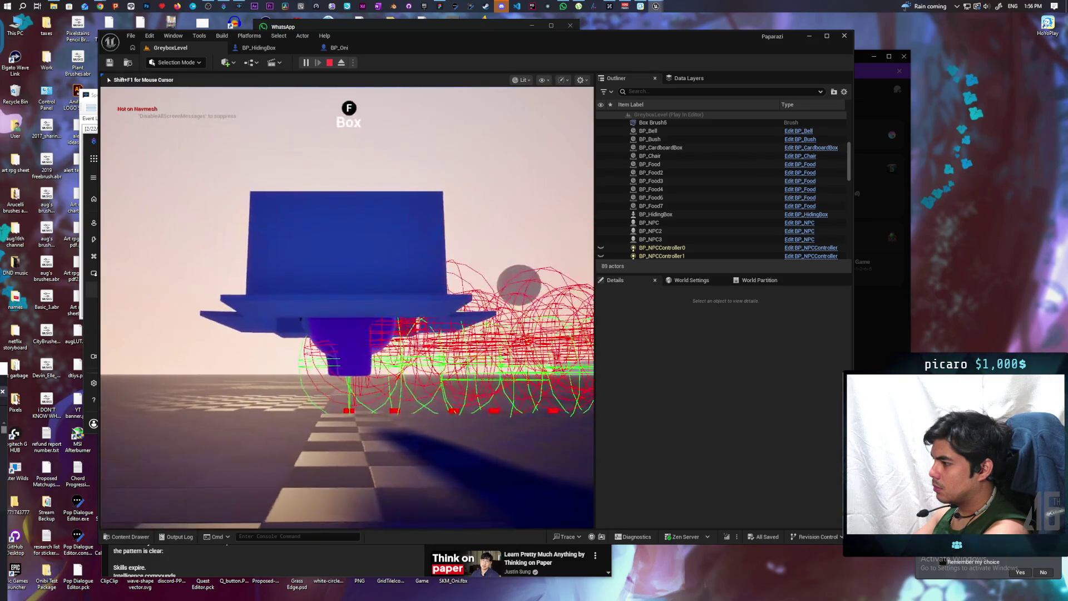
key("w")
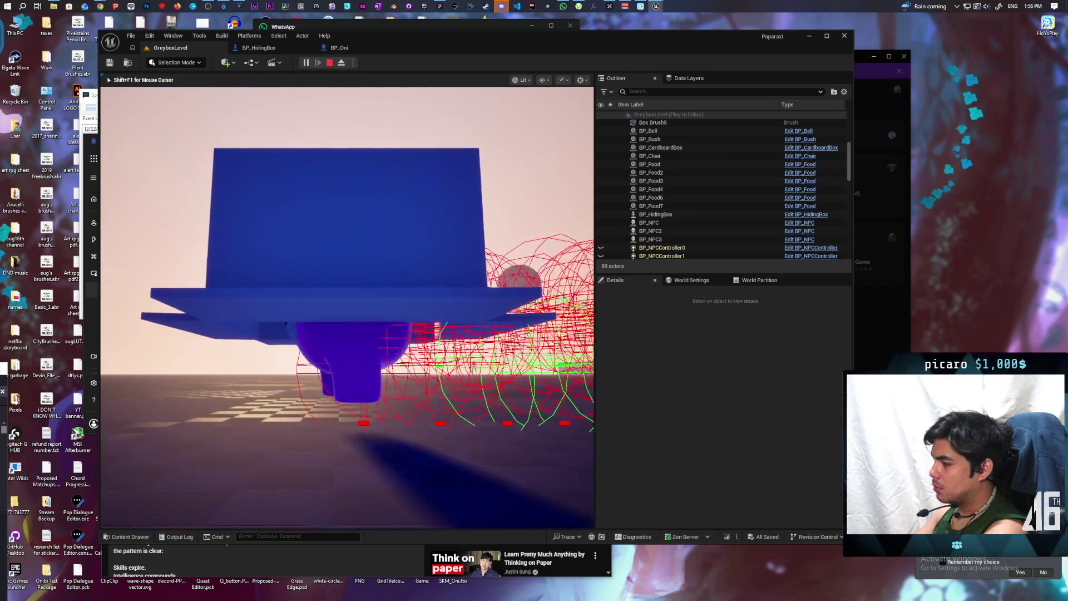
key("w")
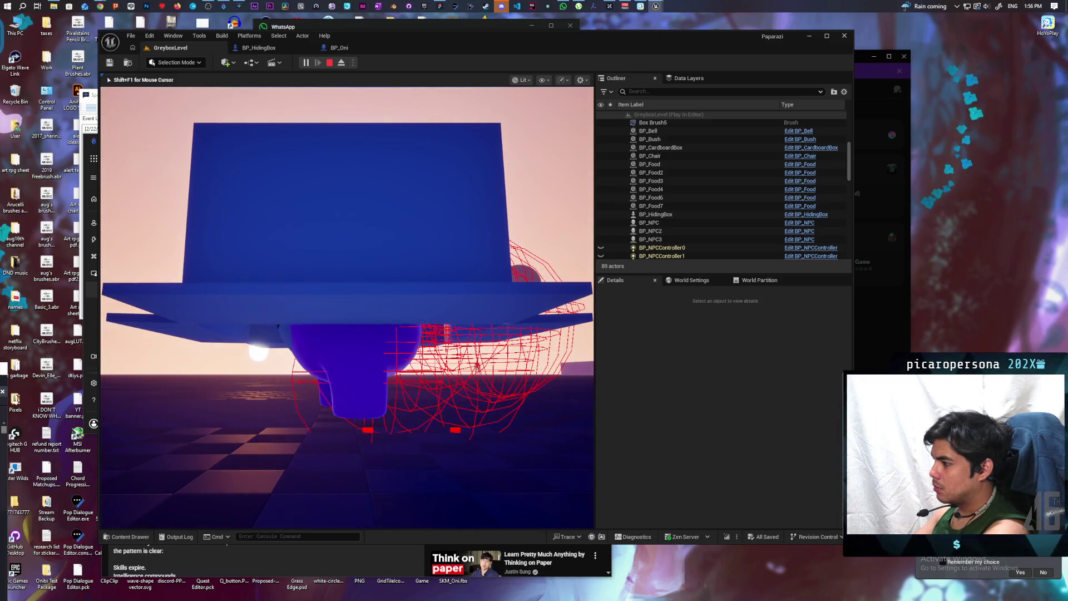
- End the play test and view BP_Oni's Mesh component with the SKM_gremlin mesh
key("s")
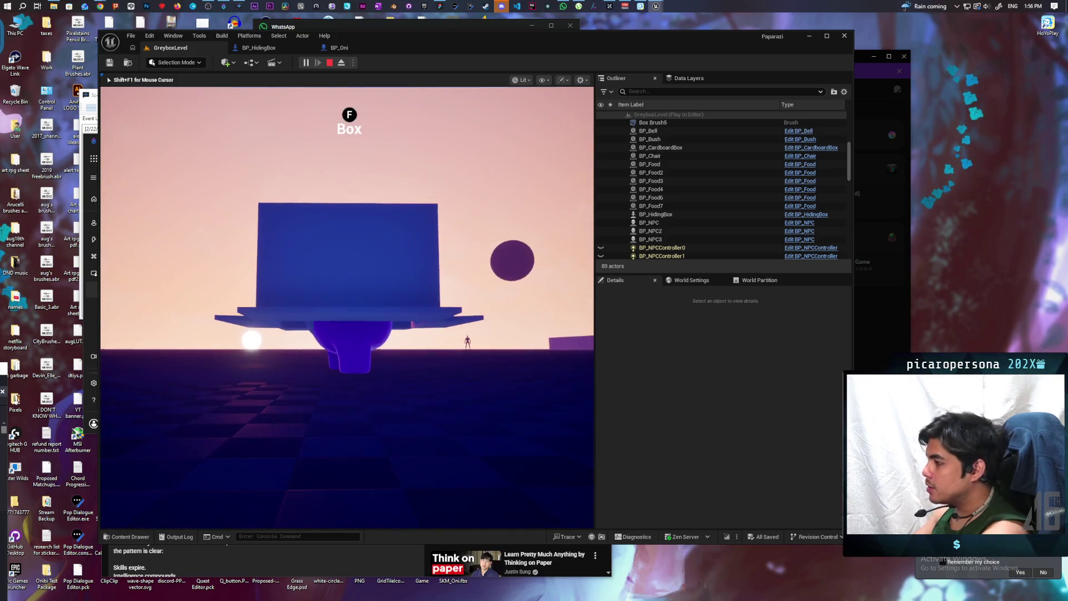
key("Escape")
left_click(340, 47)
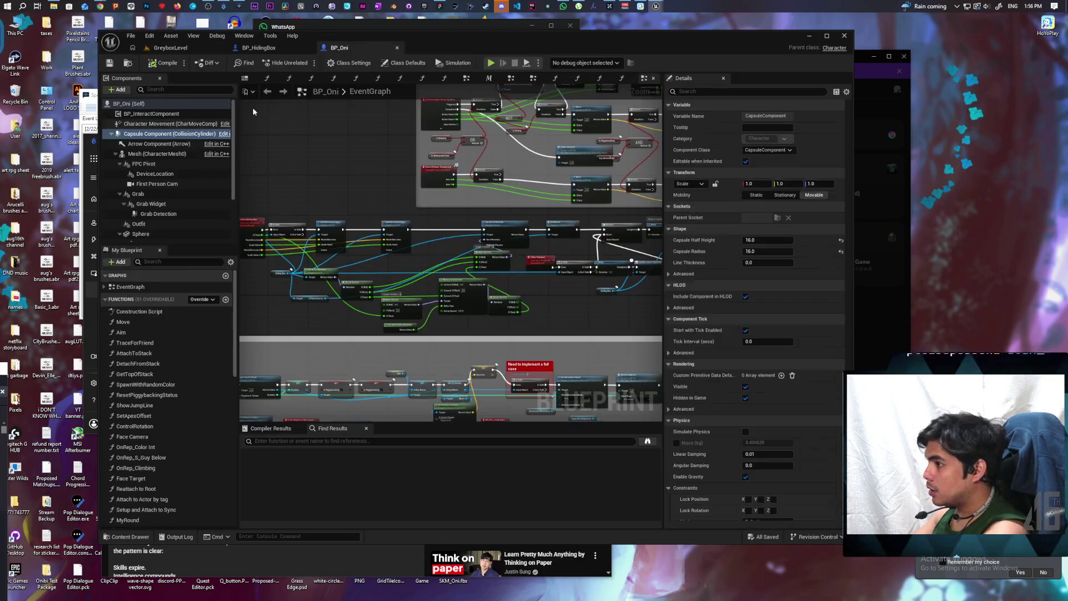
left_click(152, 156)
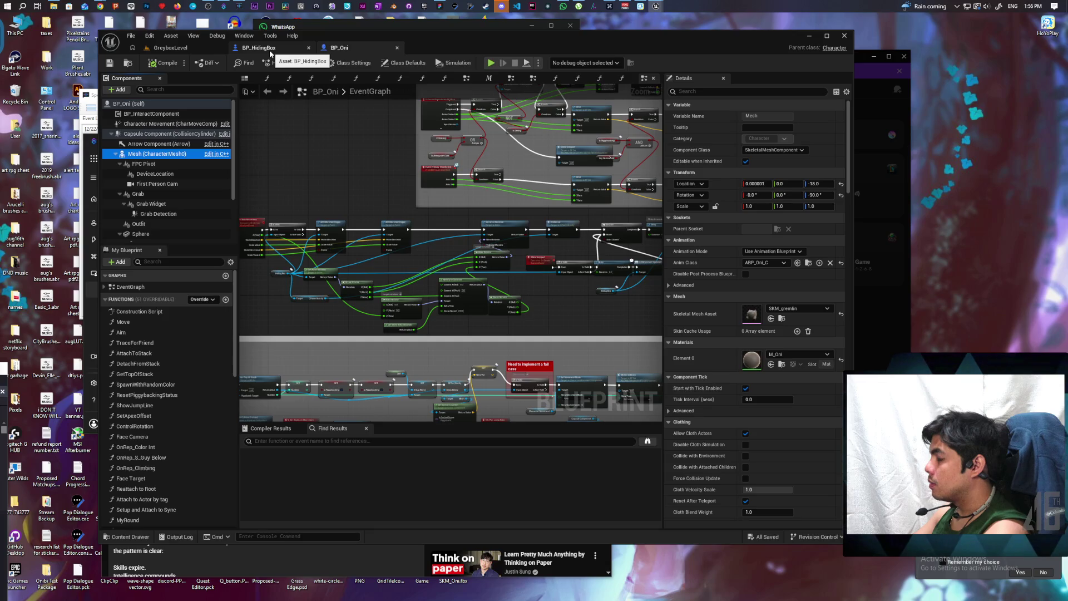
- Set the Add node's Z offset in C_PawnGravity to 14, then minimize the blueprint
mouse_move(656, 6)
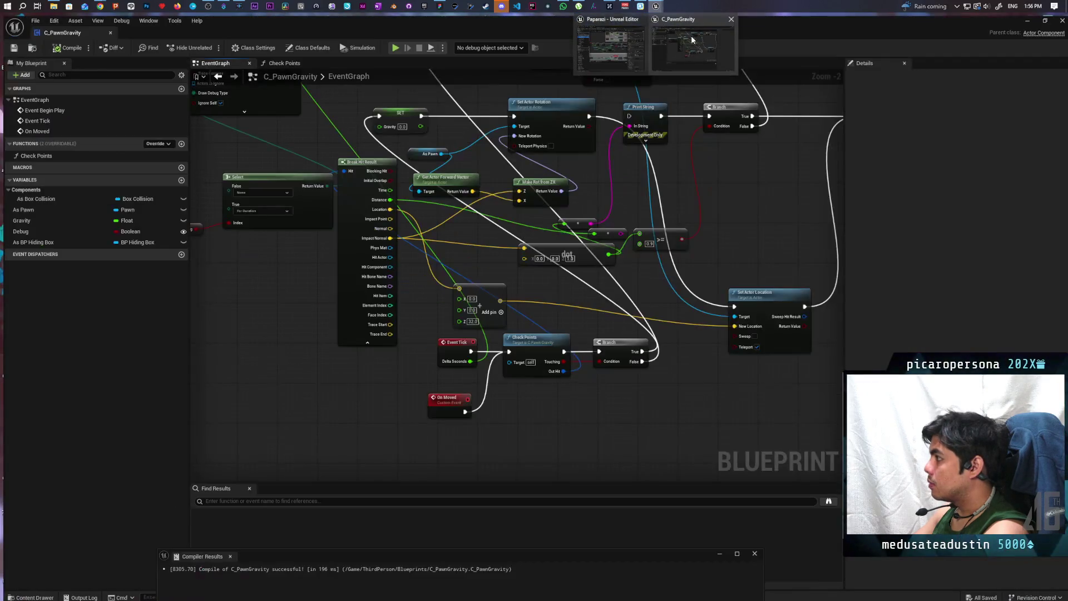
left_click(693, 39)
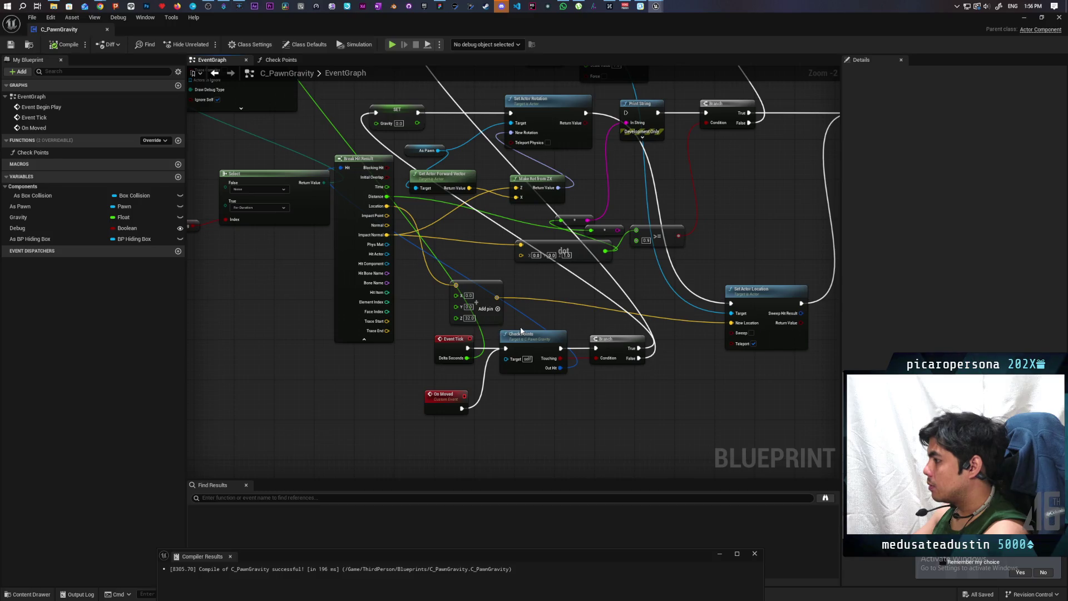
scroll(522, 331, "up", 2)
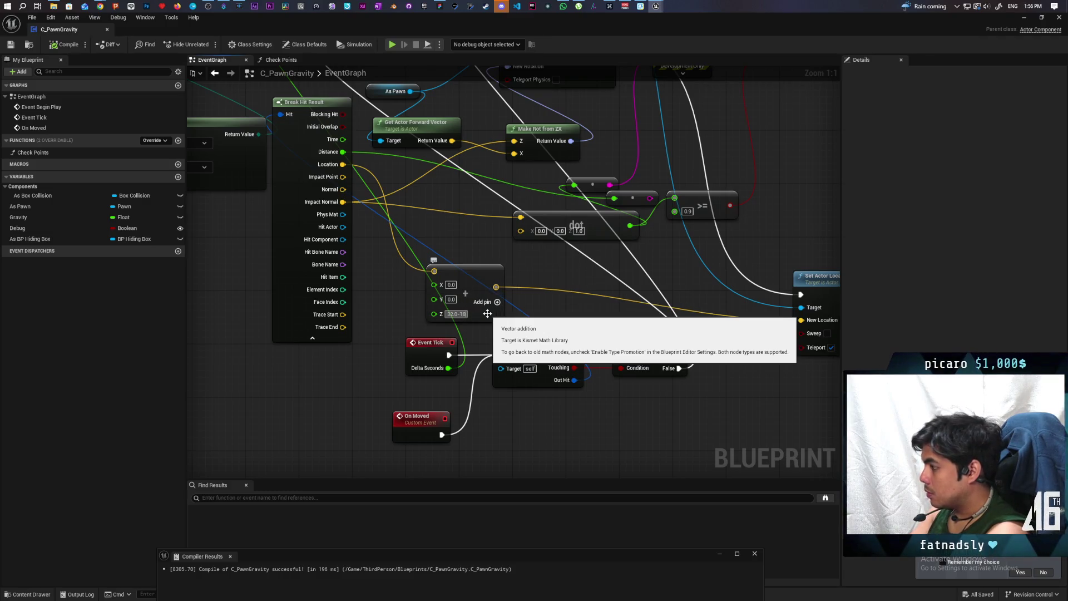
type("14")
key("Return")
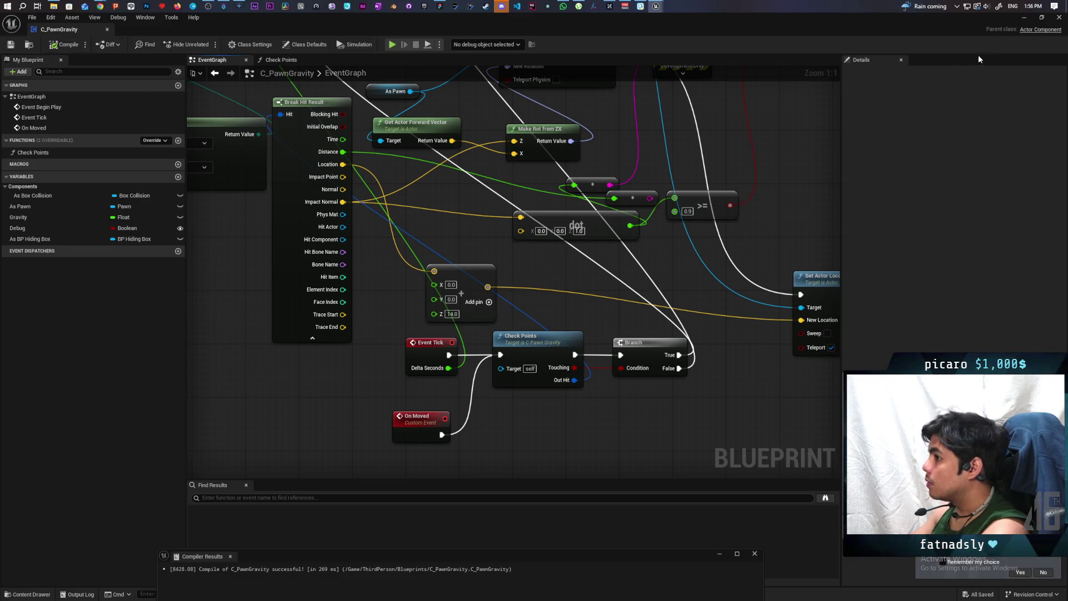
left_click(1025, 17)
- Play-test GreyboxLevel by walking to the box and hiding with E, then go to BP_Oni
left_click(189, 49)
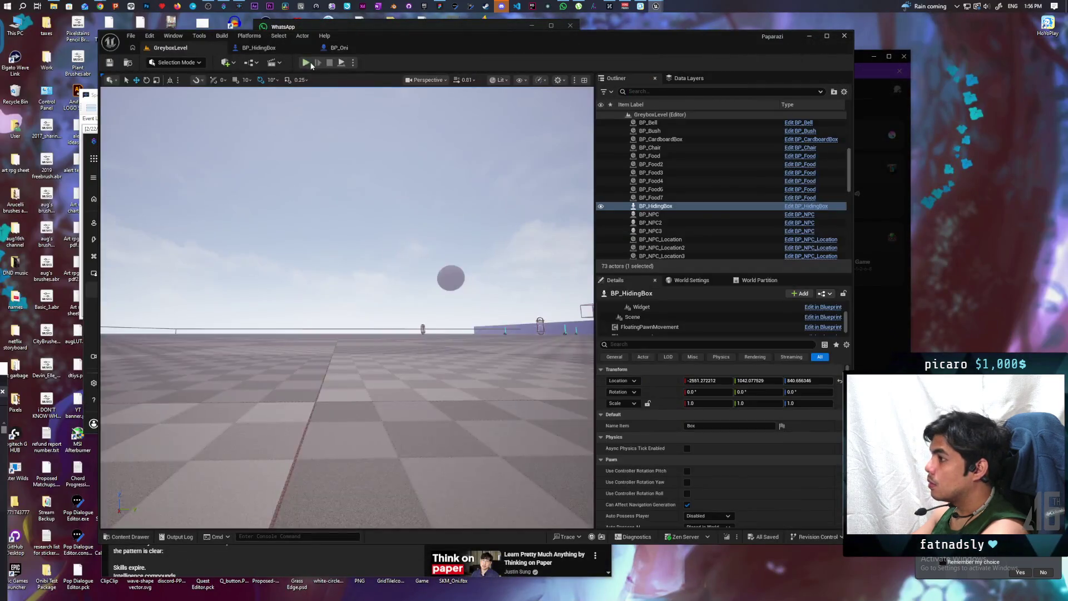
left_click(307, 63)
key("w")
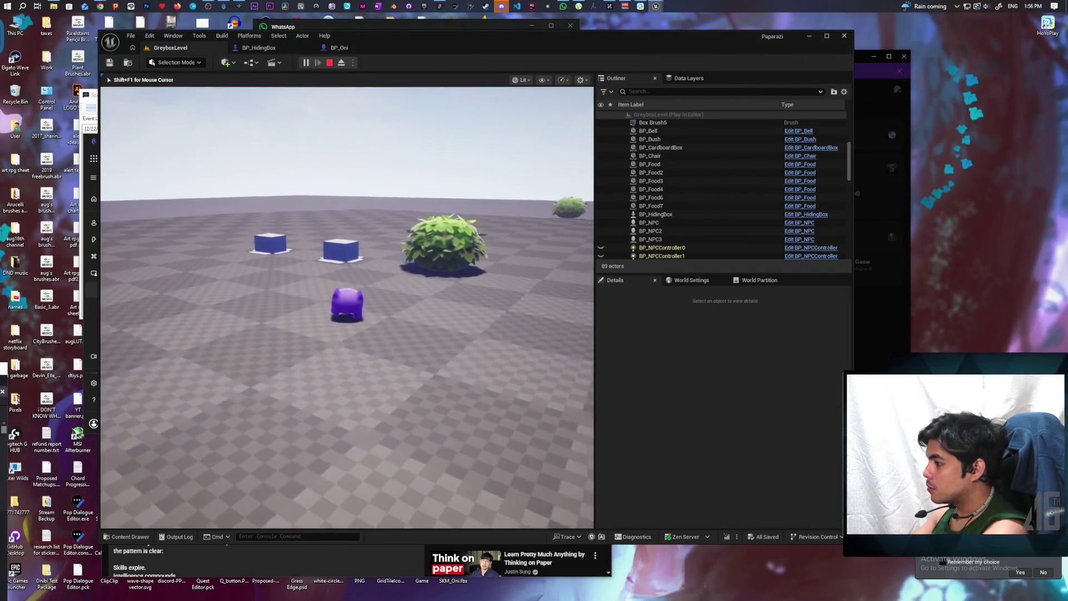
key("e")
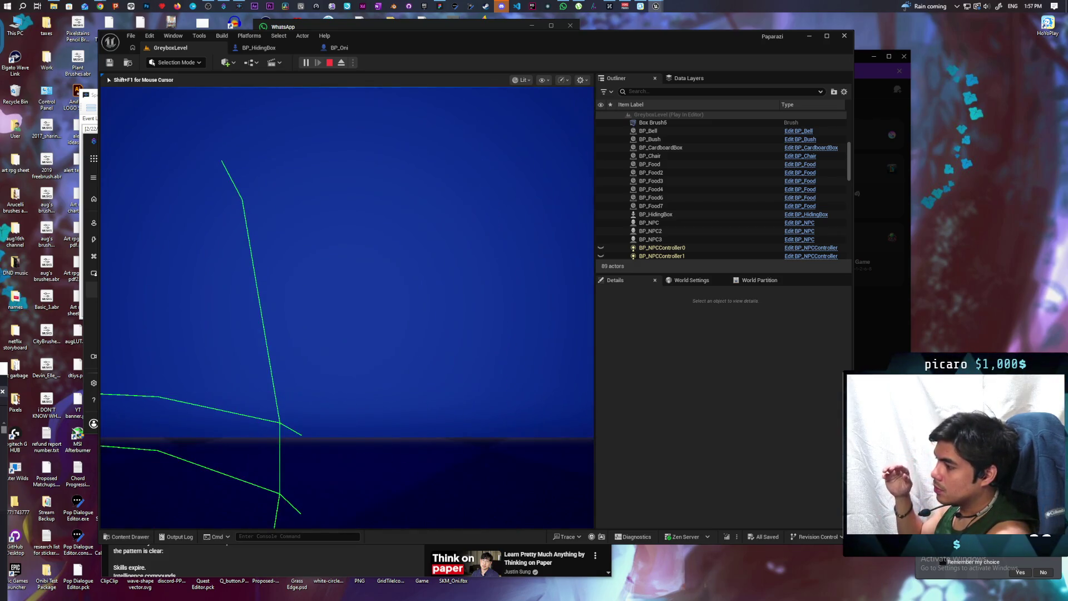
key("Escape")
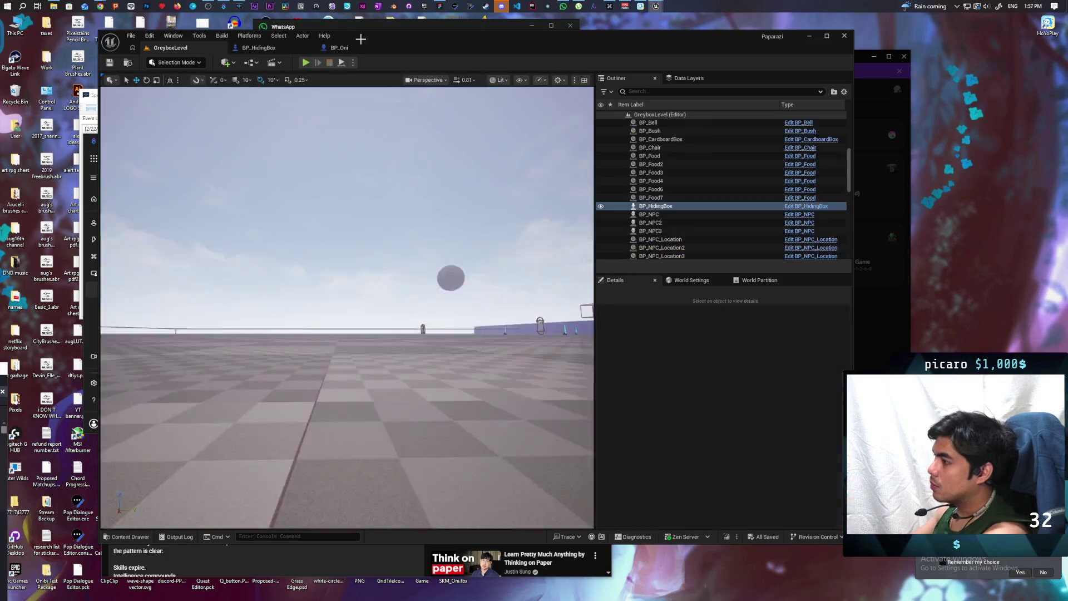
left_click(349, 48)
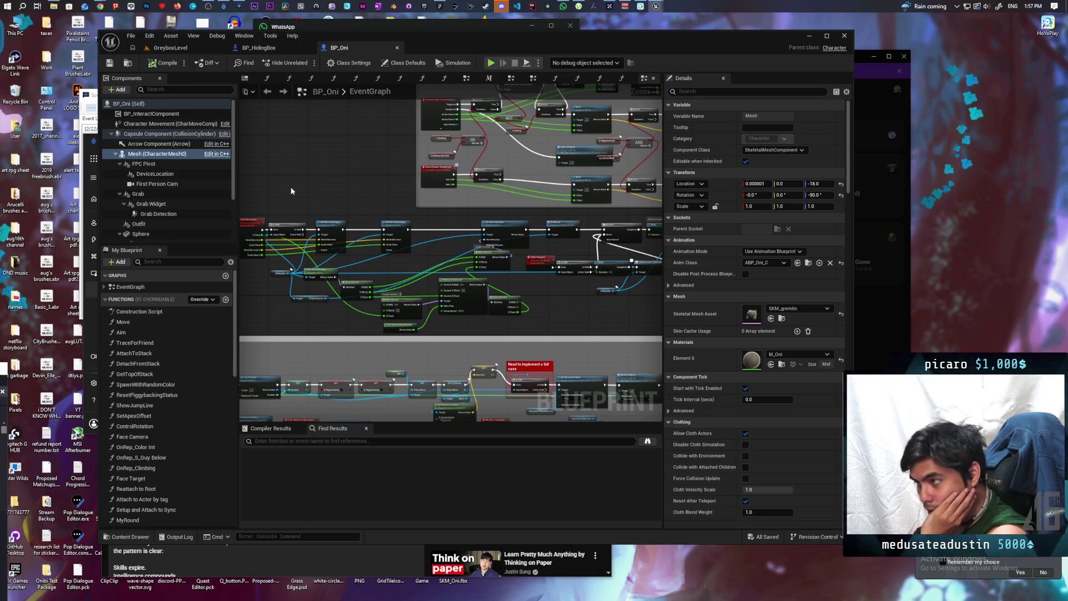
- Set BP_HidingBox's Scene Z location to about -12.6, compile, and return to GreyboxLevel
left_click(277, 49)
left_click(261, 78)
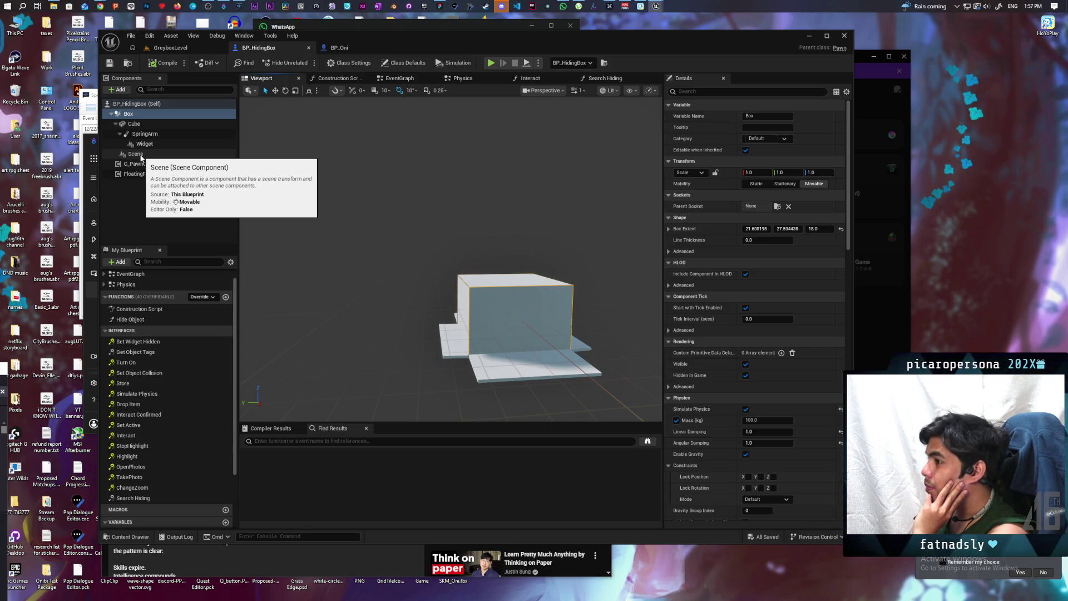
left_click(136, 124)
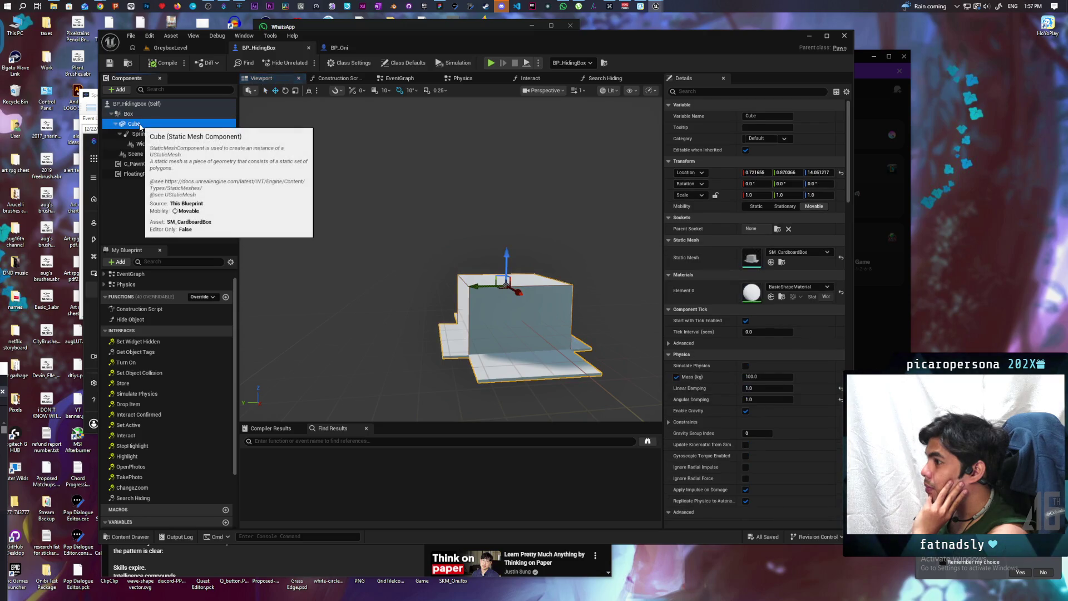
left_click(137, 154)
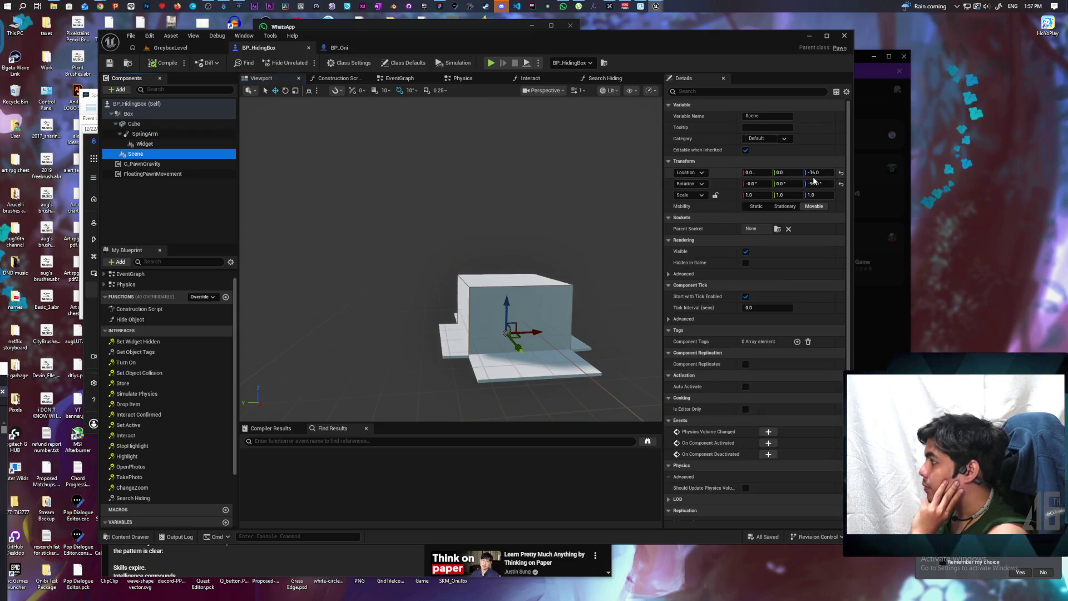
left_click(819, 172)
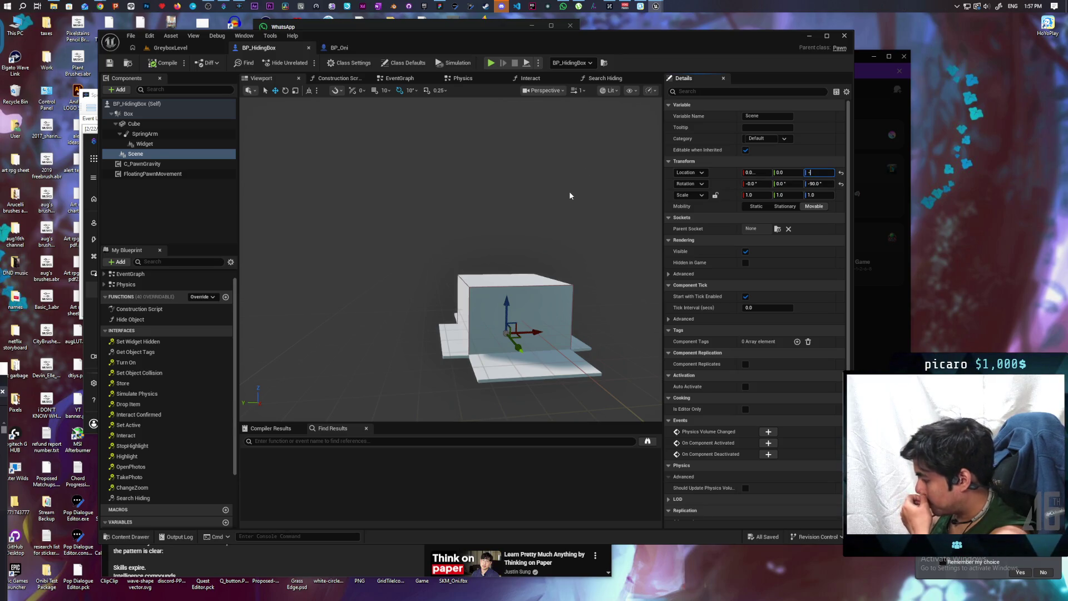
type("2")
key("Return")
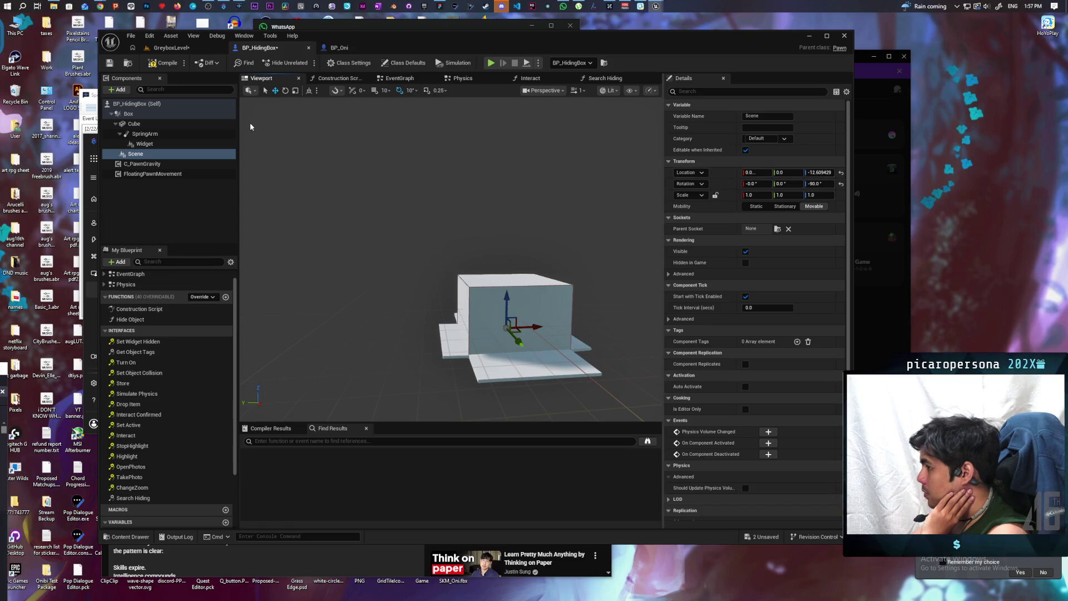
left_click(160, 62)
left_click(171, 48)
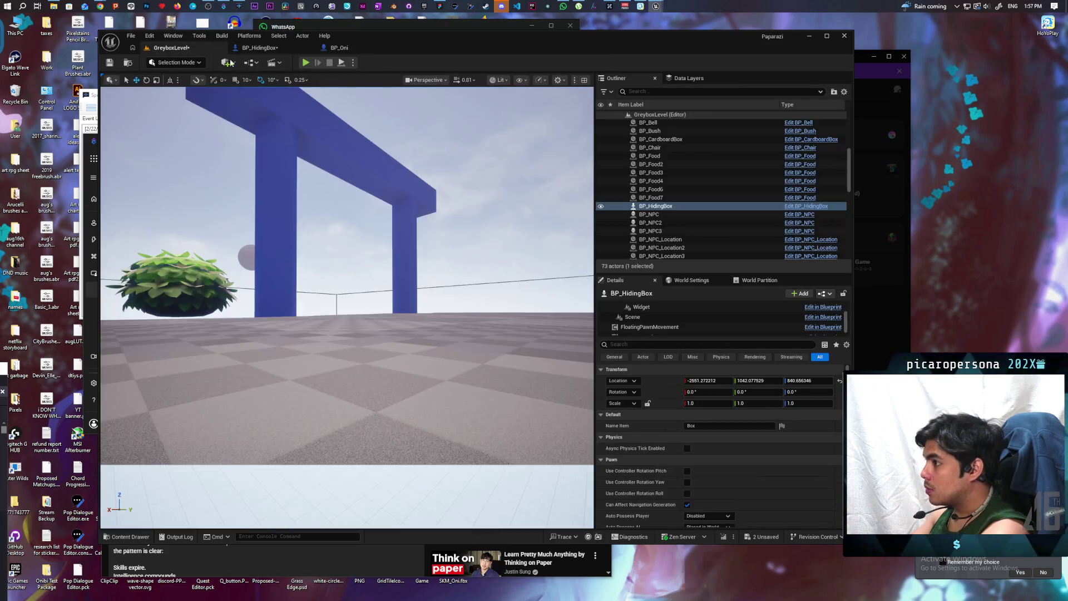
- Start a new play test and walk the character up to the hiding box
left_click(305, 63)
key("w")
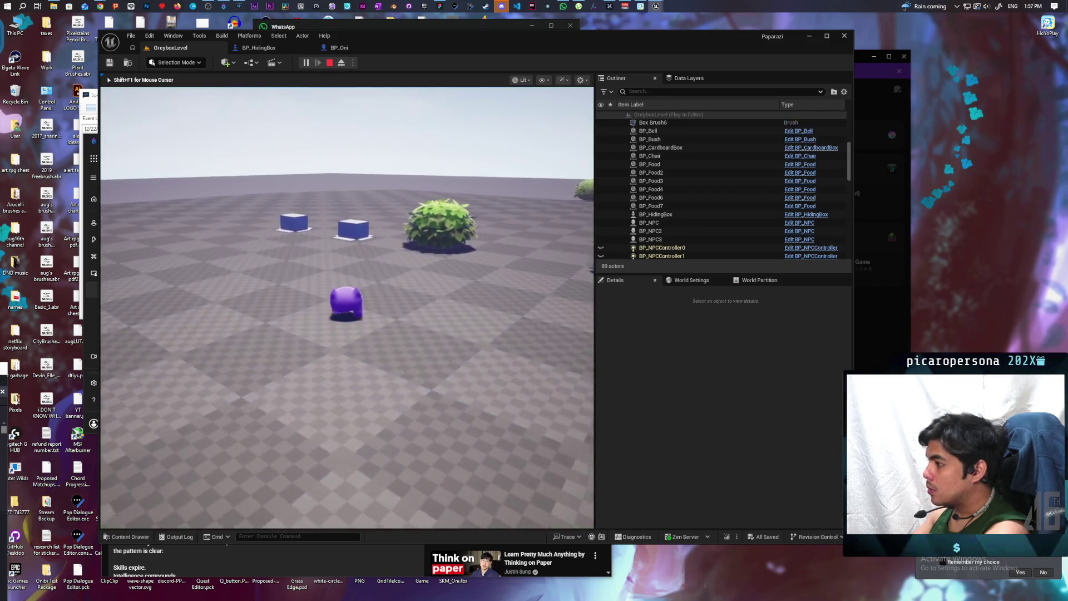
key("w")
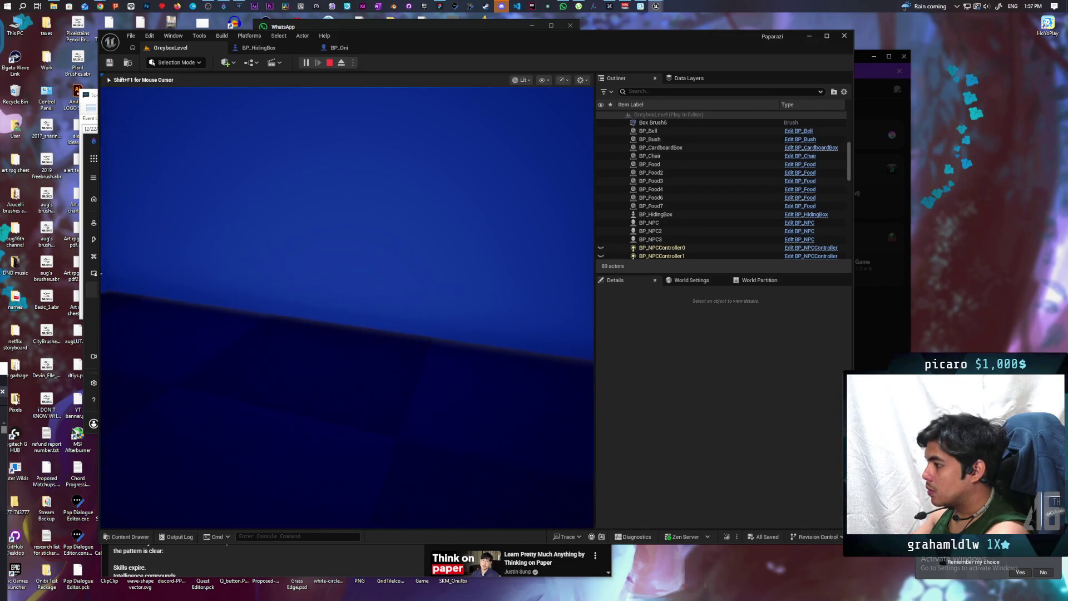
key("w")
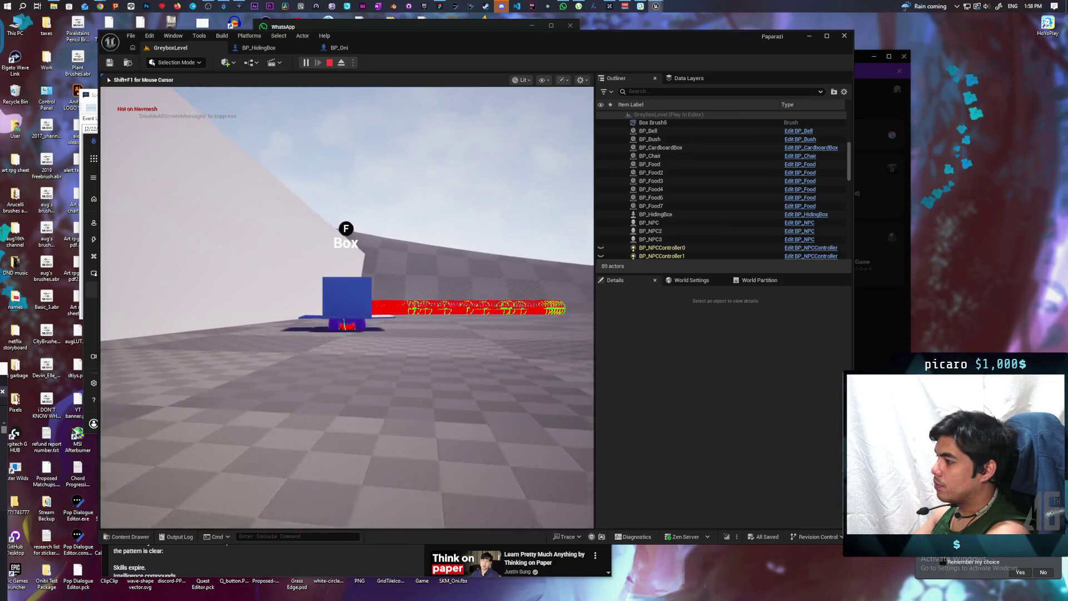
- Drive the box into the blue wall and along it, then stop the play session
key("w")
key("s")
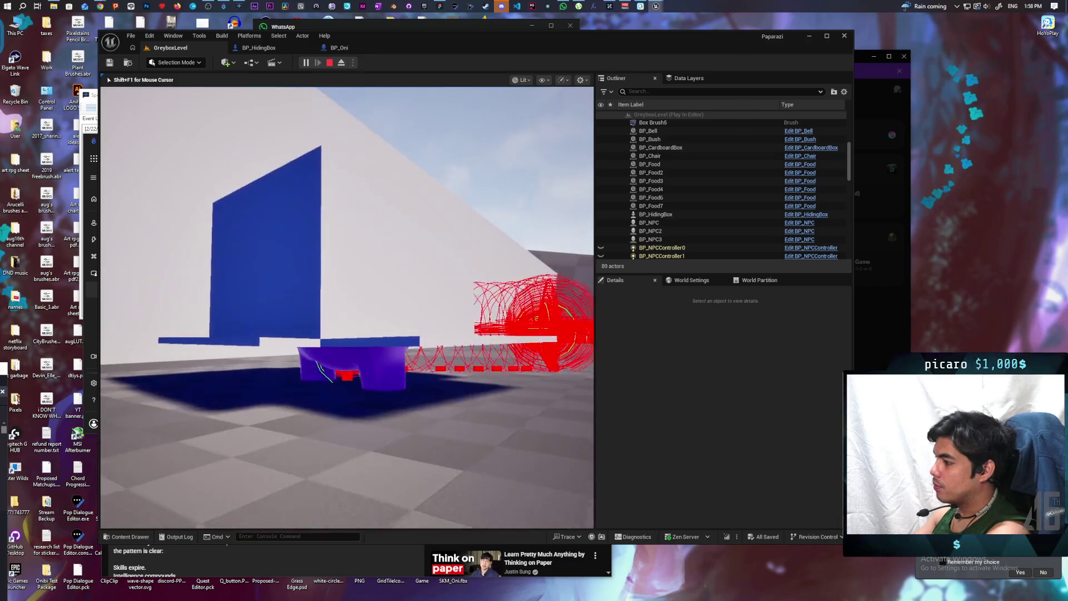
key("w")
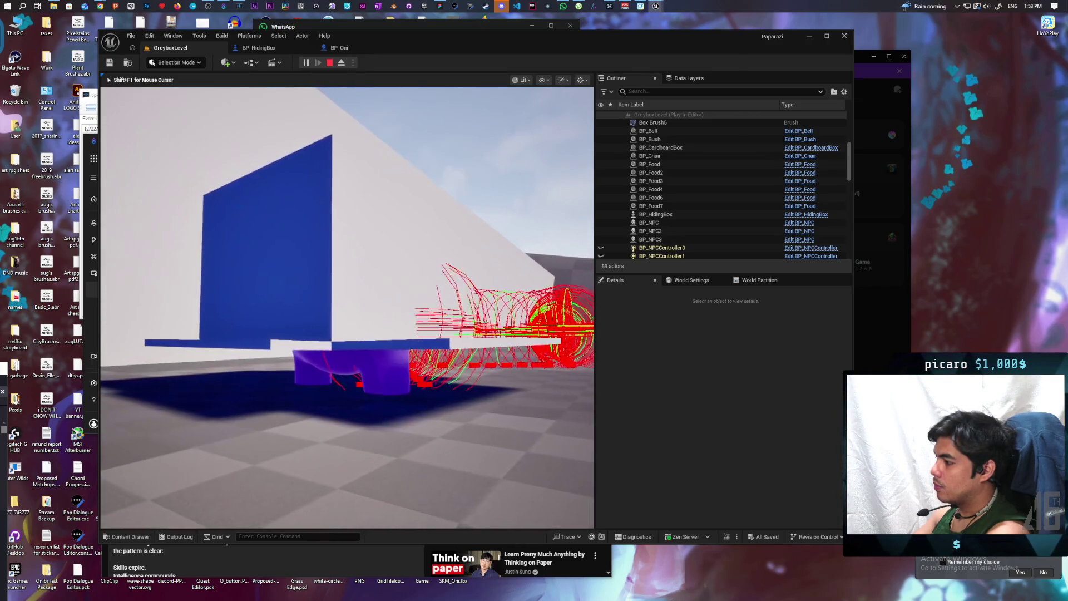
key("d")
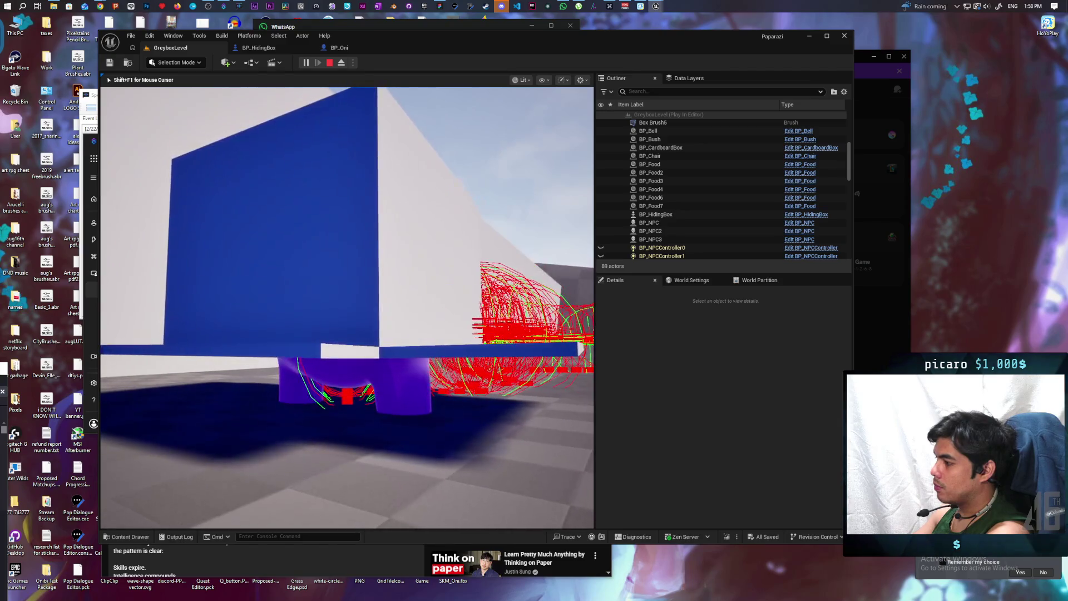
key("a")
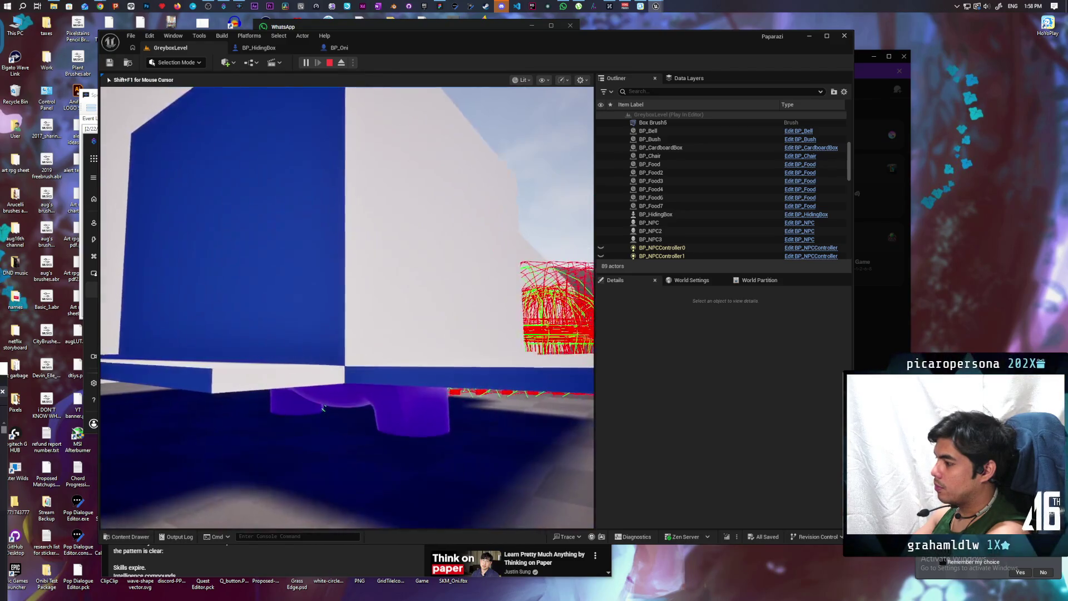
key("w")
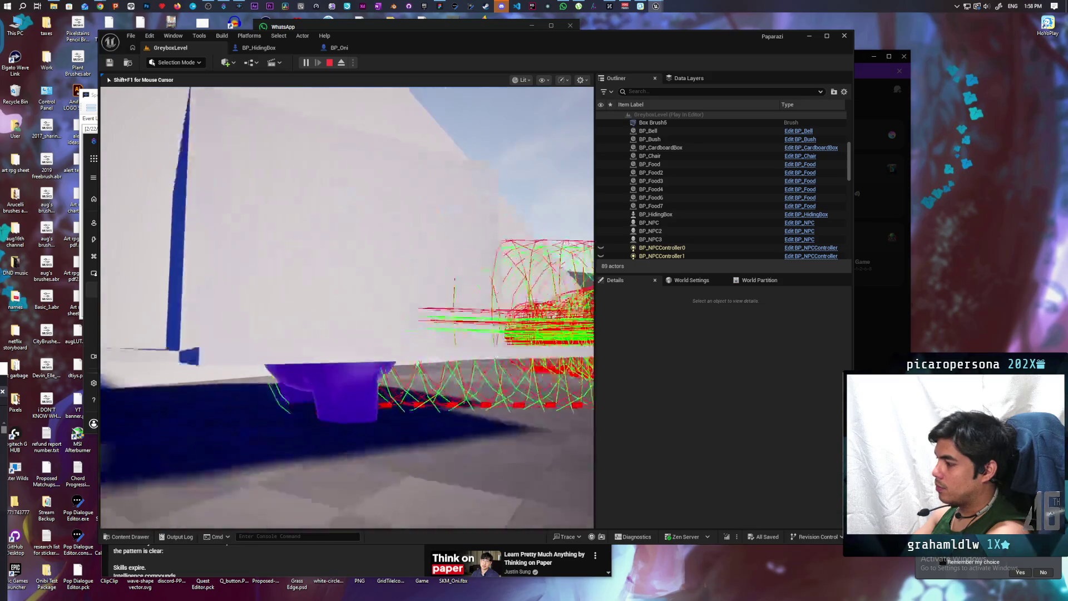
key("s")
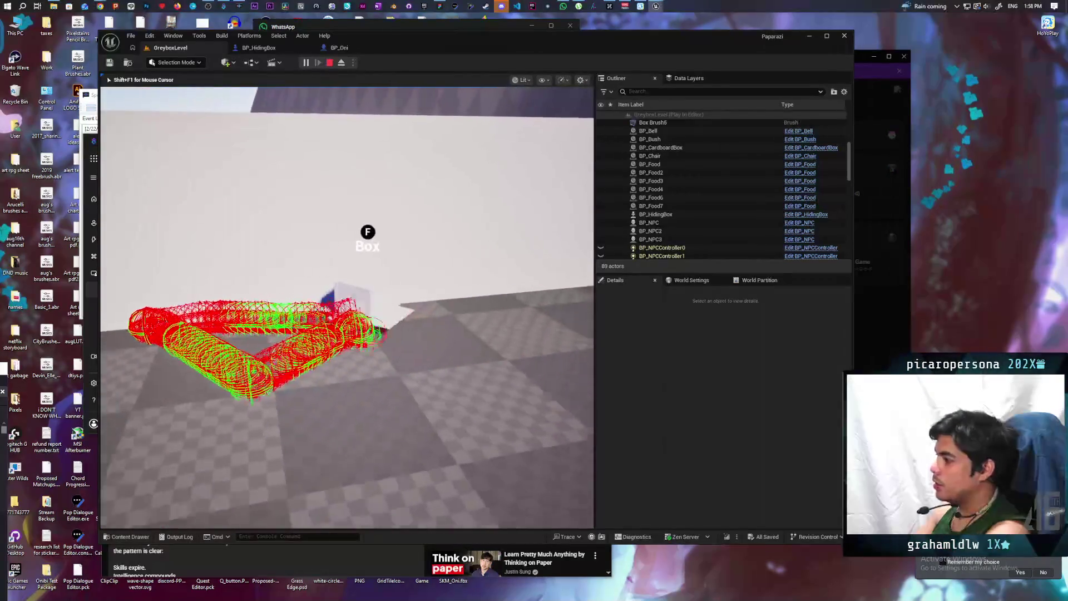
key("f")
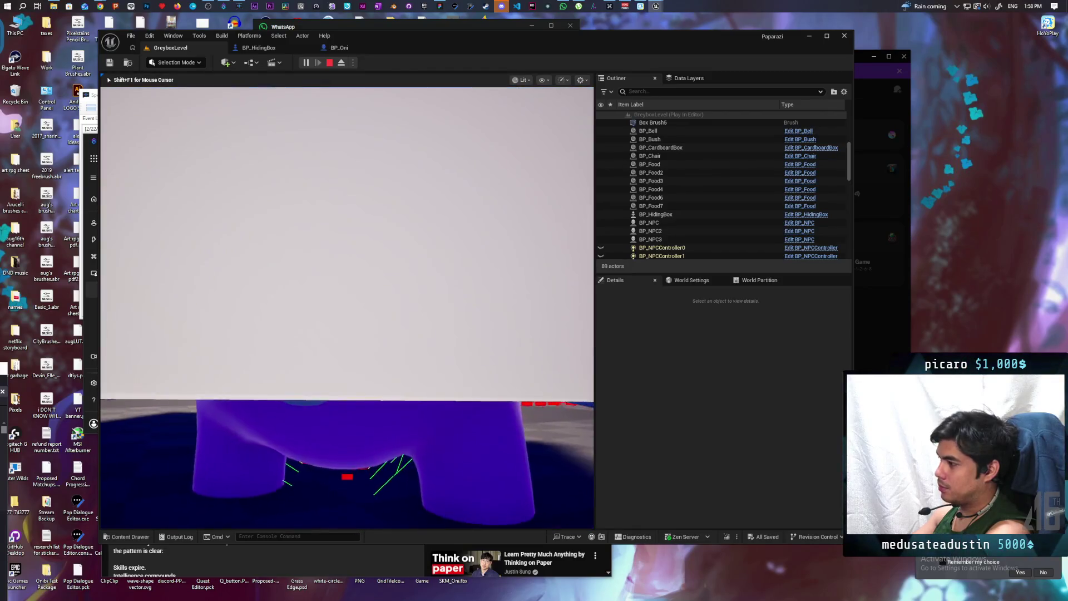
key("Escape")
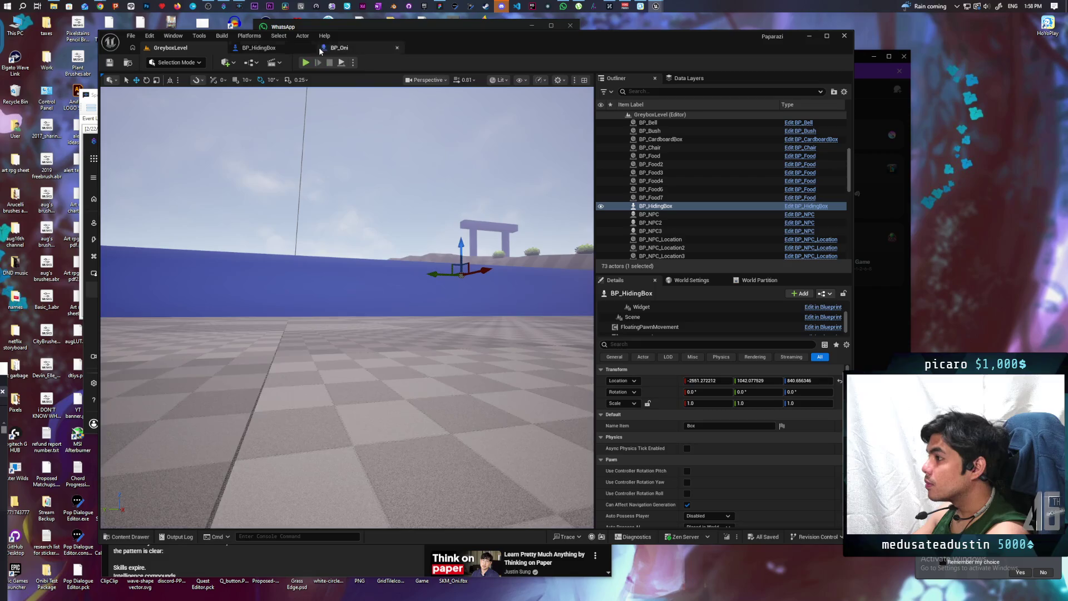
- Bring up C_PawnGravity's Check Points function graph with the world location nodes in view
left_click(695, 49)
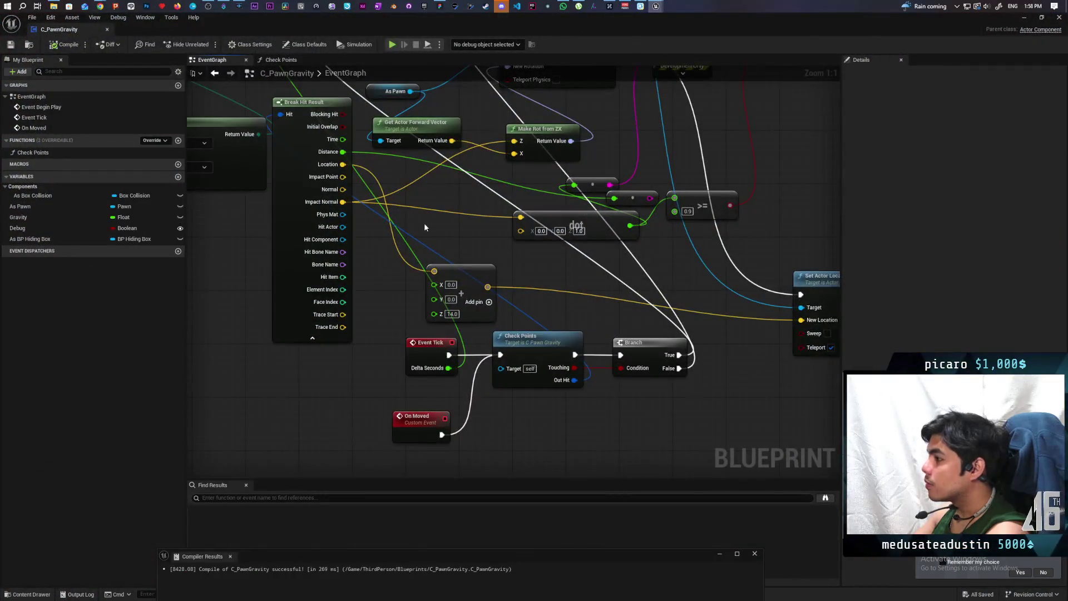
scroll(390, 267, "down", 3)
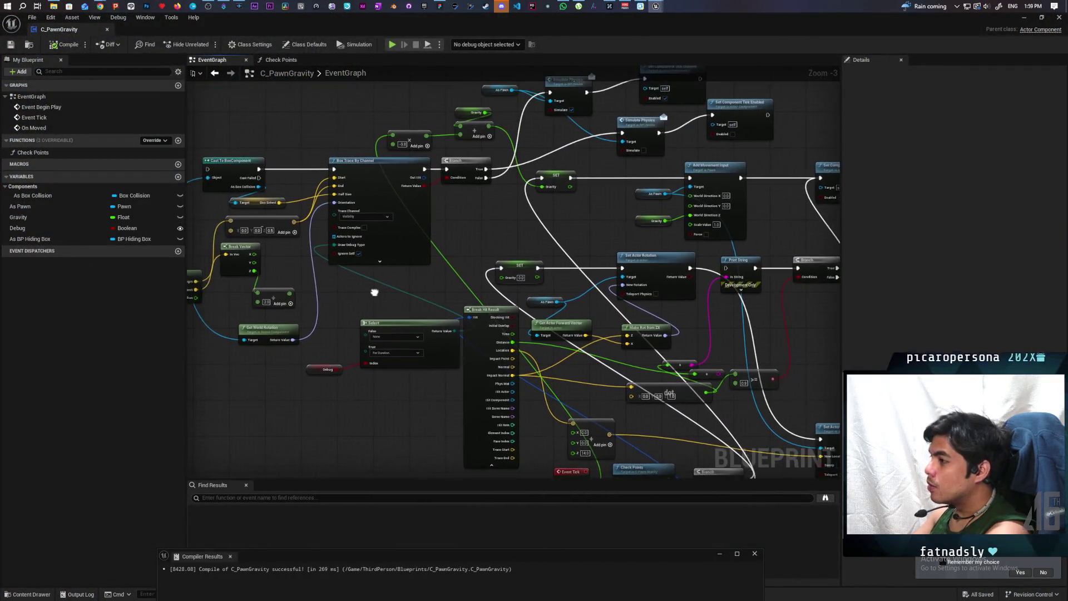
mouse_move(374, 292)
left_mouse_down()
mouse_move(412, 298)
mouse_move(384, 254)
left_mouse_up()
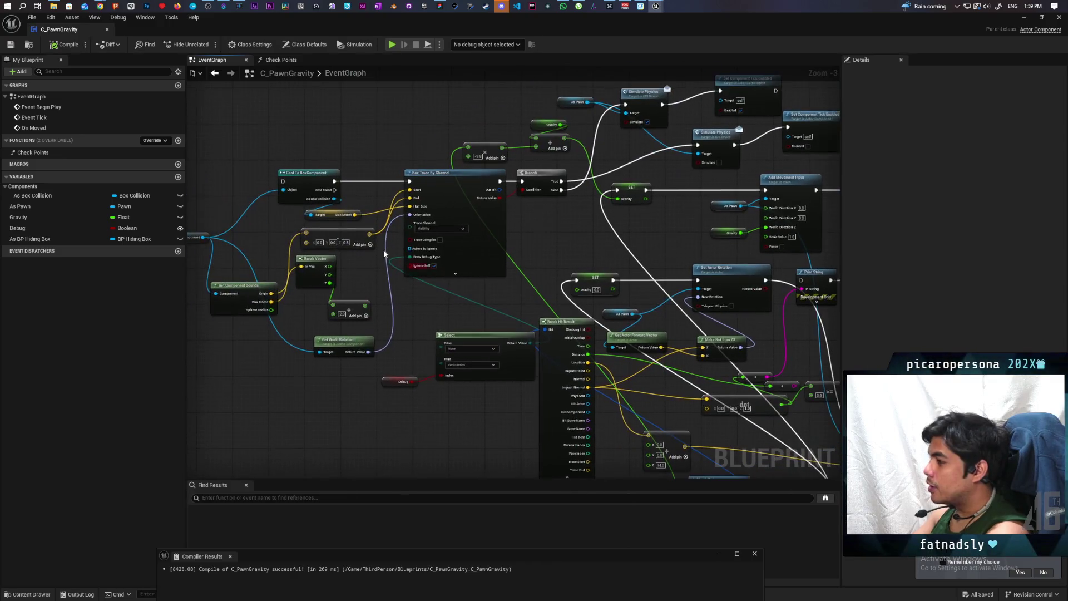
left_click(279, 60)
left_click_drag(296, 244, 444, 225)
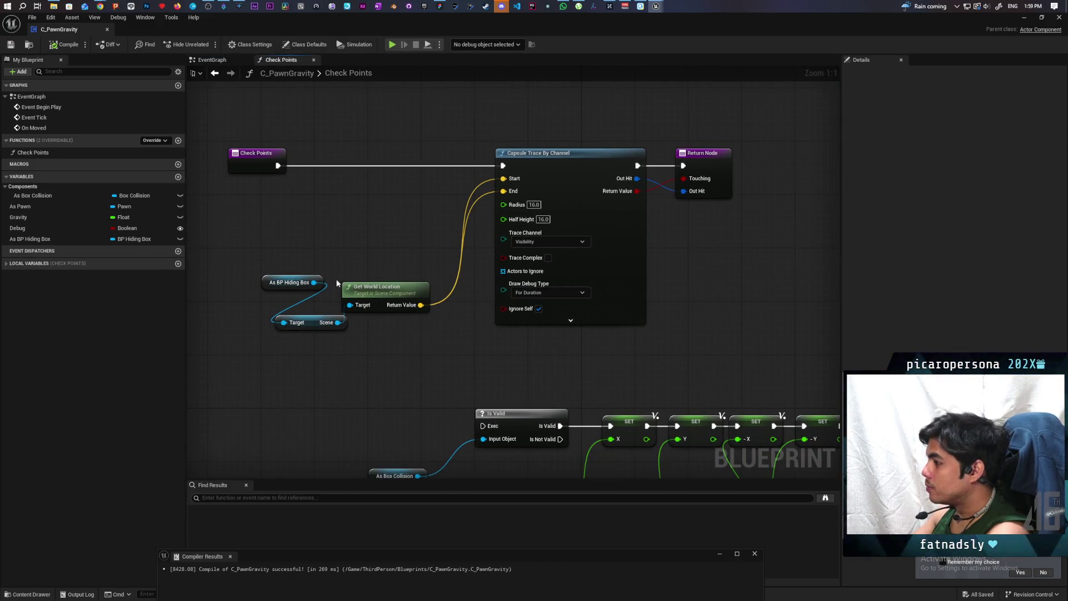
left_click_drag(327, 317, 241, 290)
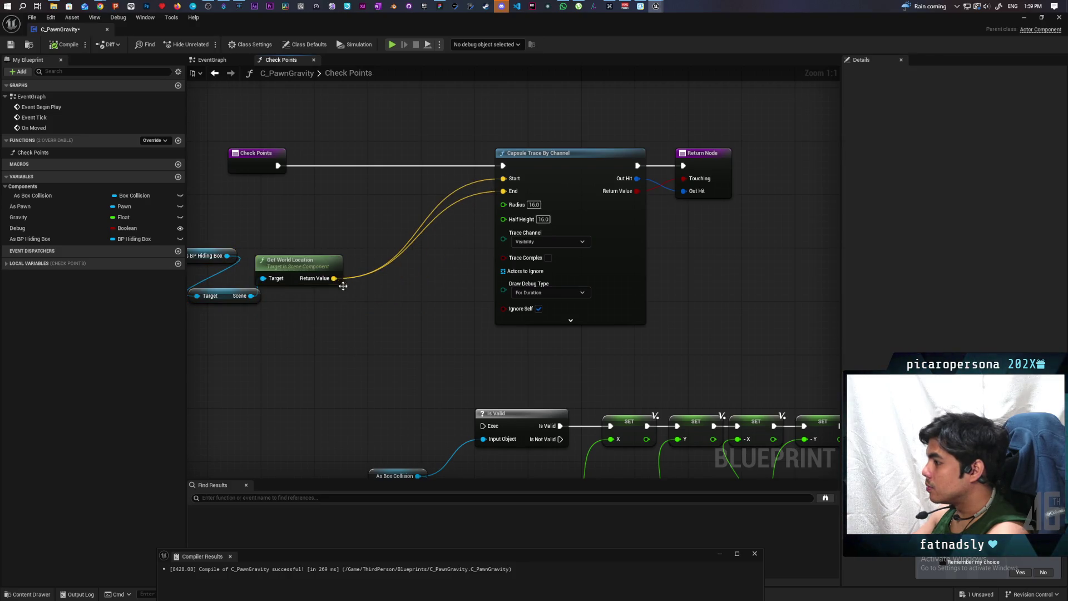
- Add a vector '-' node from Get World Location with Z 1.0, wired to the trace End
left_click_drag(333, 278, 354, 295)
type("-")
key("Return")
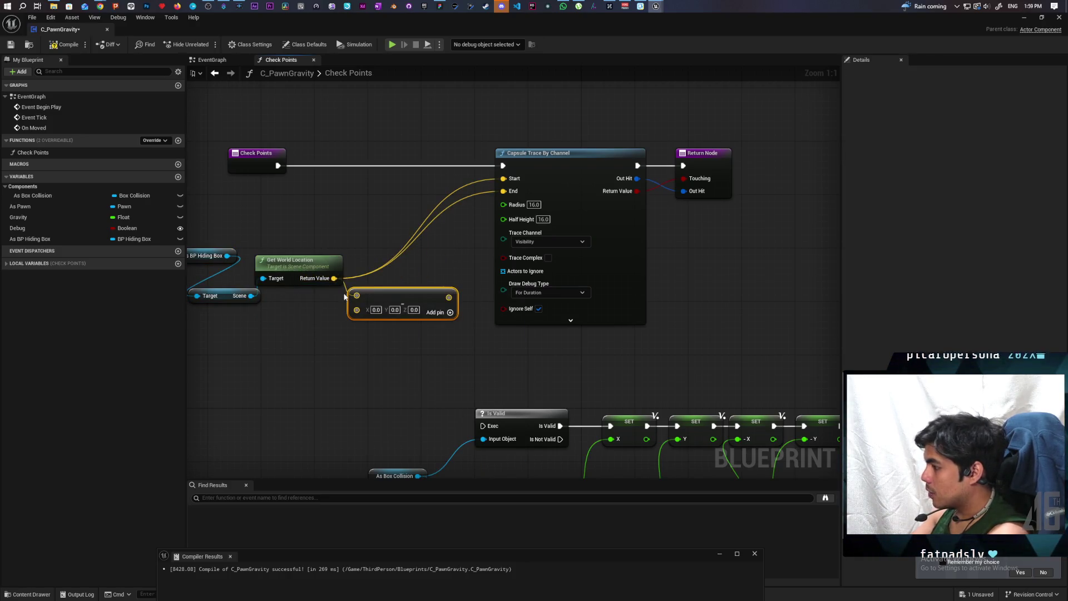
left_click(414, 310)
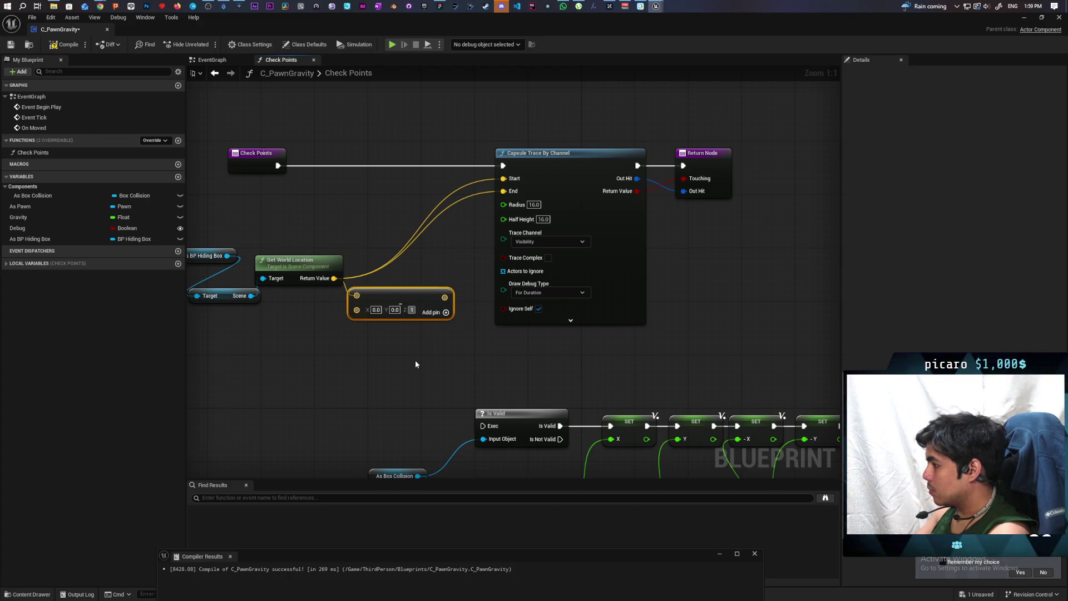
type("1")
left_click(428, 364)
mouse_move(449, 297)
left_mouse_down()
mouse_move(489, 241)
mouse_move(504, 192)
mouse_move(452, 293)
mouse_move(504, 191)
left_mouse_up()
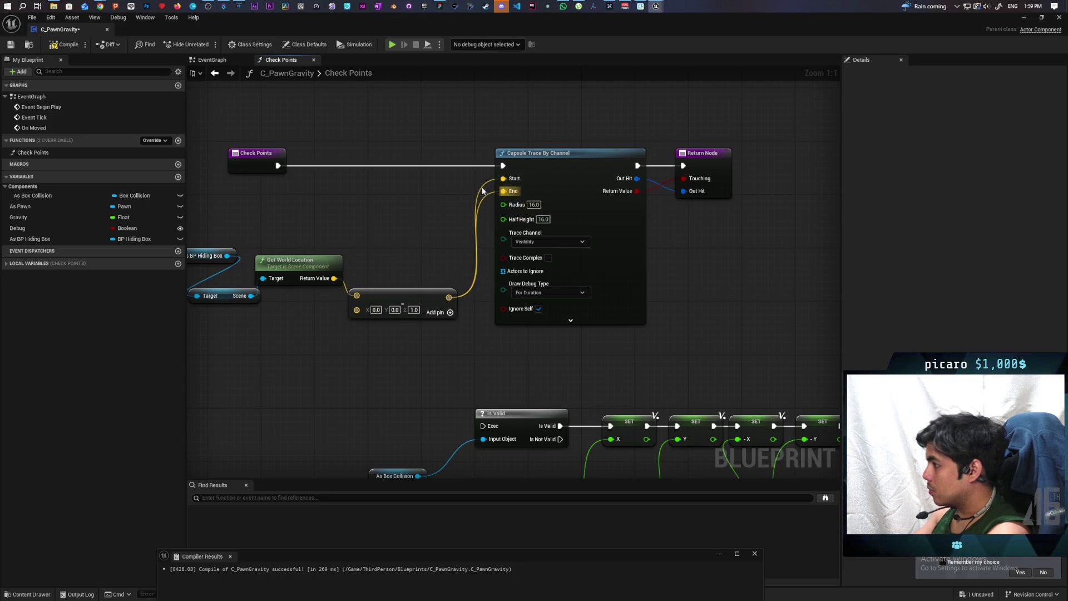
- Compile C_PawnGravity and start a play-in-editor test
key("F7")
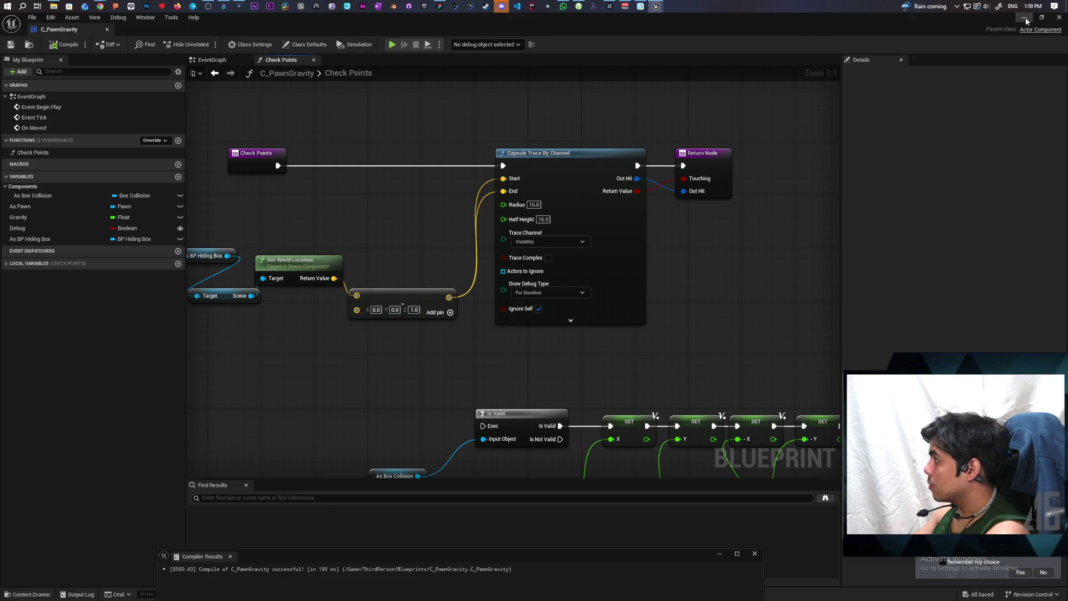
left_click(1025, 18)
left_click(306, 63)
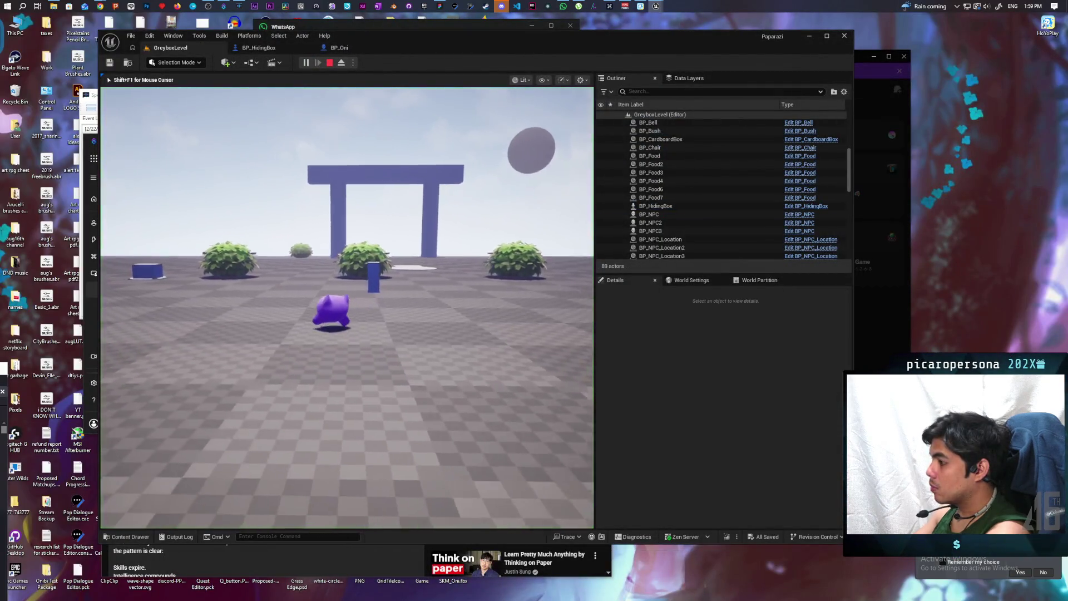
- Walk to a hiding box, hide inside it with F, and drive it across the floor
key("w")
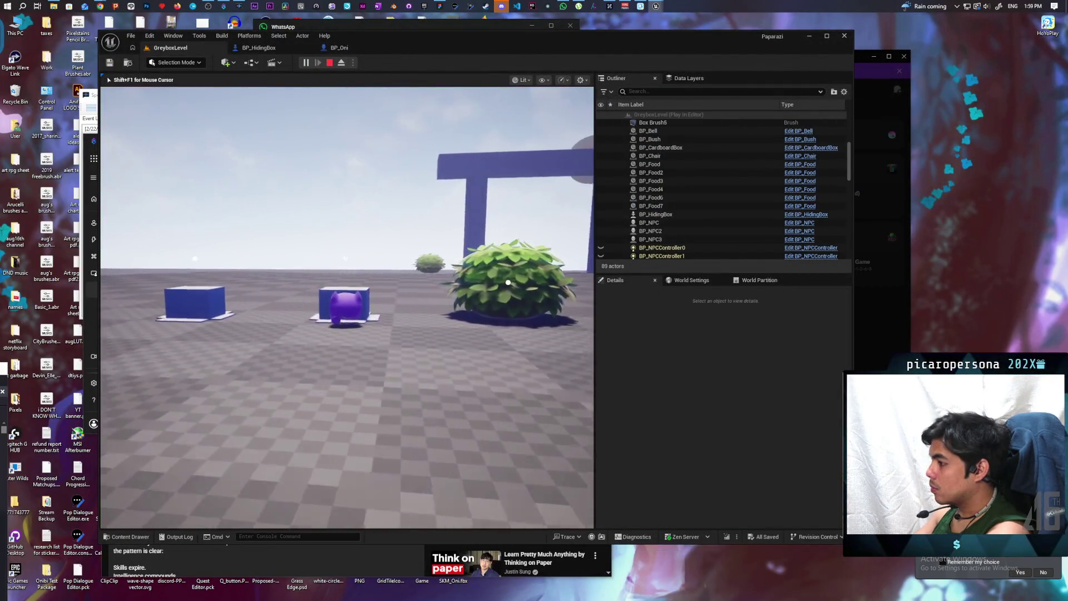
key("f")
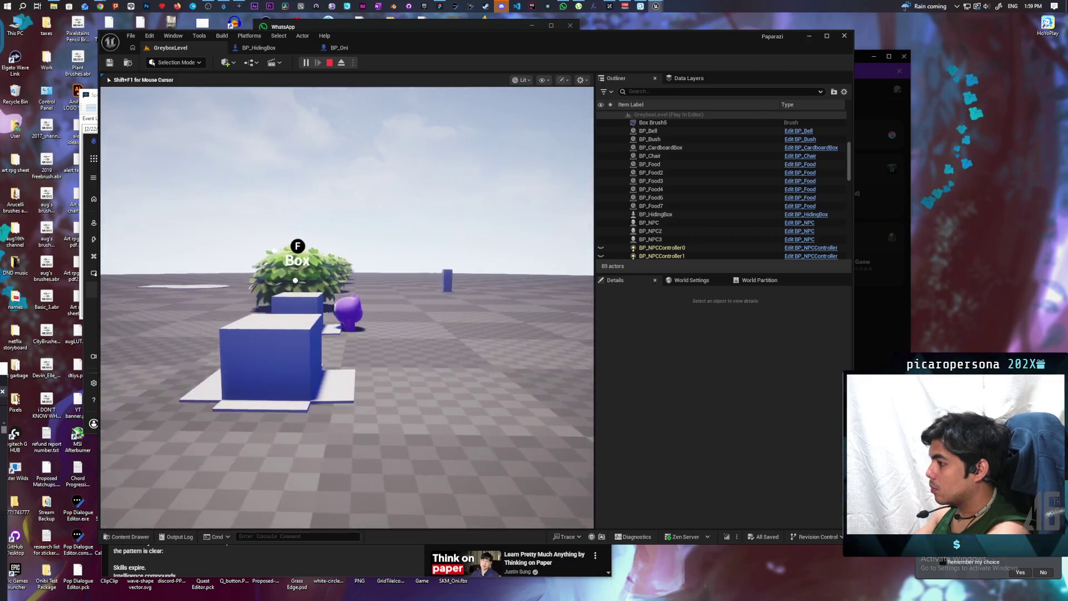
key("f")
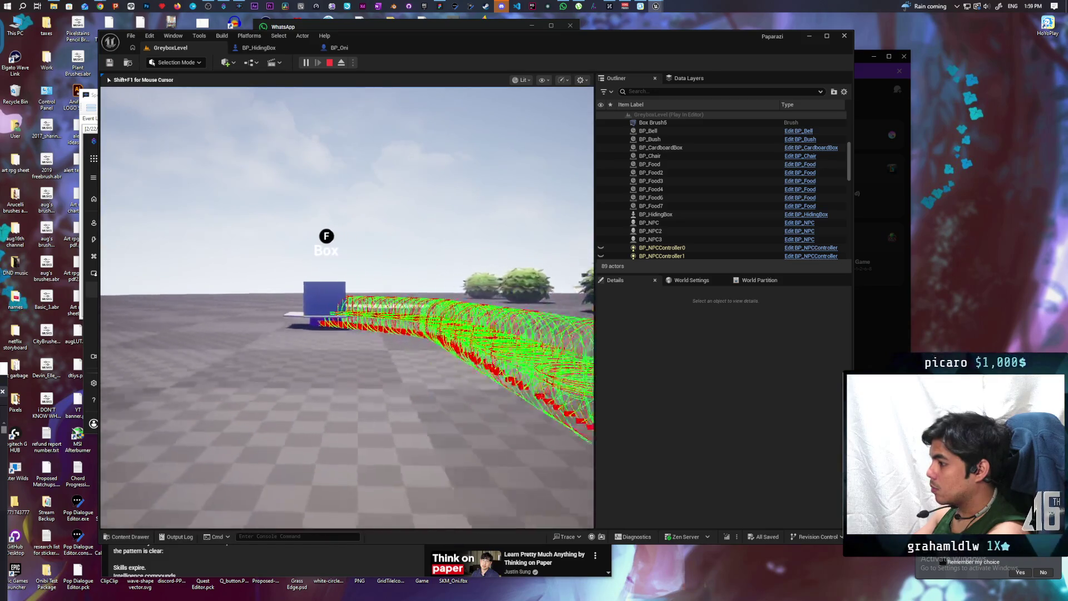
key("w")
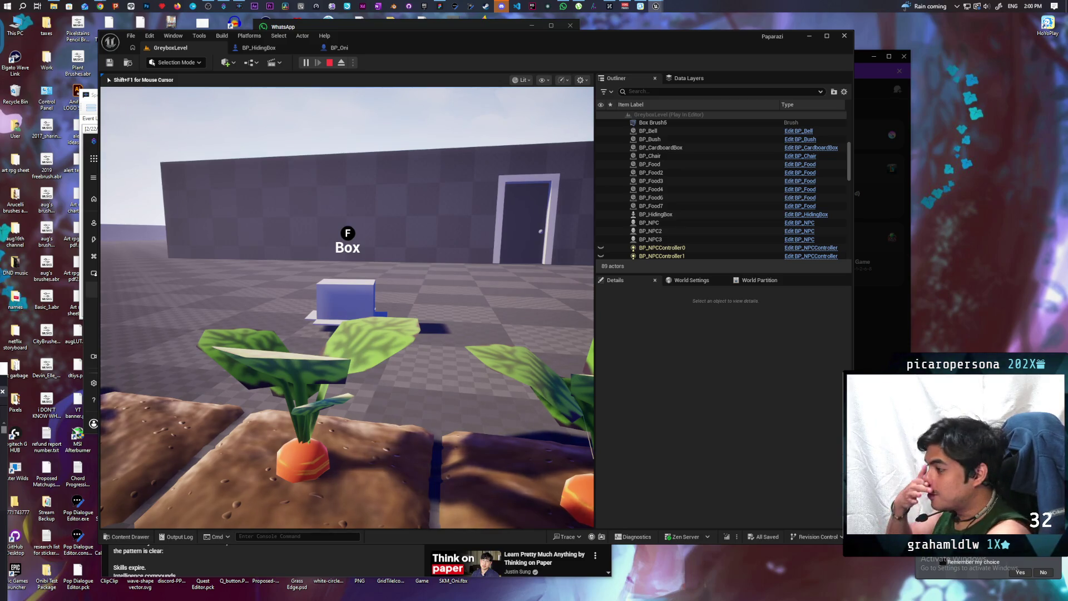
- Drive the box toward the gate, then steer it left and slide it along the wall
key("w")
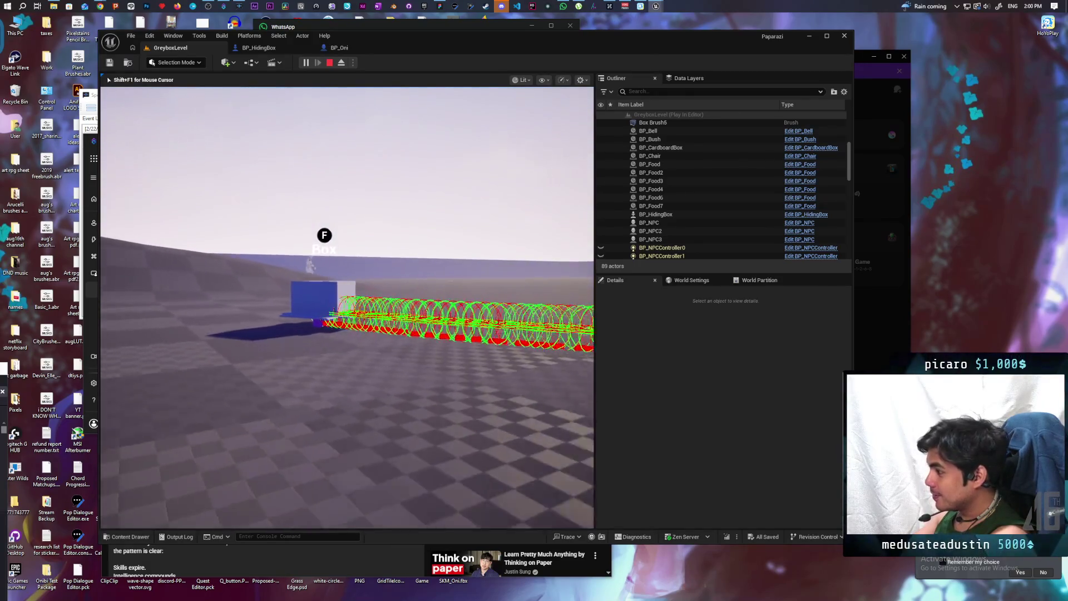
key("w")
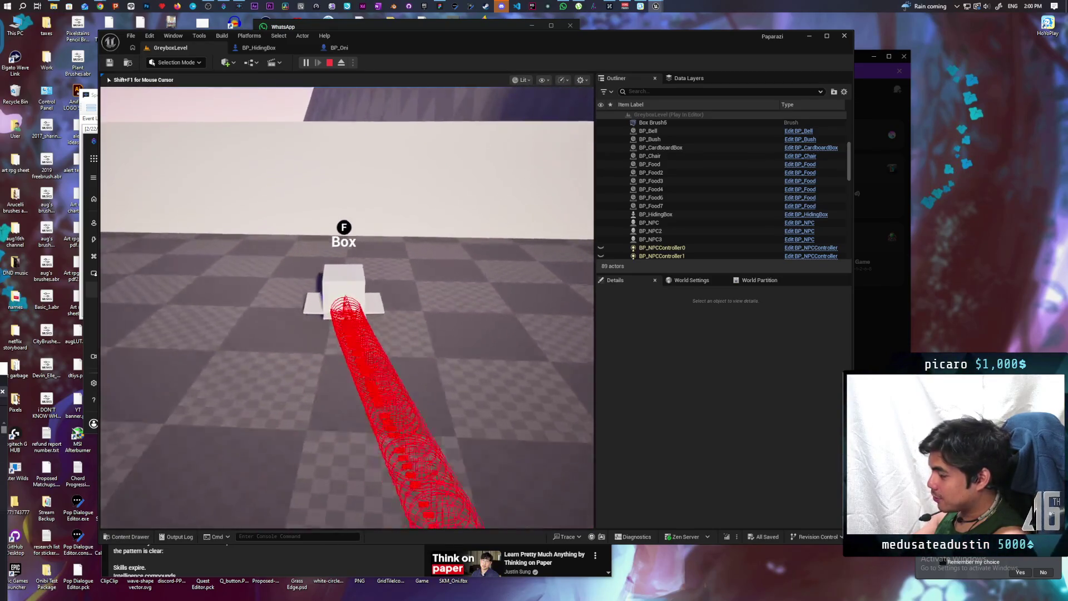
key("a")
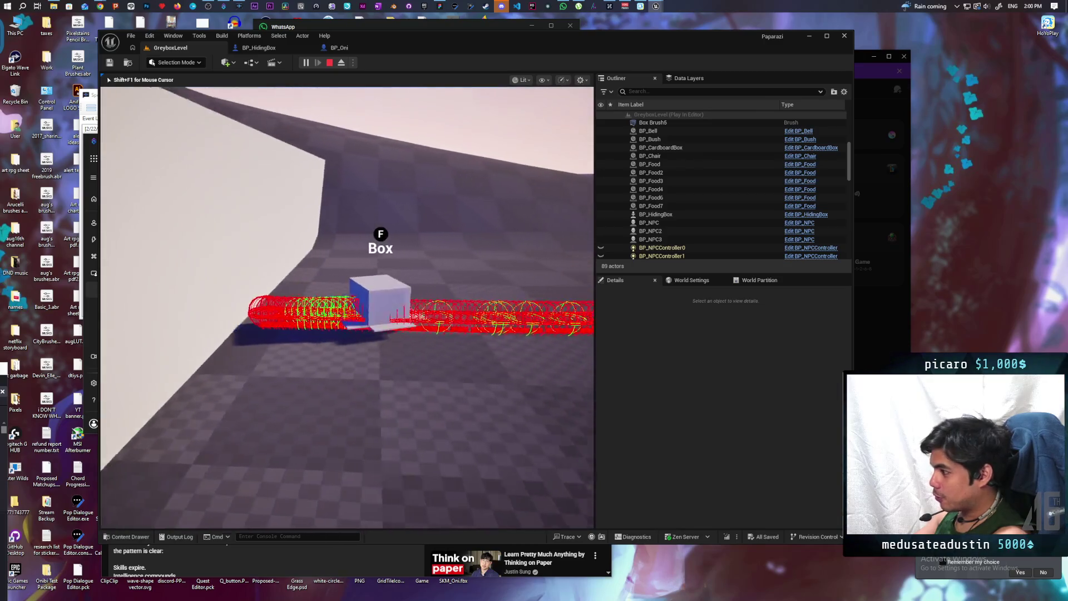
key("a")
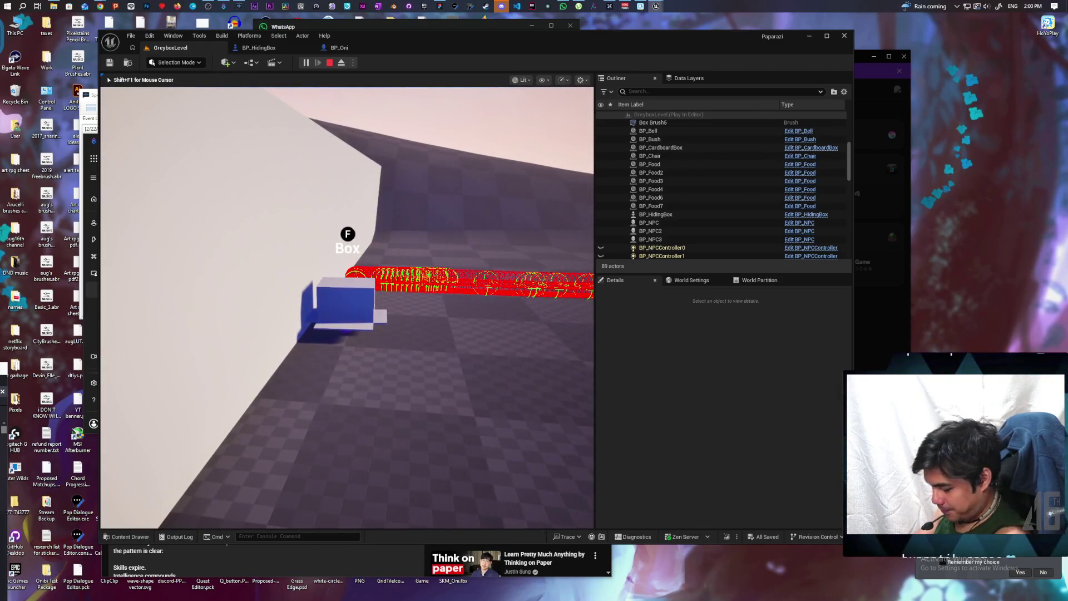
key("a")
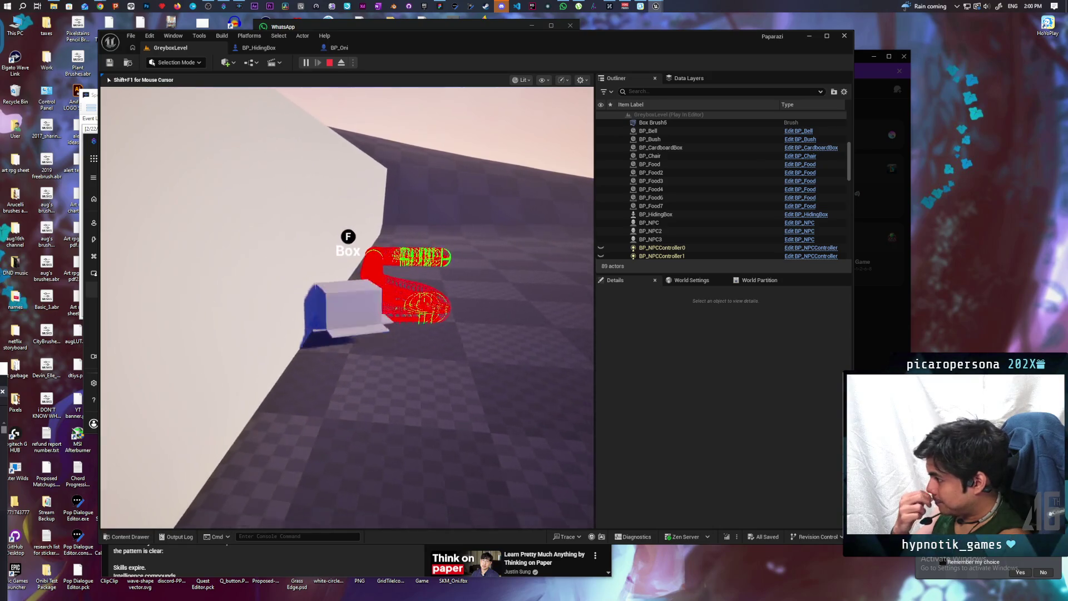
key("a")
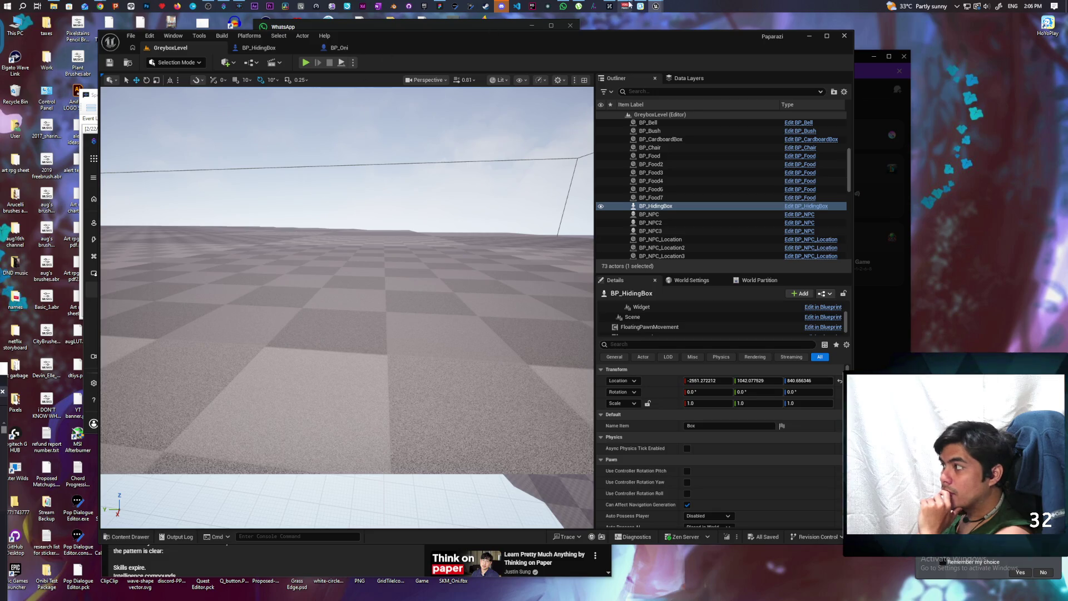
- Set the Check Points offset vector's Z to 1000.0 in C_PawnGravity
mouse_move(656, 8)
left_click(675, 67)
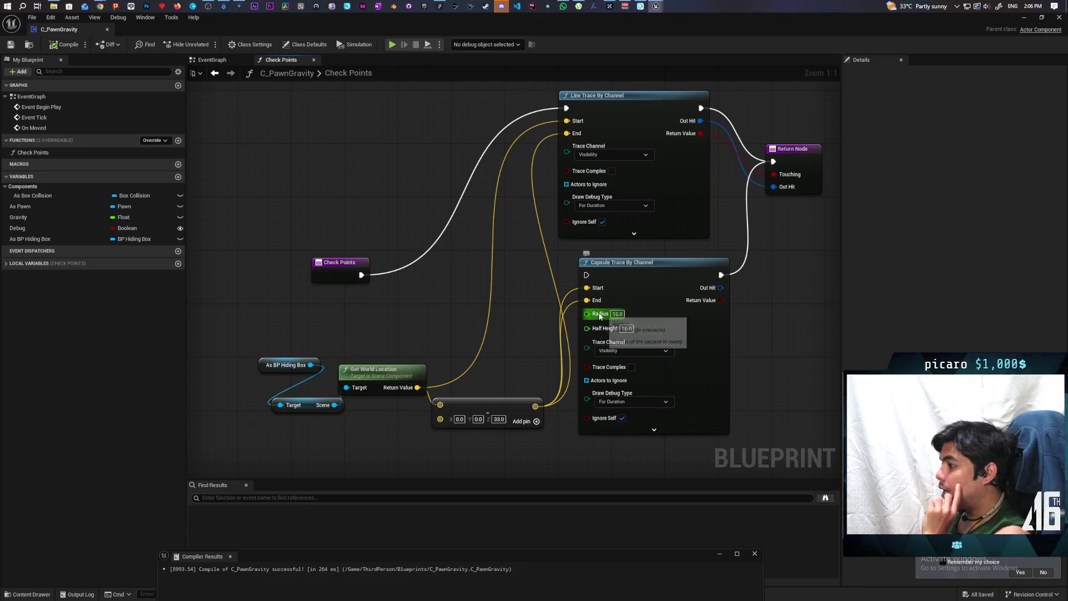
left_click_drag(271, 339, 406, 425)
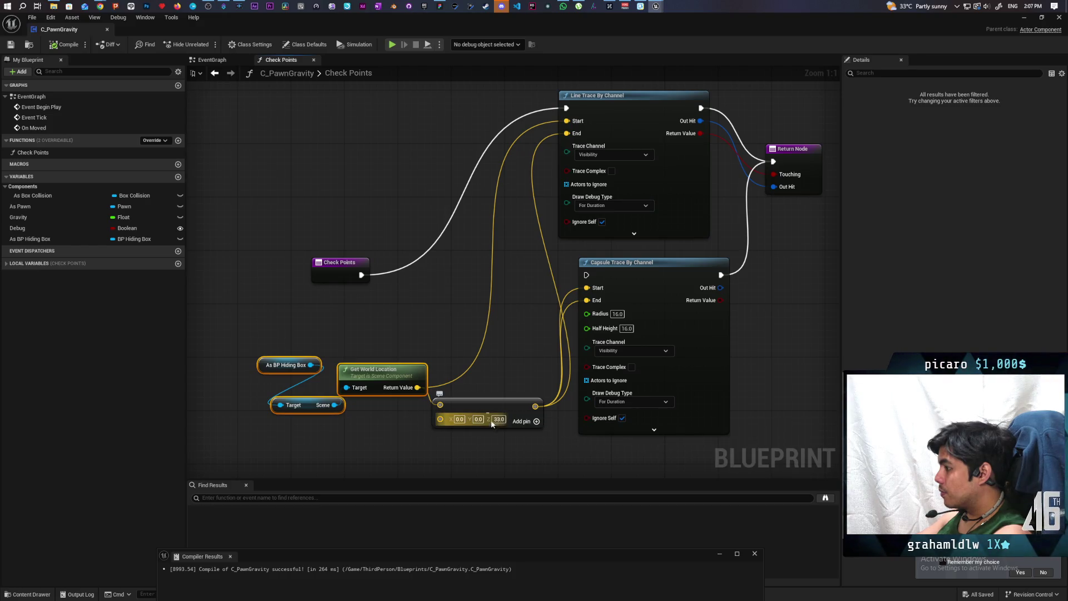
type("1000")
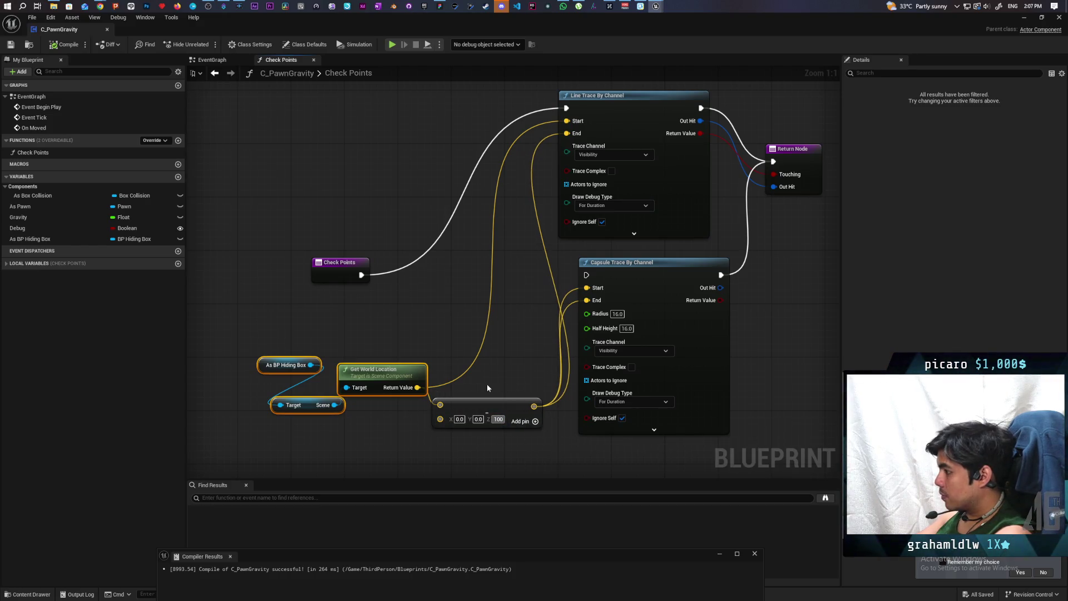
key("Return")
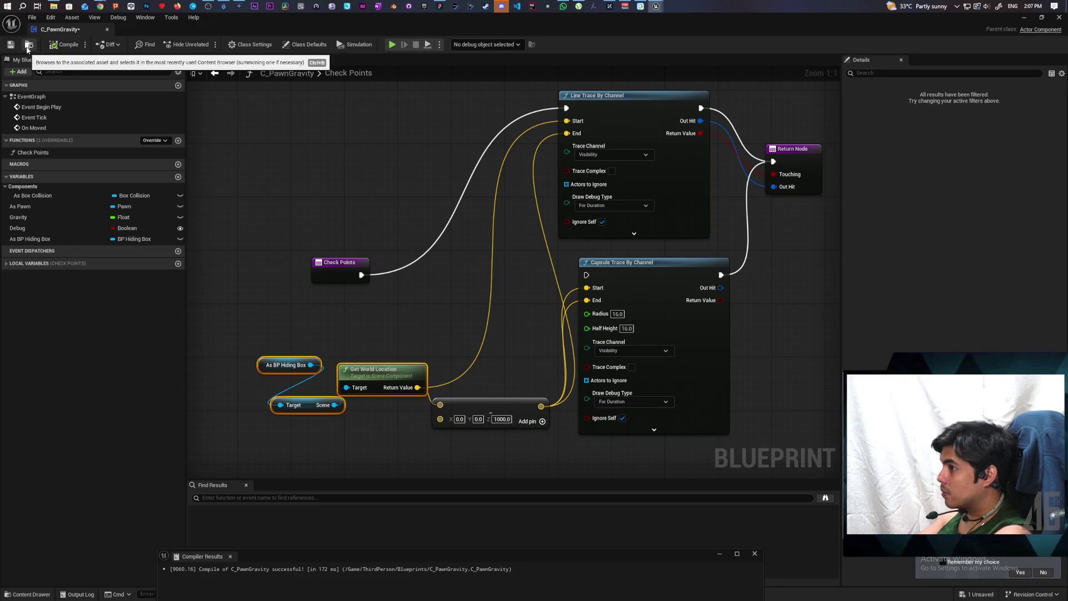
- Save C_PawnGravity and start a play test of the level
left_click(32, 48)
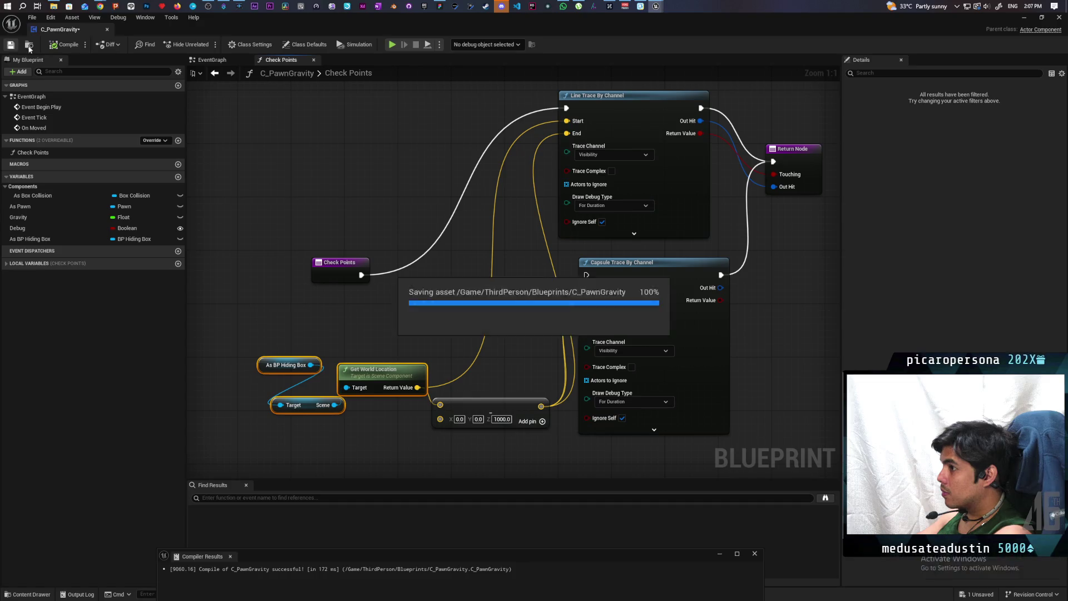
left_click(1021, 21)
left_click(306, 62)
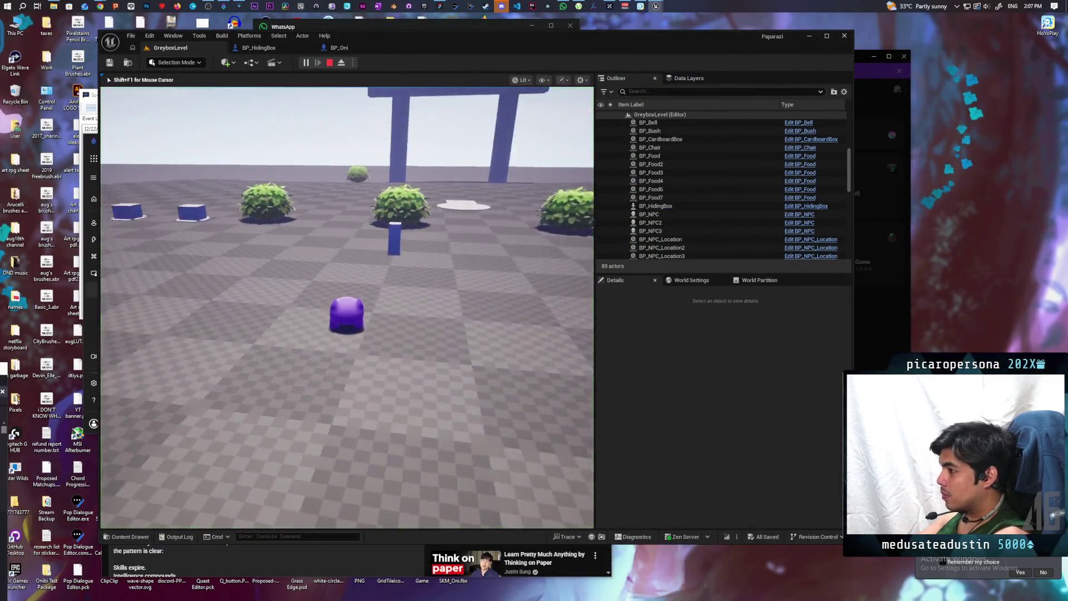
- Move the pawn into and out of the blue hiding box, then stop the play test
key("w")
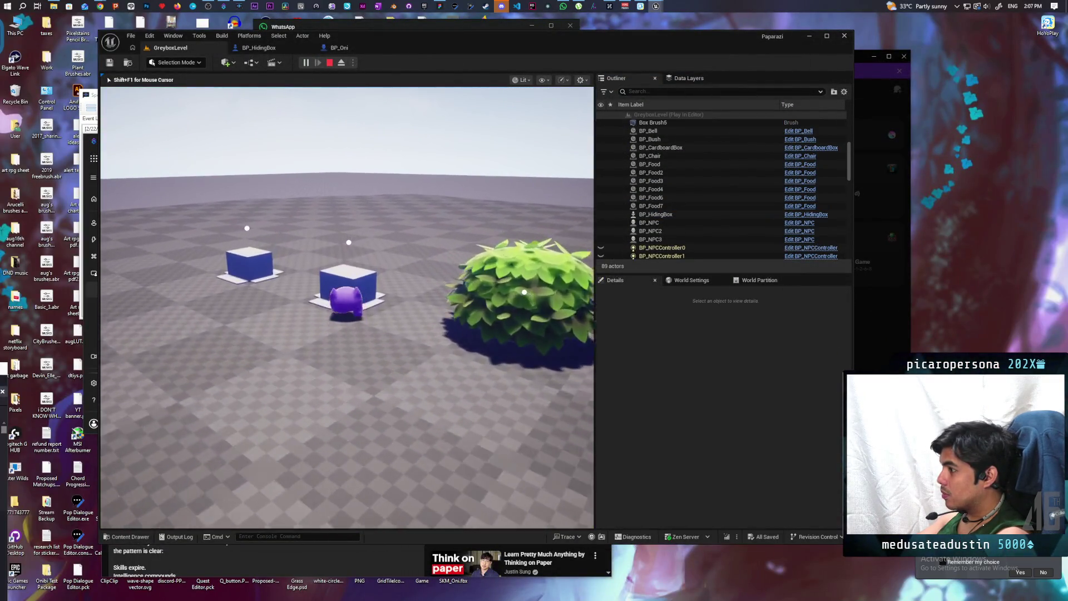
key("w")
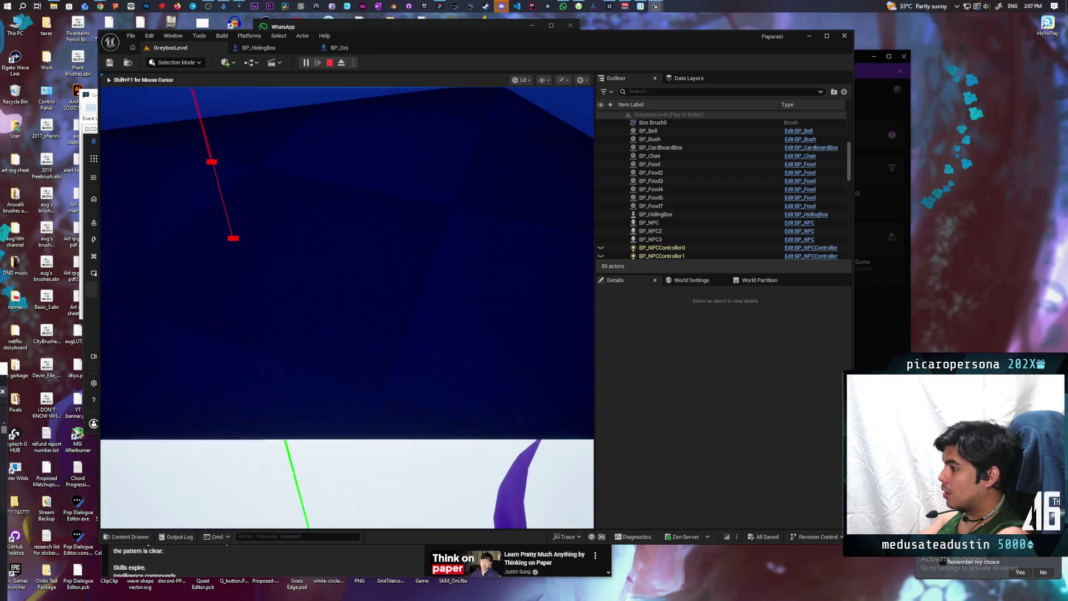
key("Escape")
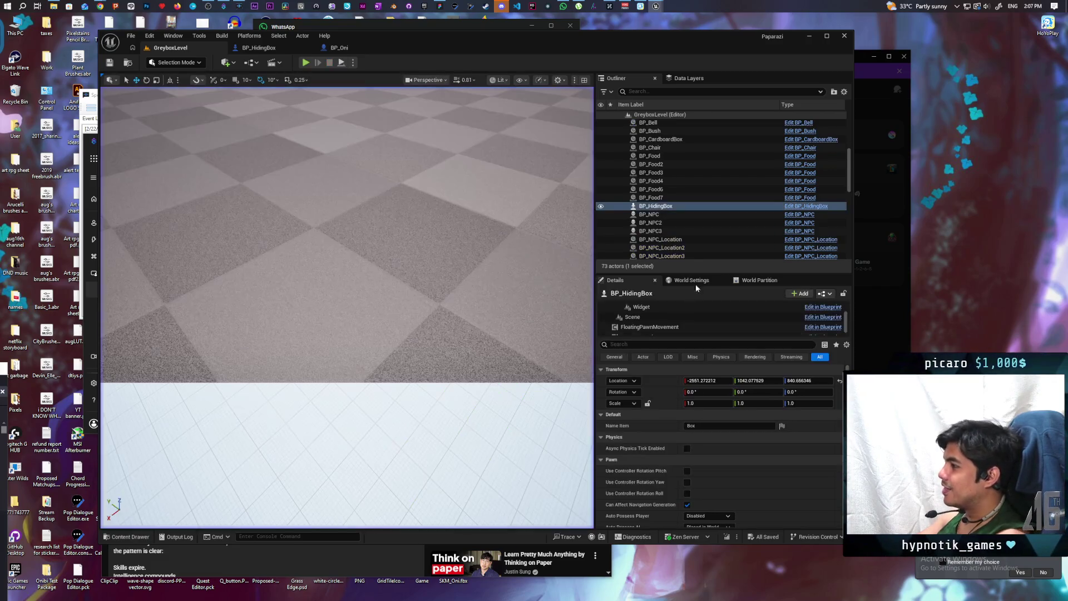
- Change the Check Points offset vector's Z from 1000.0 to 17.0 in C_PawnGravity
mouse_move(659, 6)
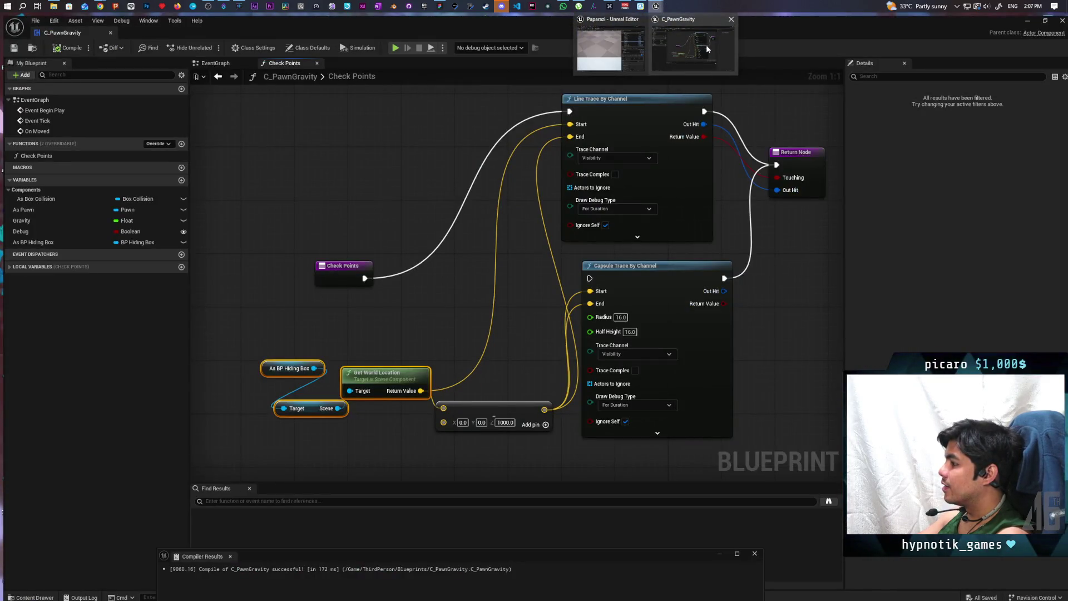
left_click(706, 49)
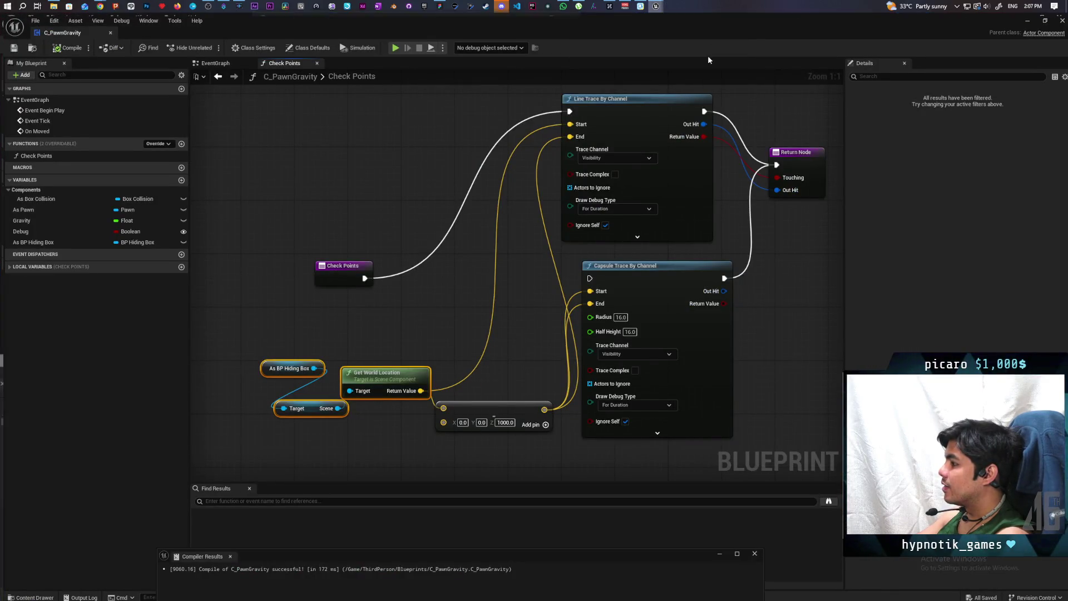
left_click(502, 419)
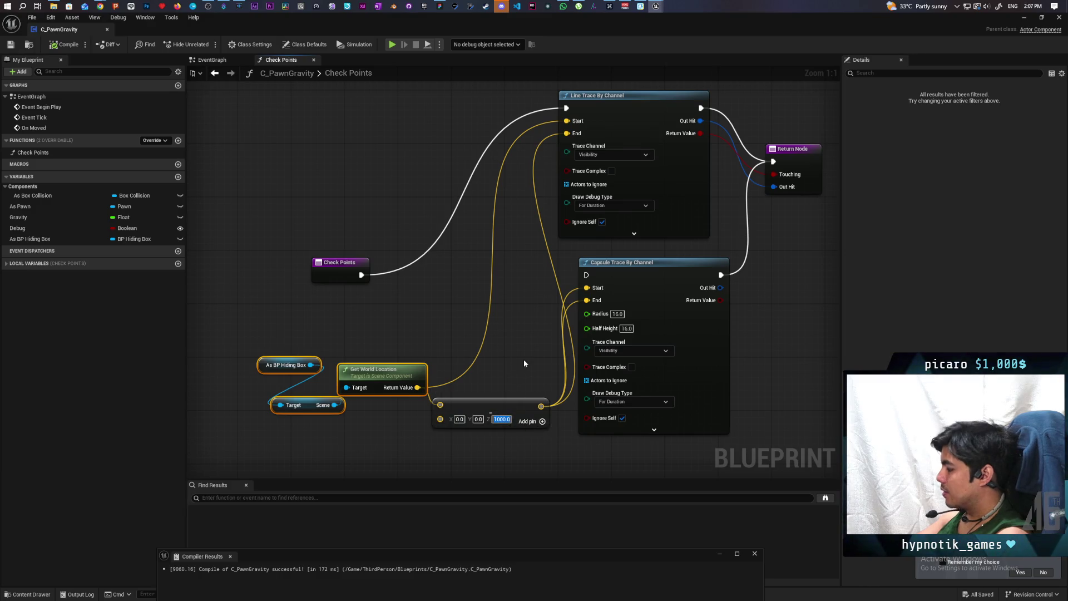
type("17")
key("Return")
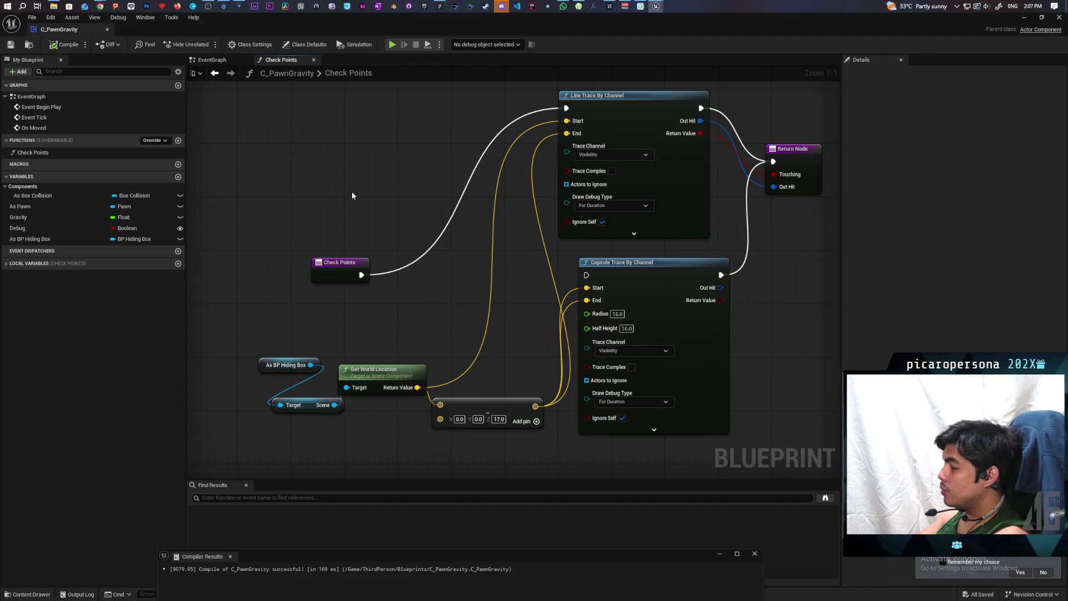
- Center the EventGraph's Add and Set Actor Location nodes and restore the blueprint window to a smaller size
left_click(212, 60)
left_click_drag(513, 318, 370, 257)
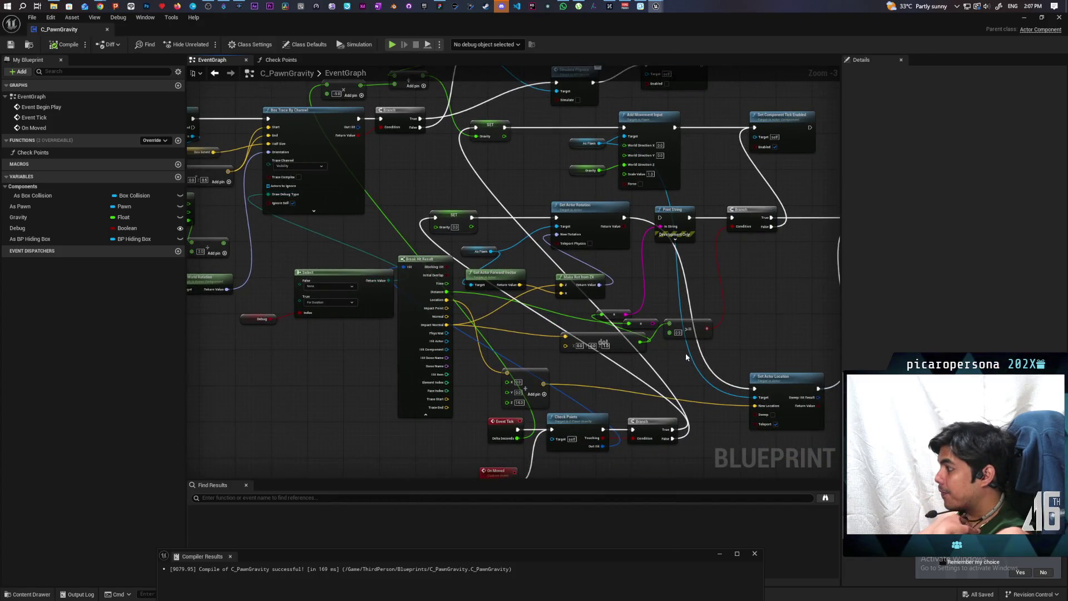
mouse_move(685, 356)
left_mouse_down()
mouse_move(548, 273)
mouse_move(515, 309)
left_mouse_up()
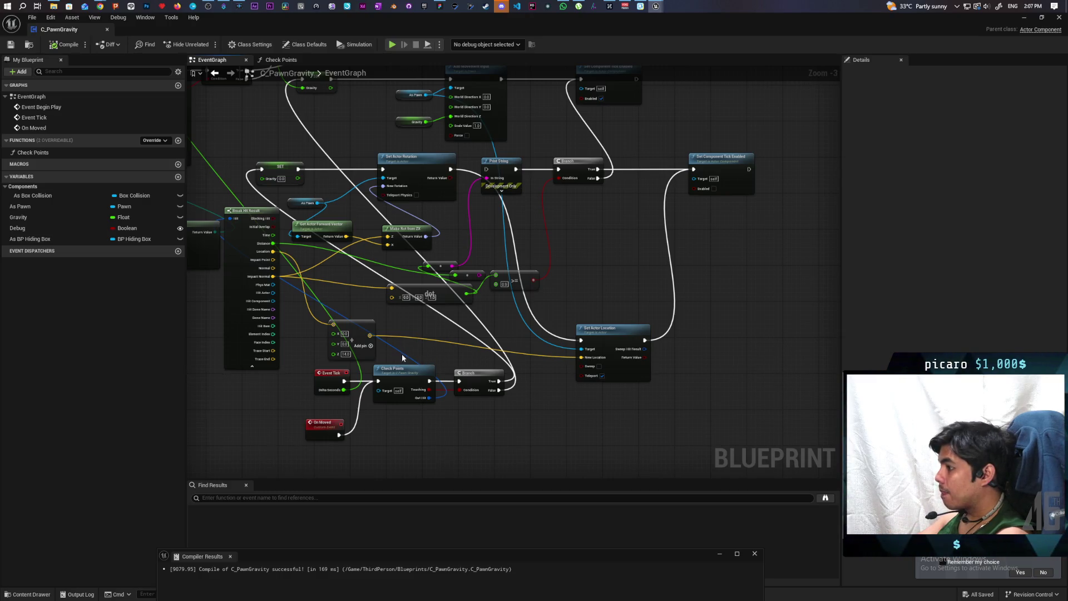
scroll(402, 357, "up", 2)
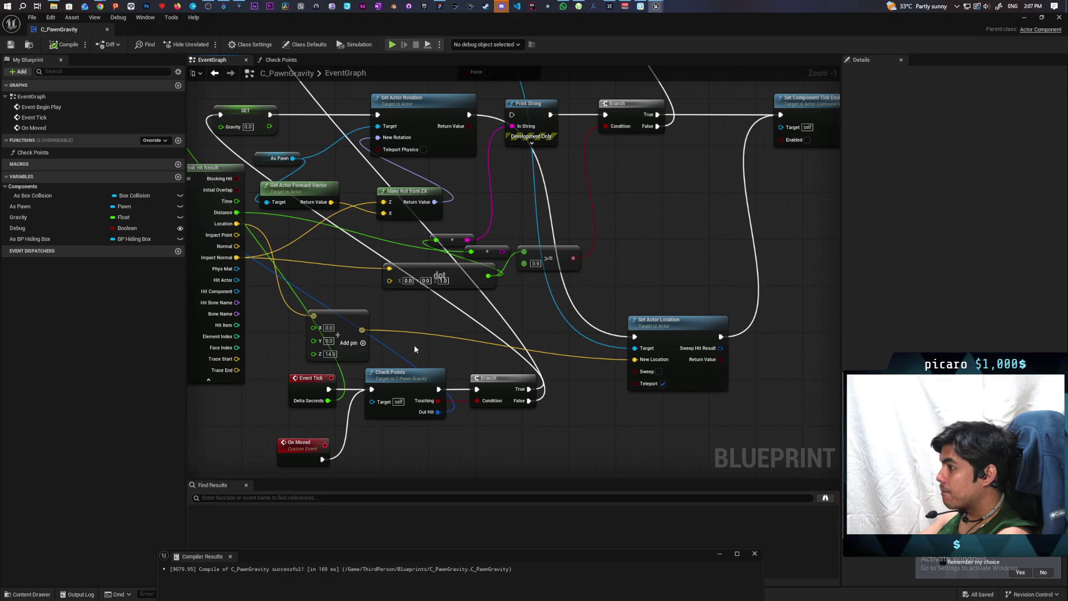
mouse_move(414, 348)
left_mouse_down()
mouse_move(446, 381)
mouse_move(438, 352)
left_mouse_up()
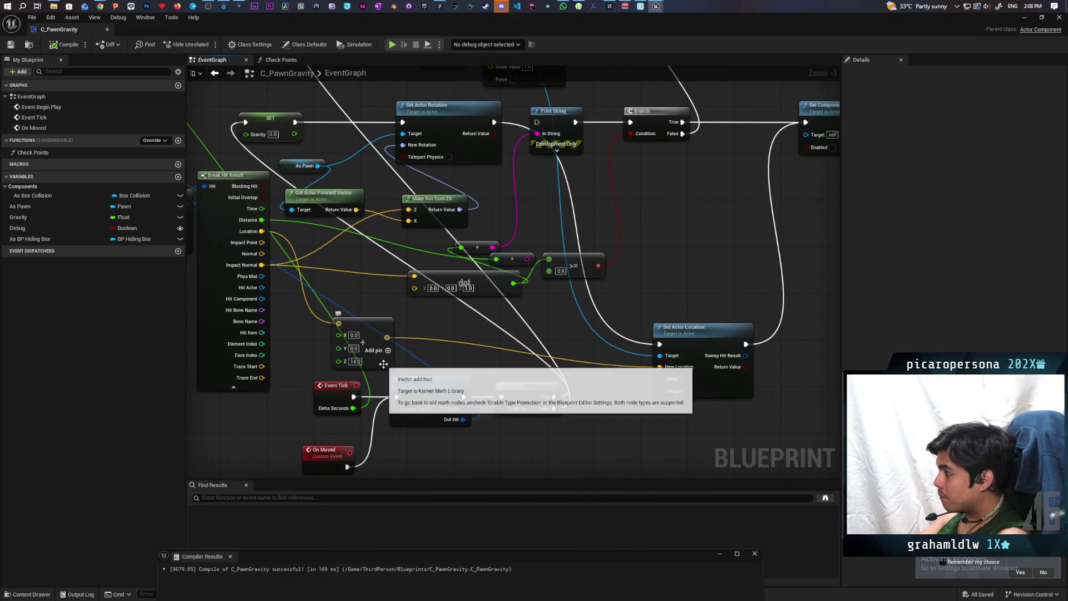
double_click(295, 28)
- Start a play test debugging C_PawnGravity on BP_HidingBox and move the pawn into the box
left_click_drag(612, 63, 724, 75)
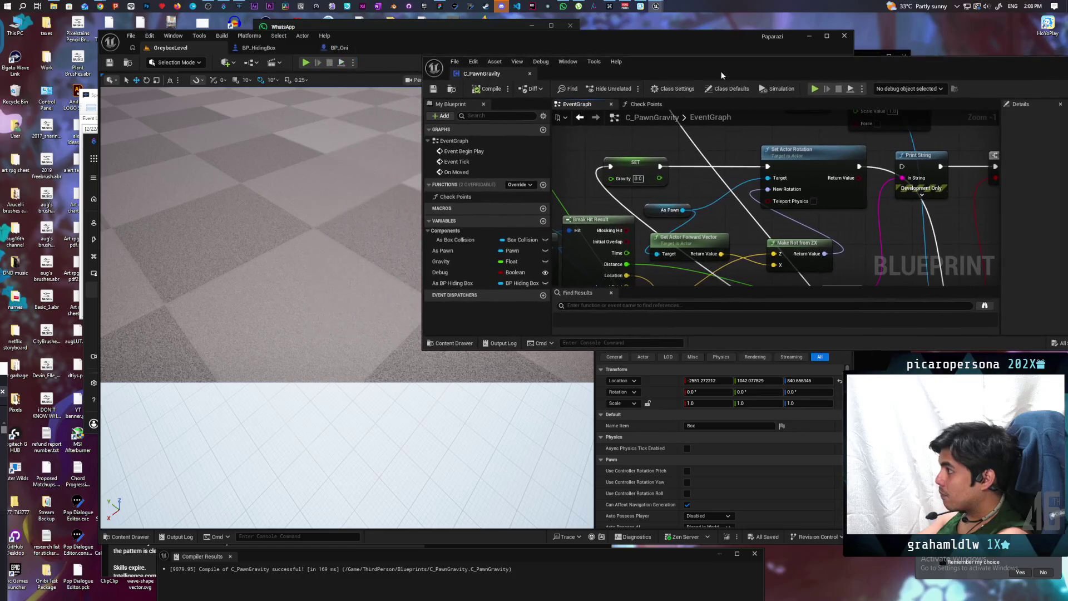
left_click(305, 63)
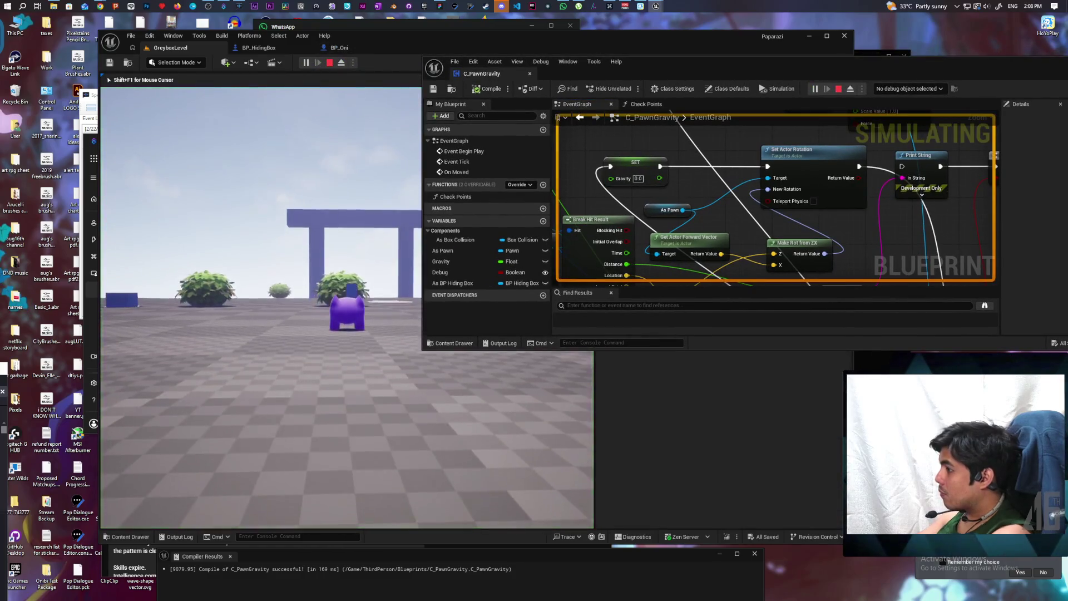
left_click(919, 110)
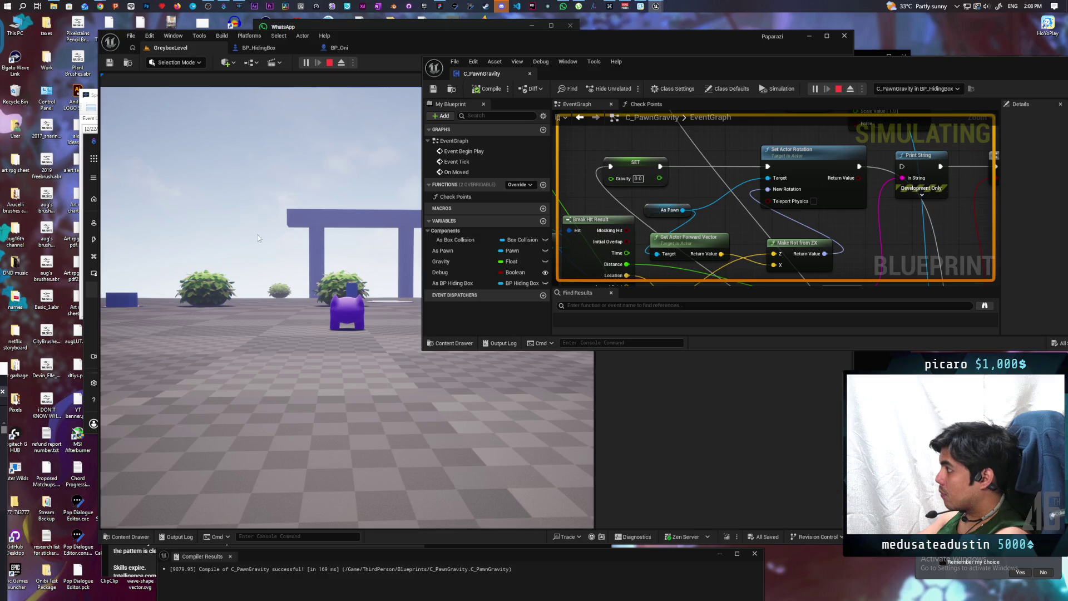
key("alt+Tab")
scroll(714, 183, "down", 8)
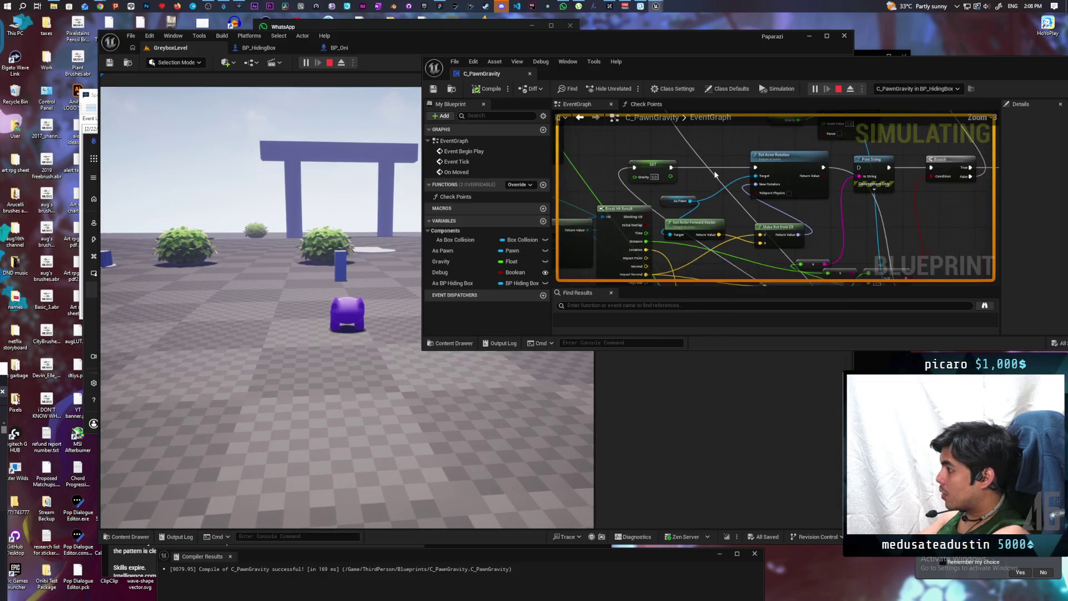
left_click(262, 334)
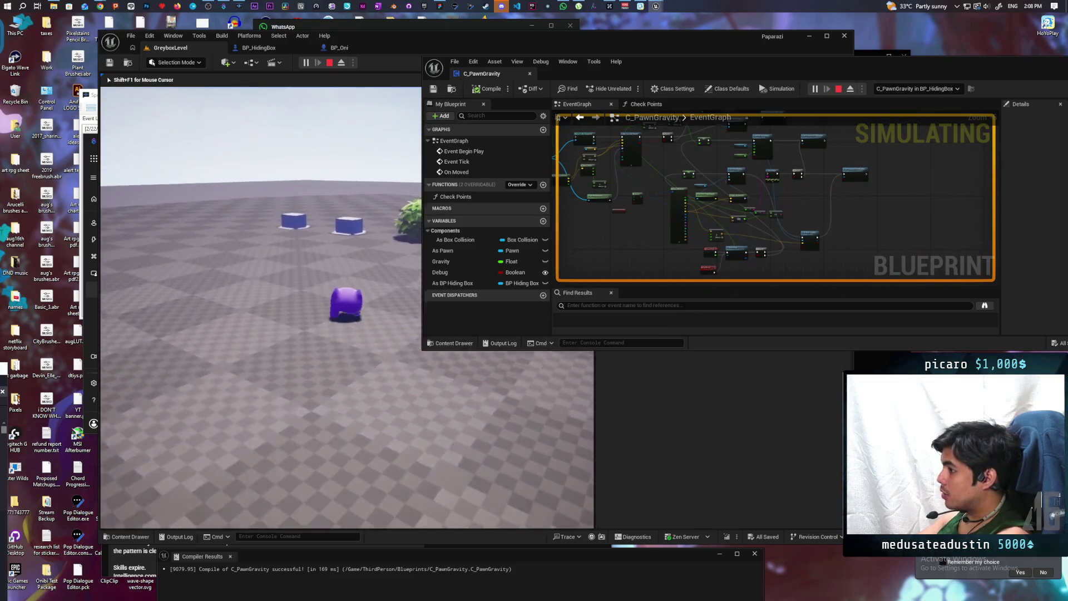
key("w")
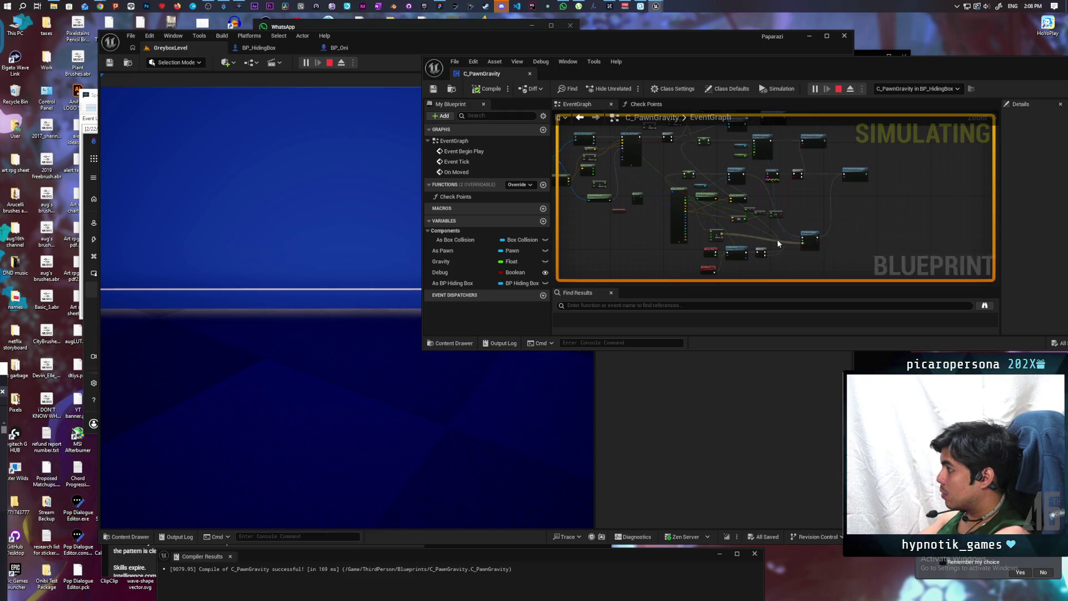
- Raise the event graph Add node's Z offset from 14.0 to 32.0
scroll(794, 244, "up", 3)
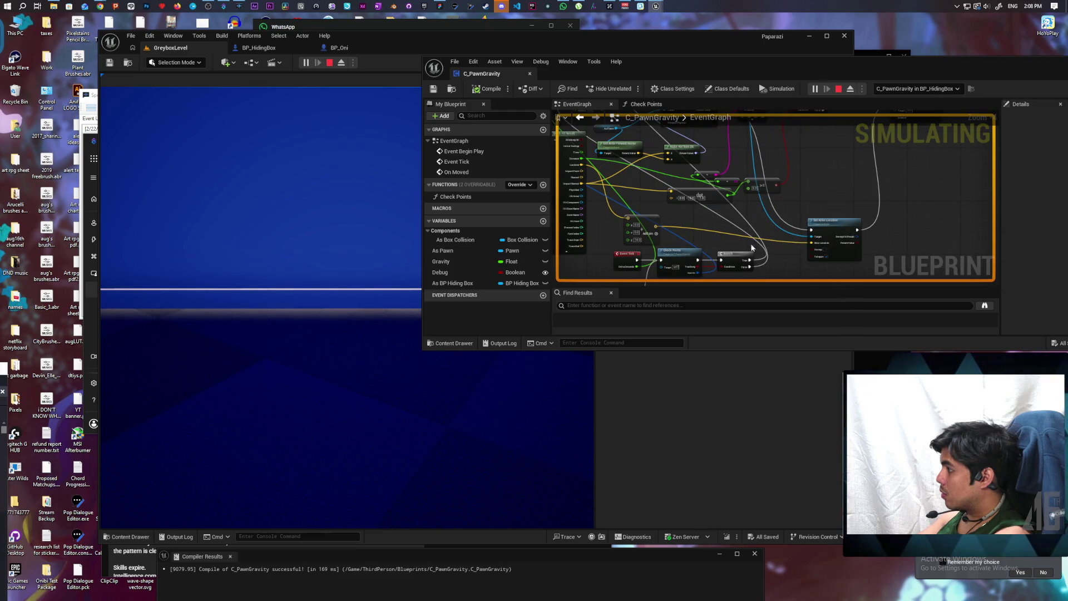
scroll(784, 244, "up", 2)
scroll(773, 243, "up", 1)
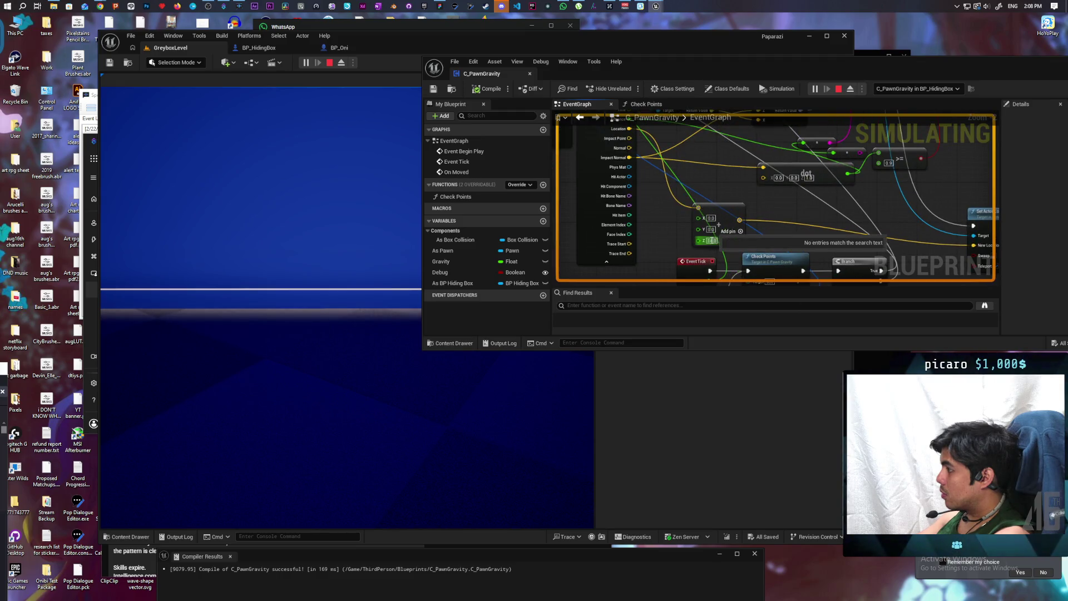
left_click(711, 240)
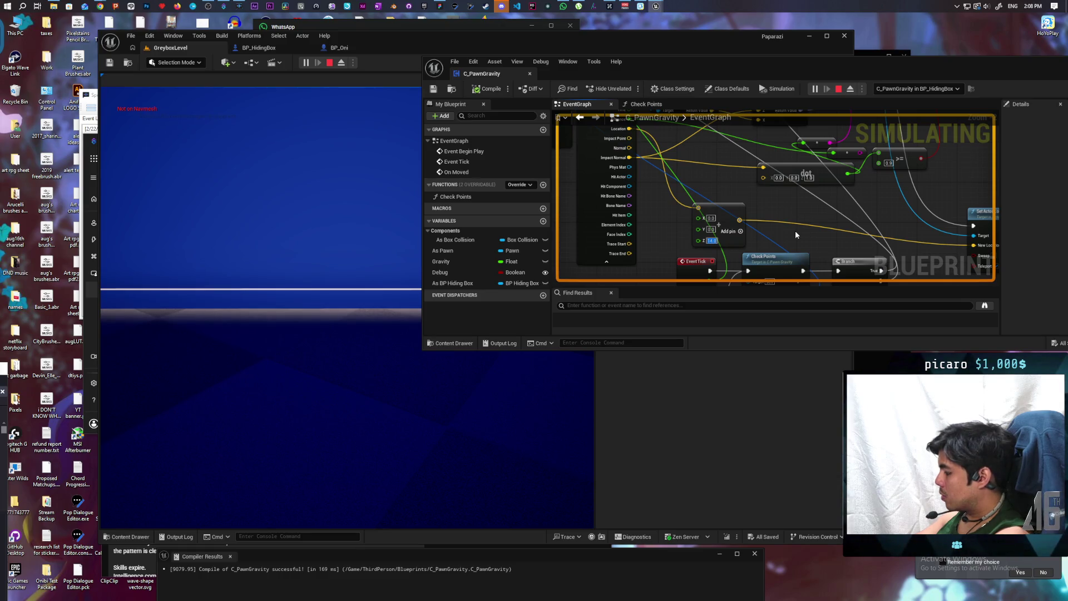
type("32")
key("Return")
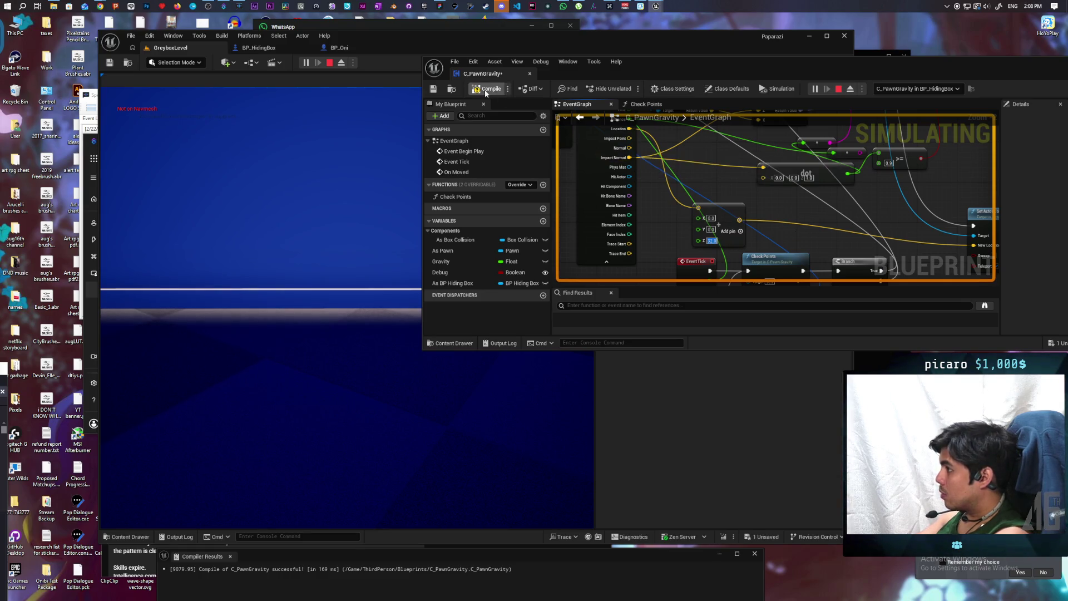
- Steer the pawn in the game view, then release control back to the editor with Shift+F1
left_click(313, 174)
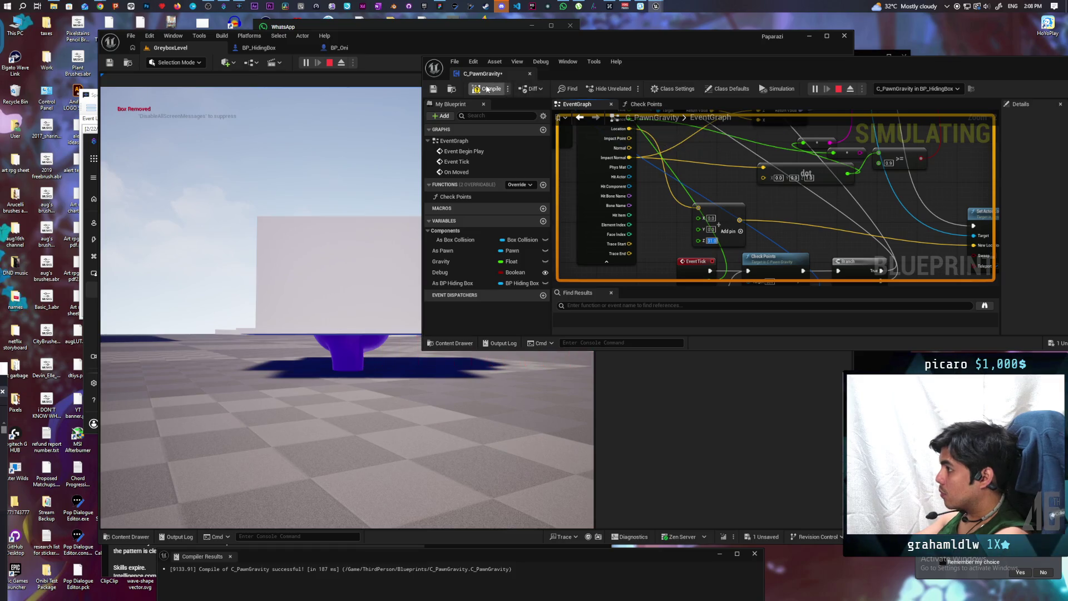
left_click(267, 259)
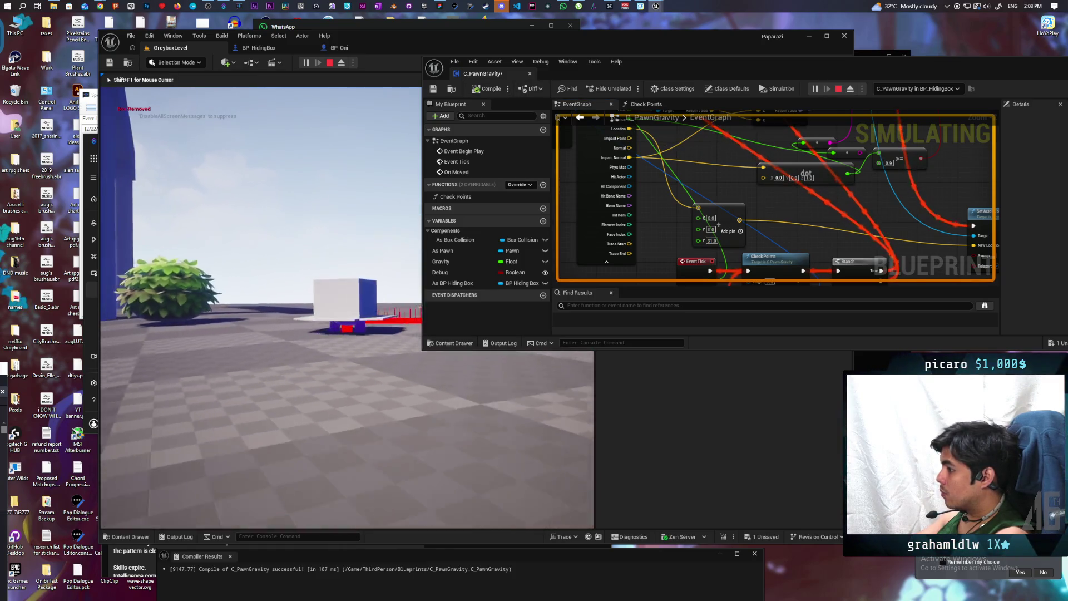
key("shift+F1")
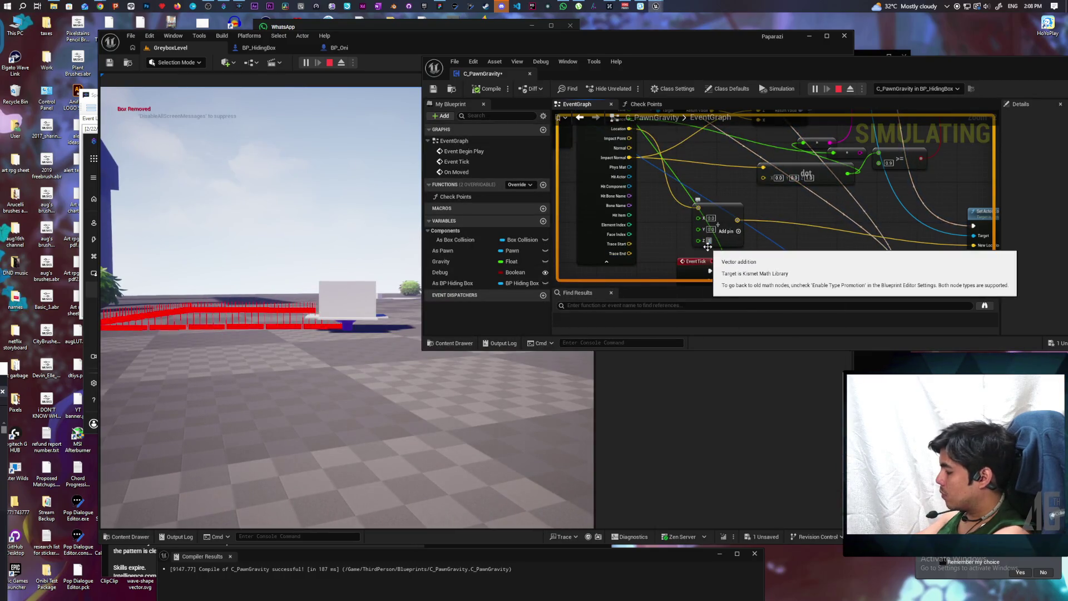
- Recompile C_PawnGravity and drive the box pawn past the white box and up the slope
left_click(490, 89)
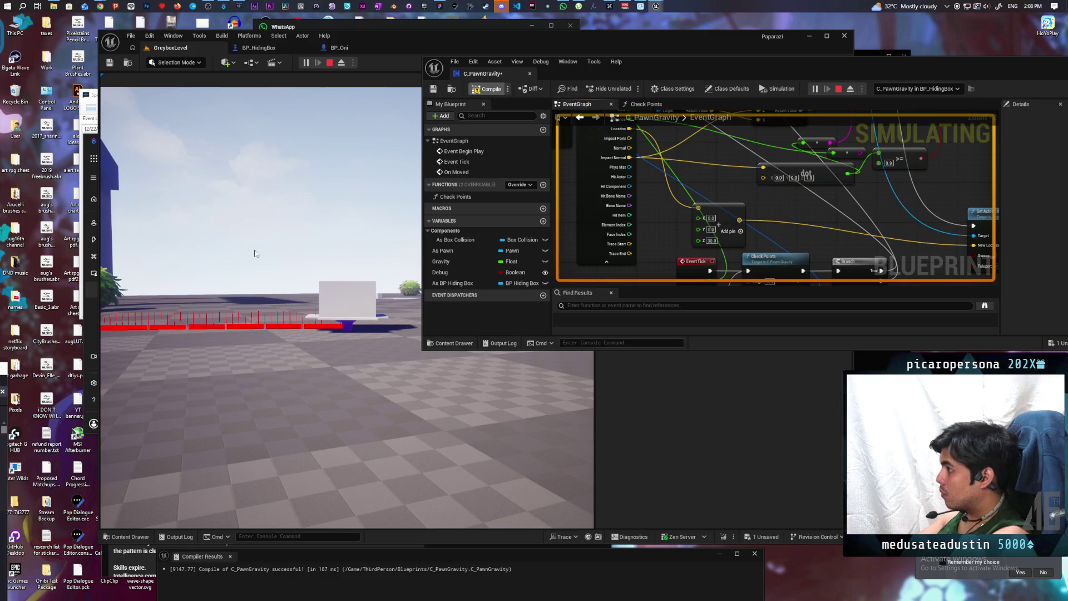
left_click(255, 255)
key("w")
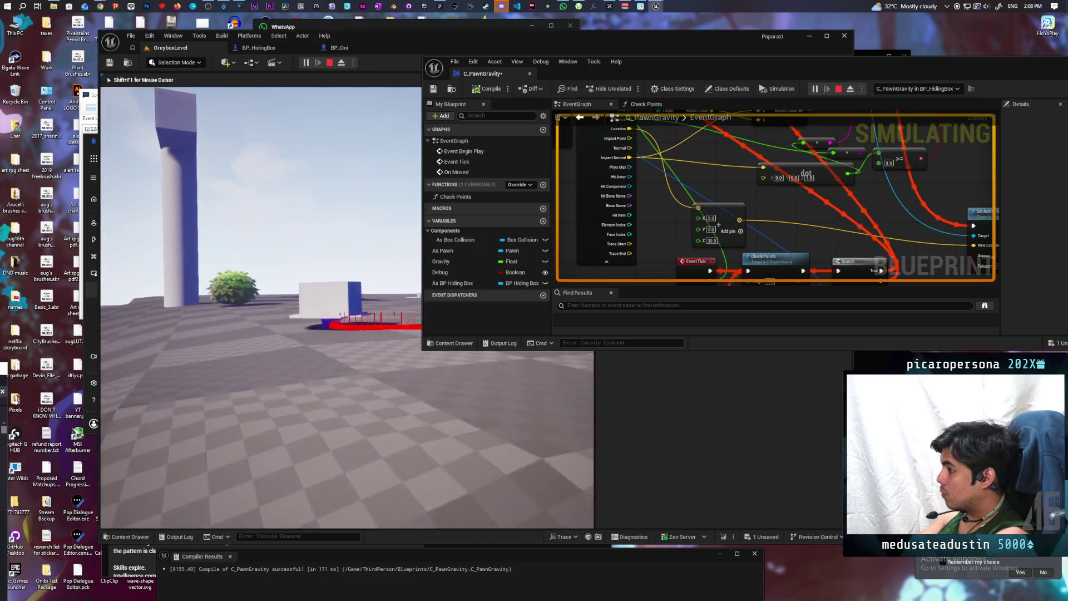
key("w")
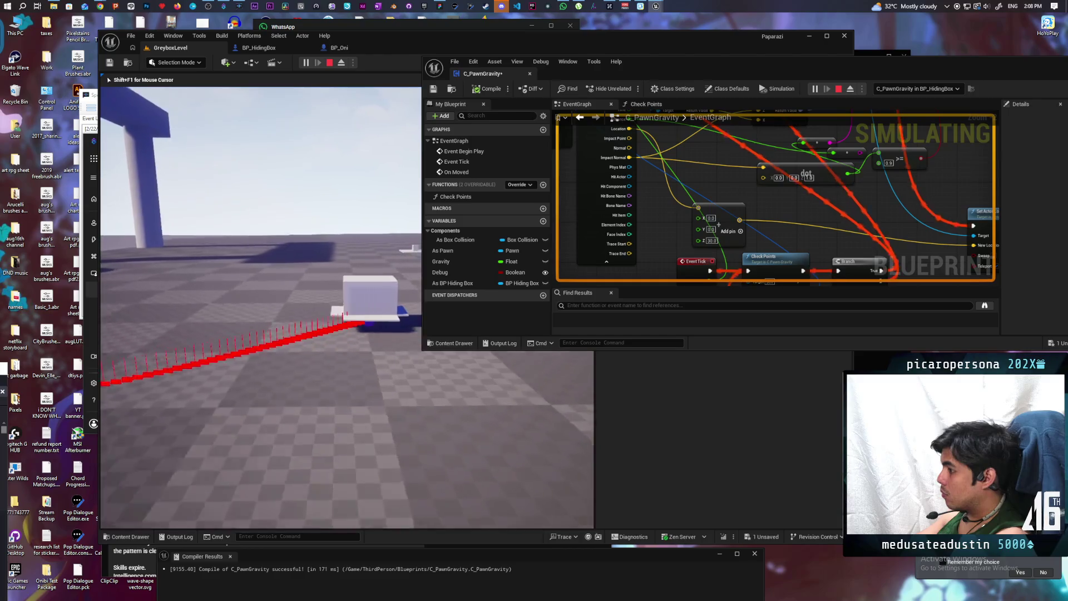
key("w")
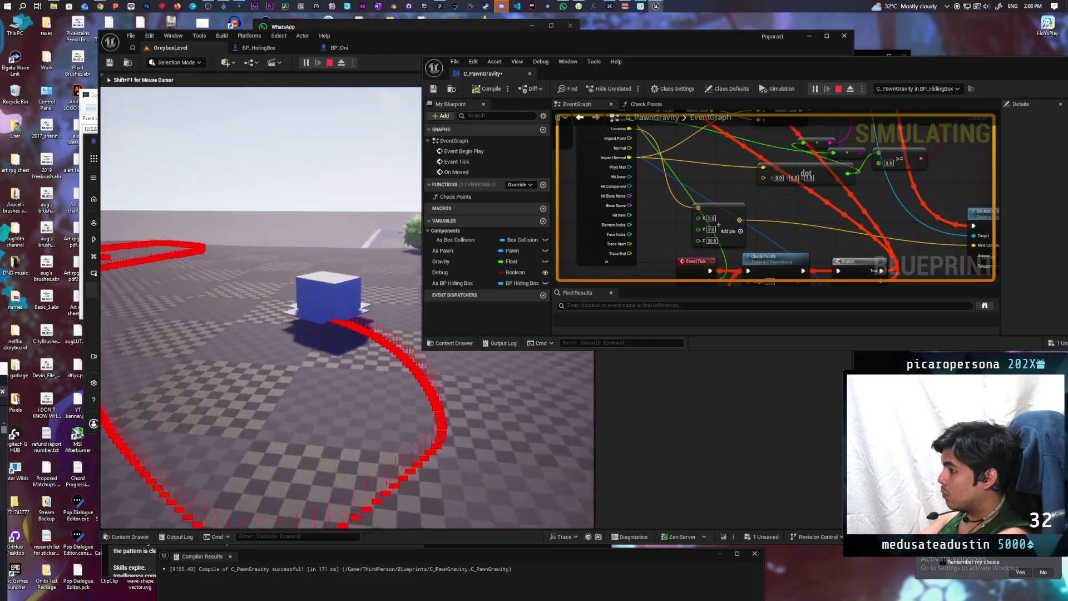
key("w")
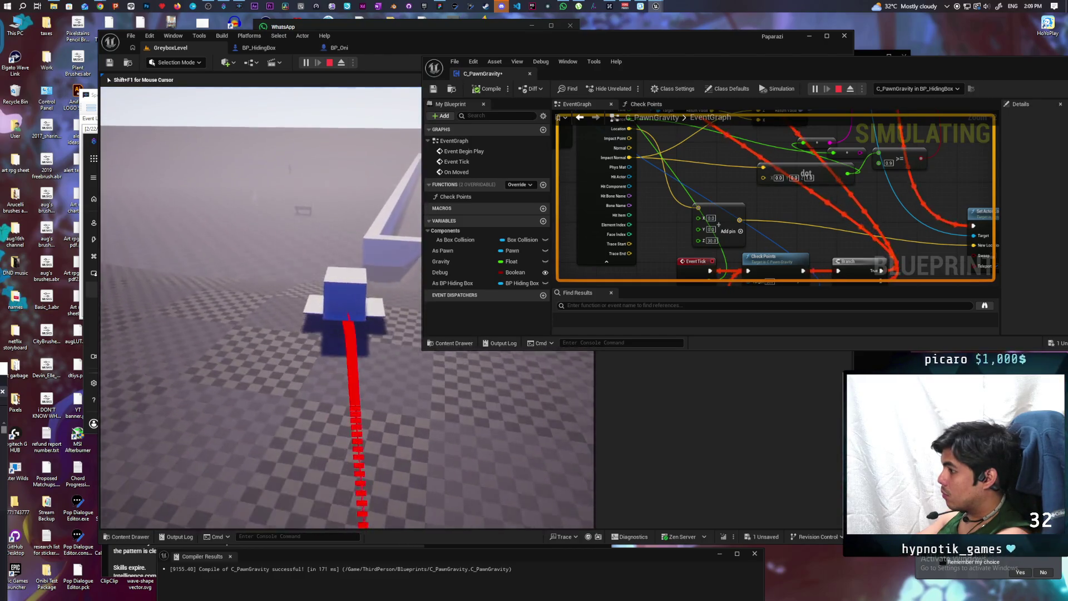
key("w")
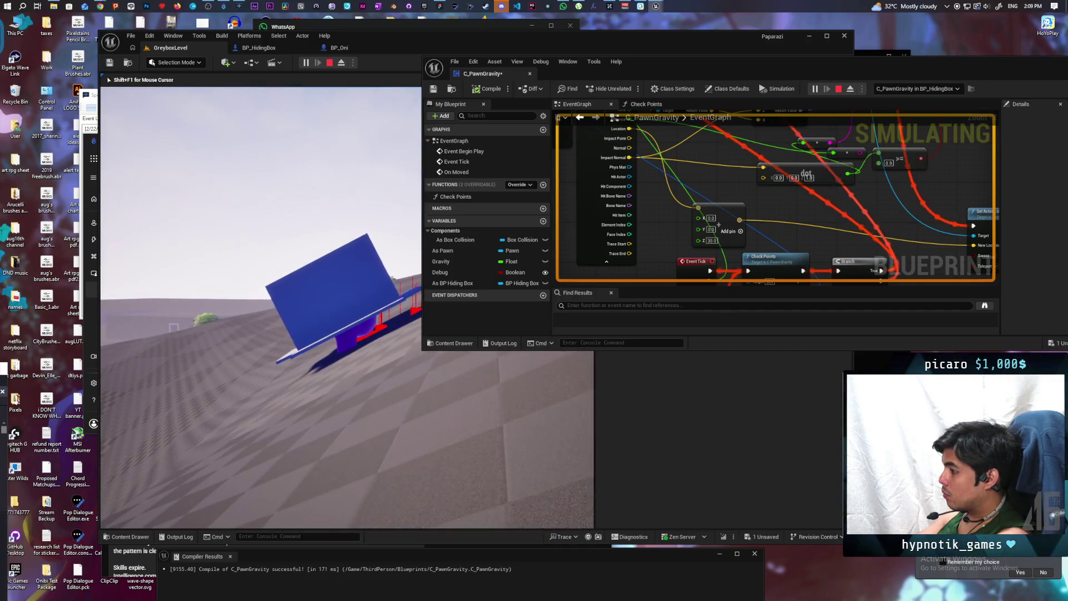
key("w")
key("w")
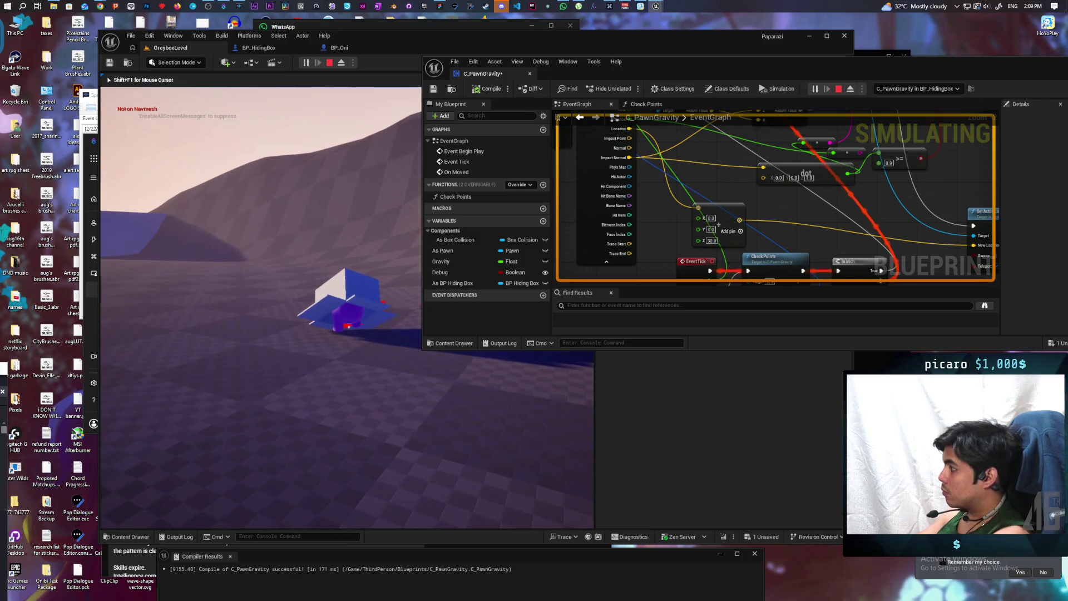
- Stop the play test, rerun it to drive the box on the hill, then end it
scroll(773, 217, "down", 3)
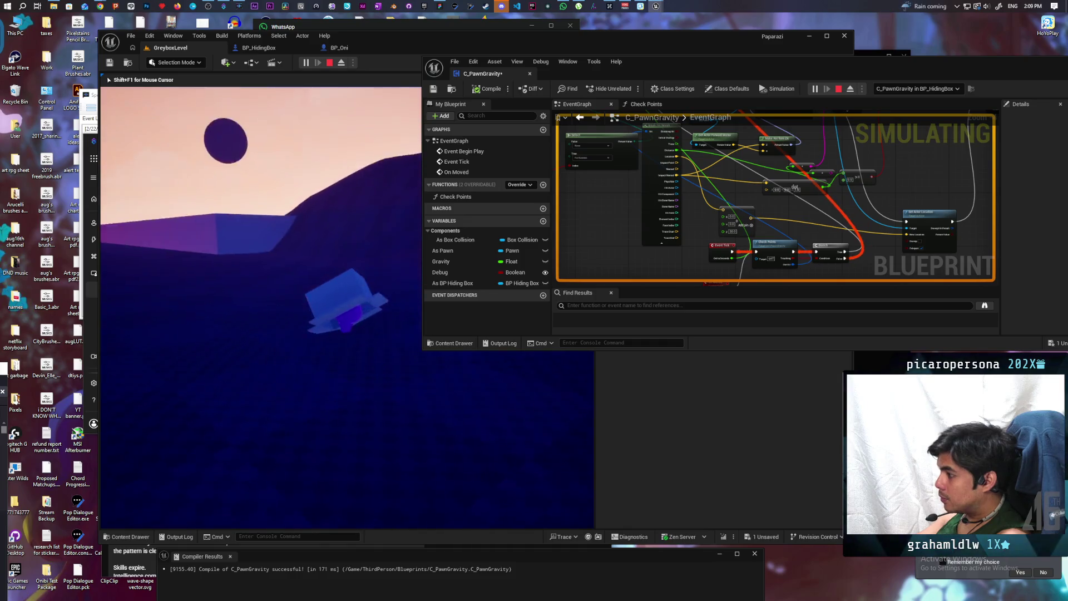
key("Escape")
left_click(307, 63)
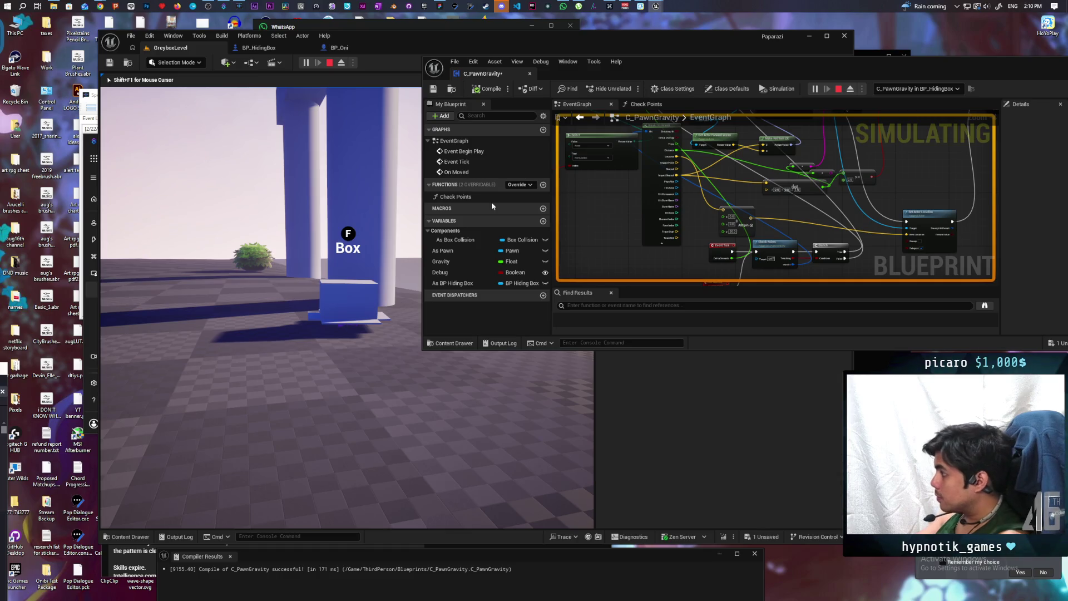
key("Escape")
scroll(621, 235, "up", 5)
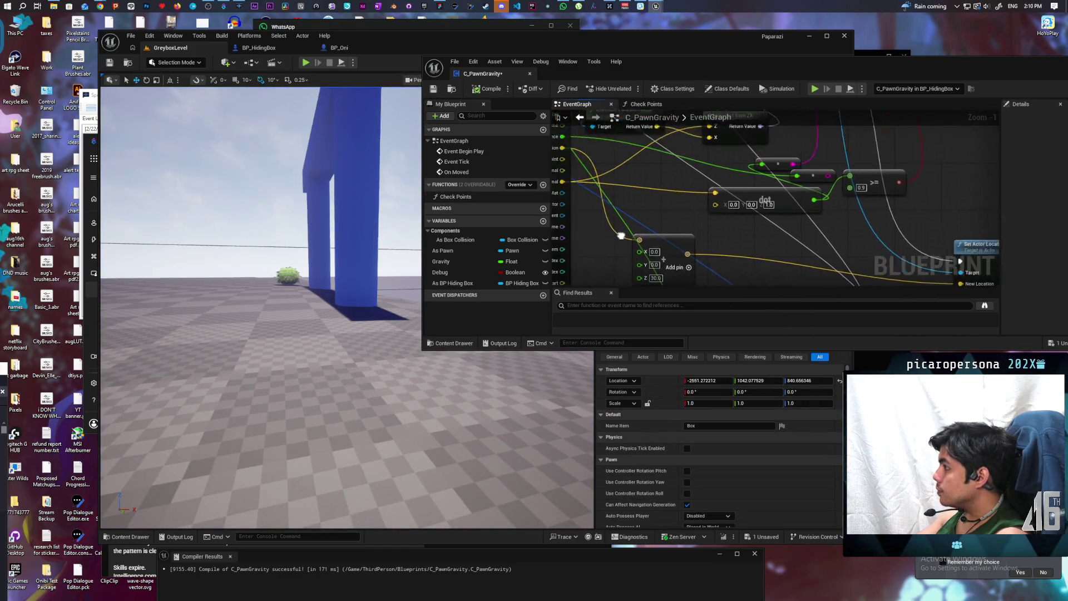
- Multiply the trace's Impact Normal by a single float set to 30.0
left_click_drag(621, 236, 680, 211)
left_click_drag(627, 168, 657, 212)
type("mu")
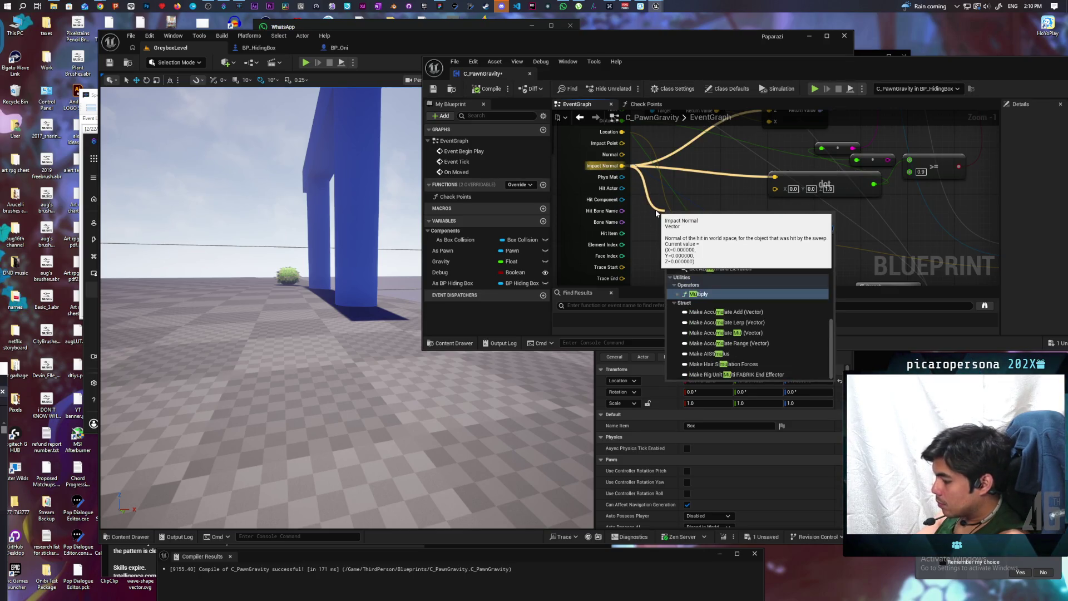
key("Return")
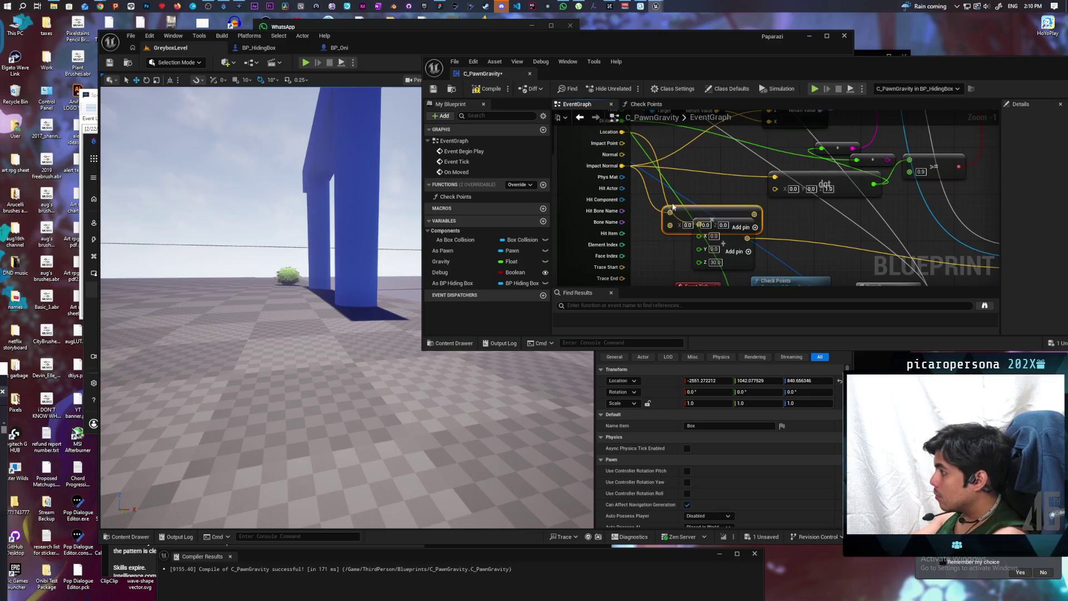
right_click(674, 225)
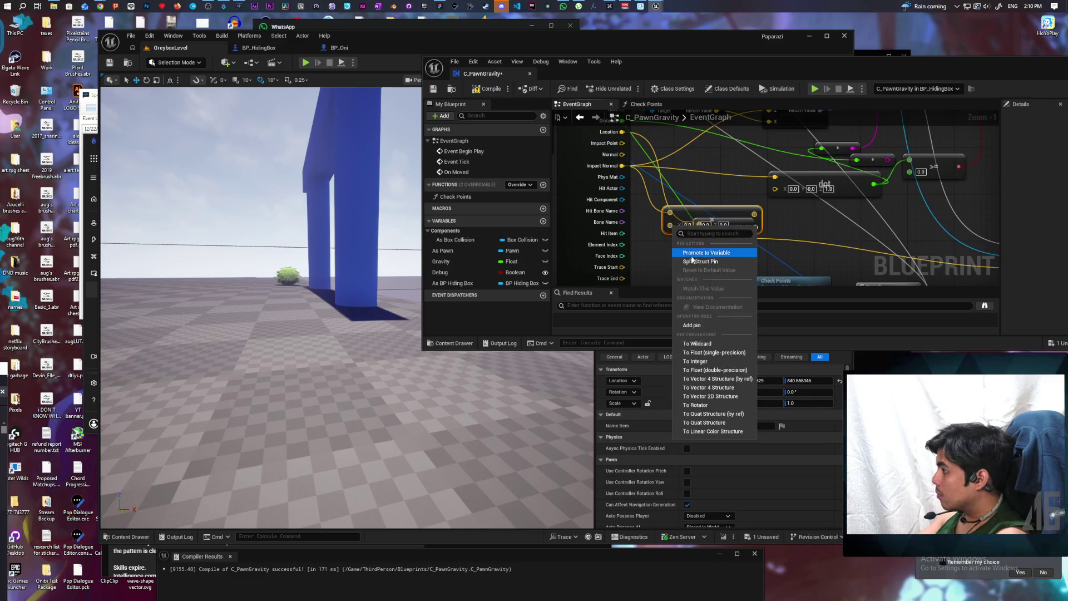
left_click(703, 353)
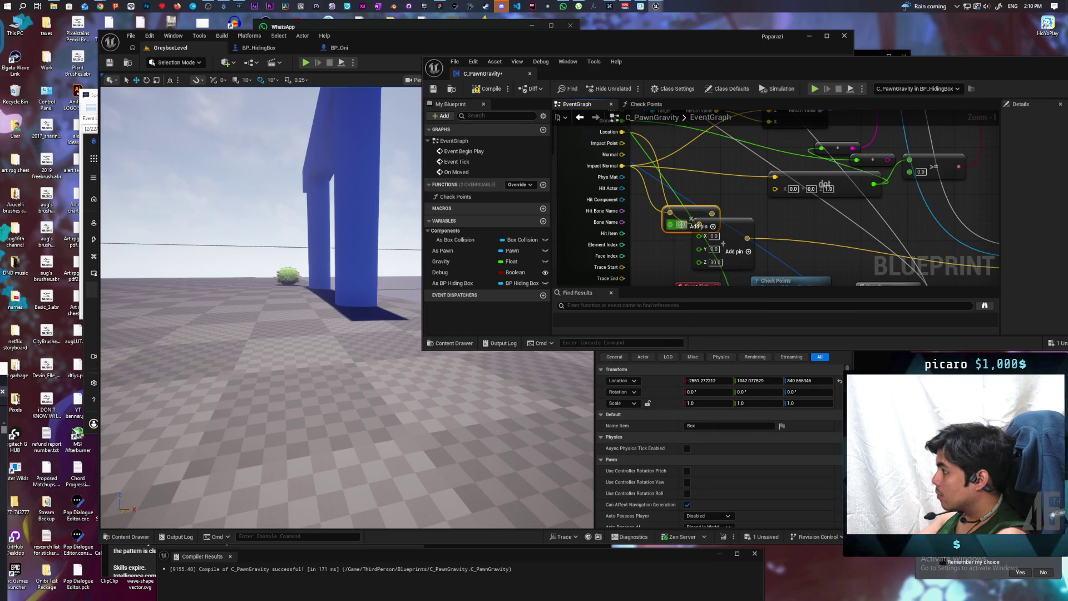
type("30")
key("Return")
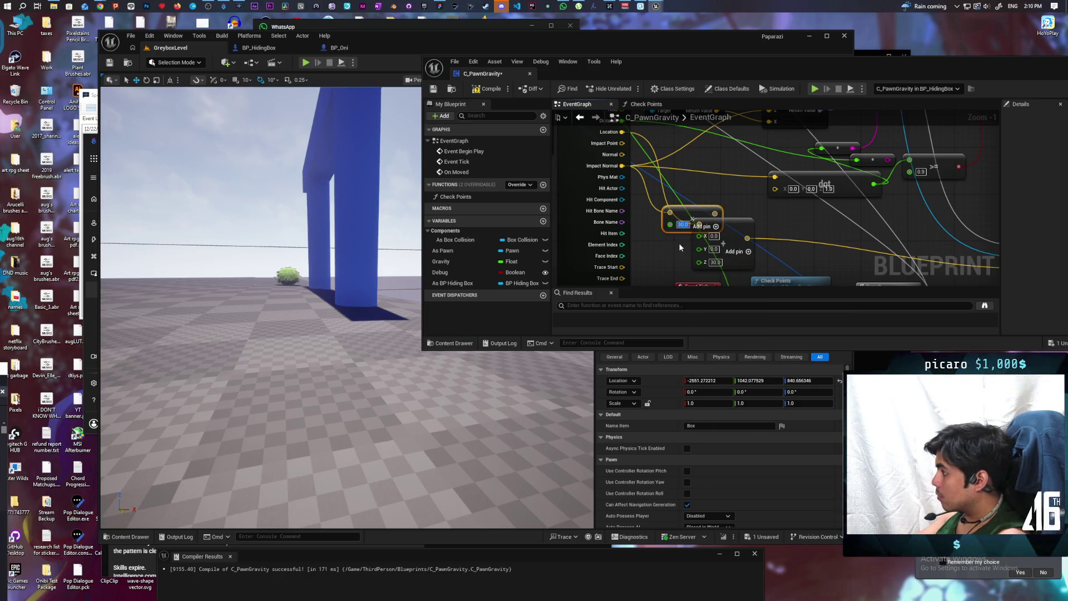
- Recombine the vector node's split X/Y/Z inputs and compile C_PawnGravity
mouse_move(701, 209)
left_mouse_down()
mouse_move(676, 251)
mouse_move(743, 210)
left_mouse_up()
left_click_drag(668, 255, 674, 255)
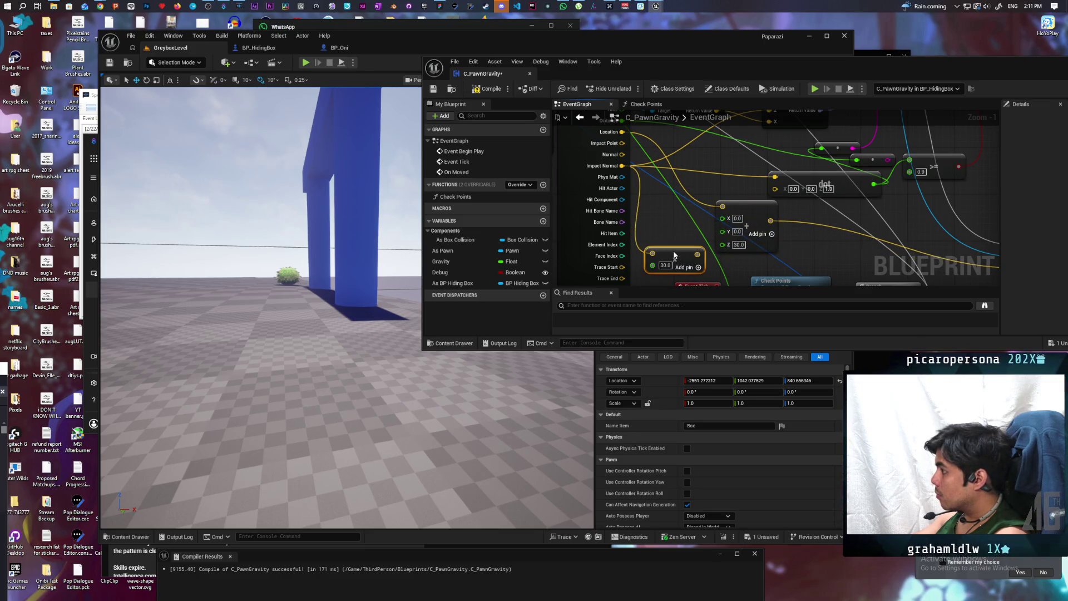
right_click(728, 220)
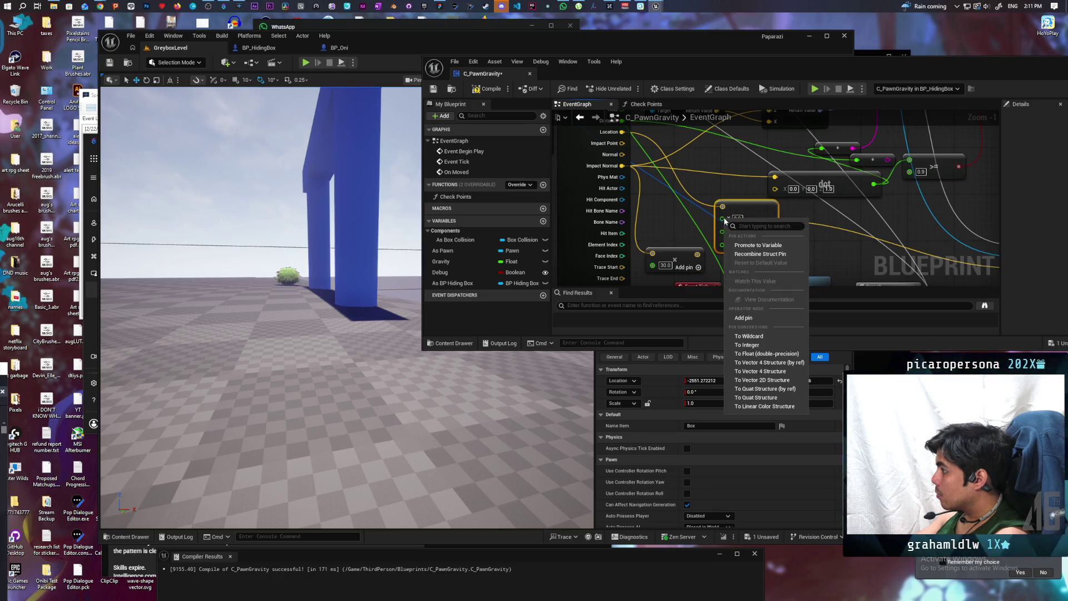
left_click(757, 255)
scroll(690, 218, "down", 1)
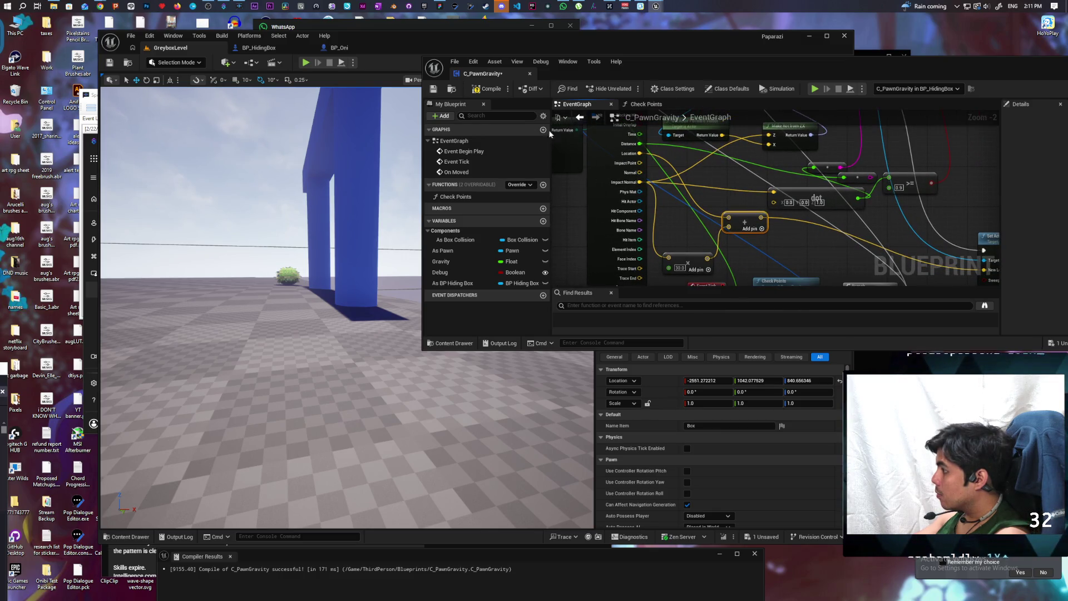
left_click(485, 90)
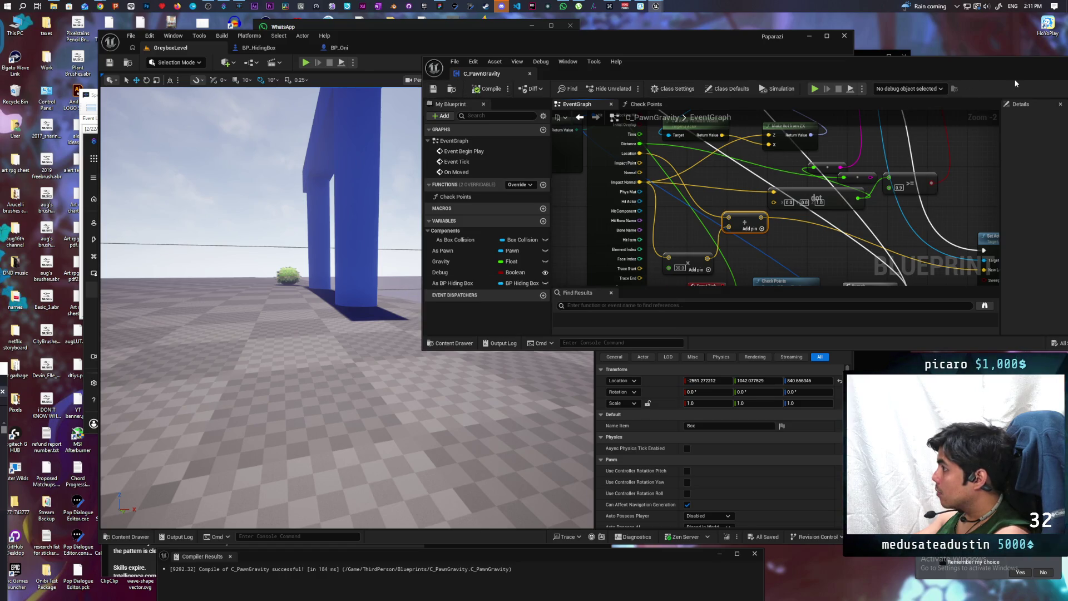
- Play-test the box pawn across the ground, past the gate and up the slope, then stop with Esc
left_click(306, 63)
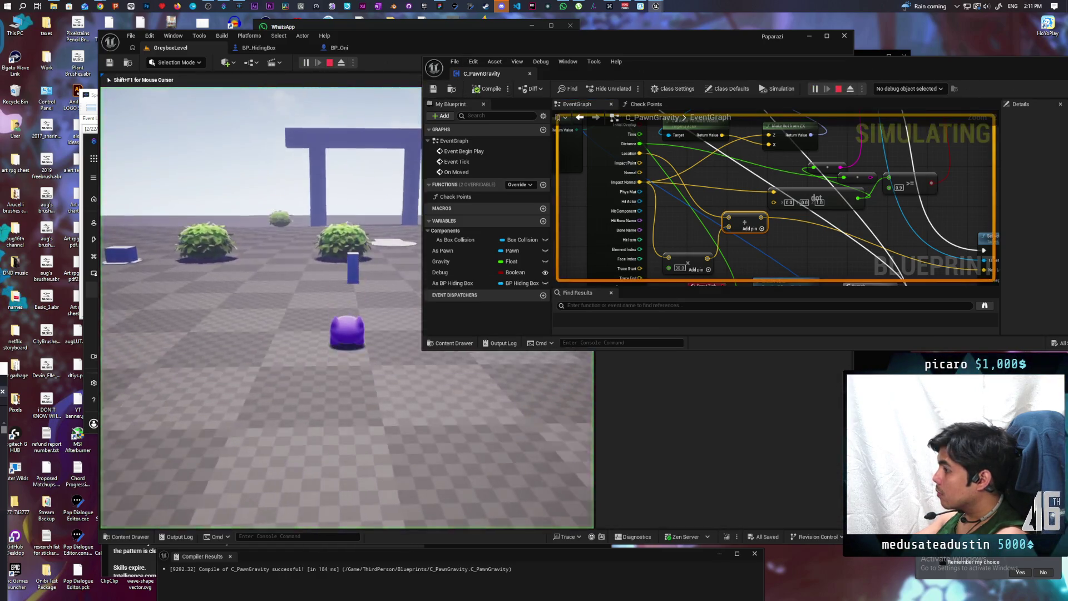
key("w")
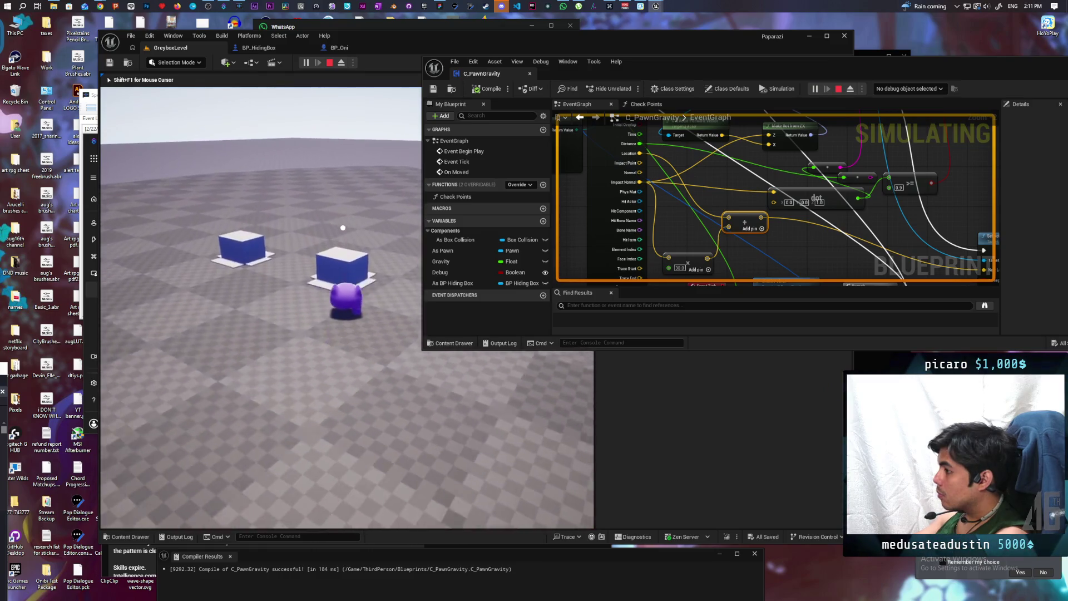
key("w")
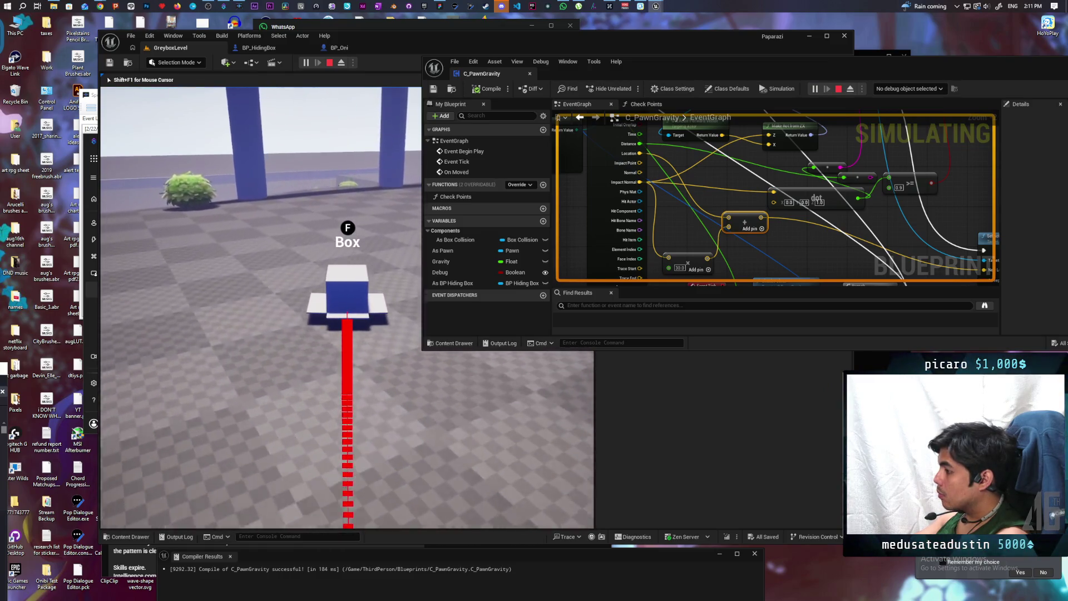
key("w")
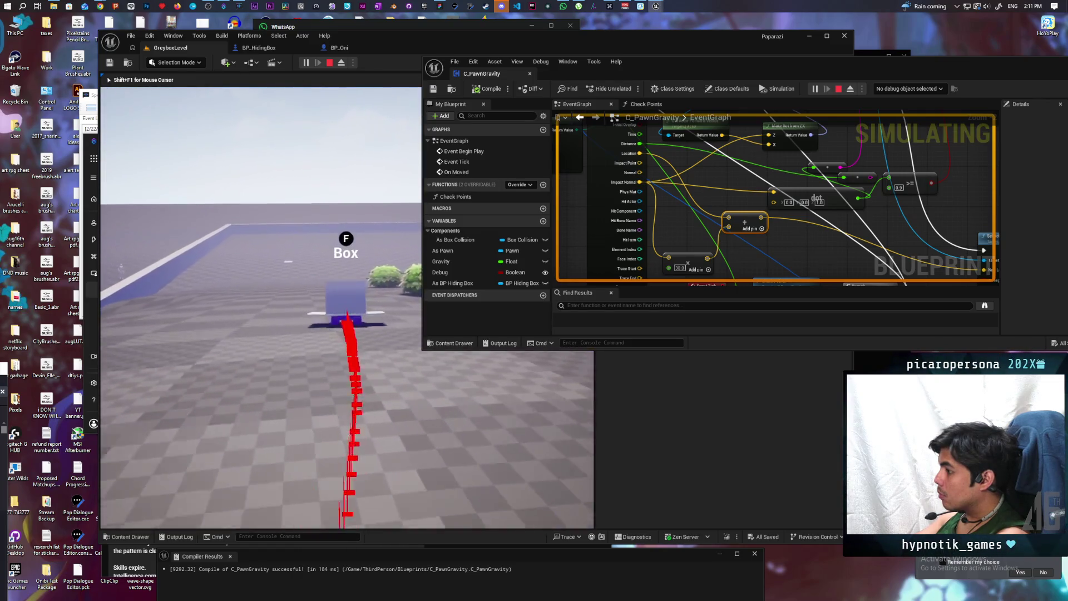
key("w")
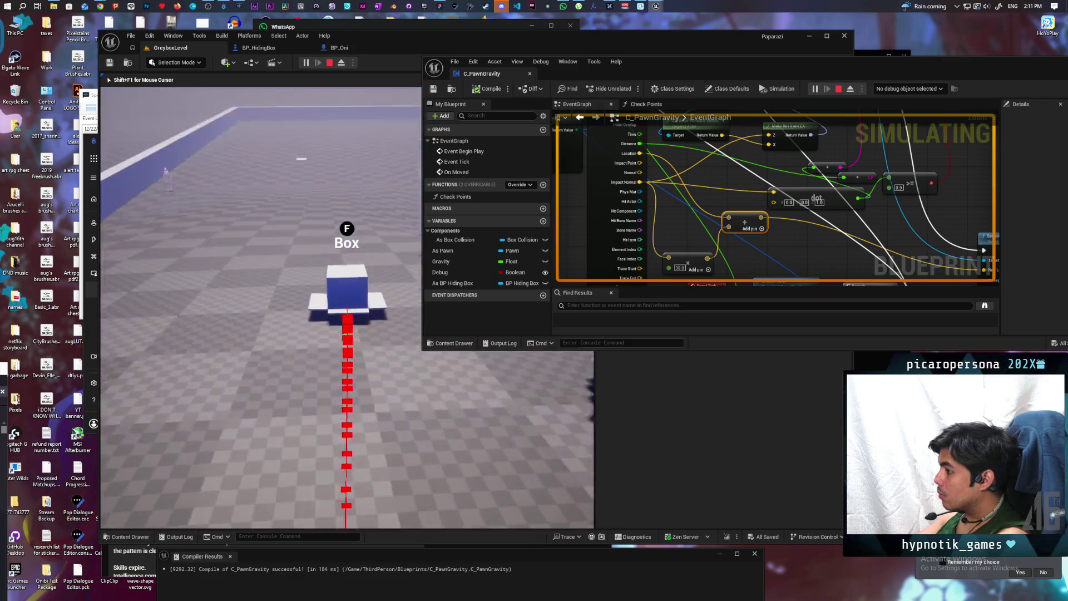
key("w")
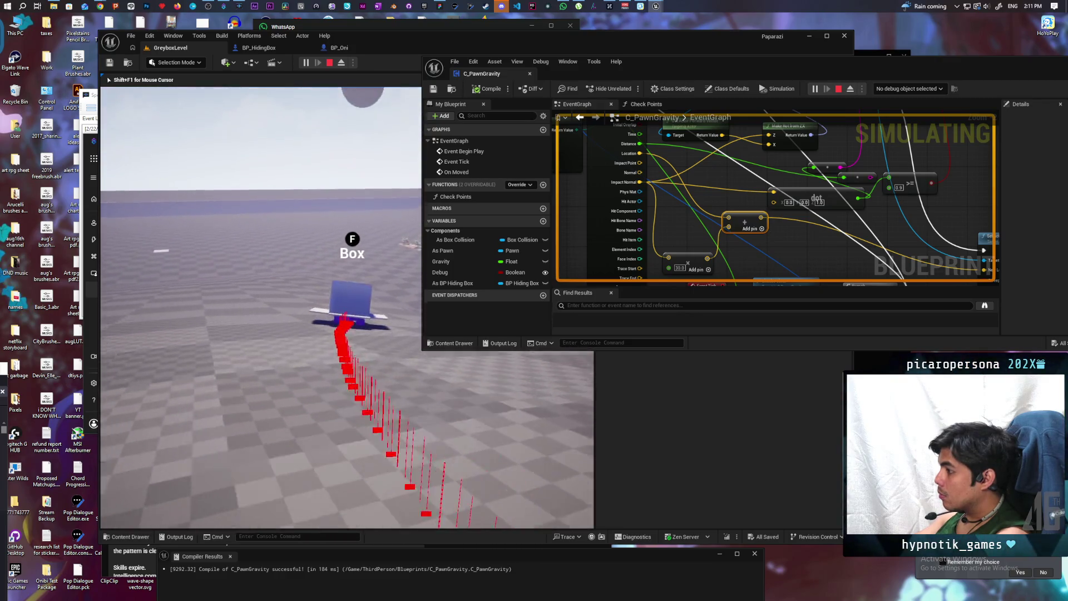
key("w")
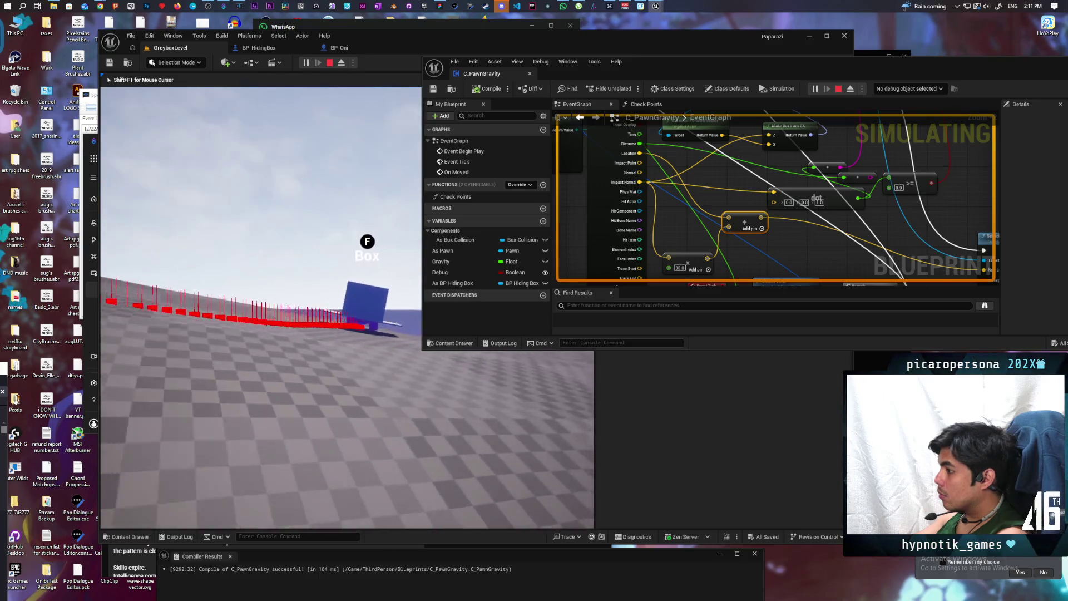
key("w")
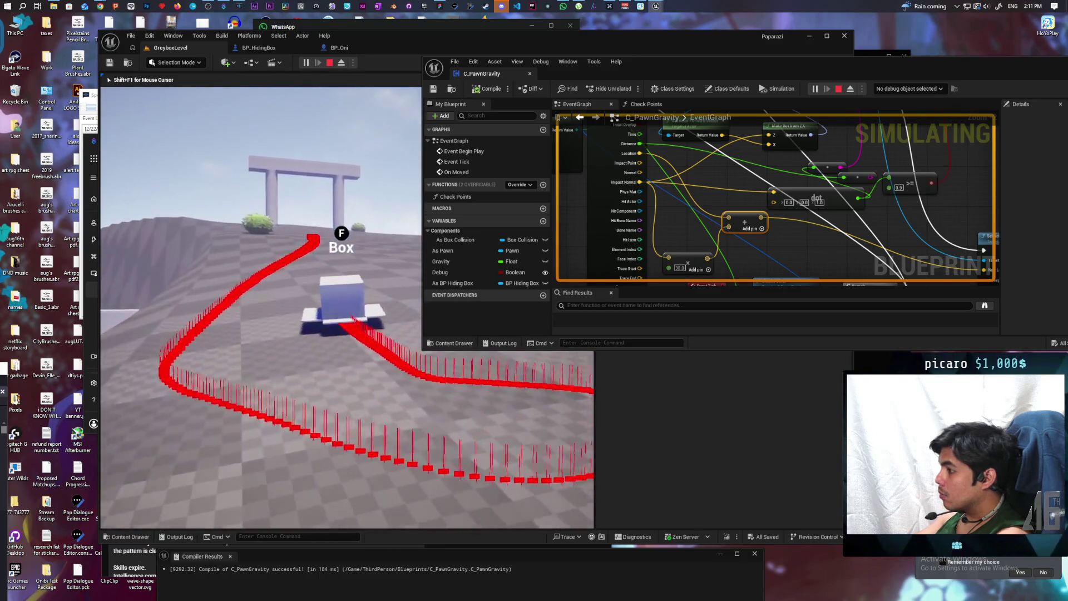
key("w")
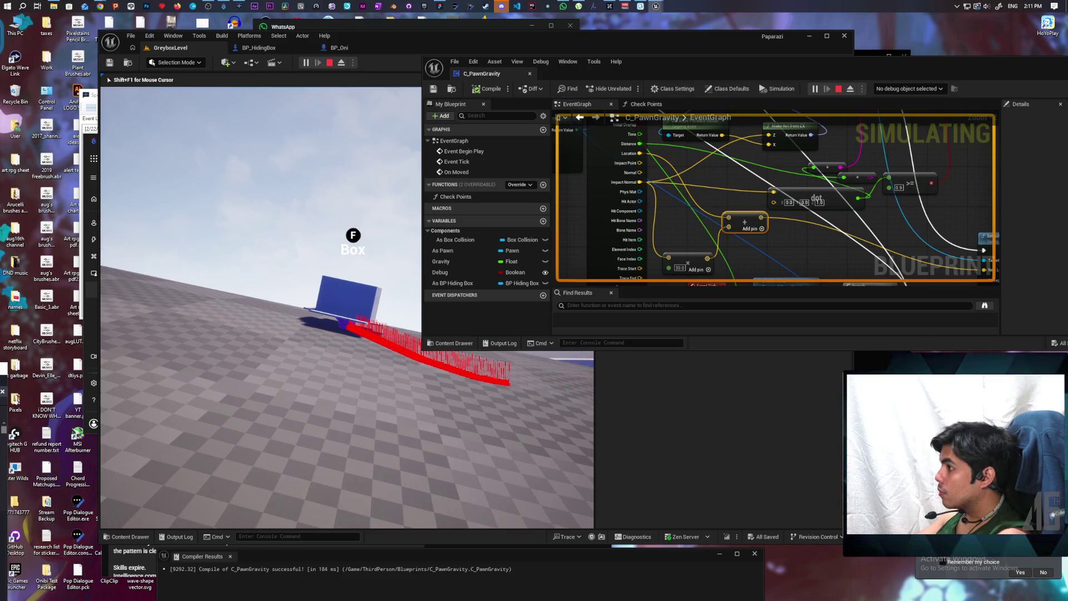
key("Escape")
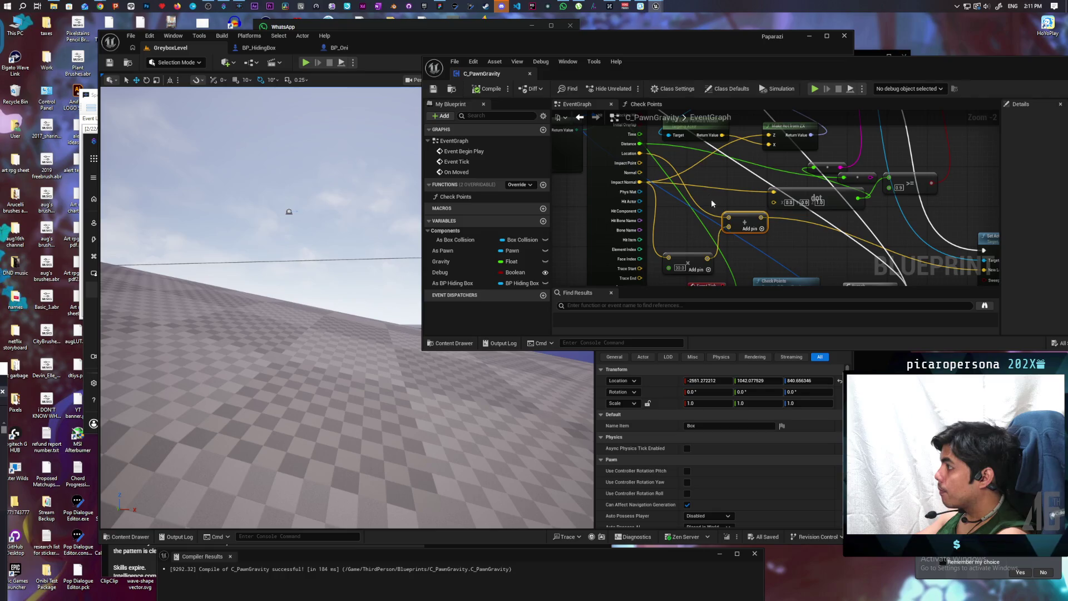
- In the Check Points graph, add Get Actor Up Vector wired from the As BP Hiding Box reference
scroll(712, 204, "up", 3)
double_click(702, 215)
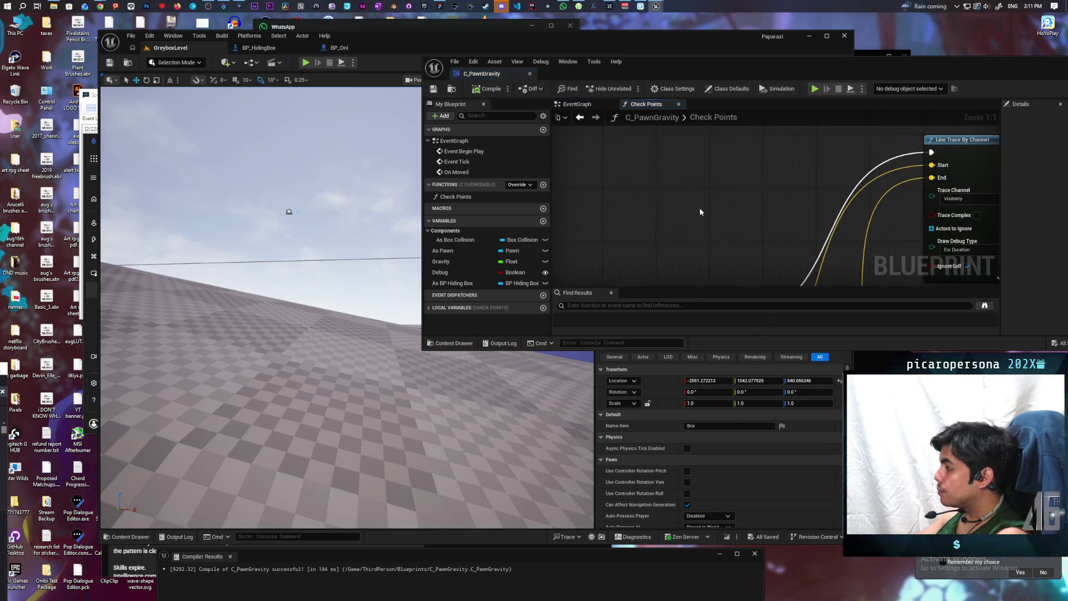
scroll(700, 207, "down", 2)
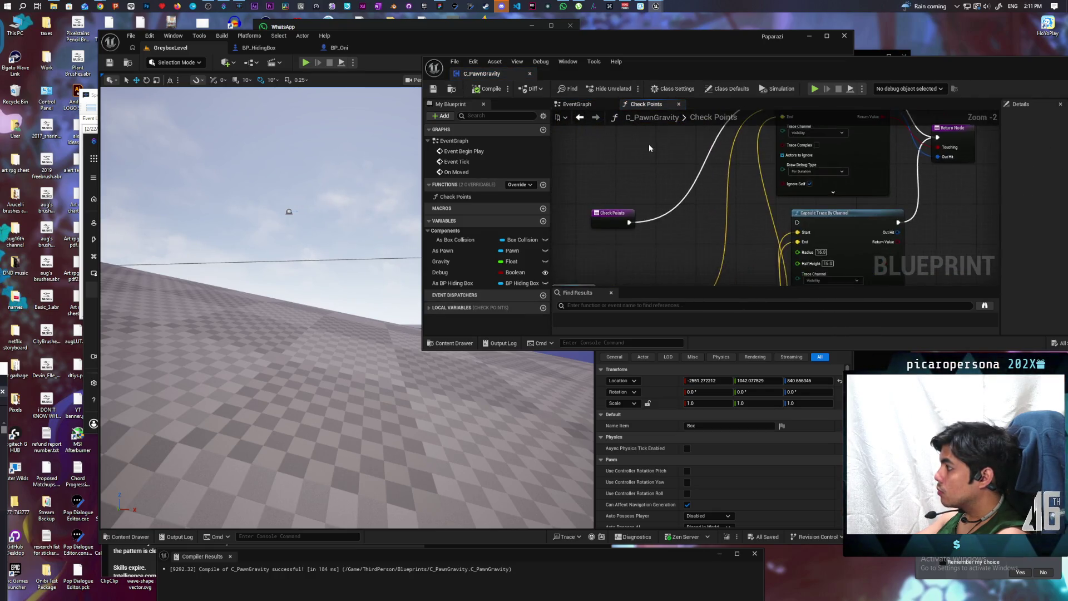
scroll(644, 161, "down", 2)
scroll(629, 229, "up", 1)
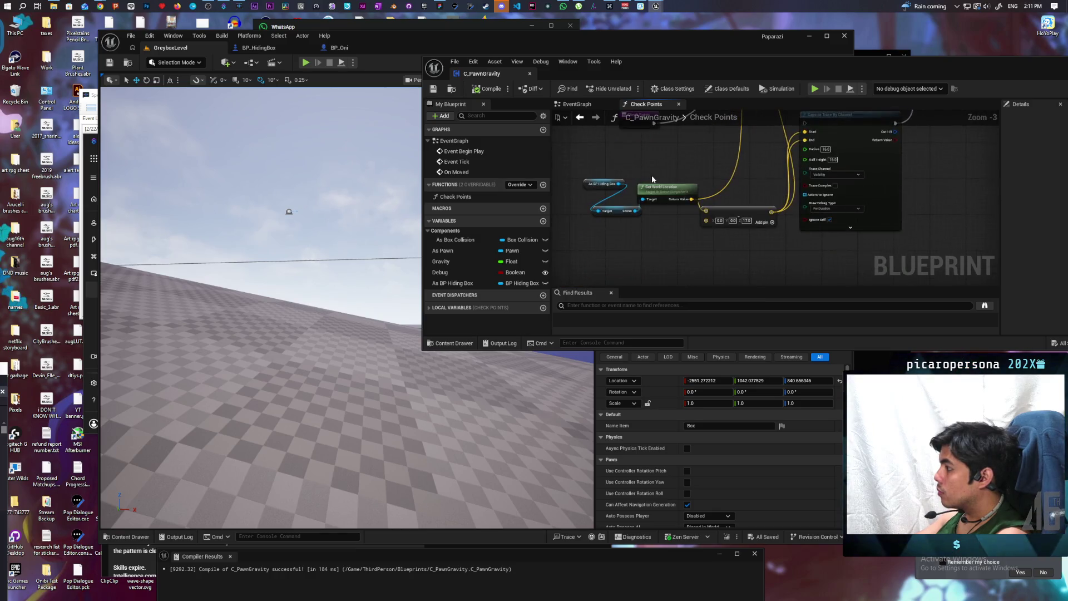
scroll(653, 175, "up", 1)
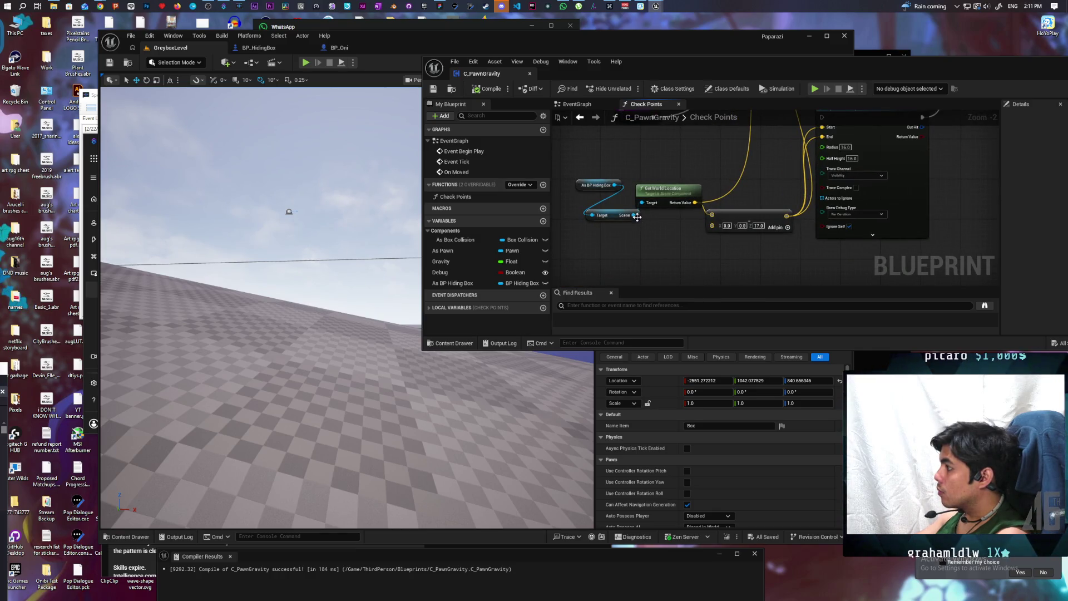
left_click_drag(634, 215, 642, 243)
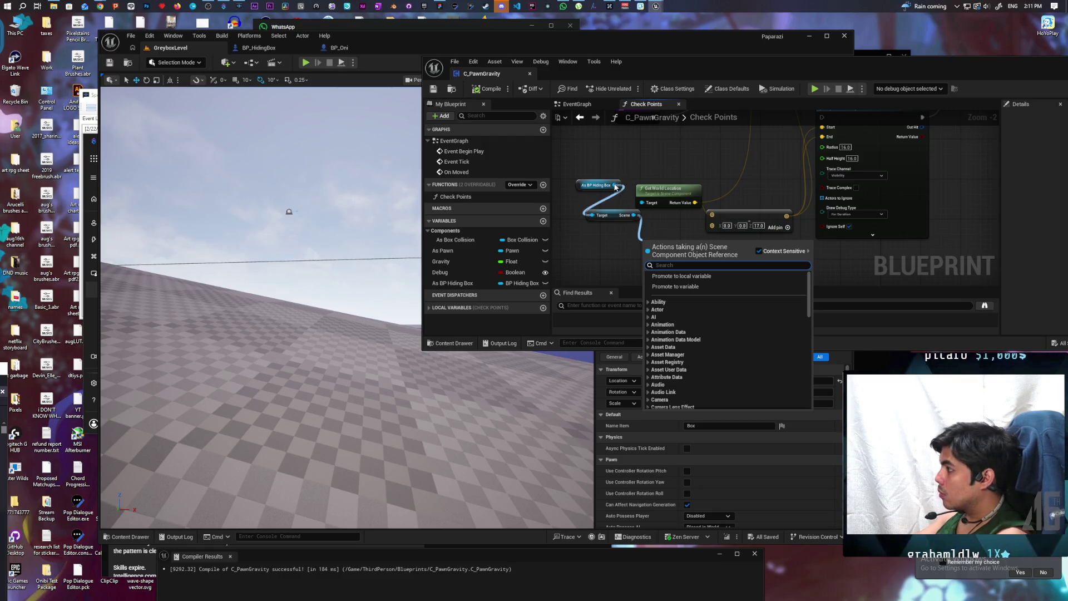
left_click_drag(615, 185, 616, 256)
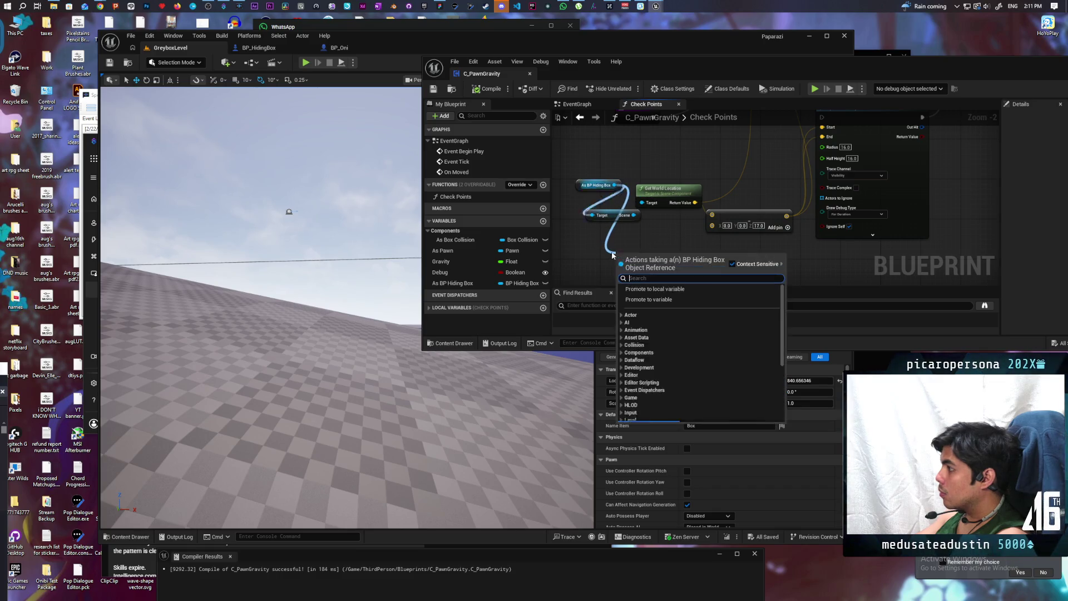
type("get")
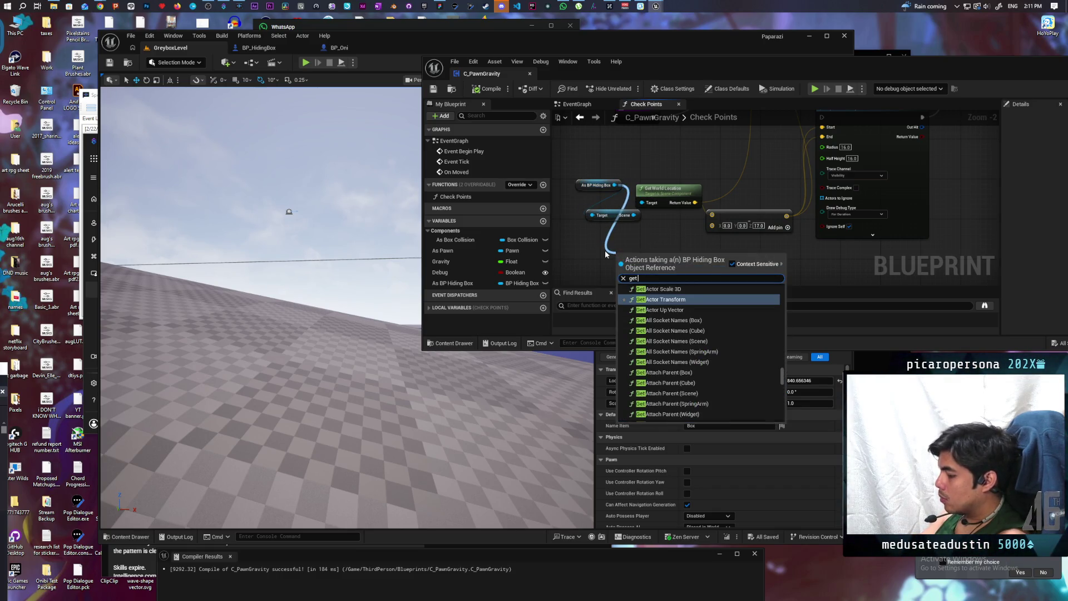
type(" up vec")
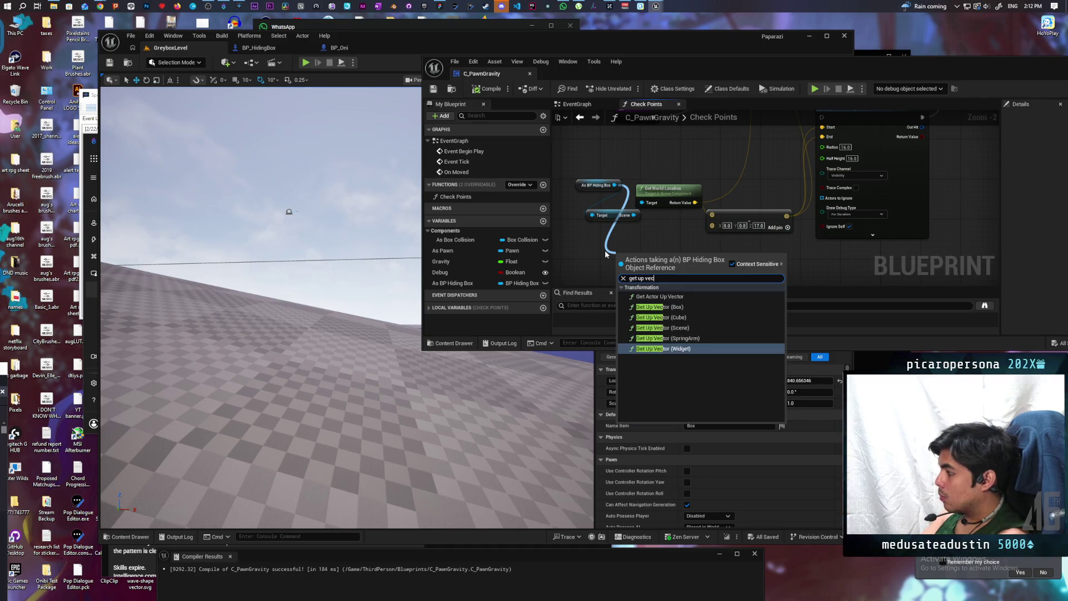
left_click(660, 297)
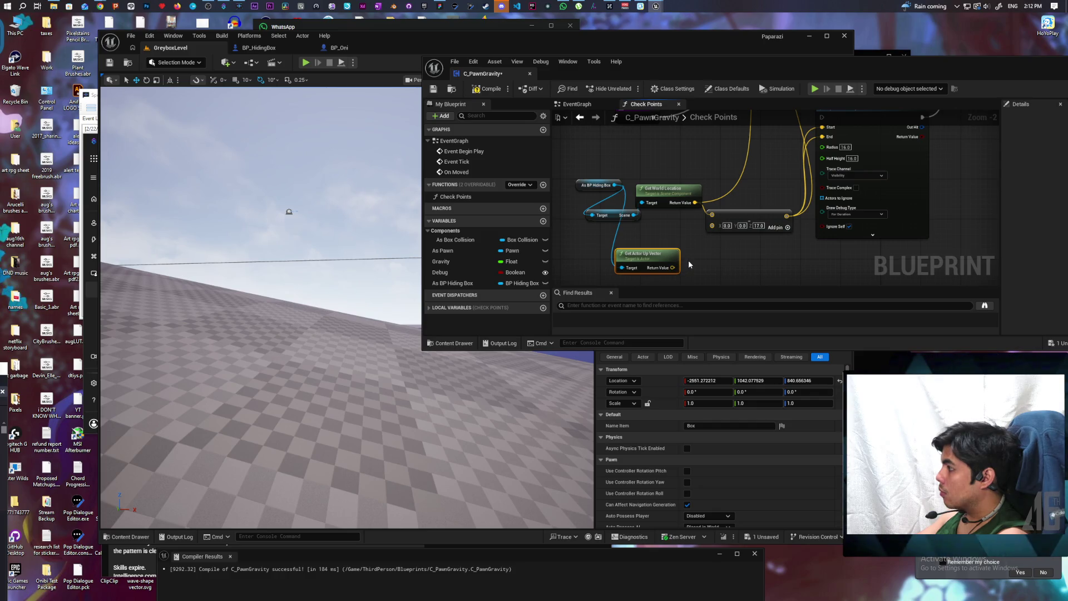
- Feed the up vector into a Multiply node whose second input is a float set to 17
left_click_drag(704, 262, 655, 244)
type("multi")
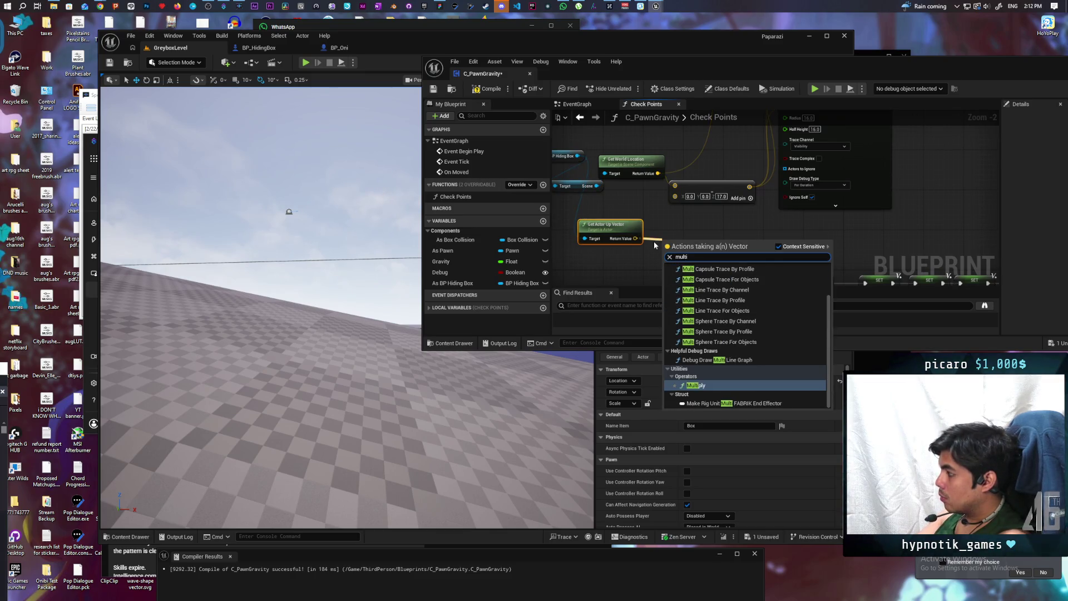
key("Return")
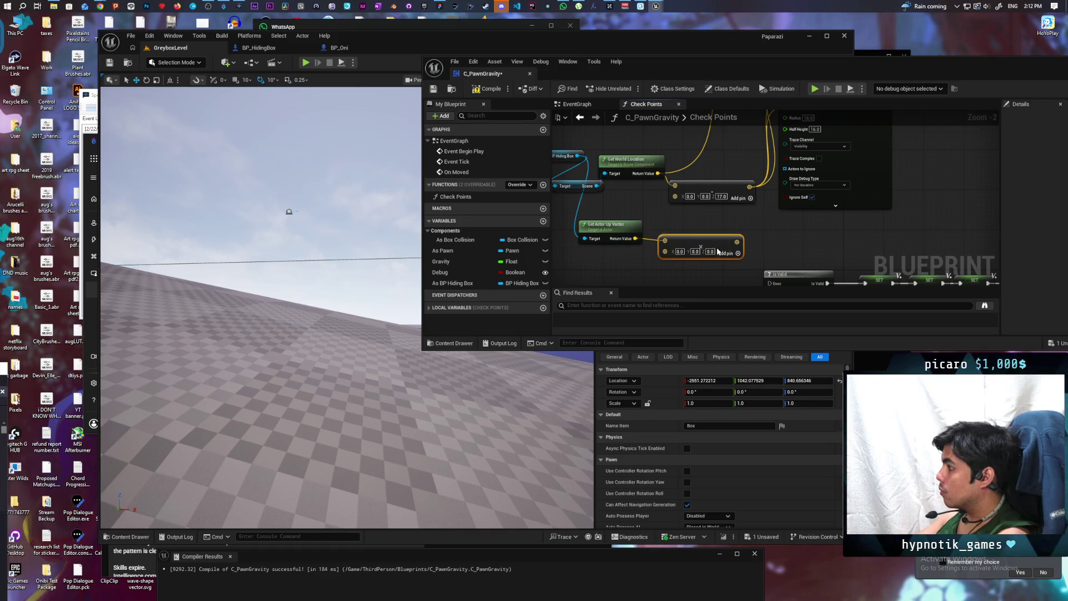
left_click(711, 251)
right_click(671, 253)
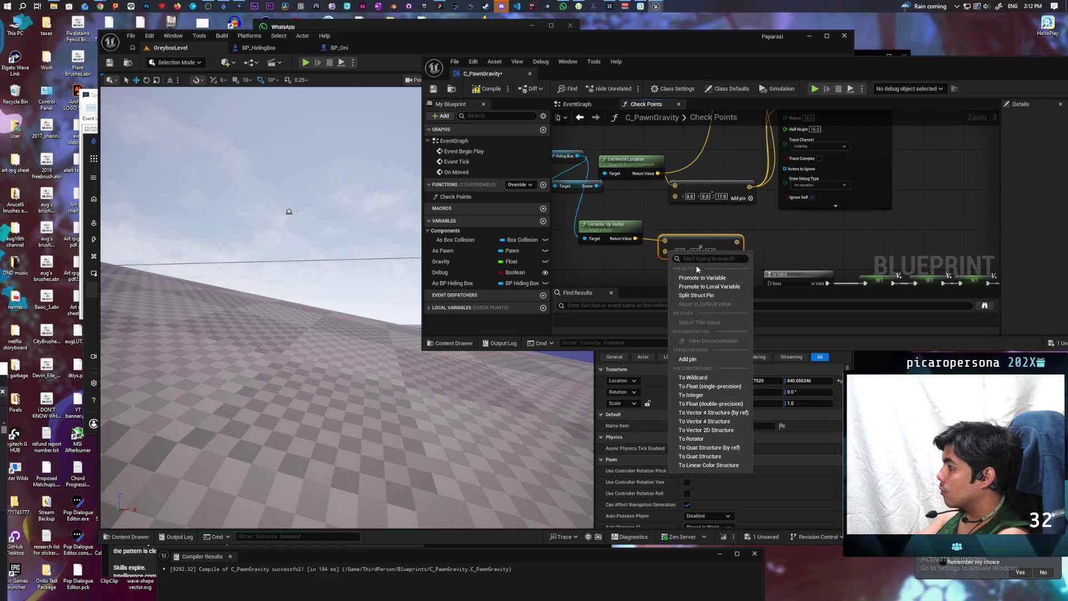
left_click(682, 296)
right_click(672, 261)
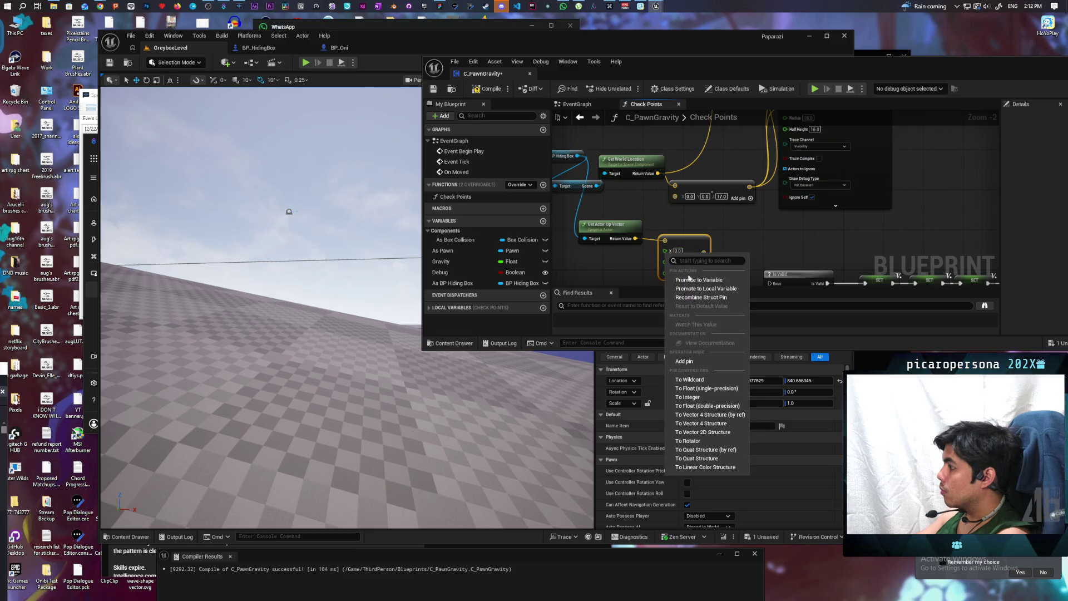
left_click(684, 297)
right_click(671, 253)
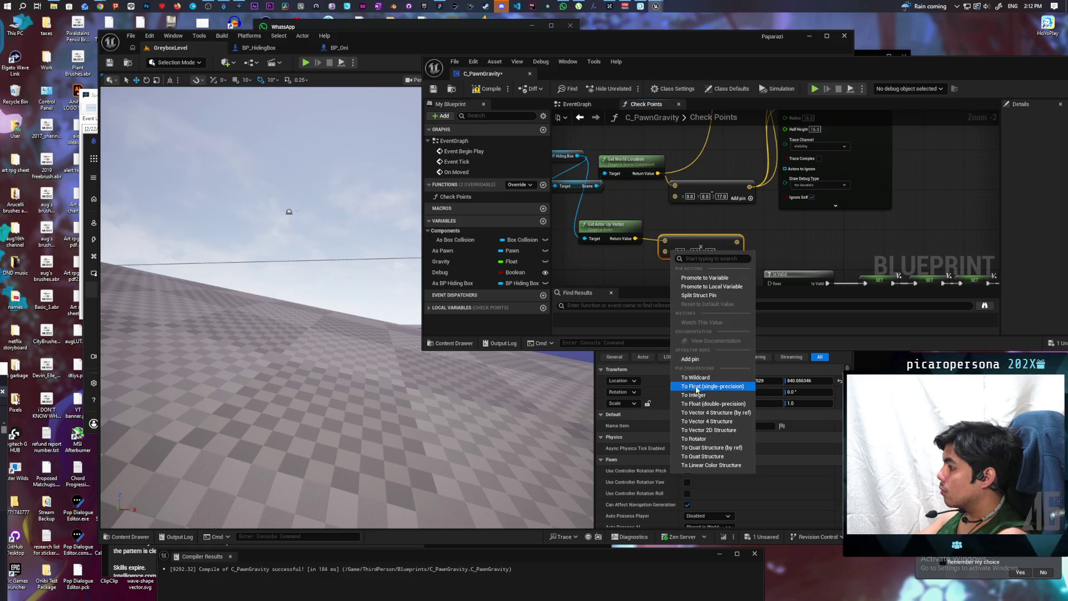
left_click(695, 387)
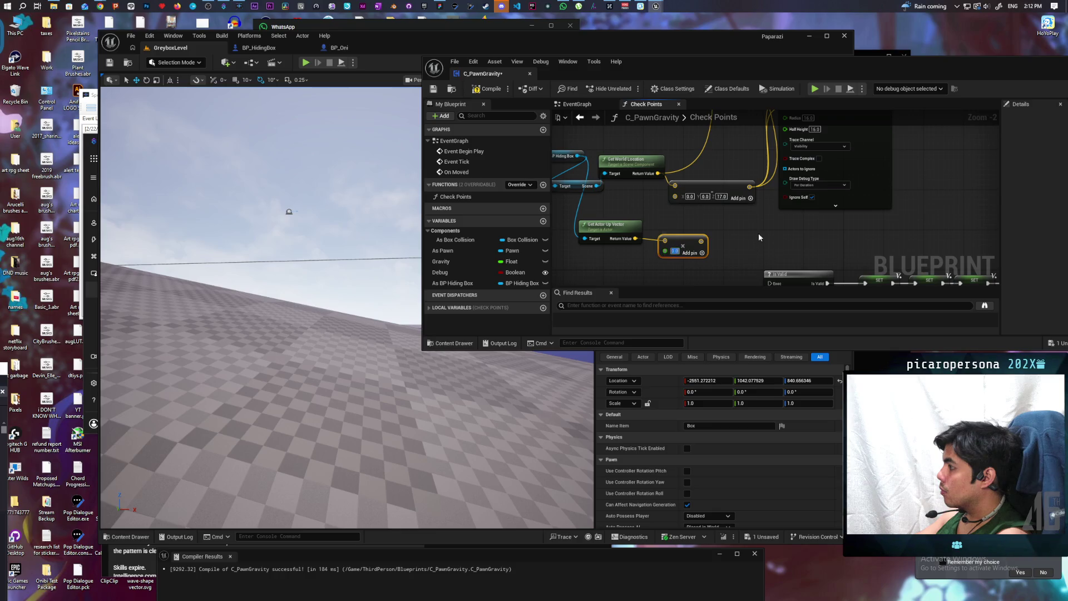
type("17")
key("Return")
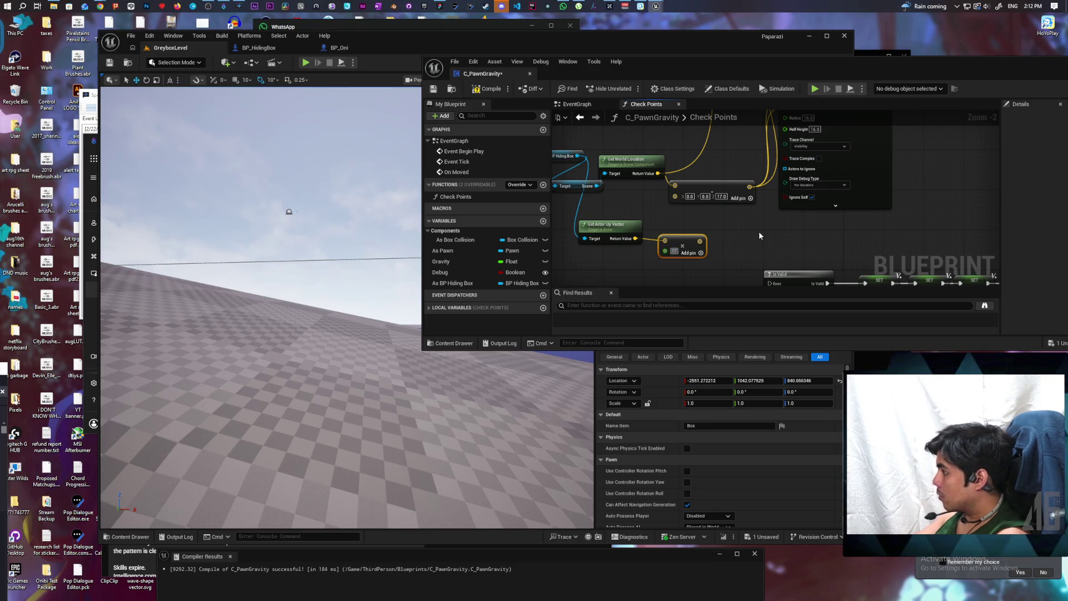
- Pan the graph toward the Return Node and shift the blueprint editor window left
left_click(759, 231)
scroll(677, 273, "down", 1)
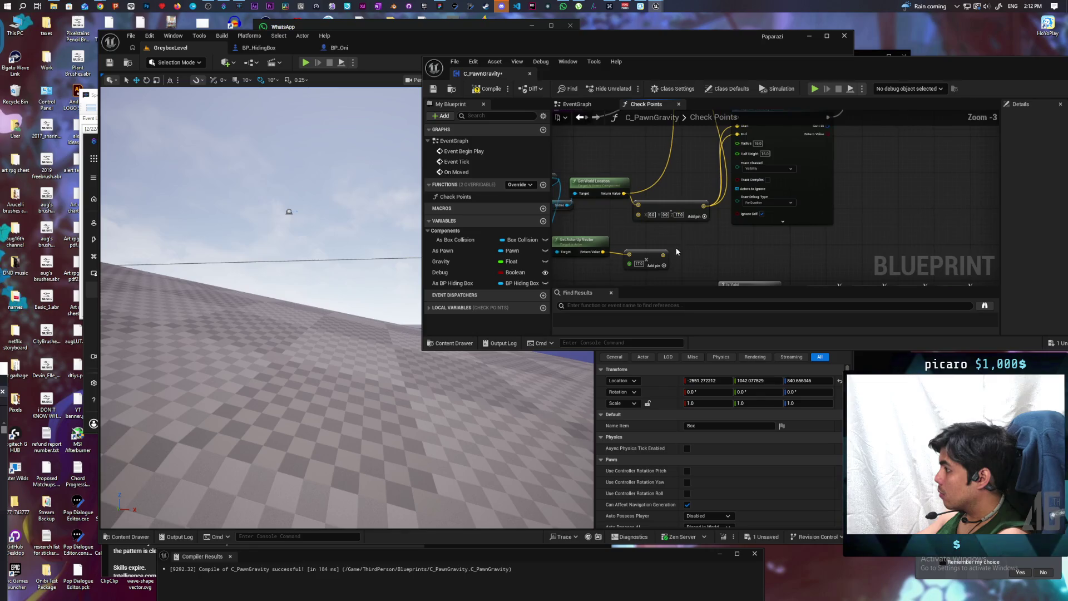
scroll(688, 250, "down", 1)
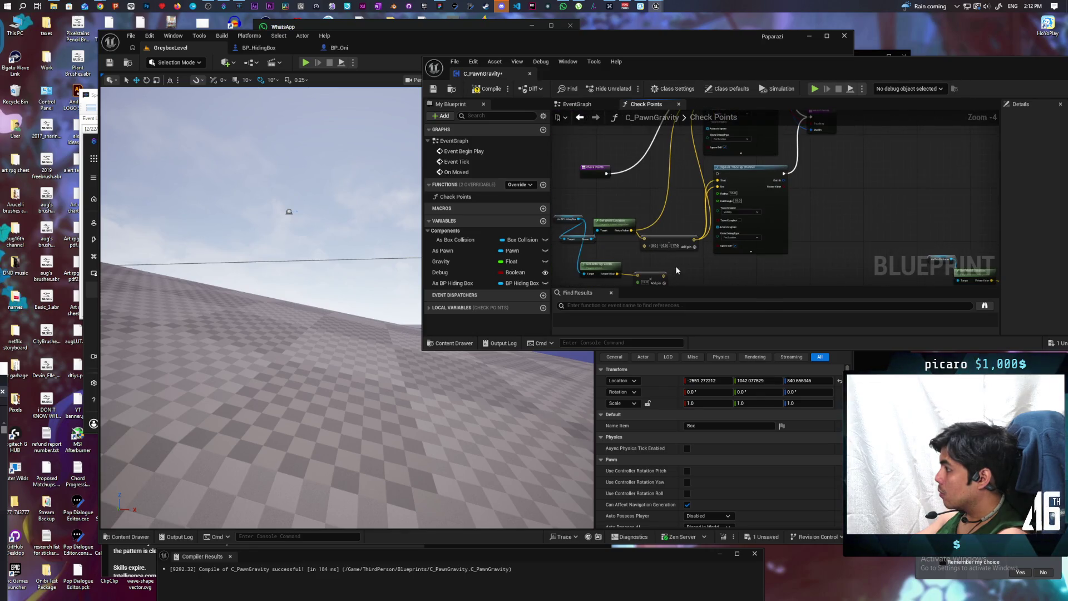
mouse_move(677, 270)
left_mouse_down()
mouse_move(634, 228)
mouse_move(638, 266)
left_mouse_up()
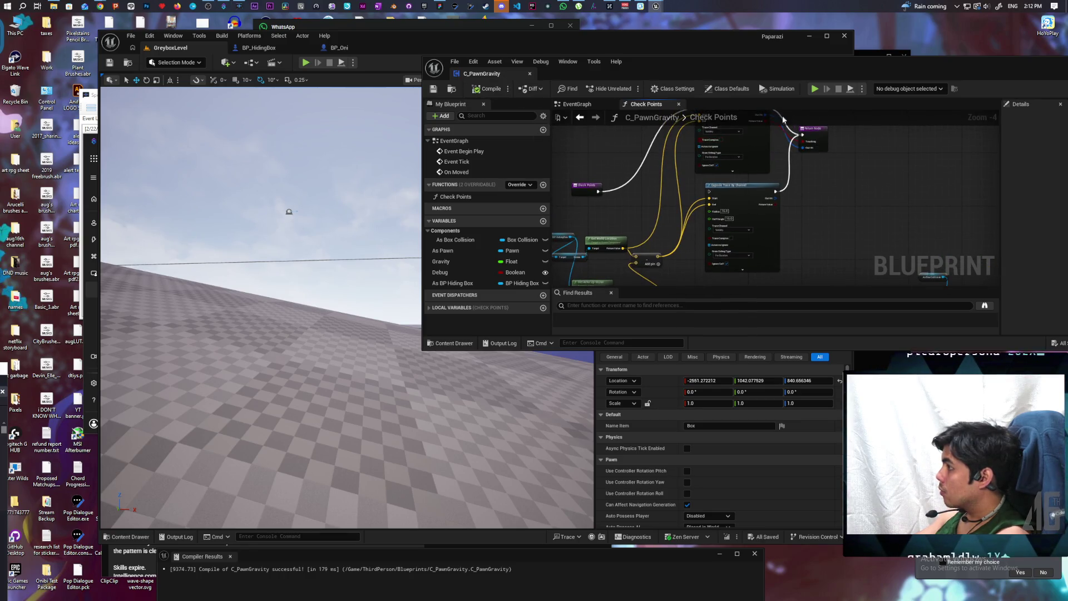
left_click_drag(1011, 75, 955, 82)
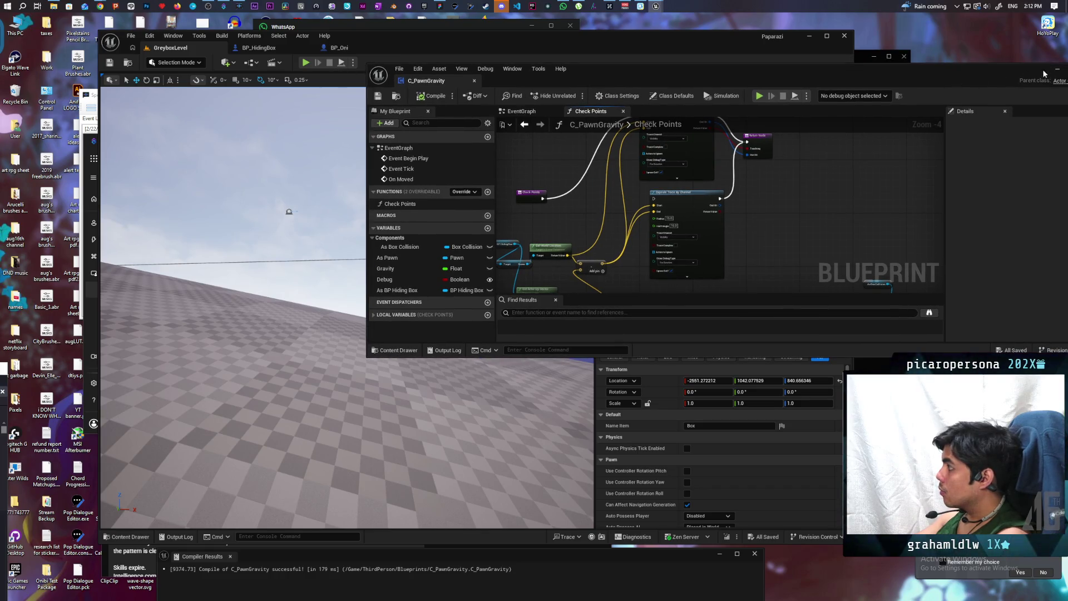
- Play-test the pawn around the blue boxes and place the blueprint window beside the game view
left_click(305, 62)
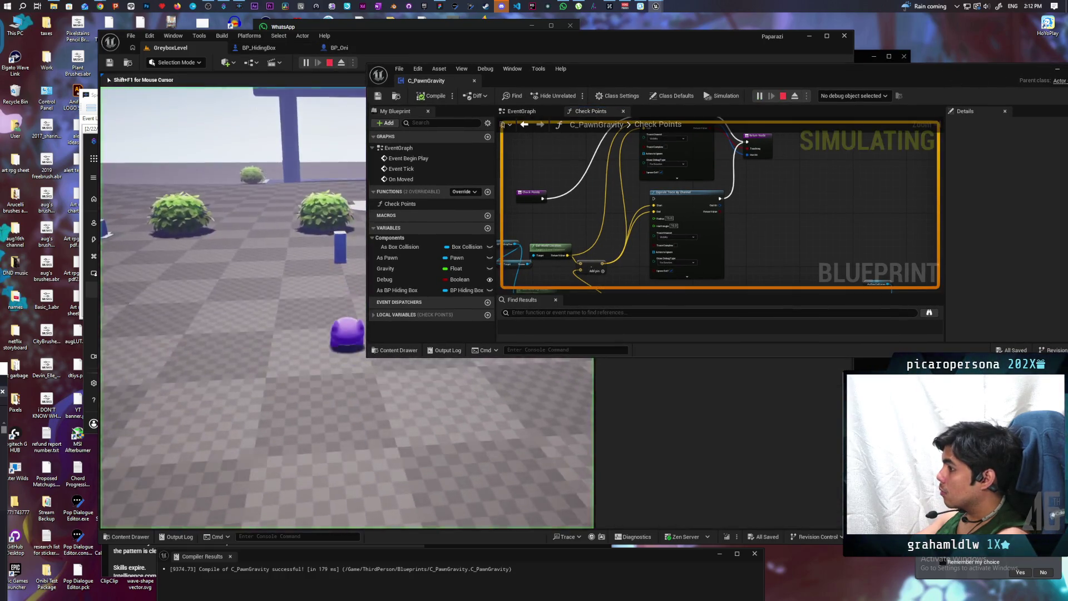
key("w")
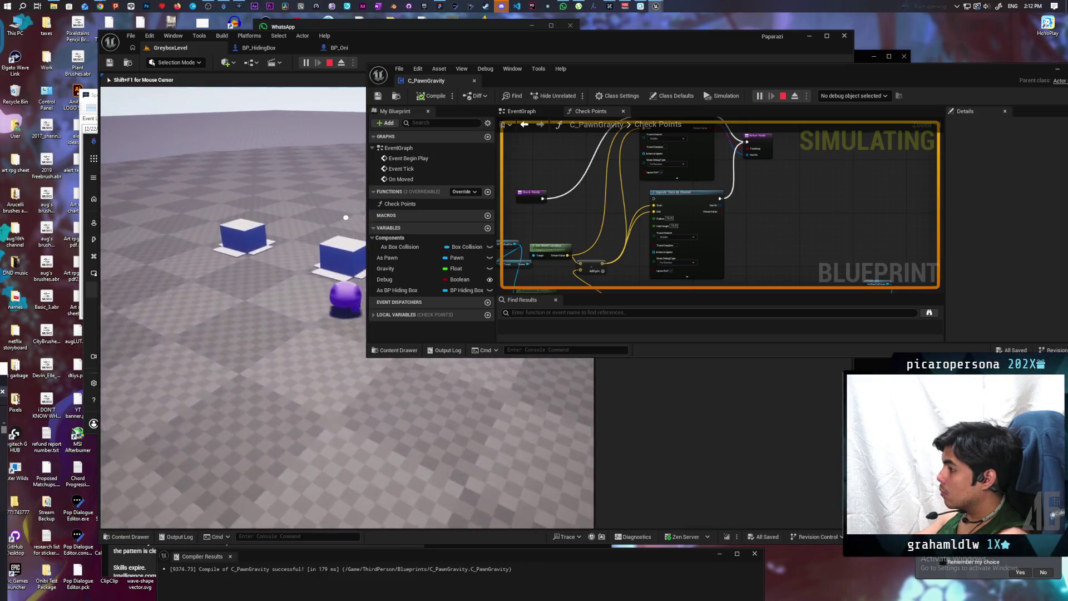
key("w")
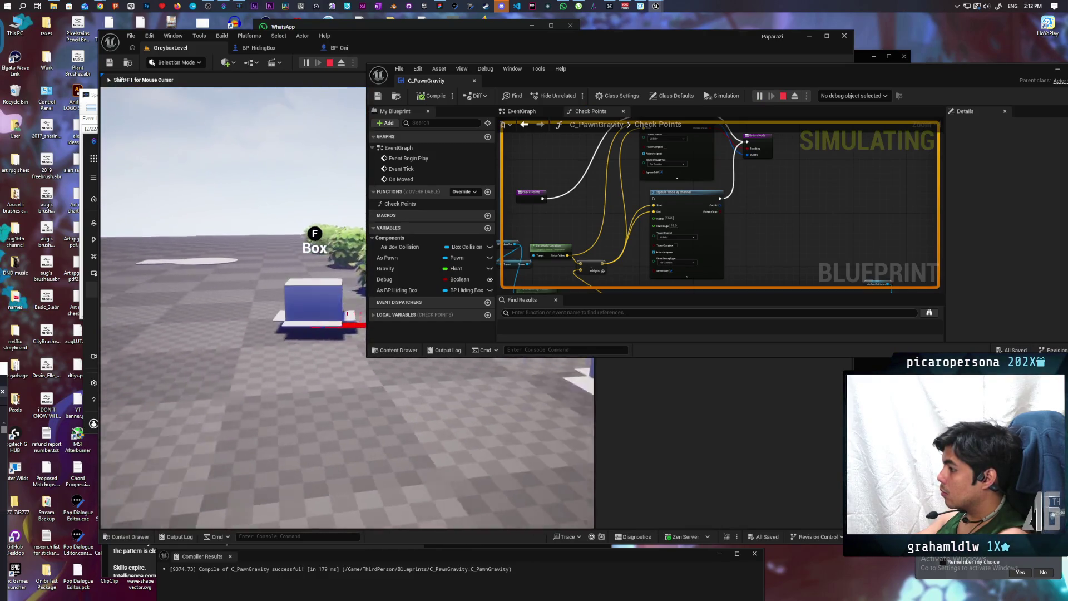
key("w")
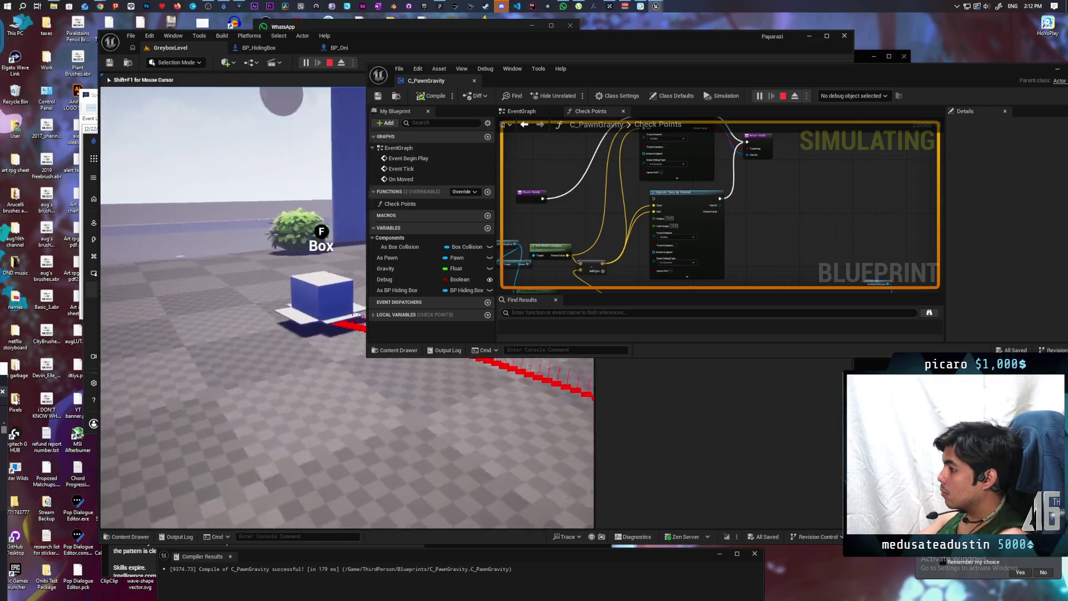
key("w")
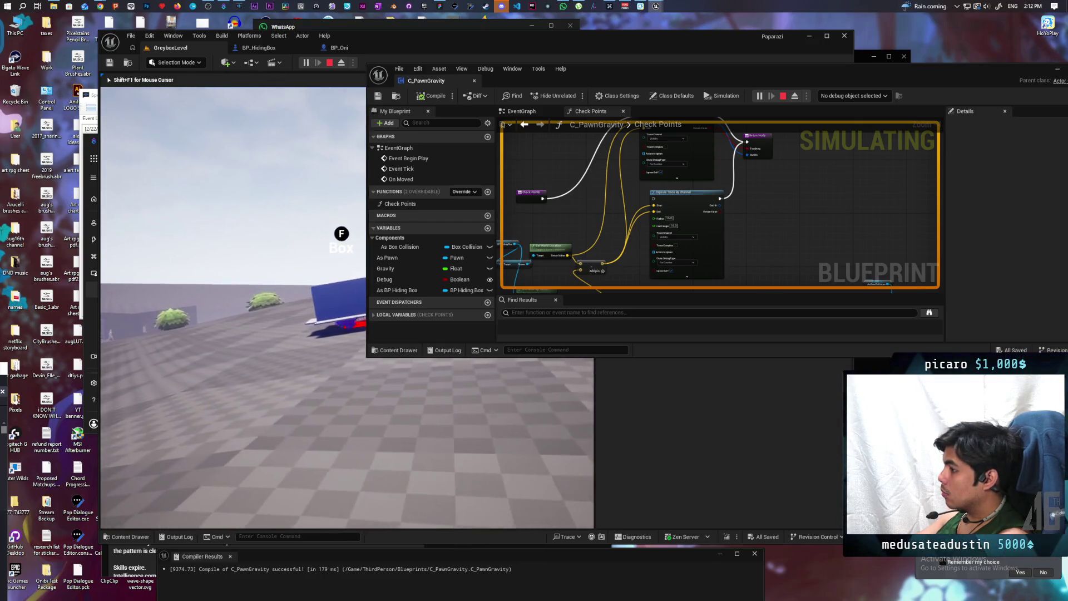
key("w")
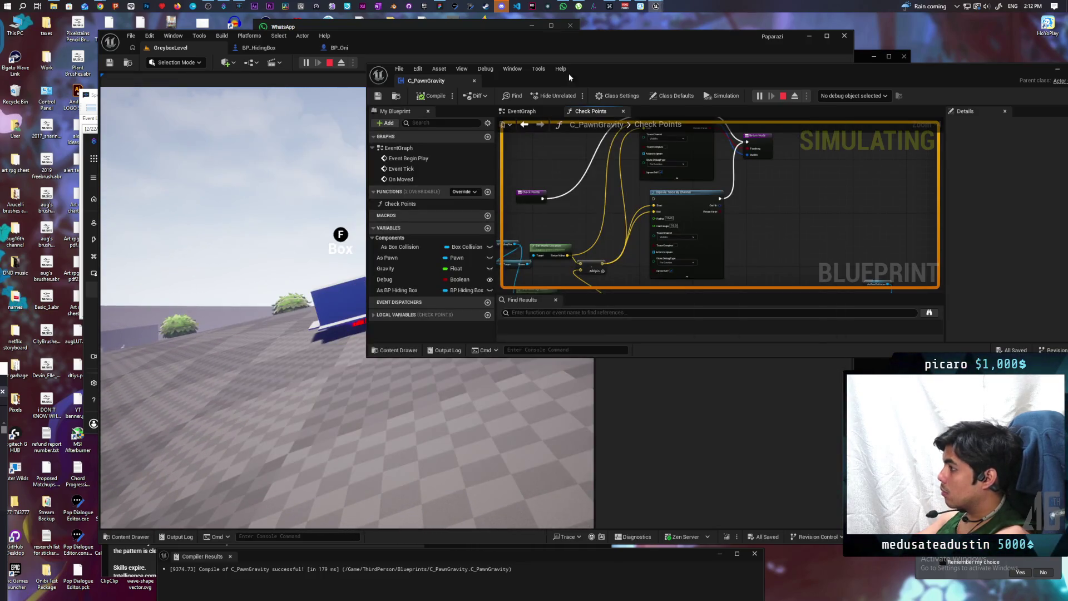
left_click_drag(569, 73, 767, 98)
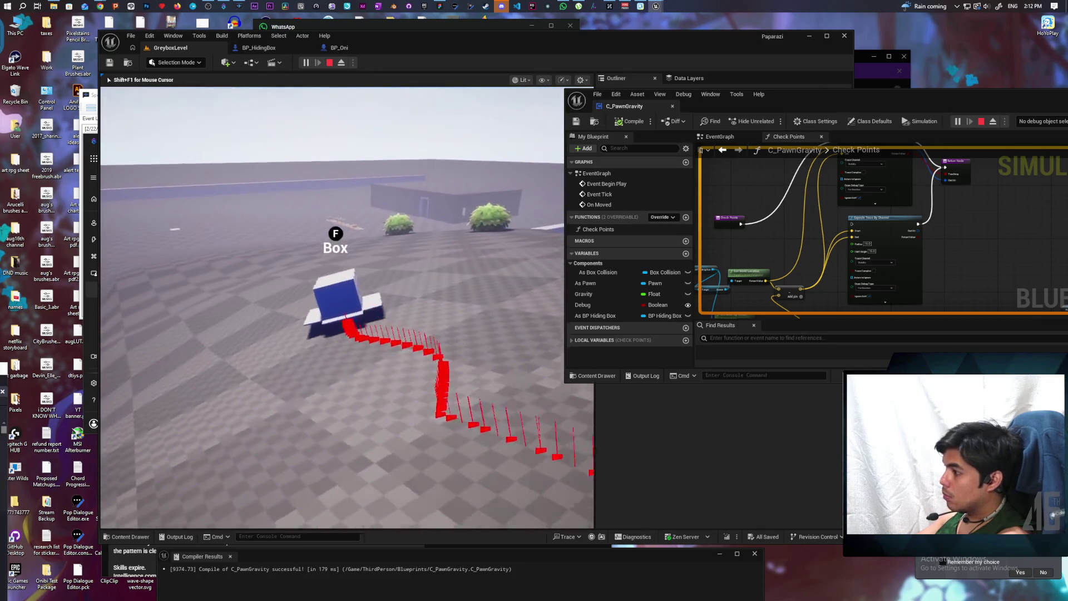
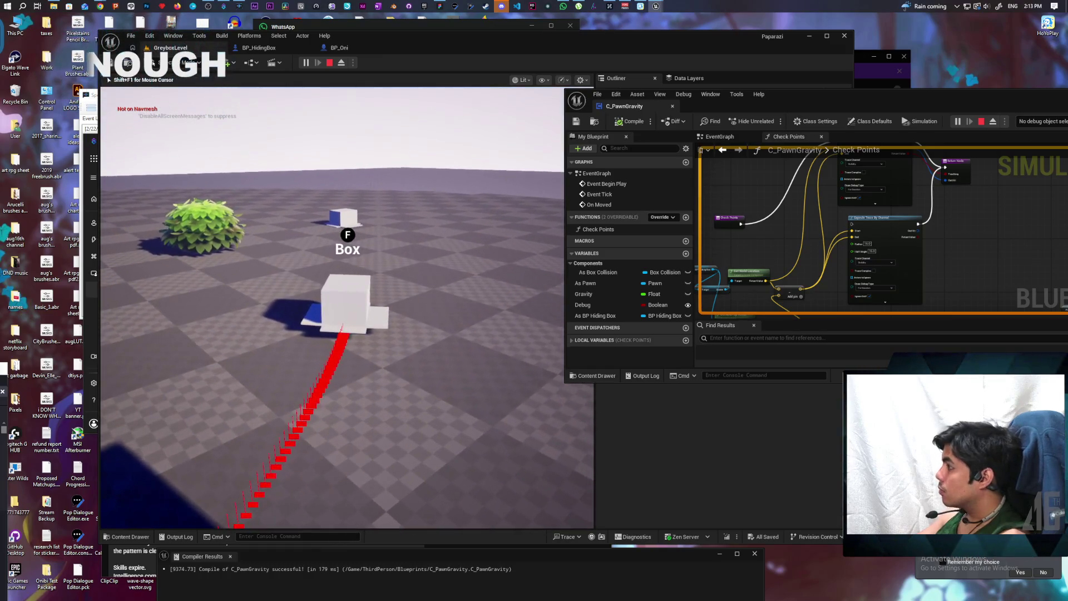
- Stop the playtest and show C_PawnGravity's EventGraph, moving its window toward the centre
key("Escape")
scroll(794, 268, "down", 5)
mouse_move(794, 268)
left_mouse_down()
mouse_move(796, 202)
mouse_move(806, 194)
left_mouse_up()
left_click(732, 137)
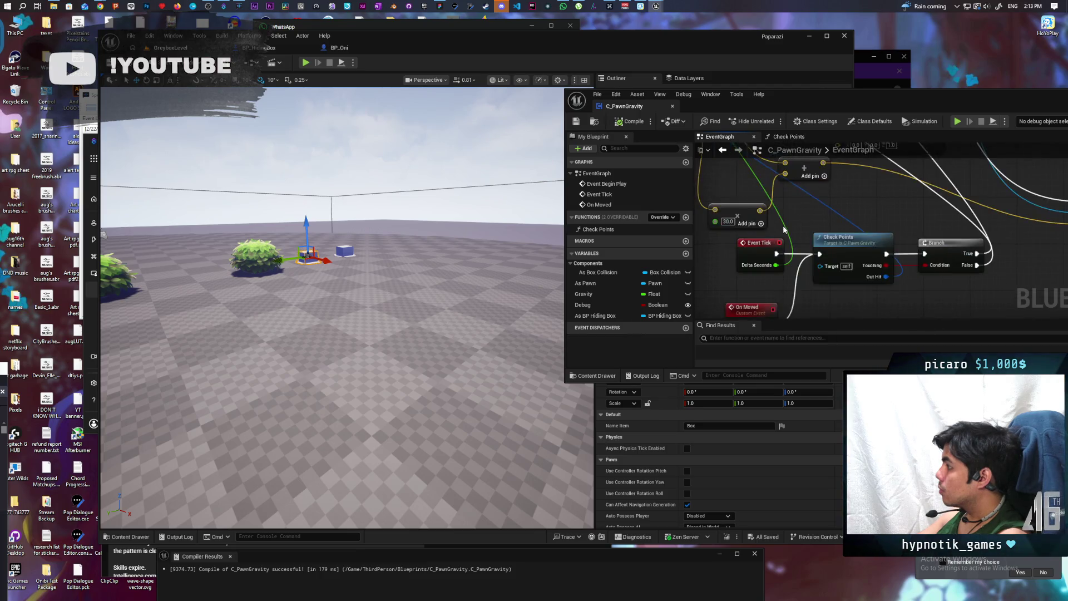
scroll(783, 225, "up", 2)
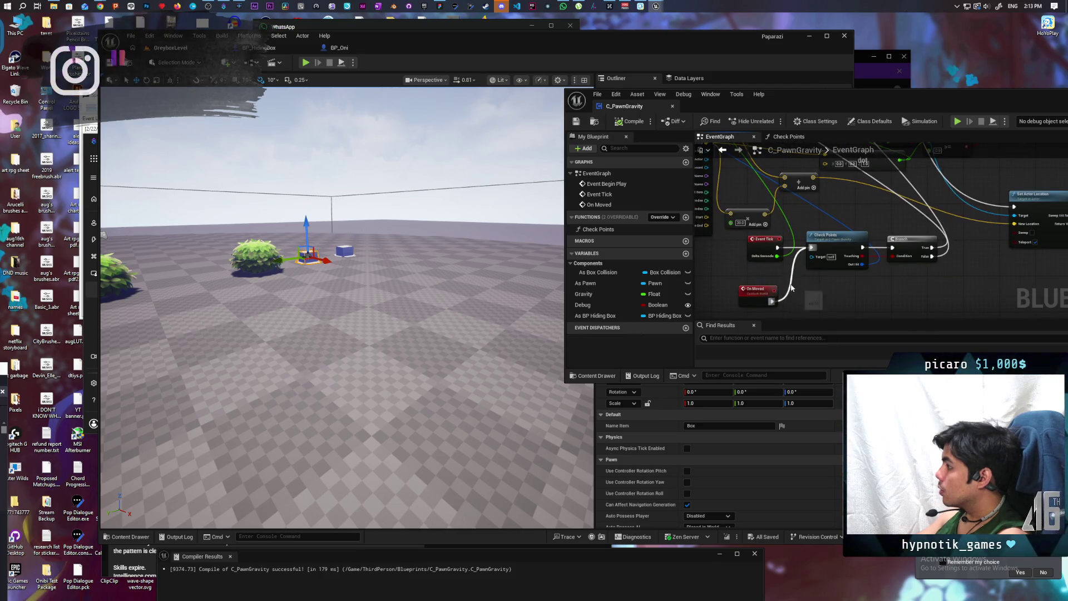
mouse_move(820, 104)
left_mouse_down()
mouse_move(601, 118)
mouse_move(529, 138)
left_mouse_up()
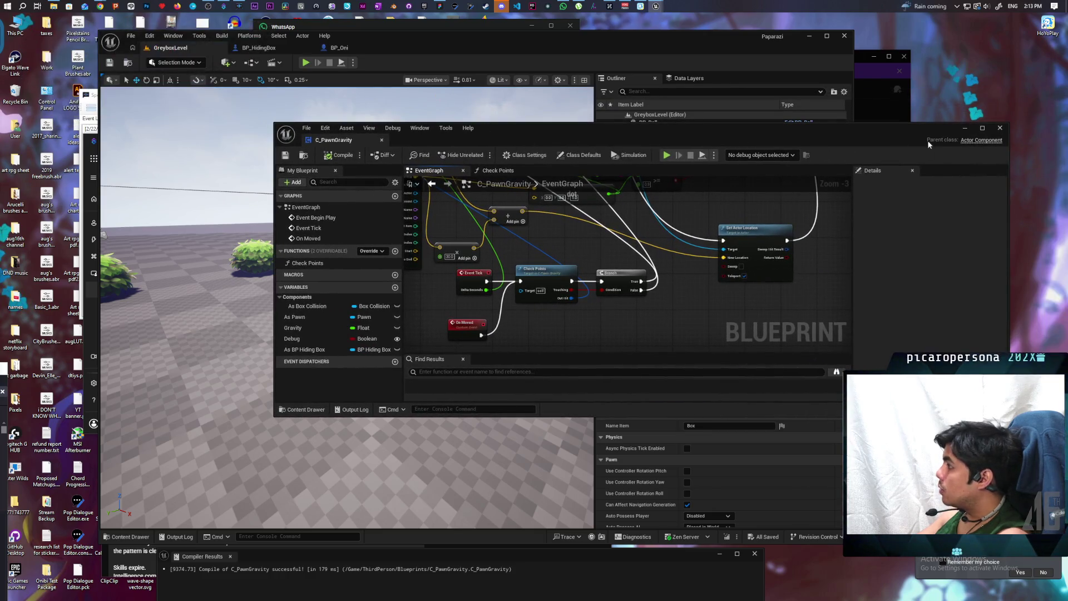
- Open the Interact graph in the BP_HidingBox blueprint editor
left_click(266, 48)
left_click(266, 48)
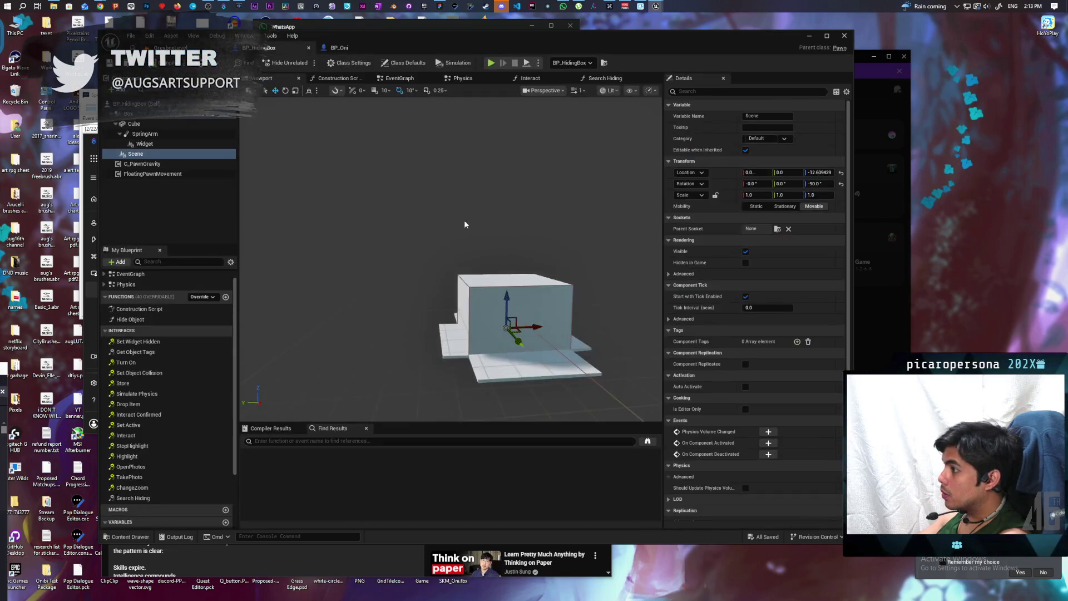
left_click(532, 79)
scroll(582, 190, "up", 3)
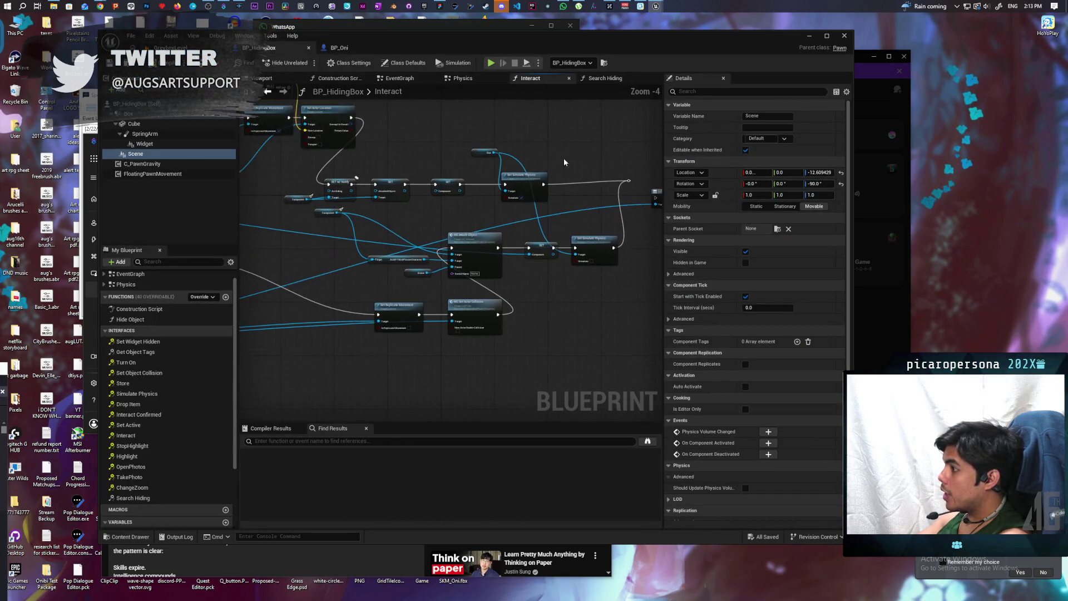
scroll(582, 190, "up", 4)
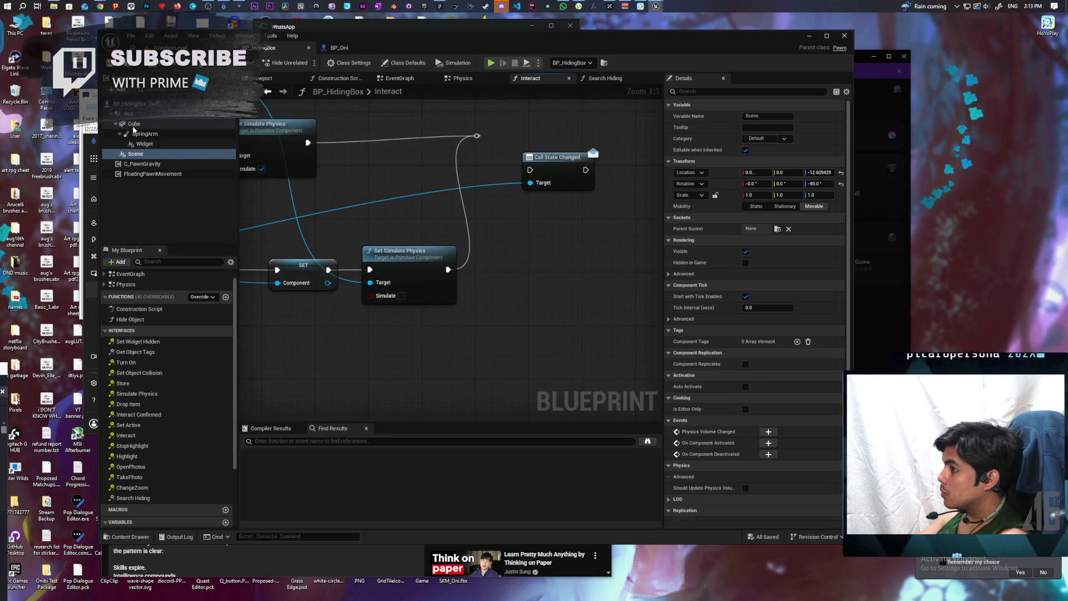
- Add a C Pawn Gravity 'On Moved' call after Set Simulate Physics, wired into the reroute
mouse_move(144, 164)
left_mouse_down()
mouse_move(417, 358)
mouse_move(458, 334)
left_mouse_up()
type("on moved")
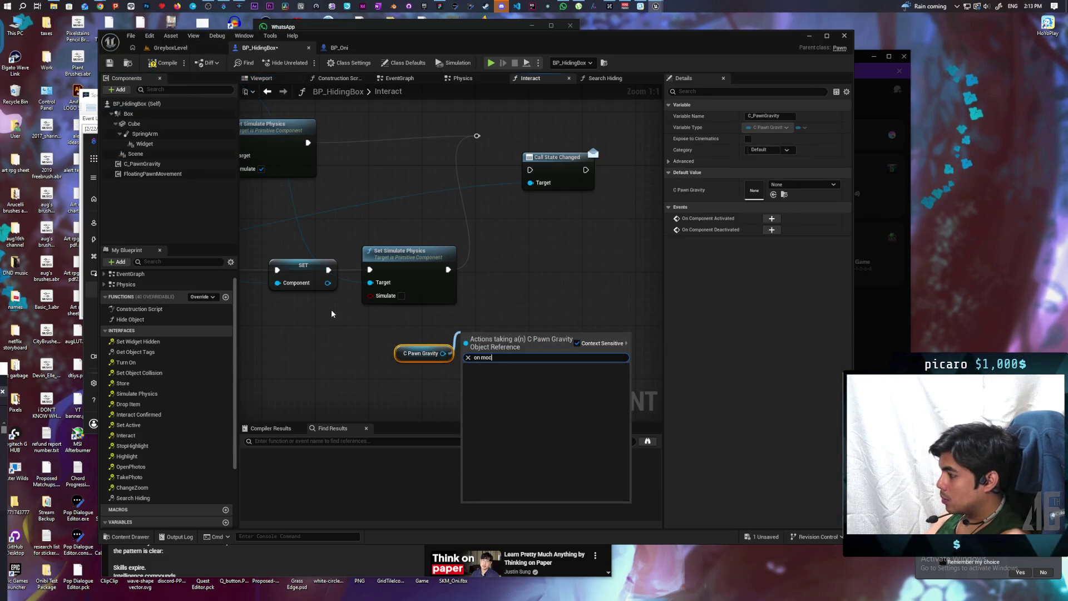
key("Return")
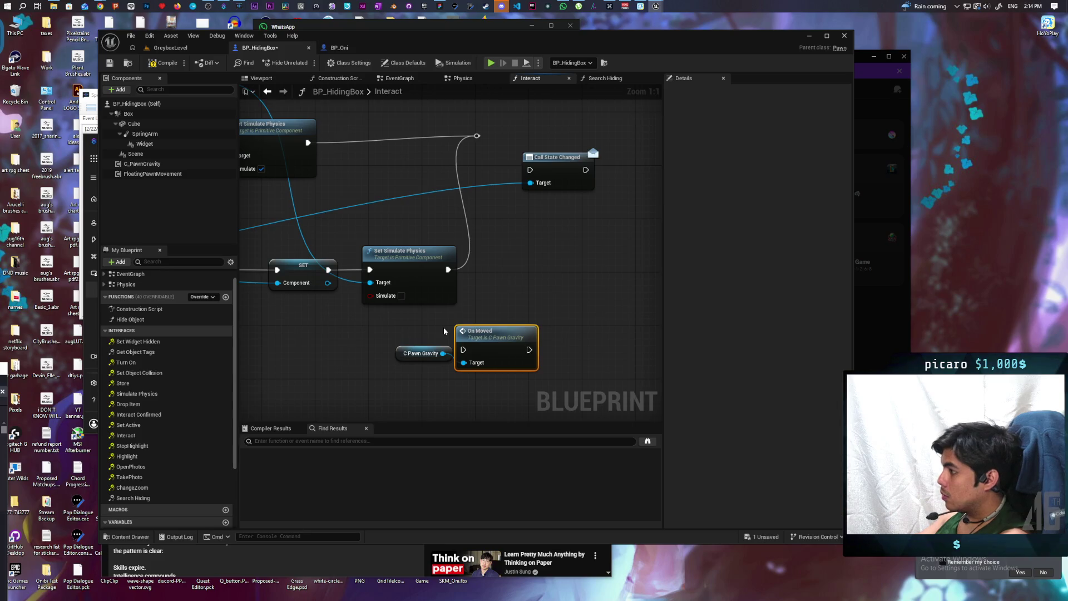
left_click_drag(485, 332, 504, 245)
left_click_drag(448, 269, 484, 270)
left_click_drag(549, 270, 477, 135)
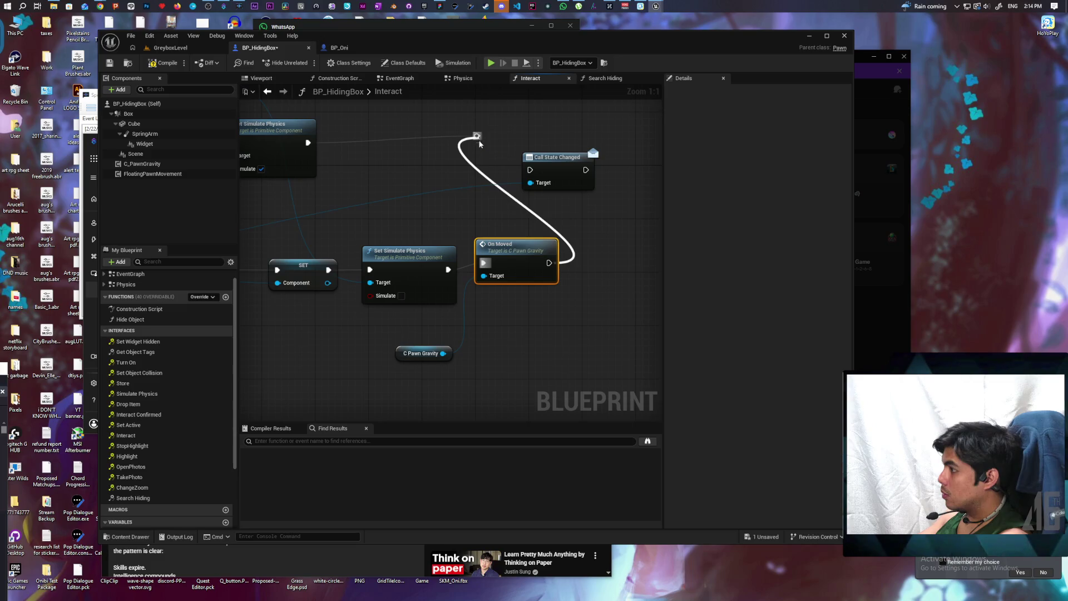
left_click_drag(506, 258, 505, 265)
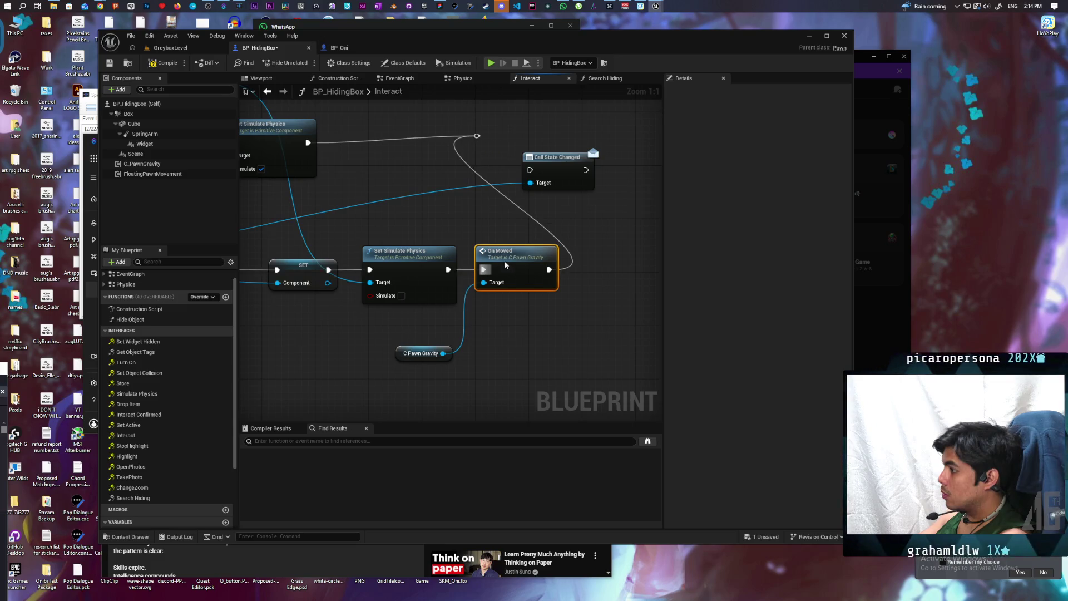
left_click(199, 51)
- Start a playtest and drive the hiding box forward and around the blue pillar
left_click(306, 64)
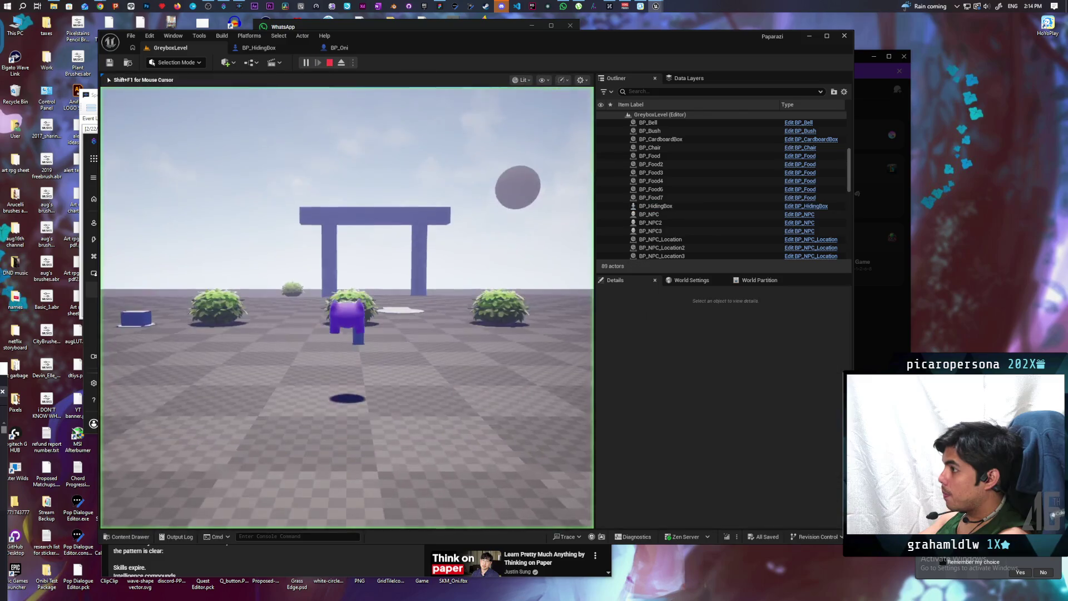
key("w")
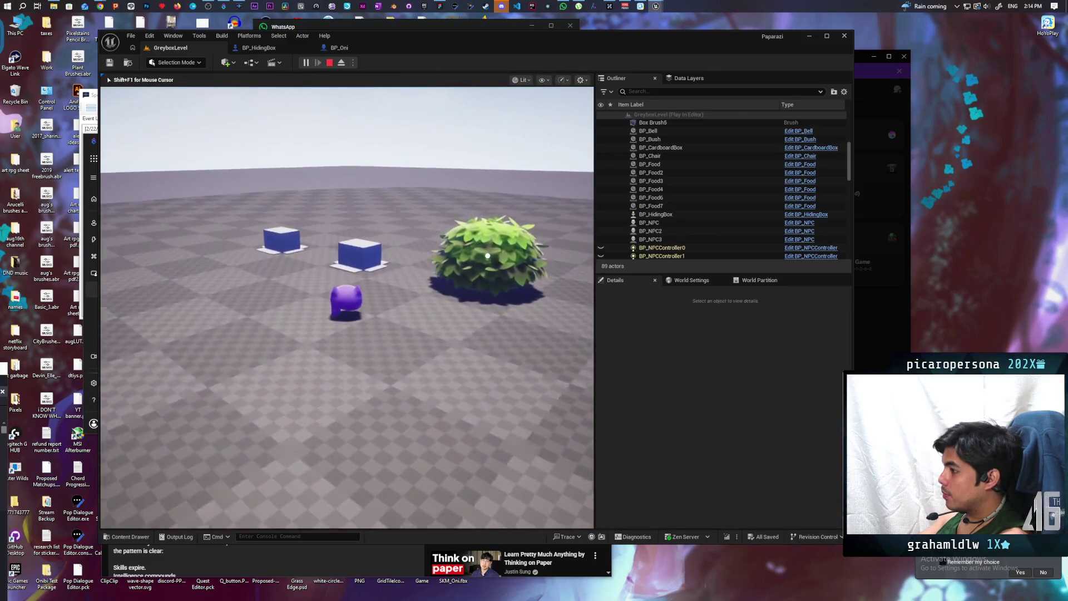
key("w")
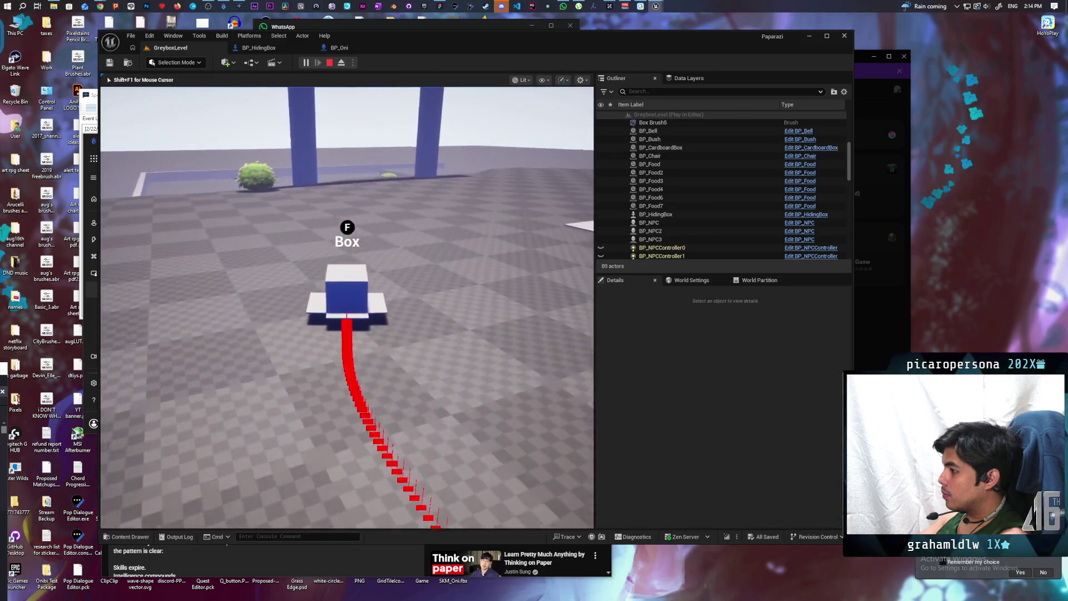
key("w")
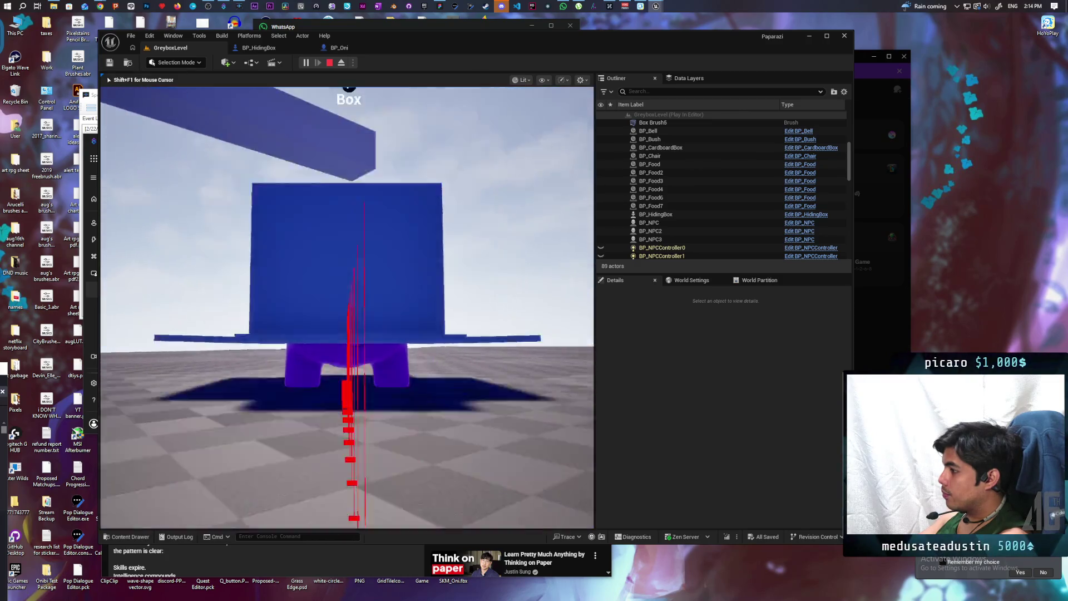
key("w")
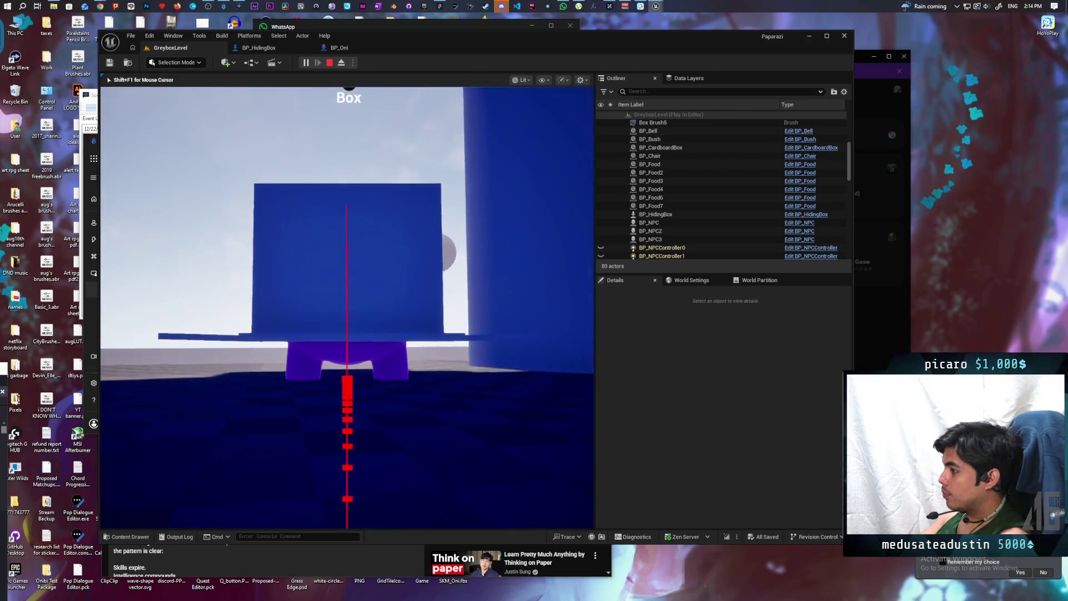
key("w")
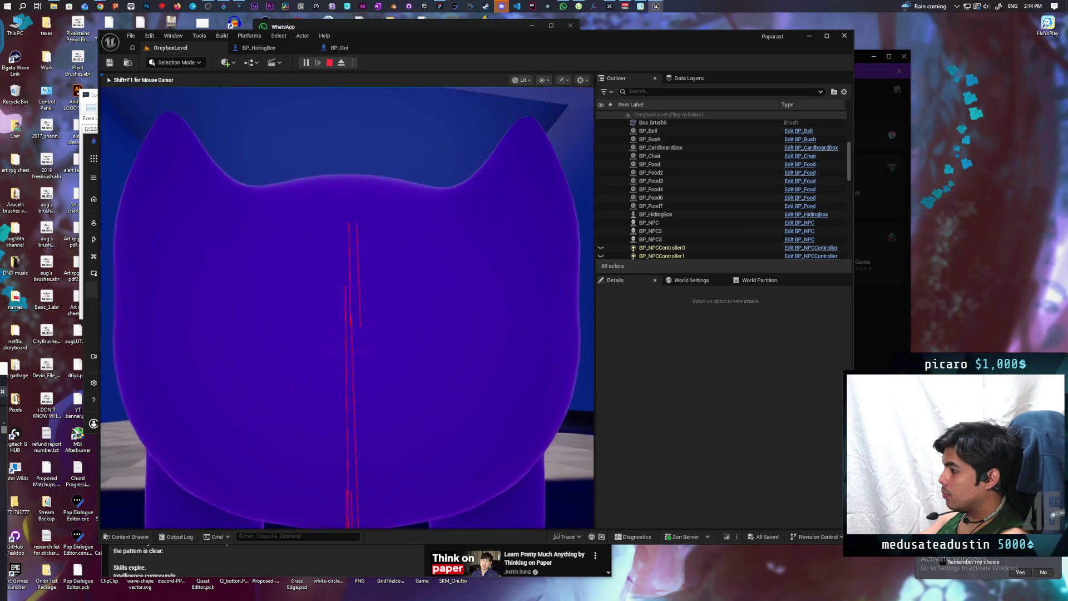
key("w")
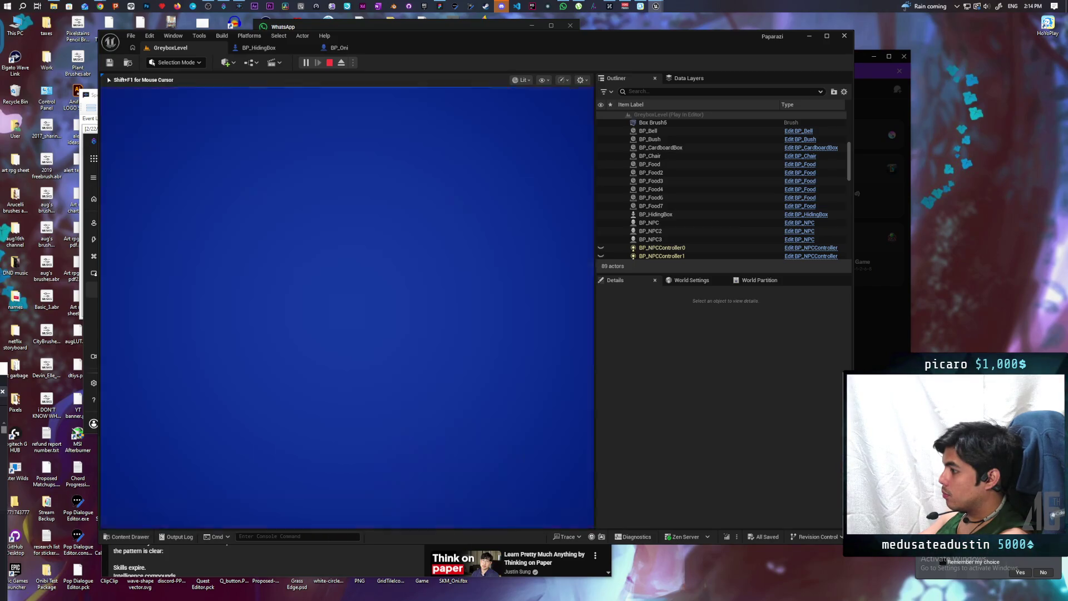
- Drive the hiding box across the floor along a curve, then stop and restart the playtest
key("w")
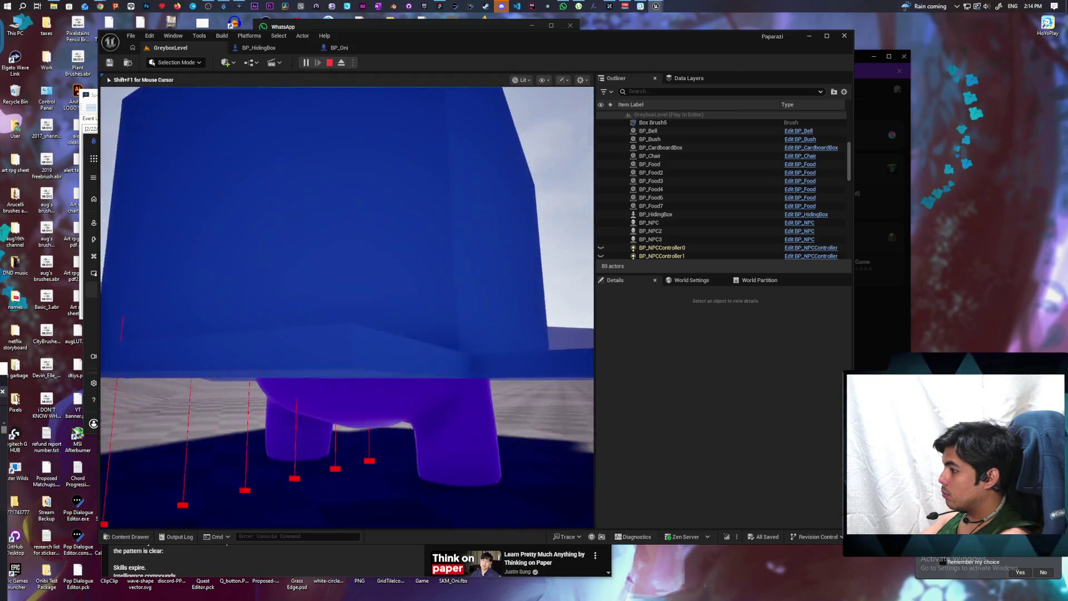
key("w")
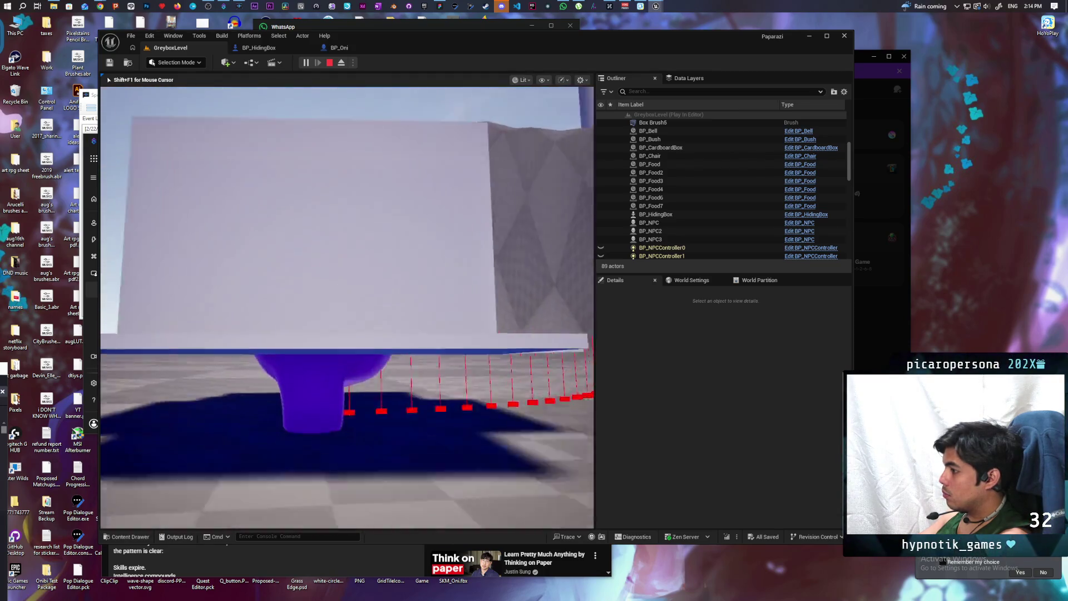
key("w")
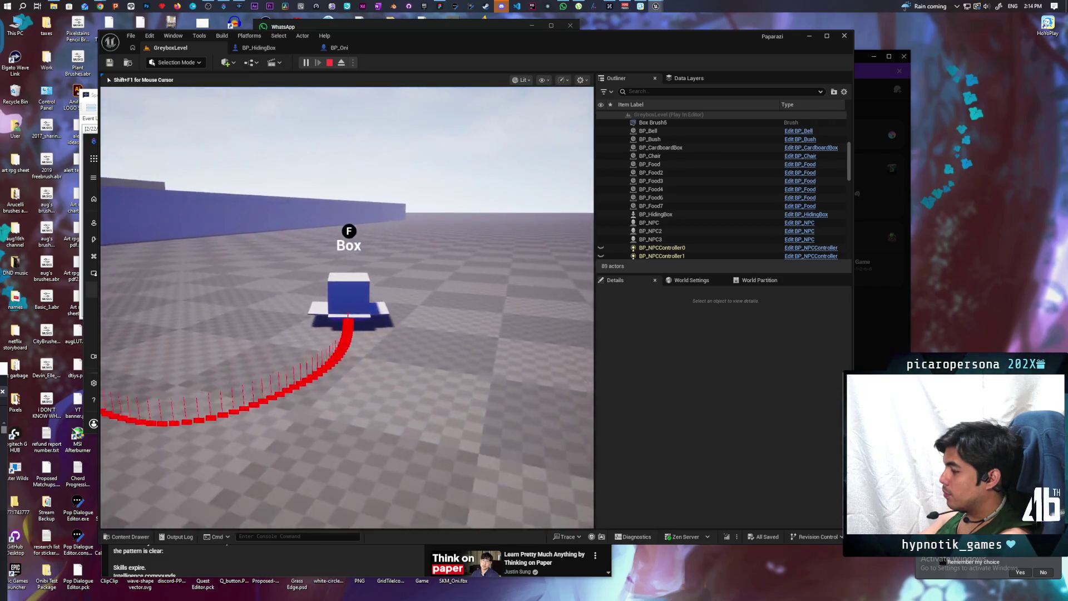
key("w")
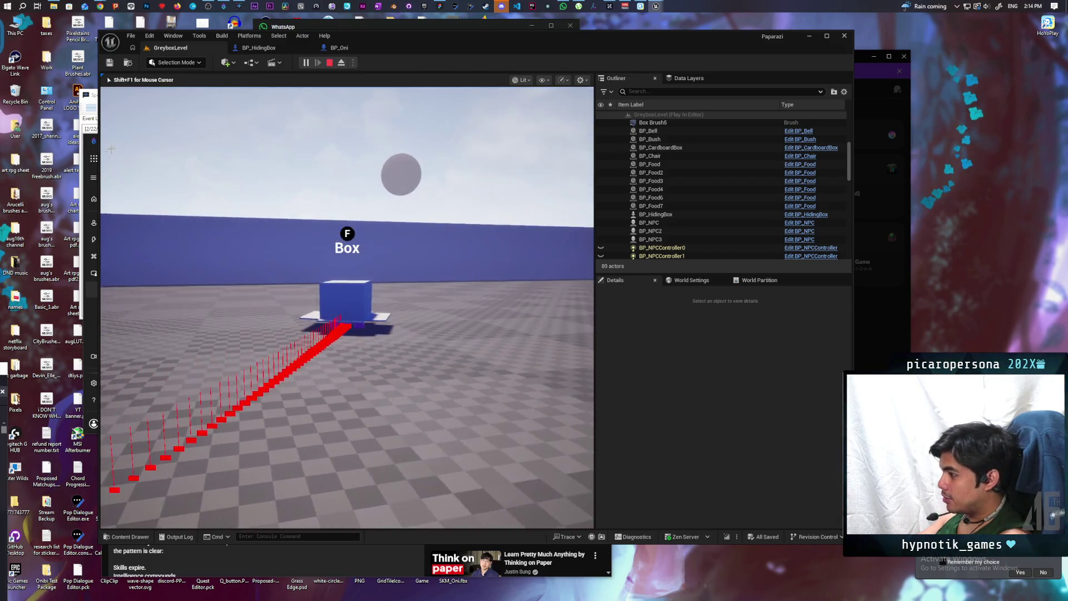
key("Escape")
left_click(306, 62)
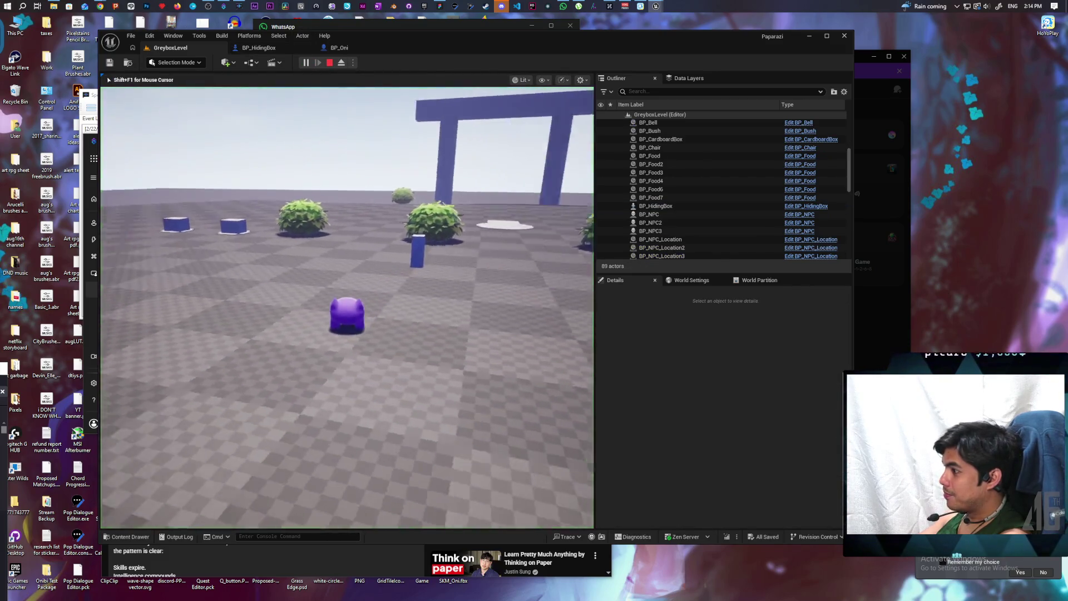
- Drive the box disguise past the purple character toward the blue arch, bush and grey sphere
key("w")
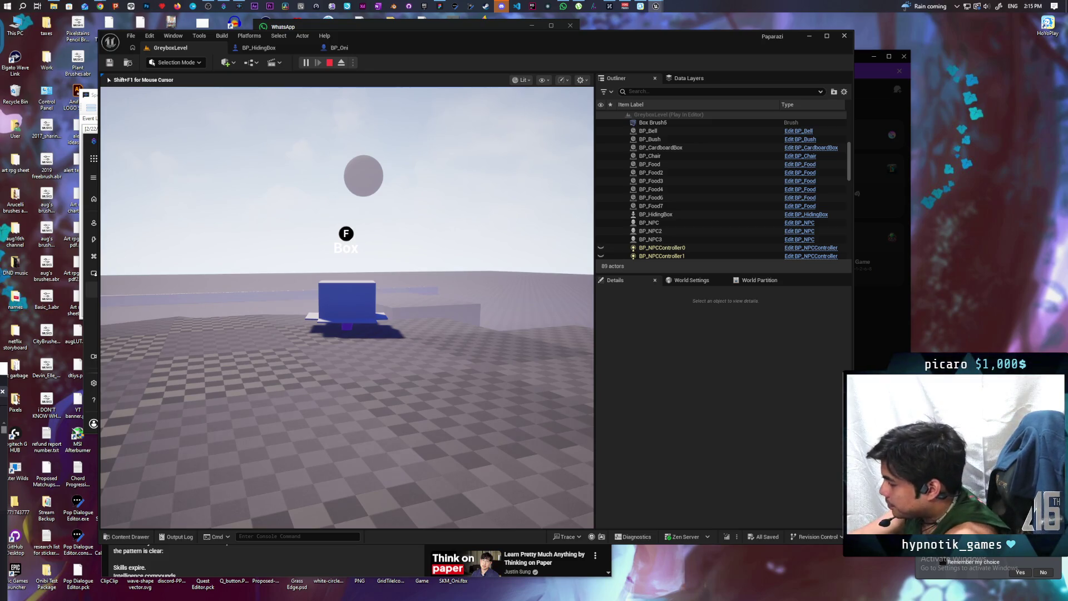
key("w")
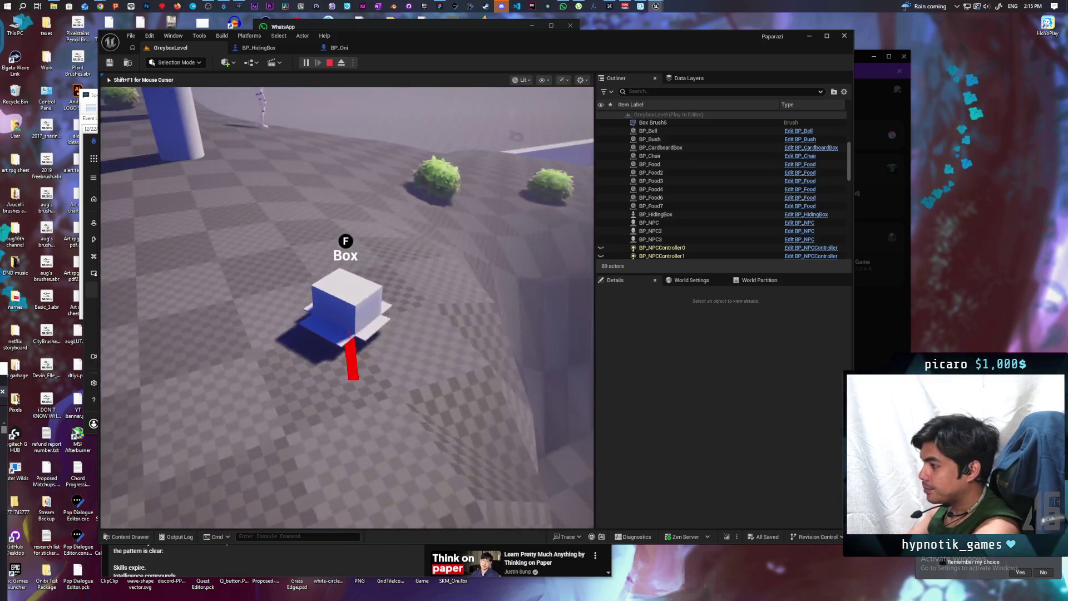
key("w")
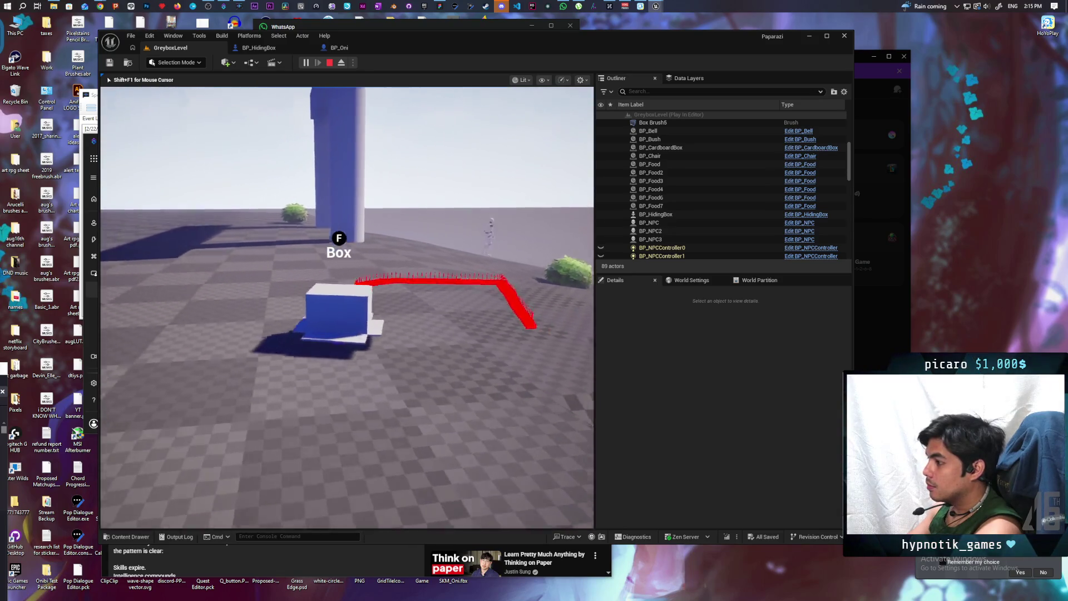
key("w")
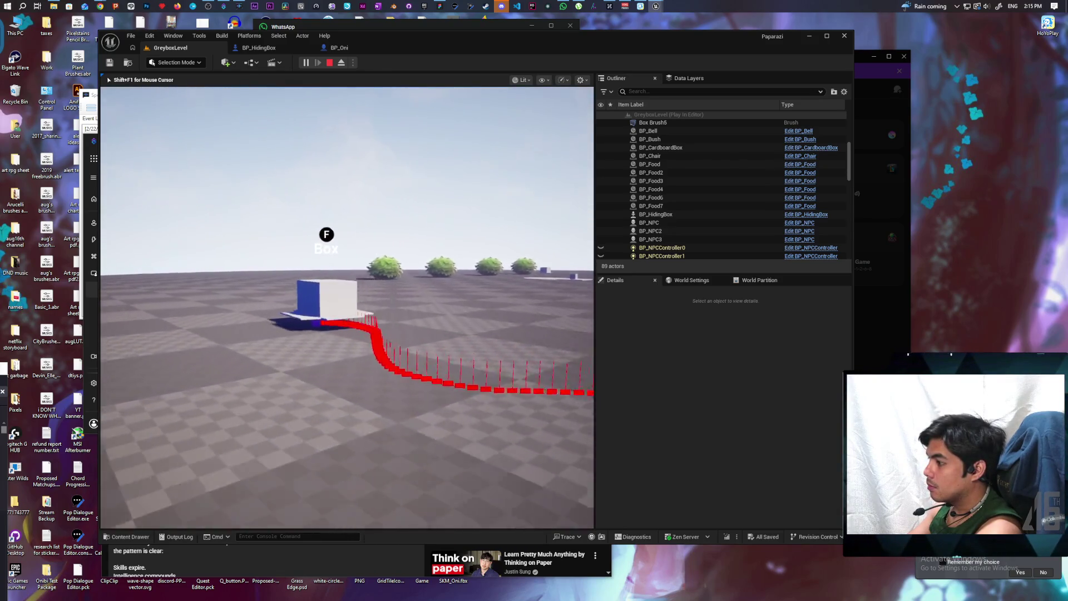
key("w")
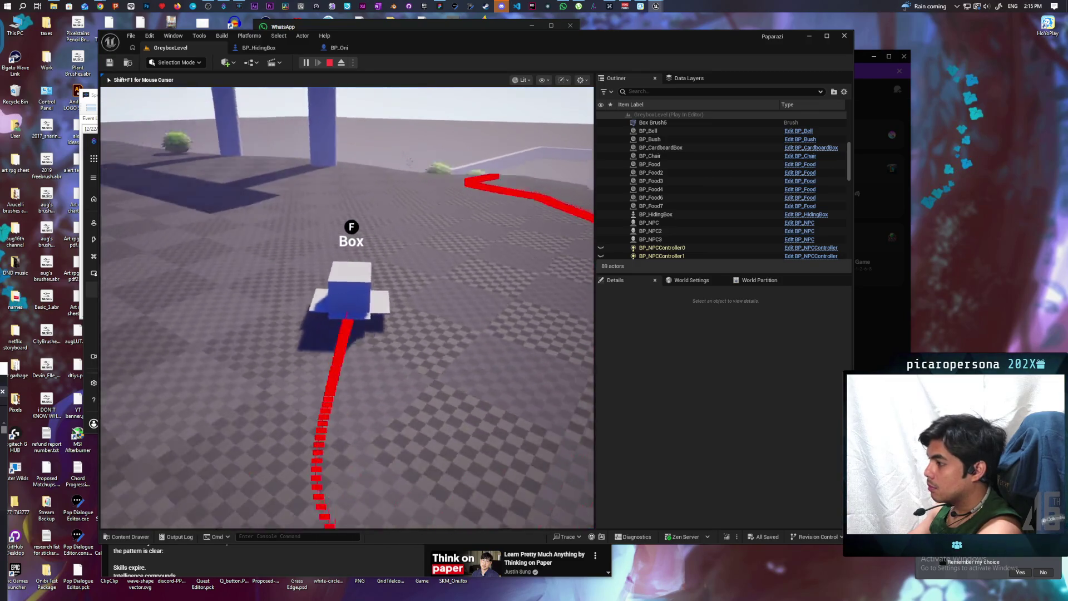
key("w")
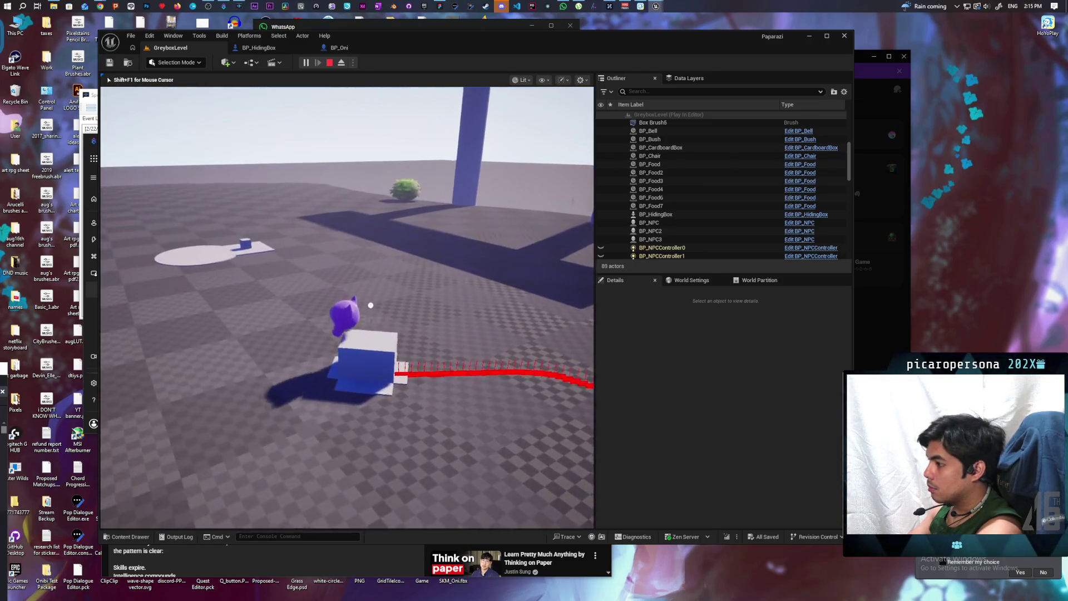
key("w")
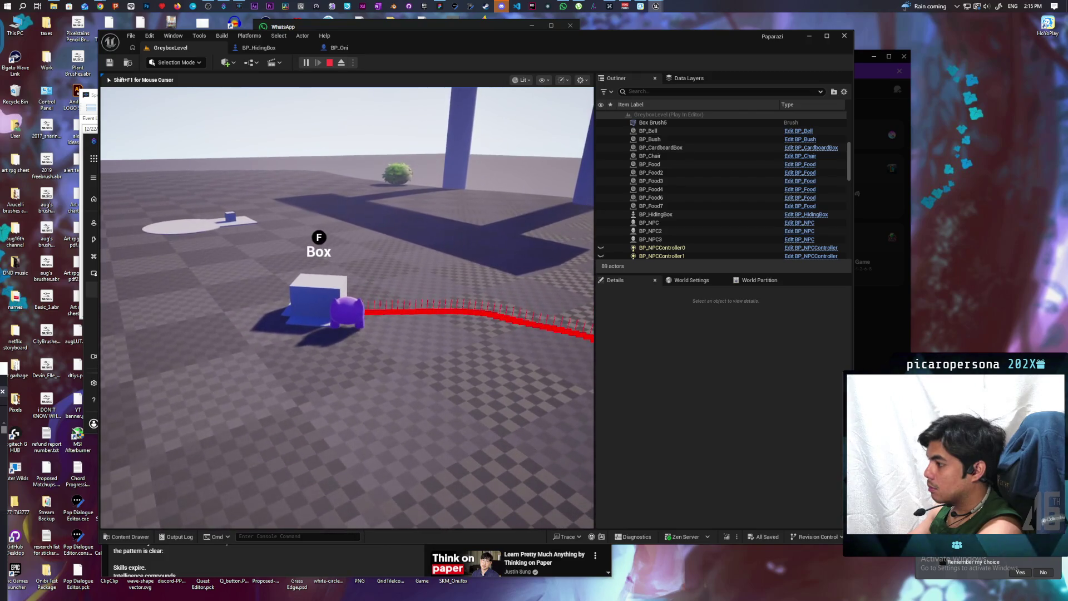
key("f")
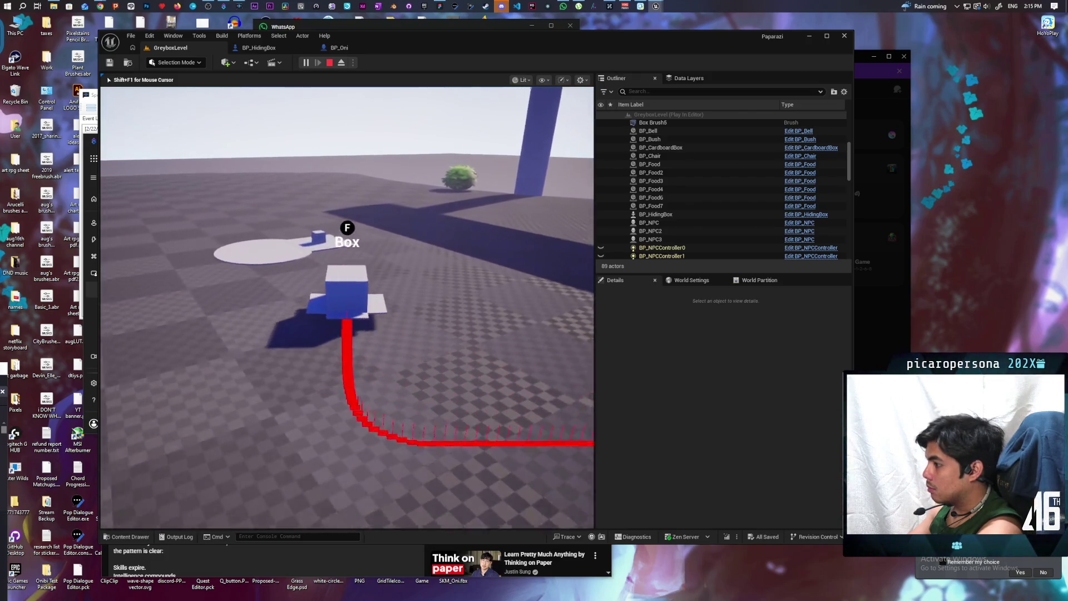
key("w")
key("w")
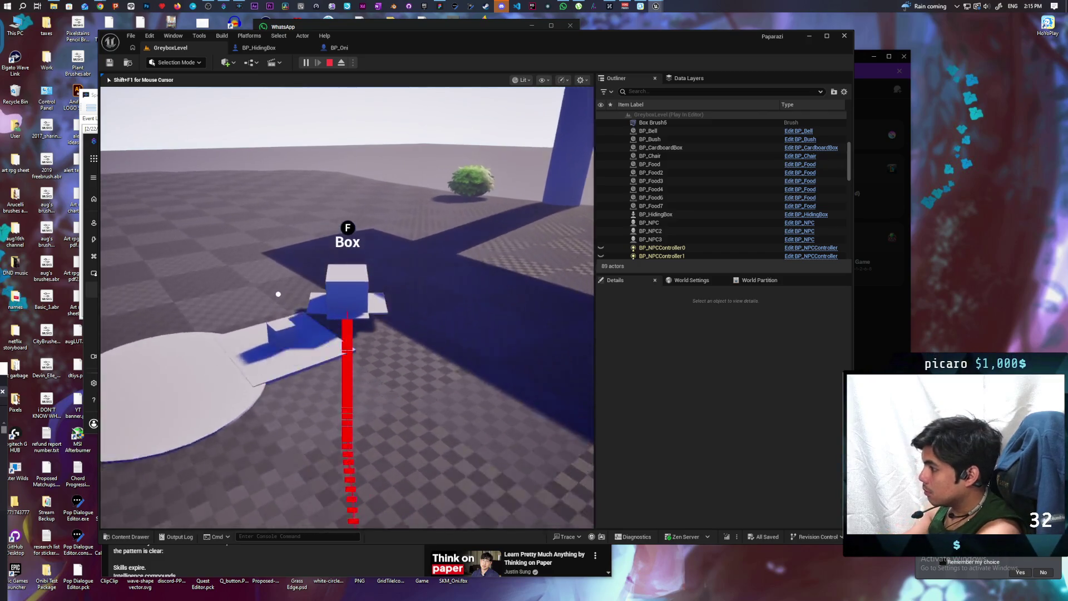
key("w")
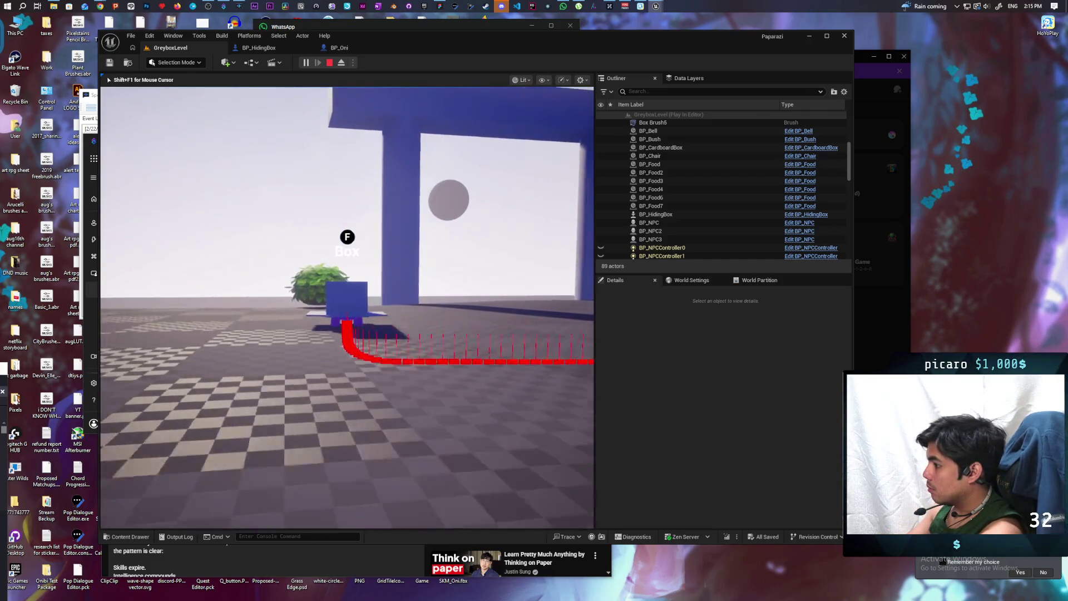
key("w")
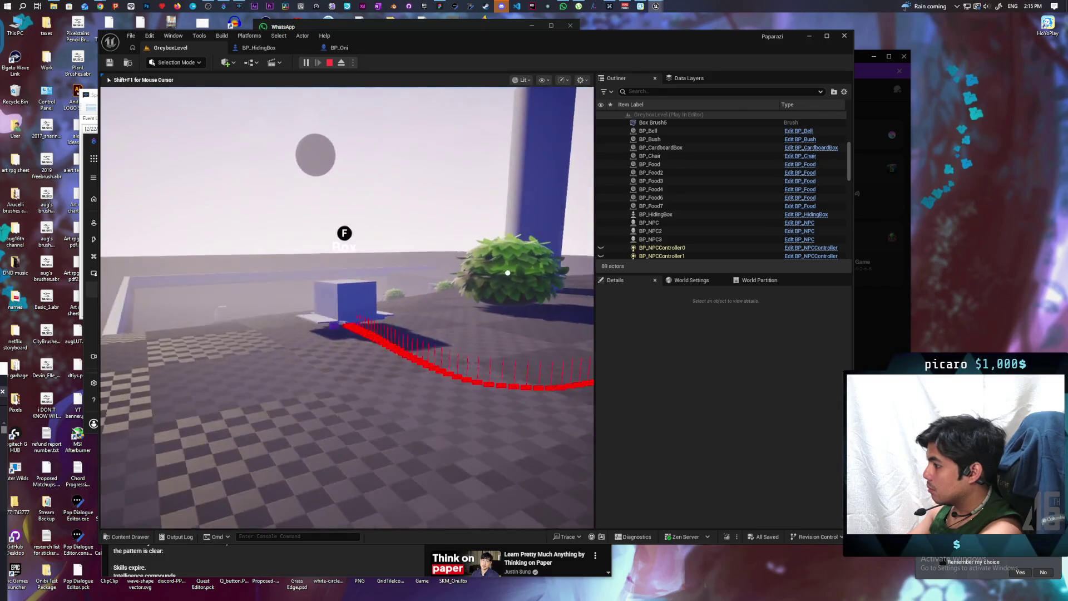
key("w")
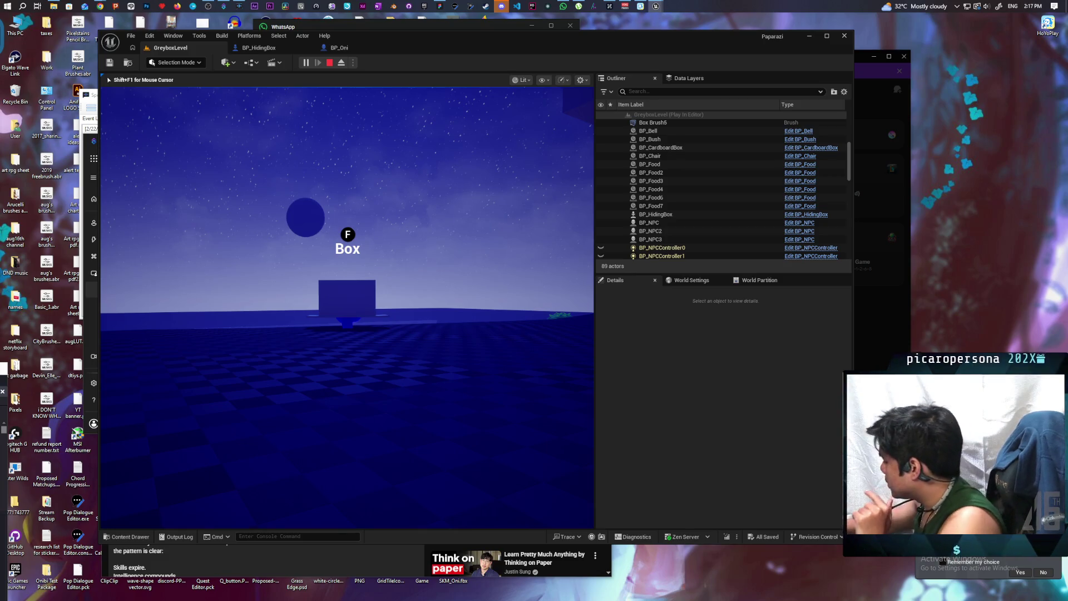
- Stop the playtest and verify BP_Oni's Hiding Box variable is set to replicate
key("Escape")
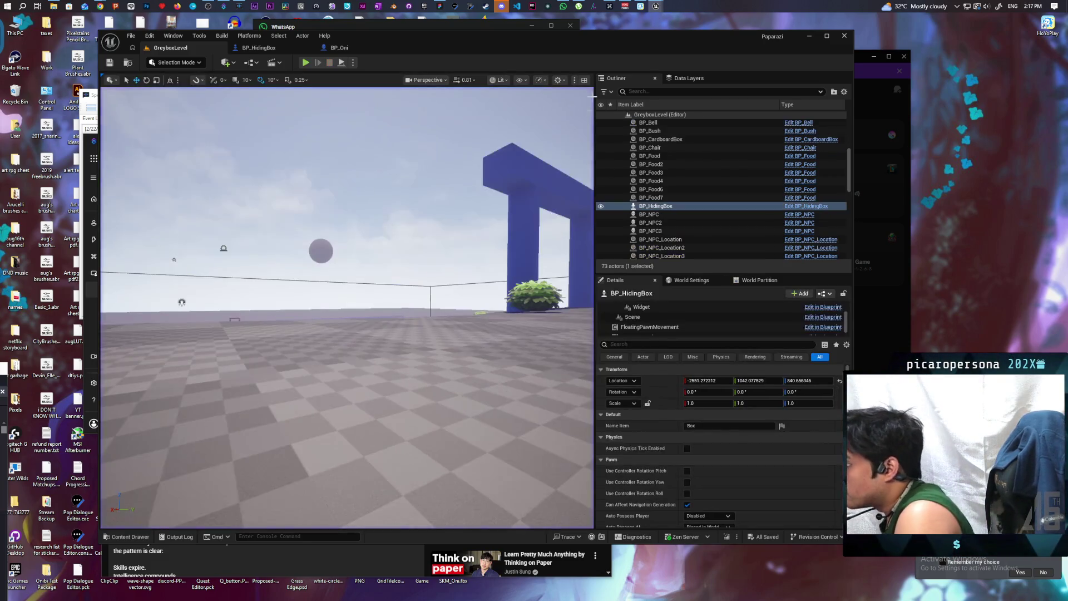
key("ctrl+Tab")
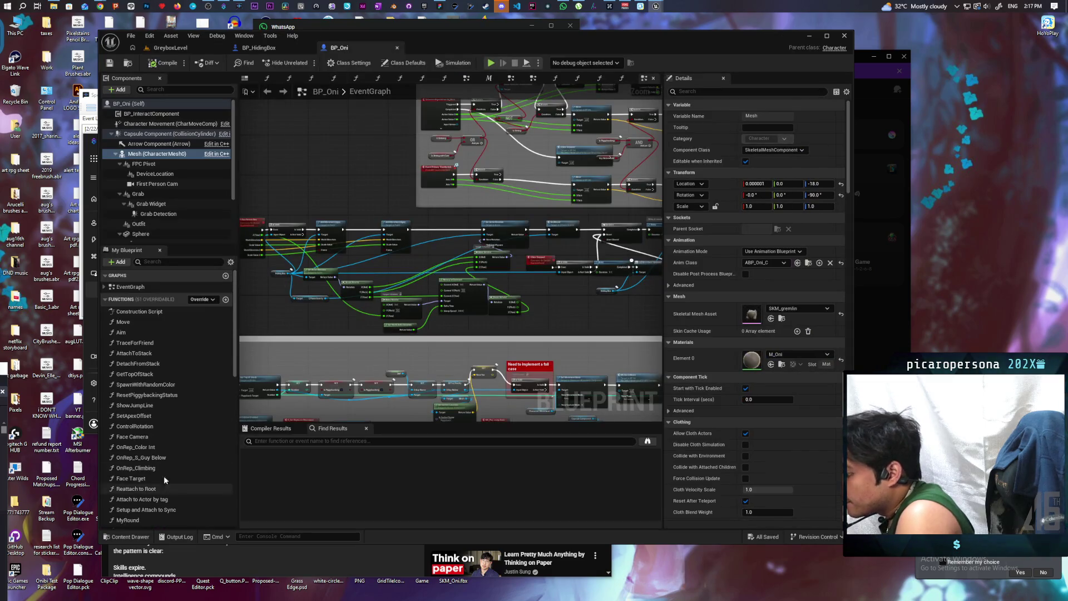
scroll(177, 407, "down", 15)
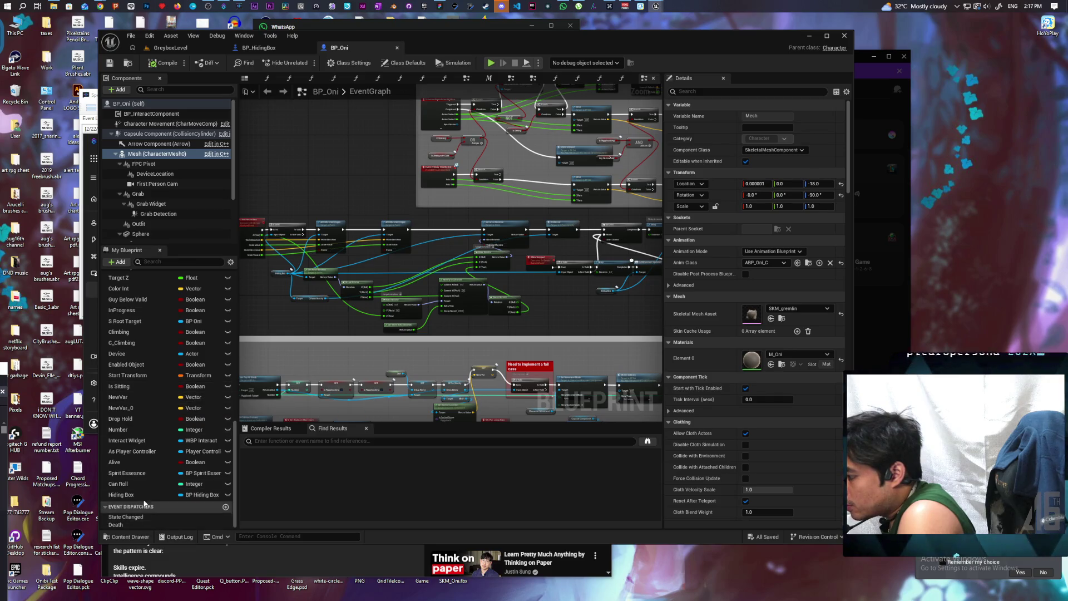
left_click(134, 484)
left_click(128, 496)
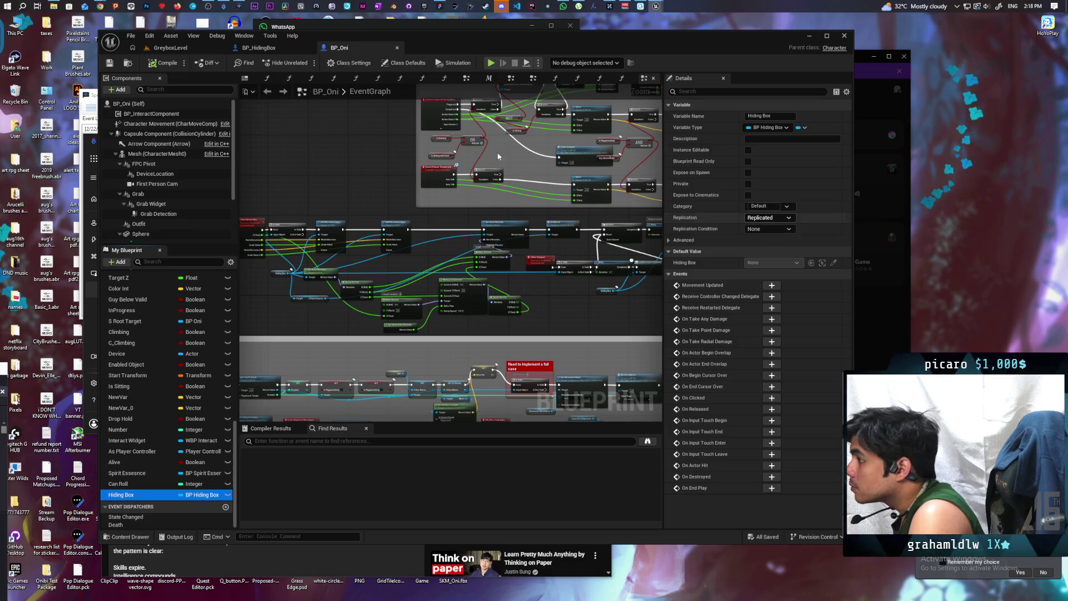
left_click(260, 49)
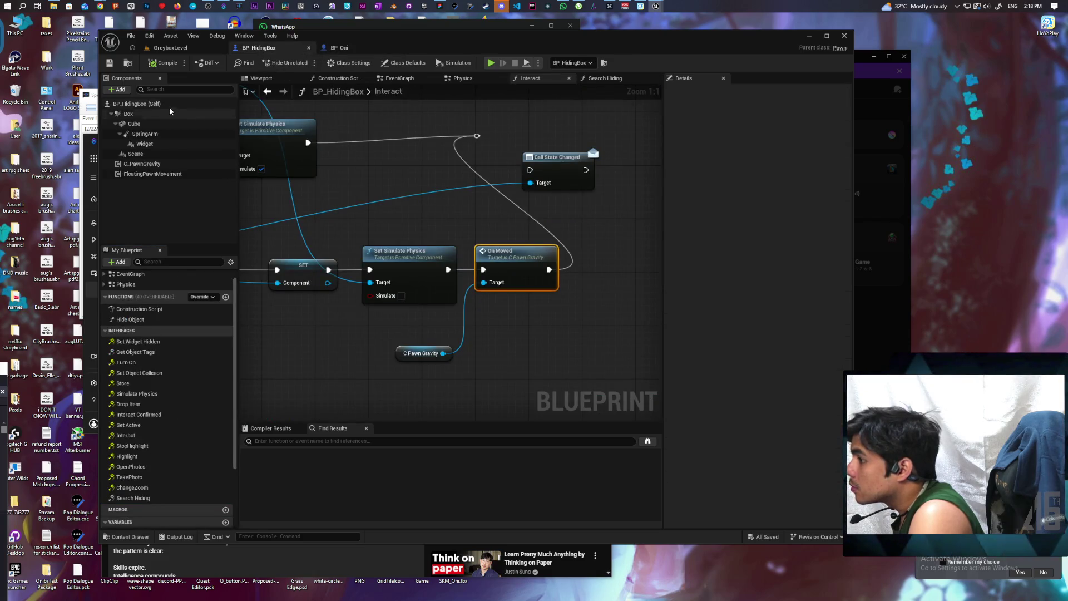
- Review BP_HidingBox's class default settings and its FloatingPawnMovement component details
left_click(137, 104)
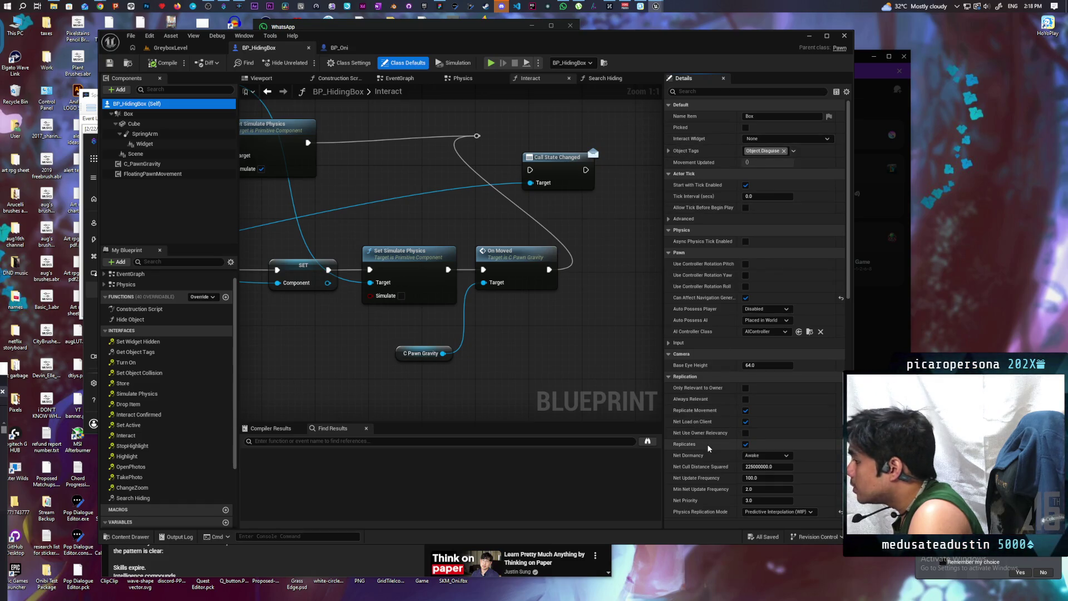
left_click(160, 177)
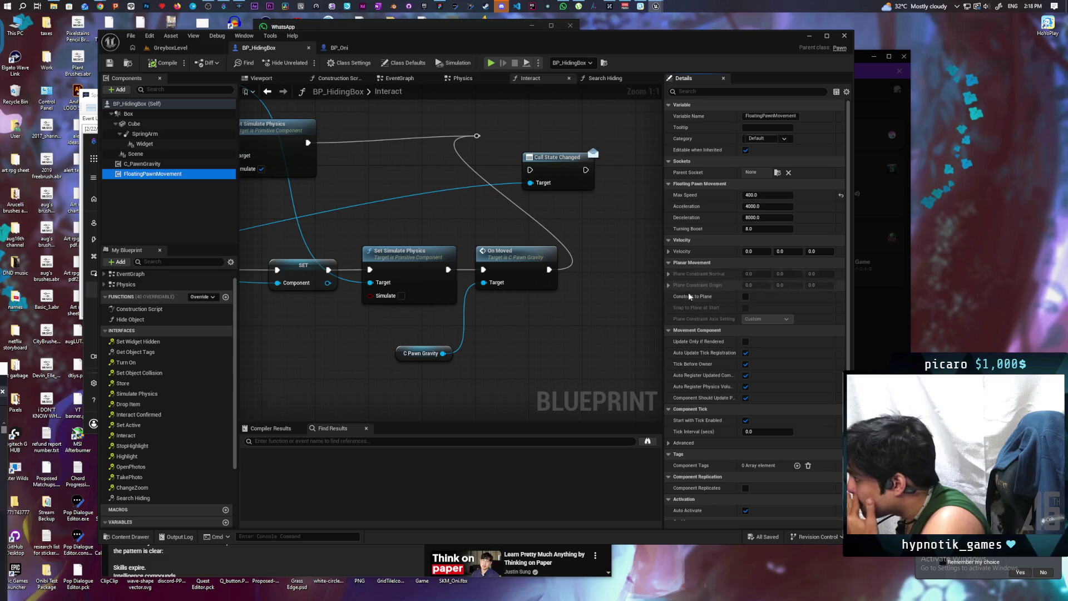
left_click(340, 48)
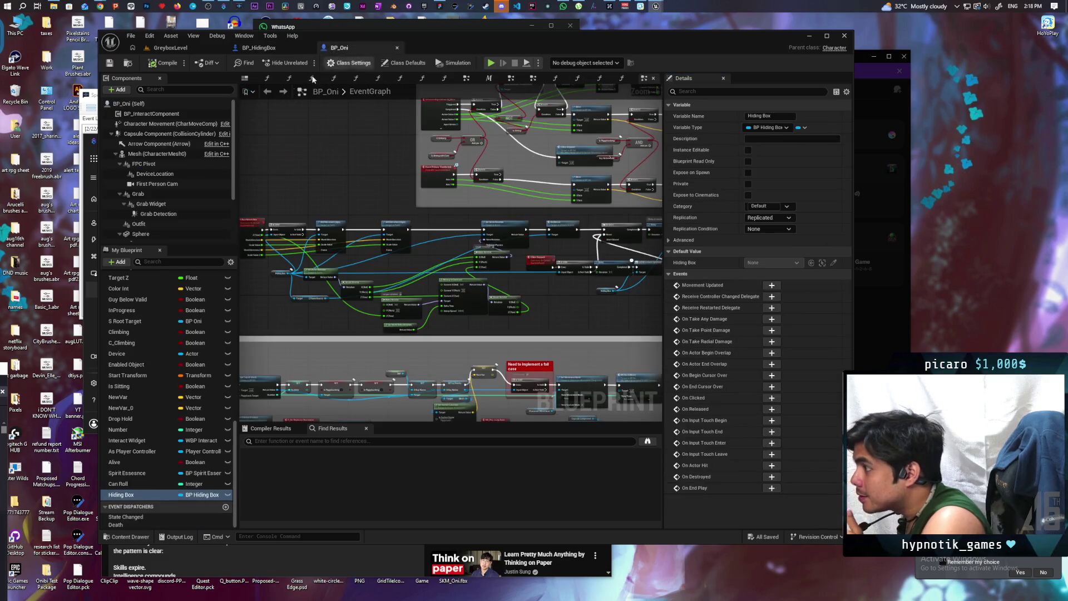
- Filter BP_Oni's Character Movement details by 'repli' to check replication settings, then clear the filter
left_click(150, 124)
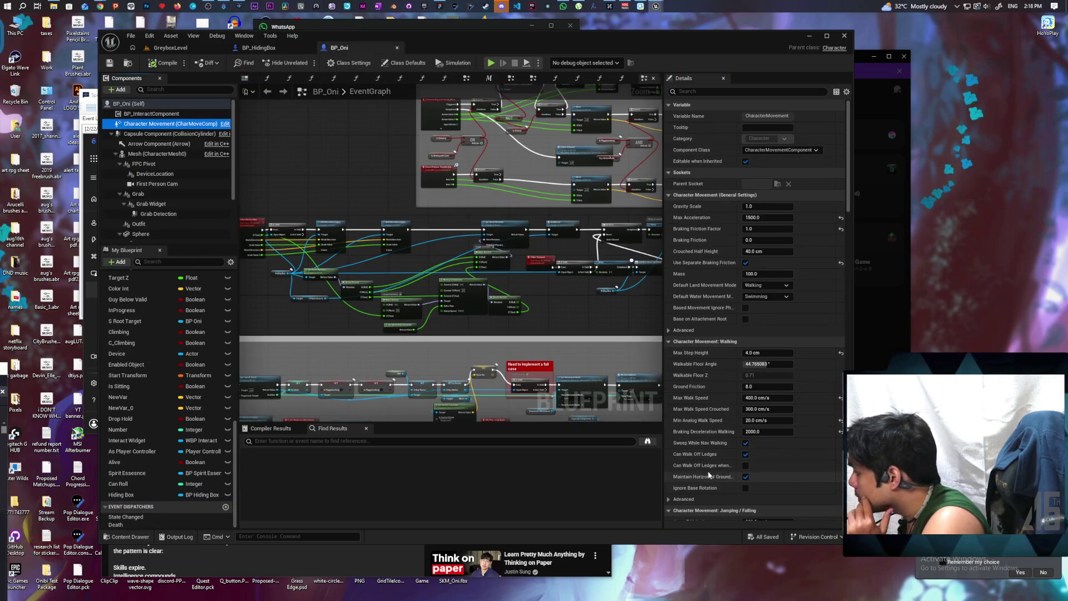
scroll(709, 447, "down", 1)
scroll(709, 445, "up", 1)
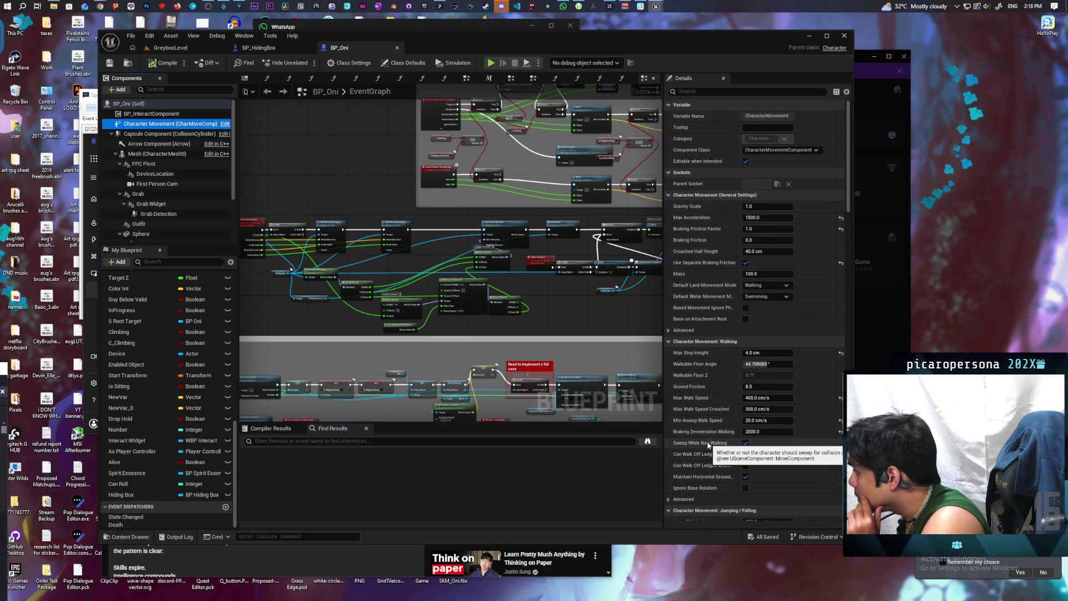
scroll(709, 445, "down", 2)
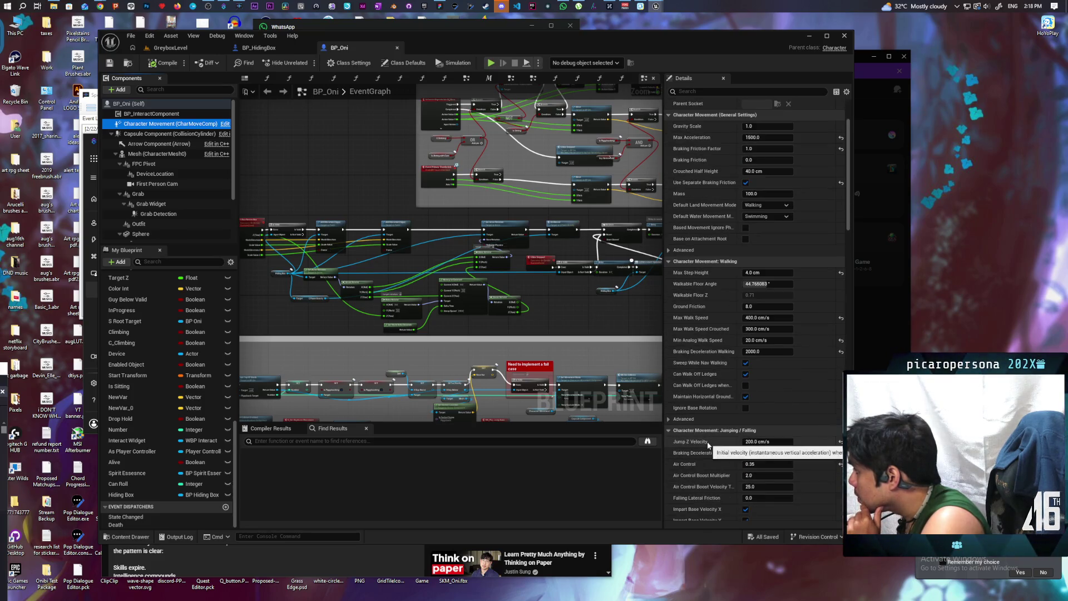
scroll(708, 445, "down", 3)
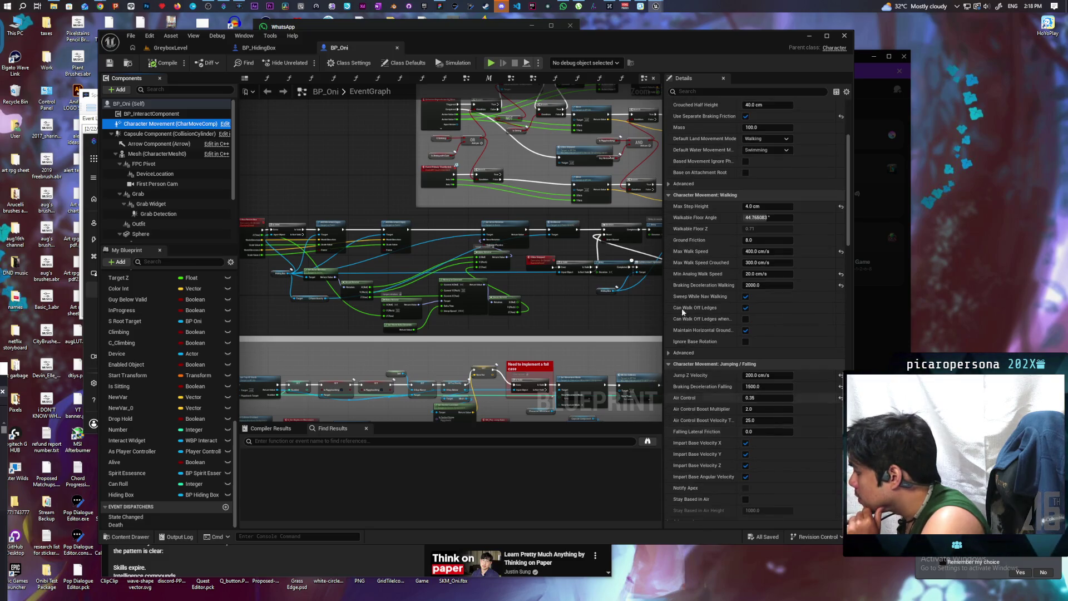
left_click(705, 92)
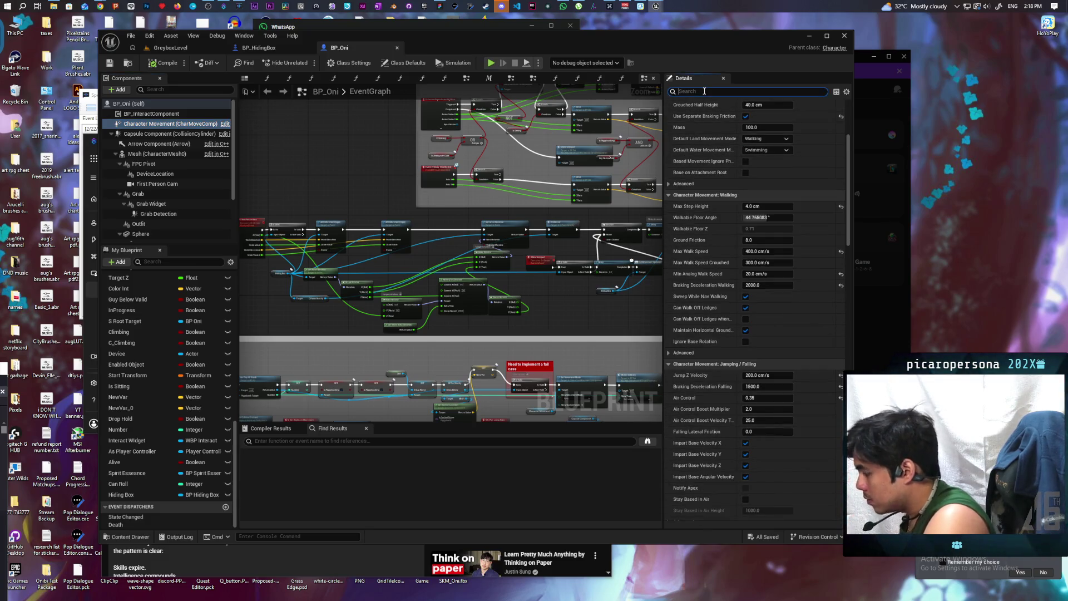
type("repl")
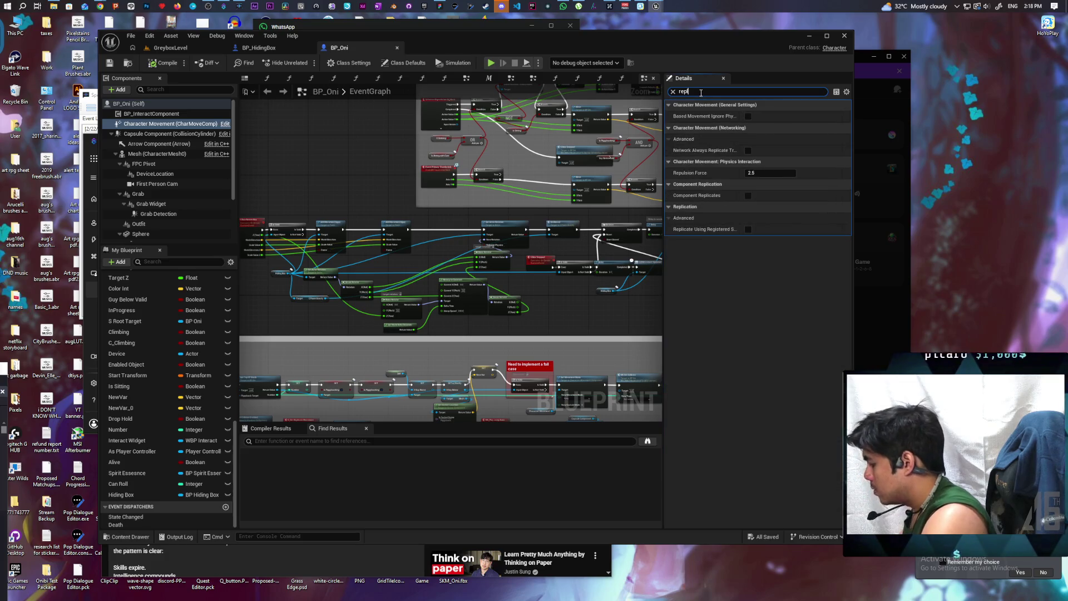
type("i")
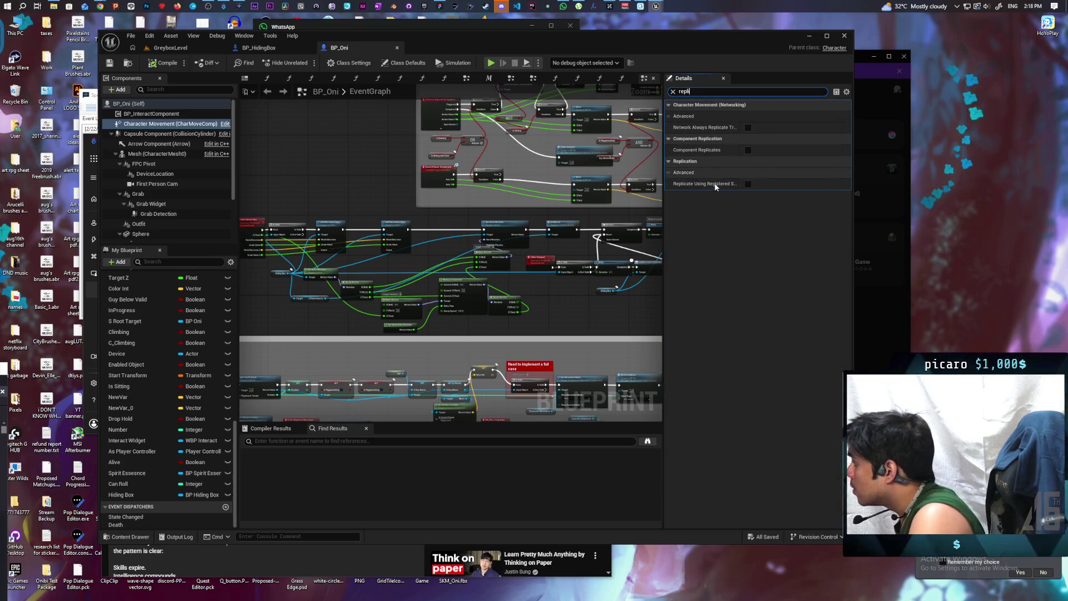
mouse_move(716, 152)
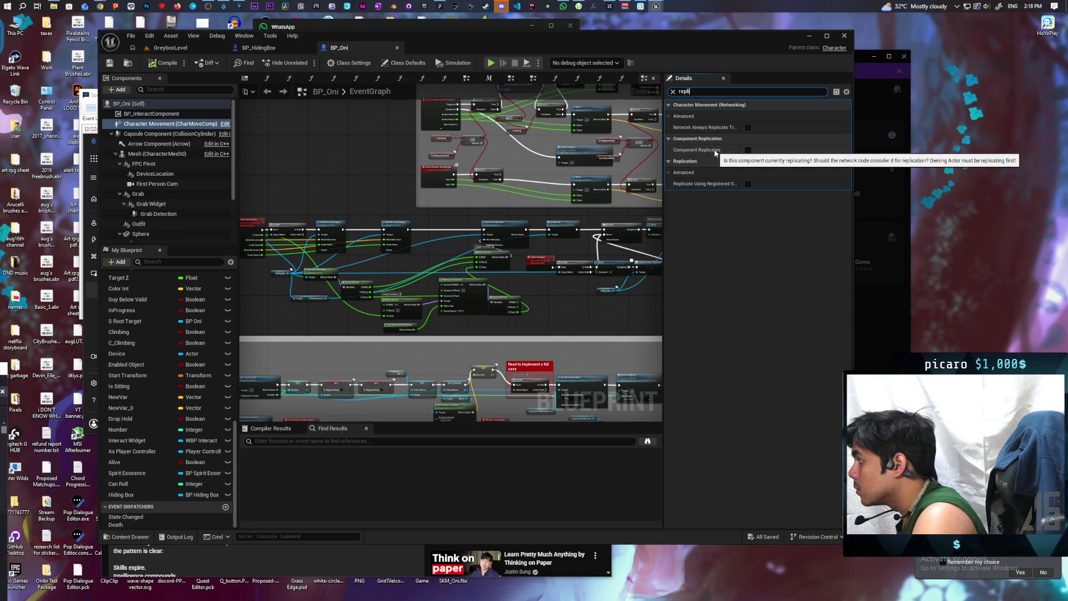
left_click(673, 91)
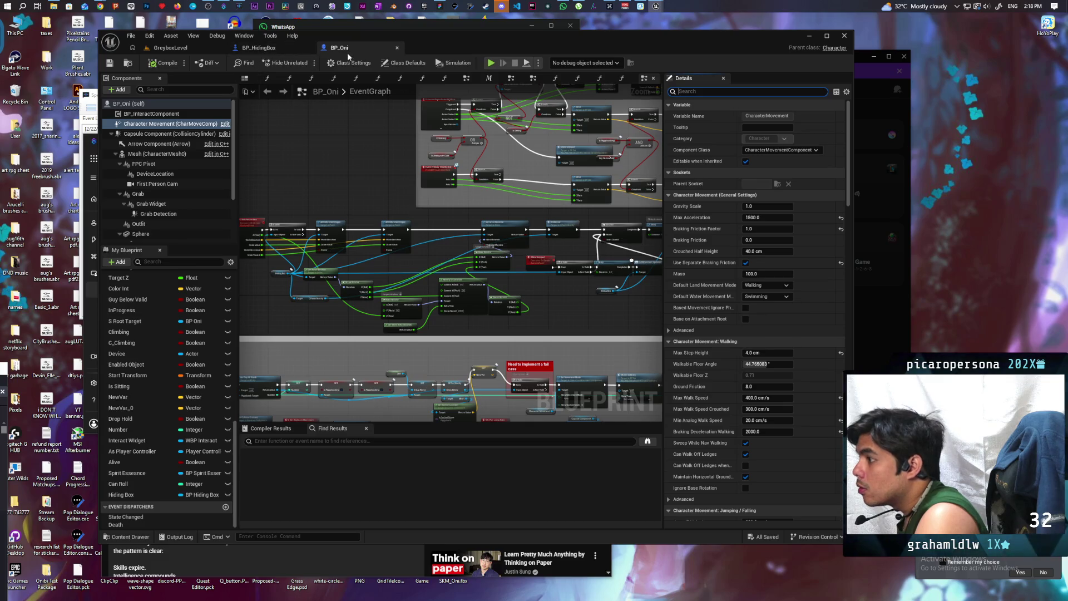
- Open ABP_Oni from the Mesh component's animation blueprint and show its EventGraph maximised
left_click(321, 145)
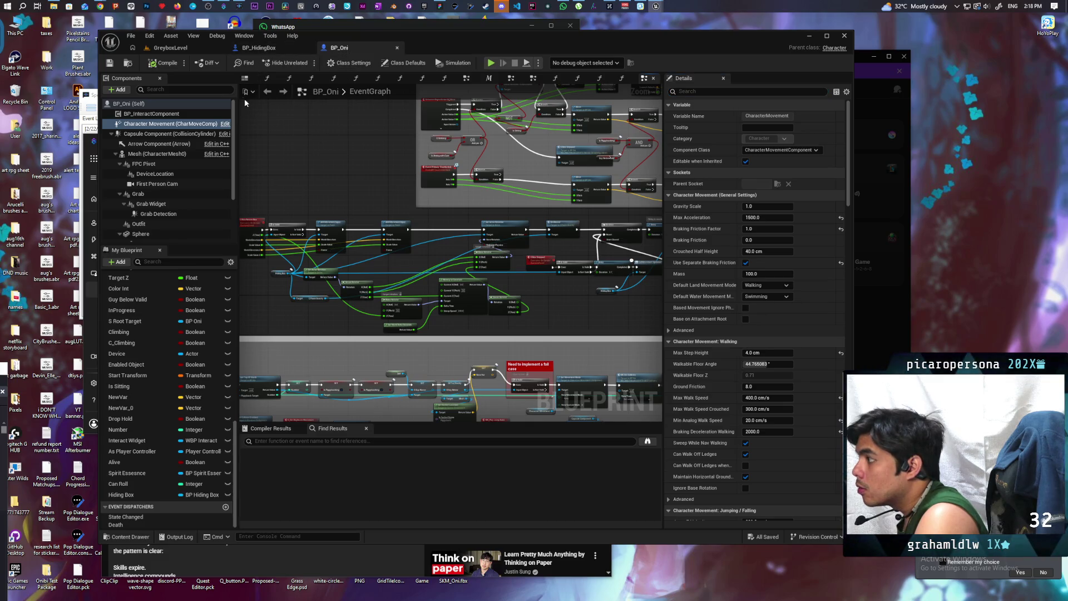
left_click(154, 155)
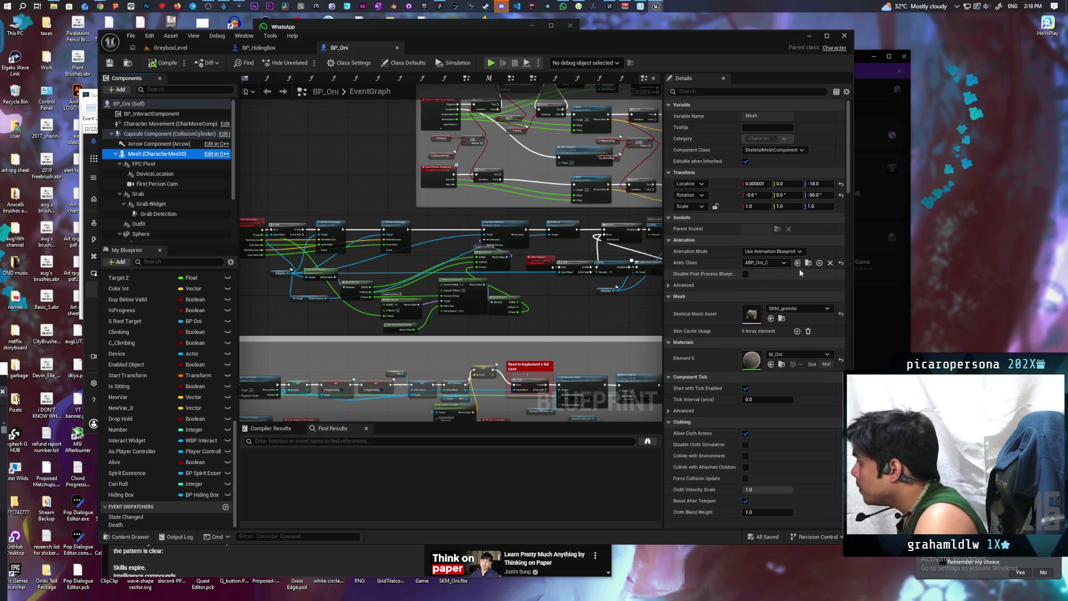
left_click(809, 263)
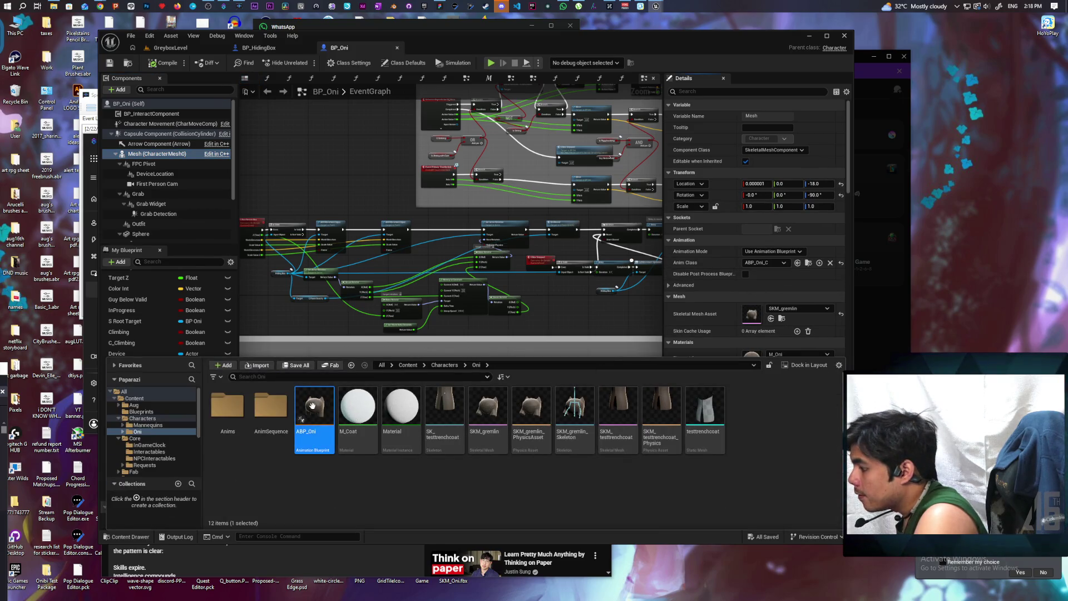
double_click(312, 406)
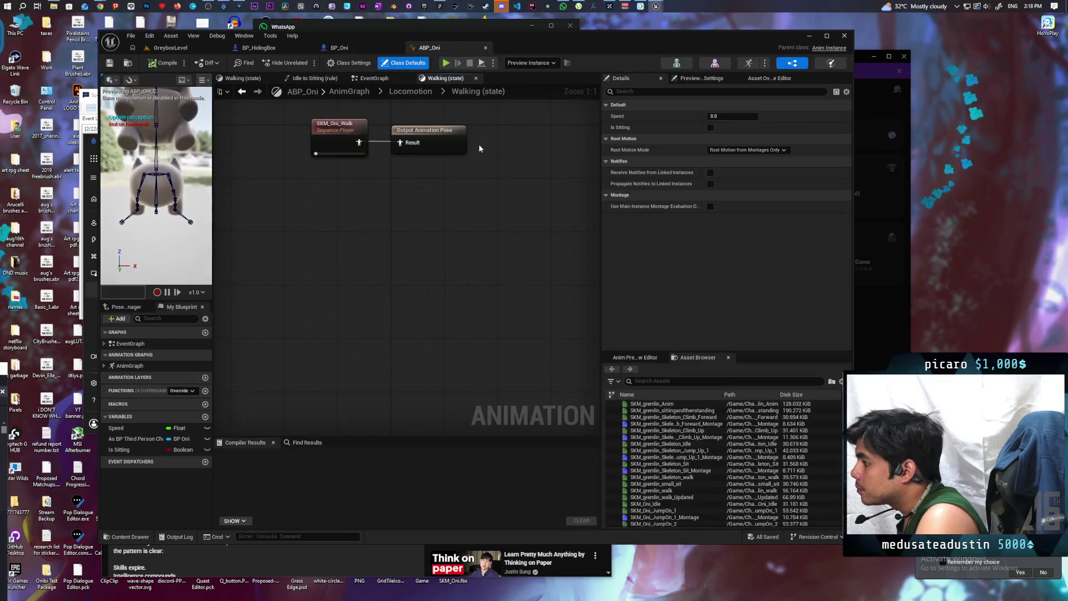
left_click(376, 78)
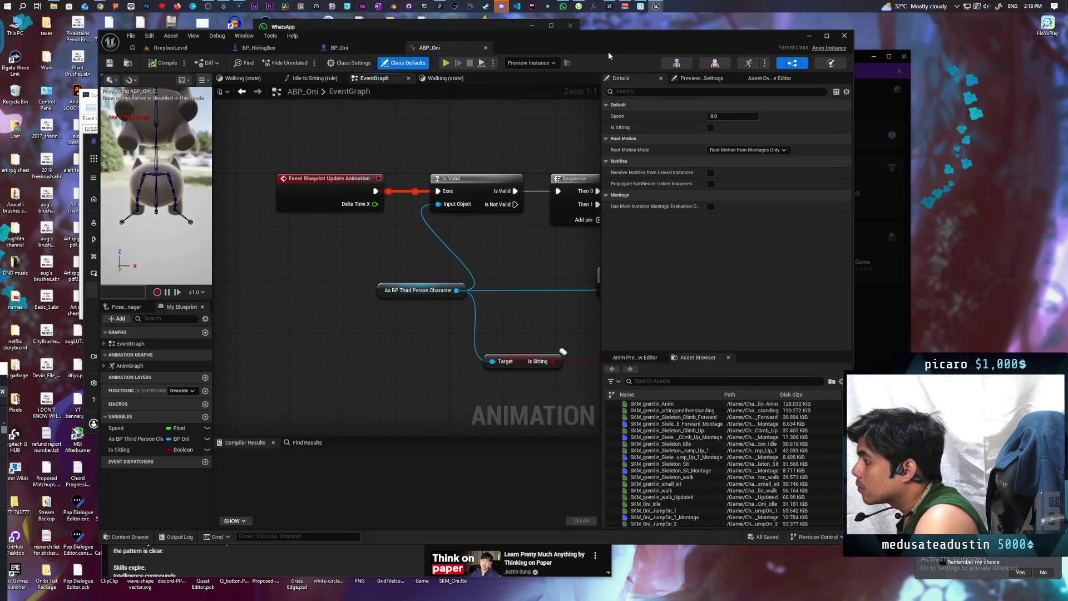
double_click(579, 38)
- Frame the Get Velocity and SET Speed nodes, moving the Is Sitting nodes lower
left_click_drag(585, 215, 407, 182)
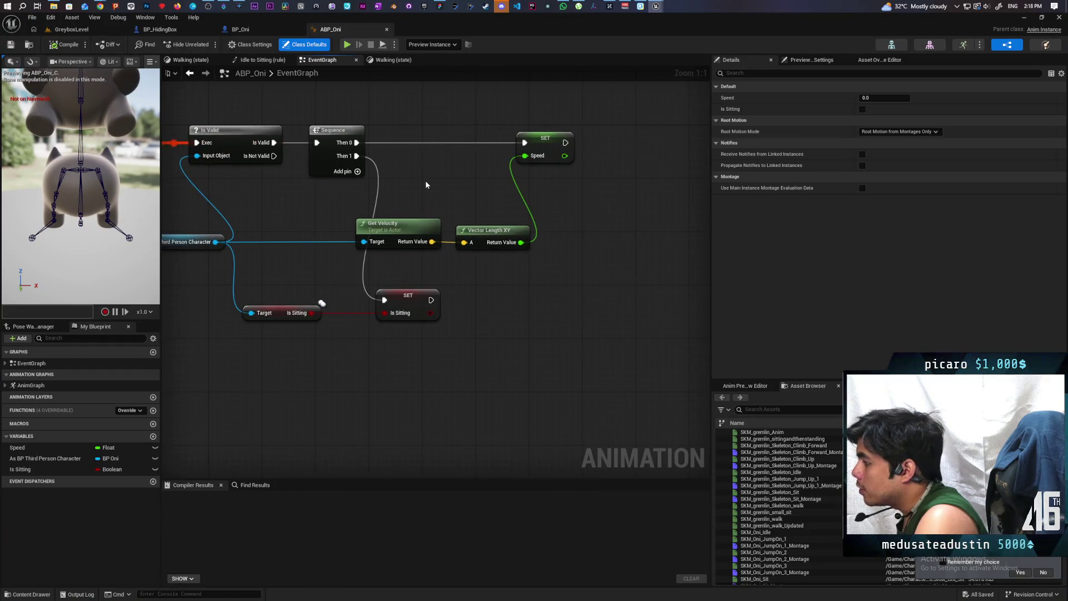
scroll(426, 185, "down", 2)
scroll(517, 214, "up", 2)
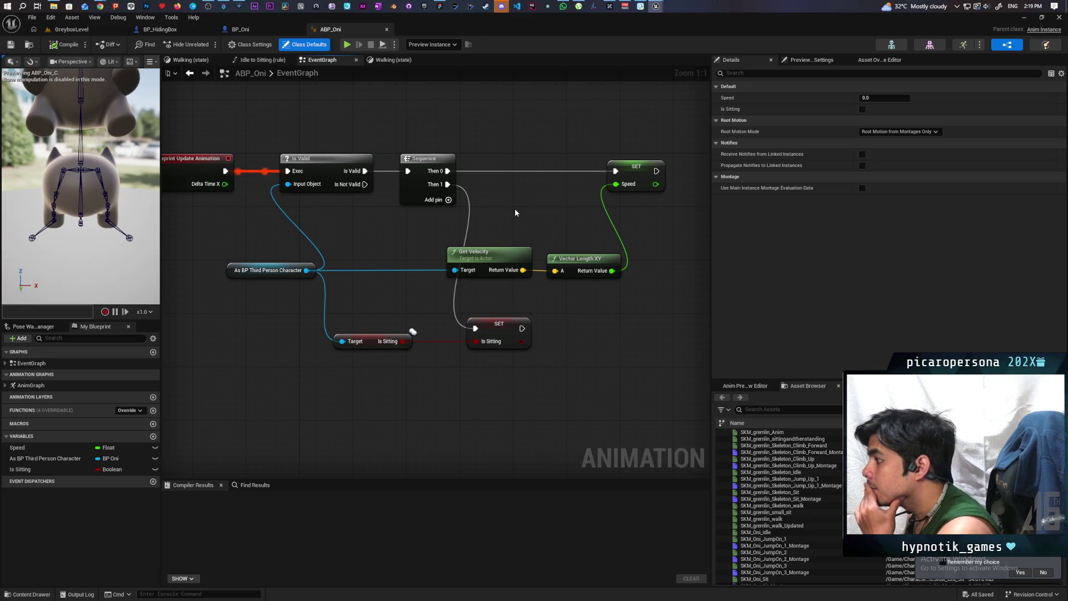
mouse_move(515, 212)
left_mouse_down()
mouse_move(430, 205)
mouse_move(489, 199)
left_mouse_up()
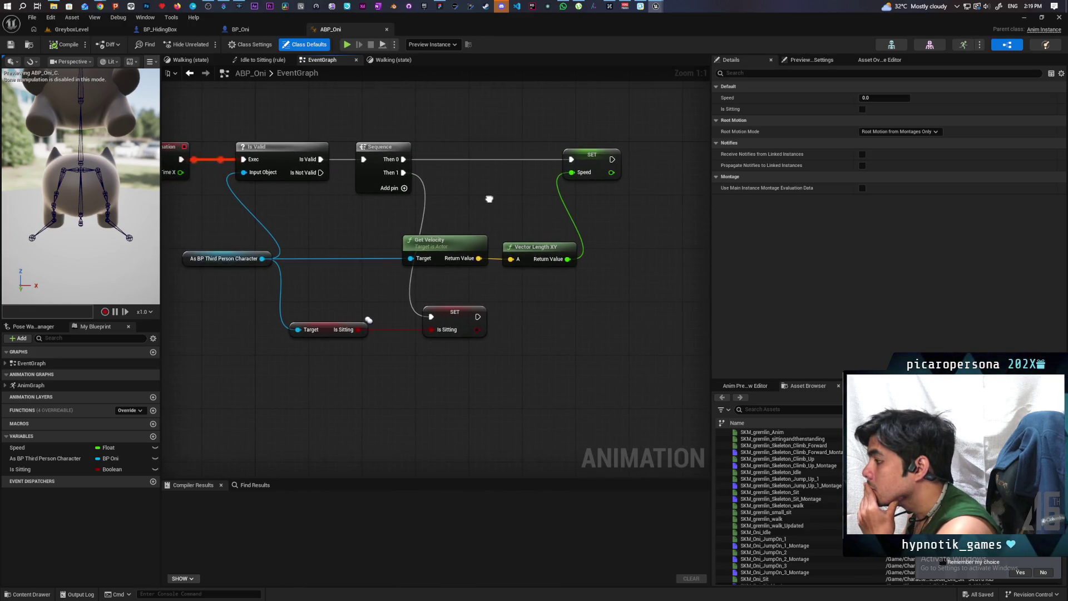
left_click_drag(503, 317, 305, 370)
left_click_drag(463, 318, 456, 355)
left_click(455, 311)
mouse_move(455, 310)
left_mouse_down()
mouse_move(455, 348)
mouse_move(472, 349)
left_mouse_up()
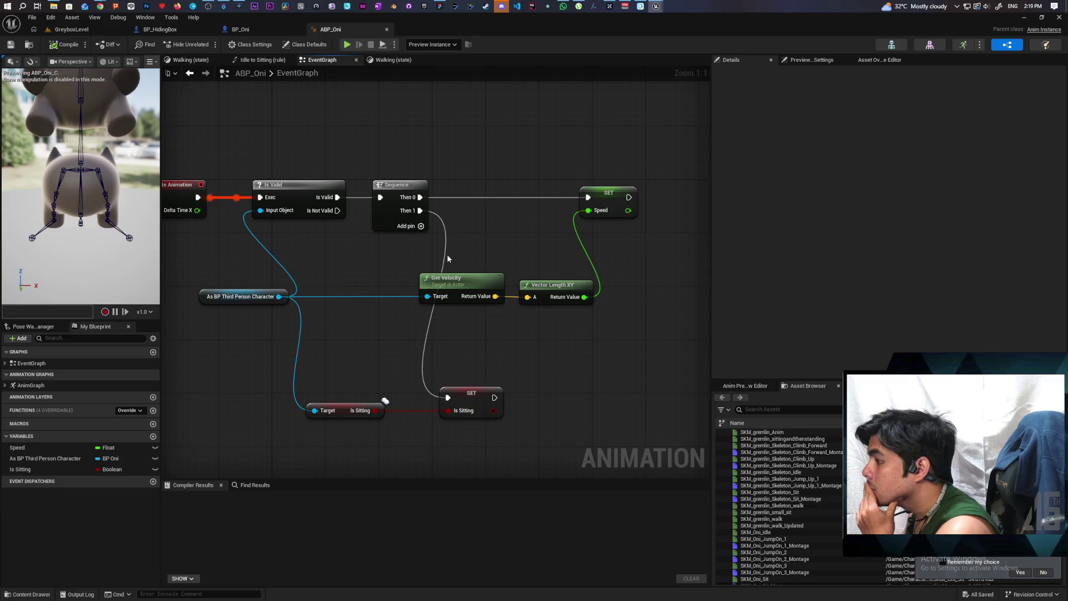
left_click_drag(451, 254, 458, 258)
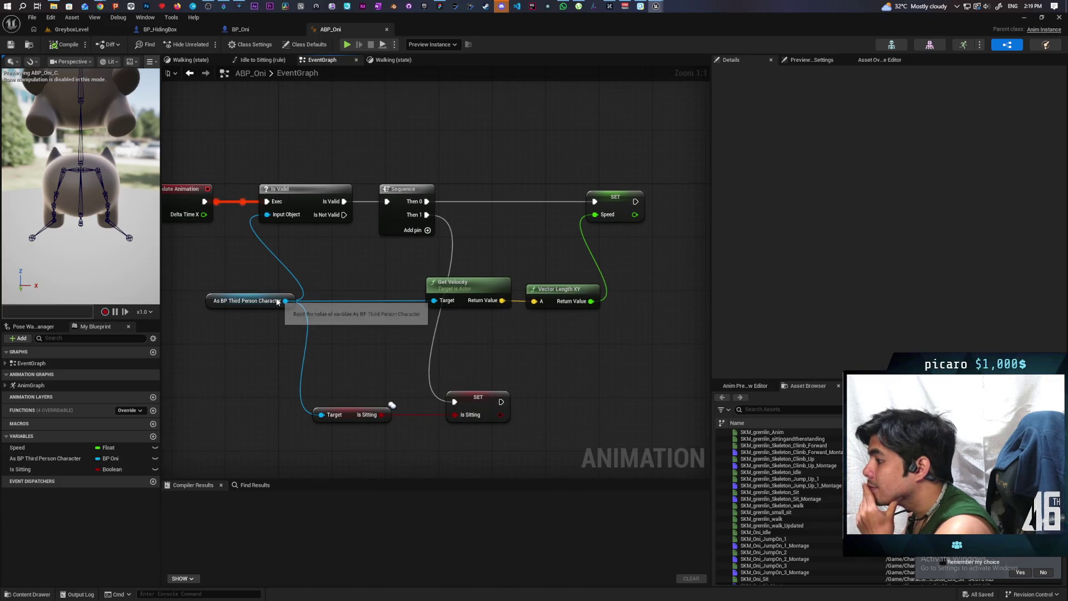
- Add Get Hiding Box with an Is Valid check, running the original SET Speed only when not valid
mouse_move(286, 300)
left_mouse_down()
mouse_move(453, 358)
mouse_move(476, 355)
left_mouse_up()
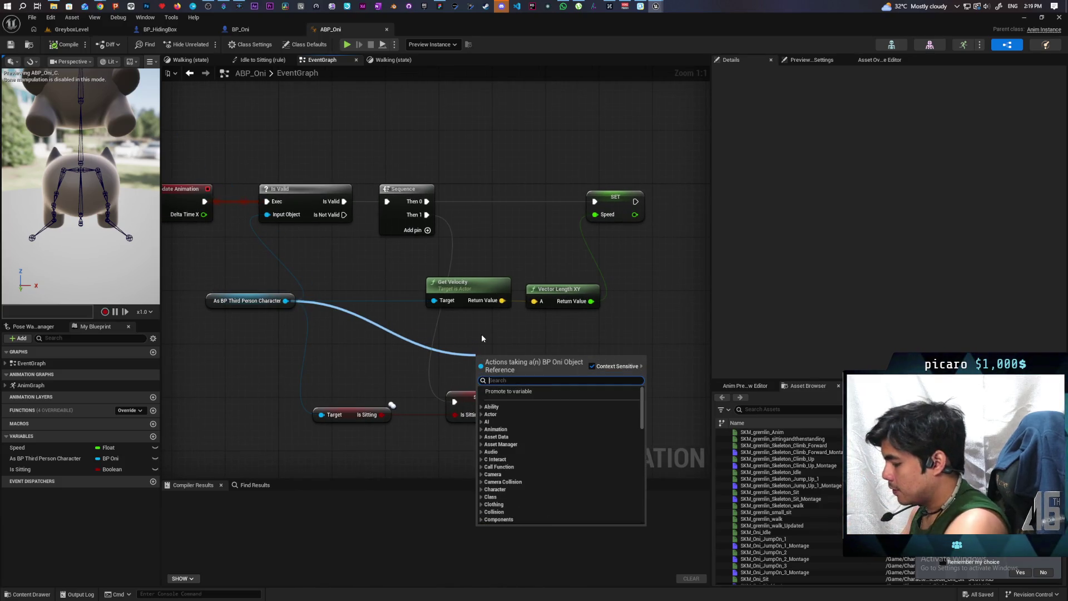
type("get")
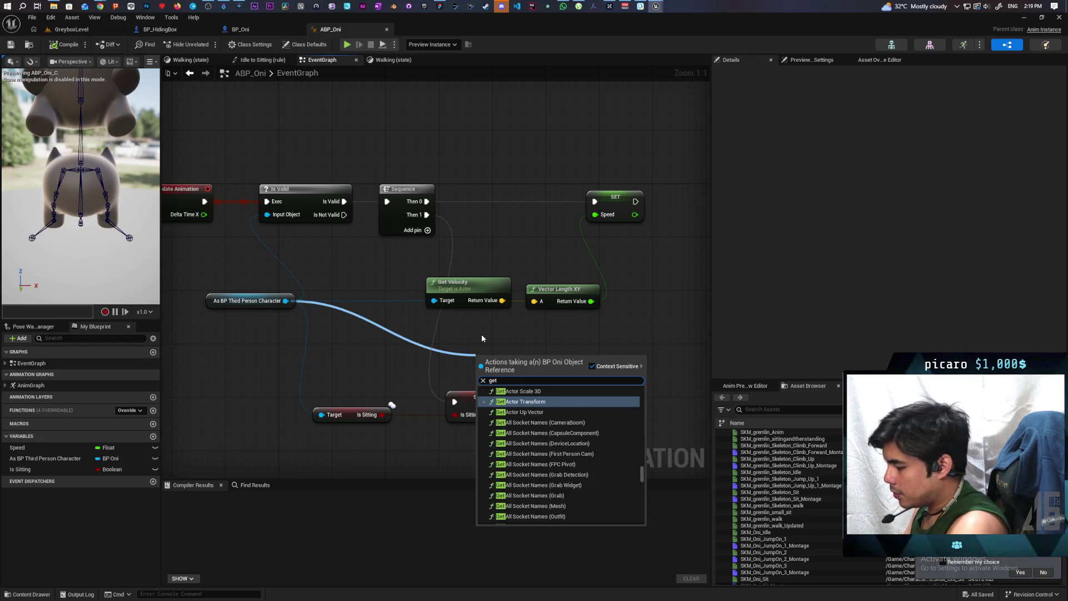
type(" hid")
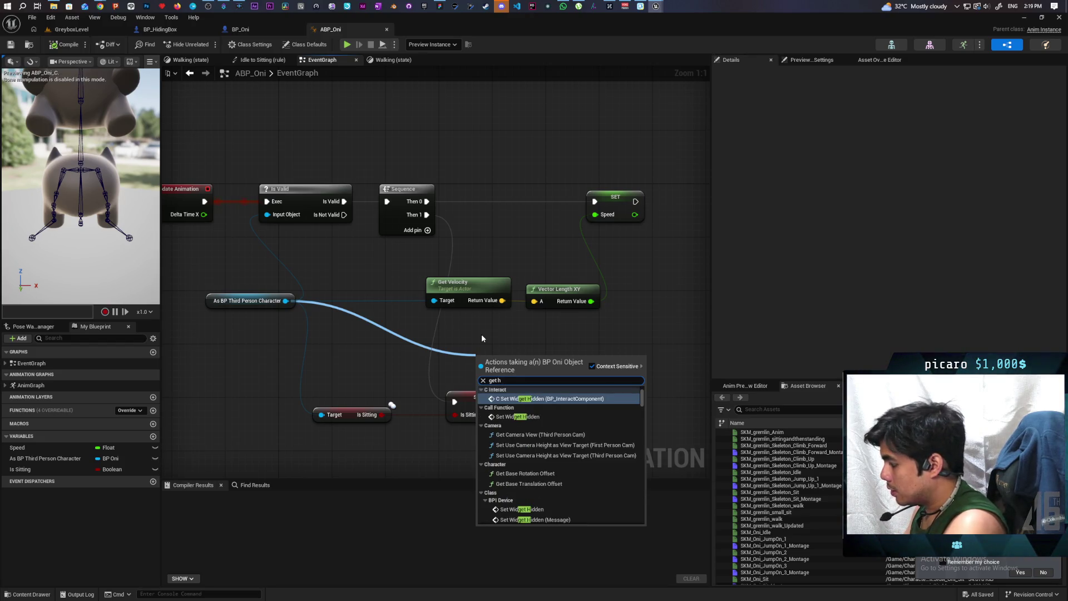
type("iding")
key("Return")
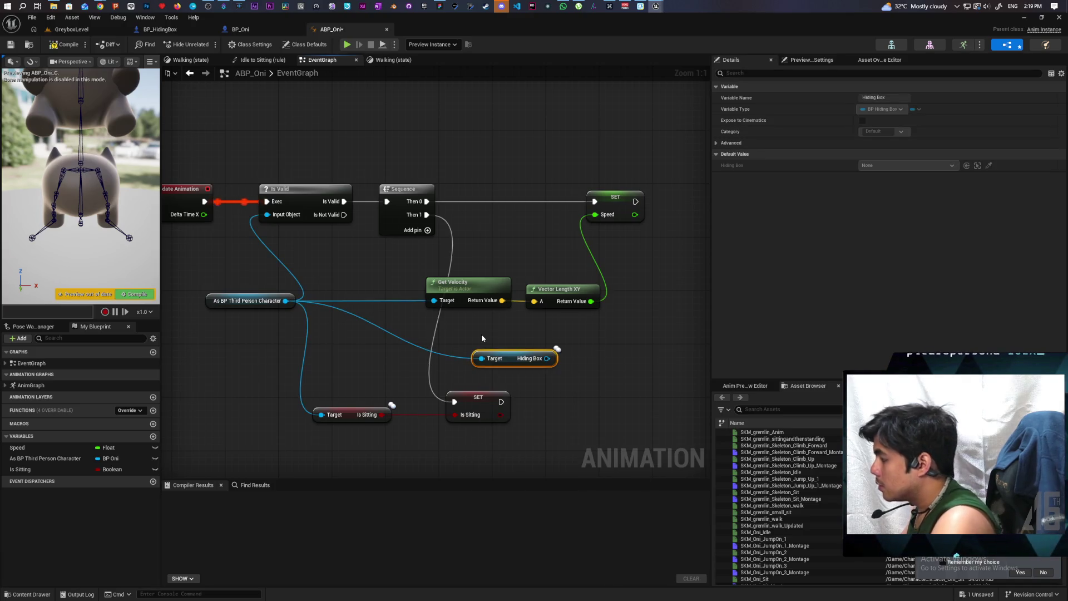
left_click_drag(482, 338, 374, 326)
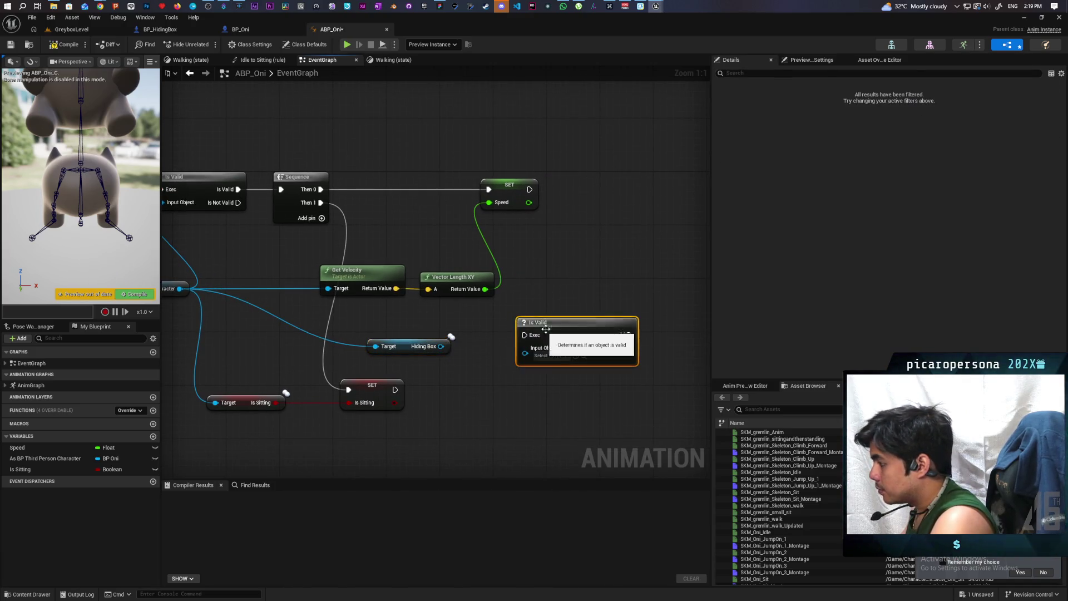
key("ctrl+v")
left_click_drag(371, 172, 383, 178)
mouse_move(439, 346)
left_mouse_down()
mouse_move(359, 215)
mouse_move(367, 222)
mouse_move(362, 191)
left_mouse_up()
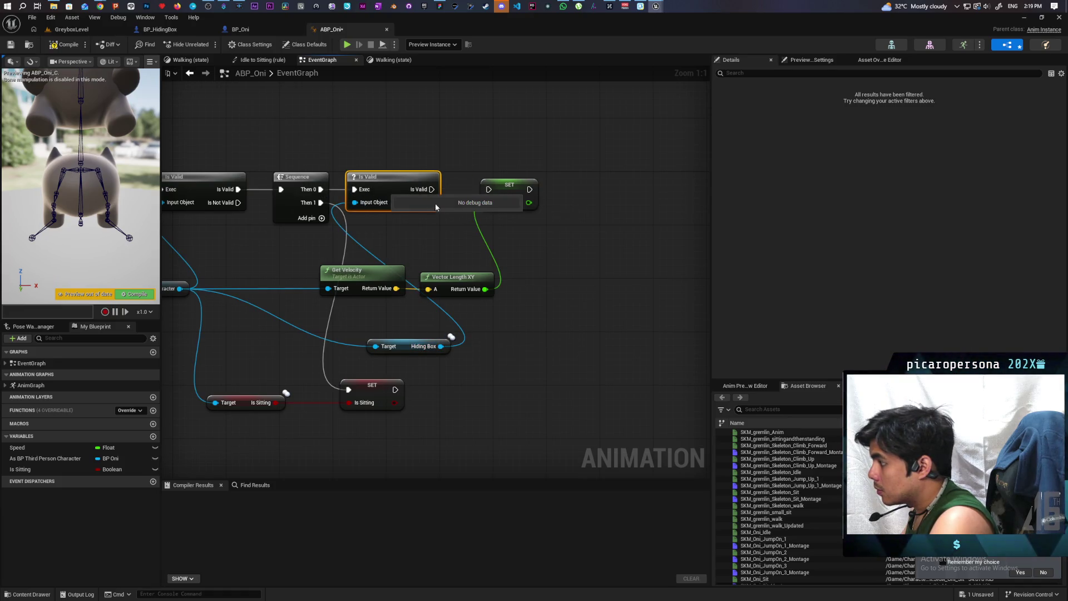
mouse_move(433, 204)
left_mouse_down()
mouse_move(489, 190)
mouse_move(543, 214)
mouse_move(574, 214)
left_mouse_up()
- Add a Get Velocity node pulled off the Hiding Box reference
left_click_drag(472, 342, 555, 318)
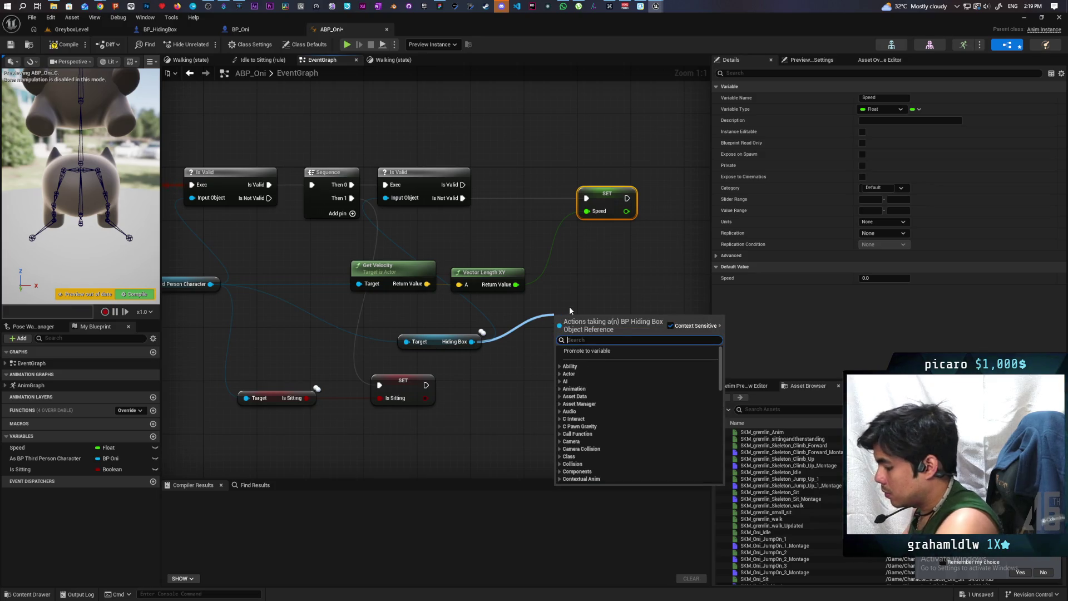
type("get velocity")
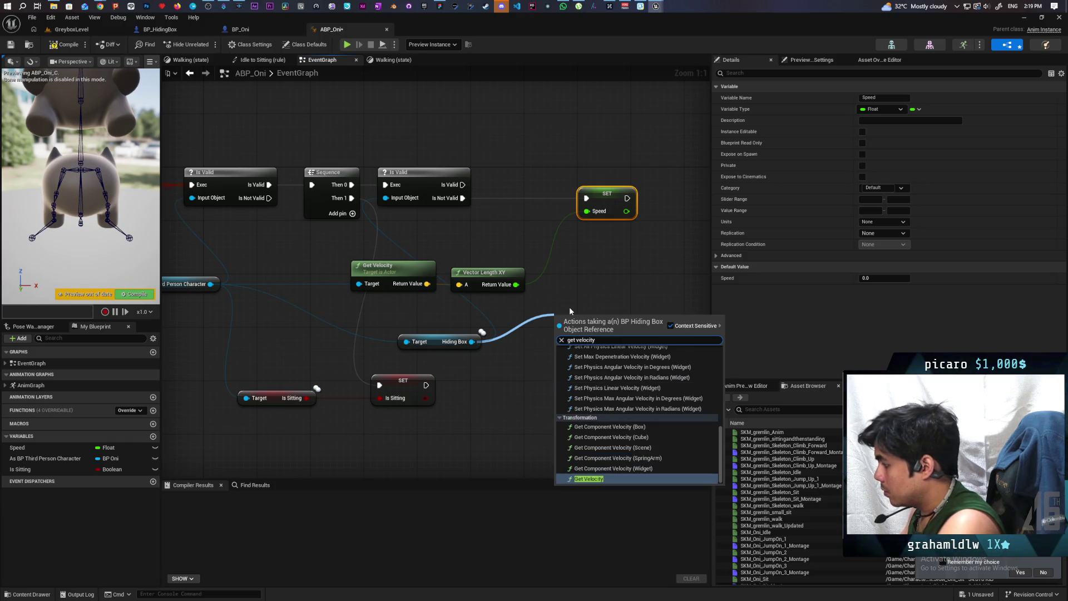
key("Return")
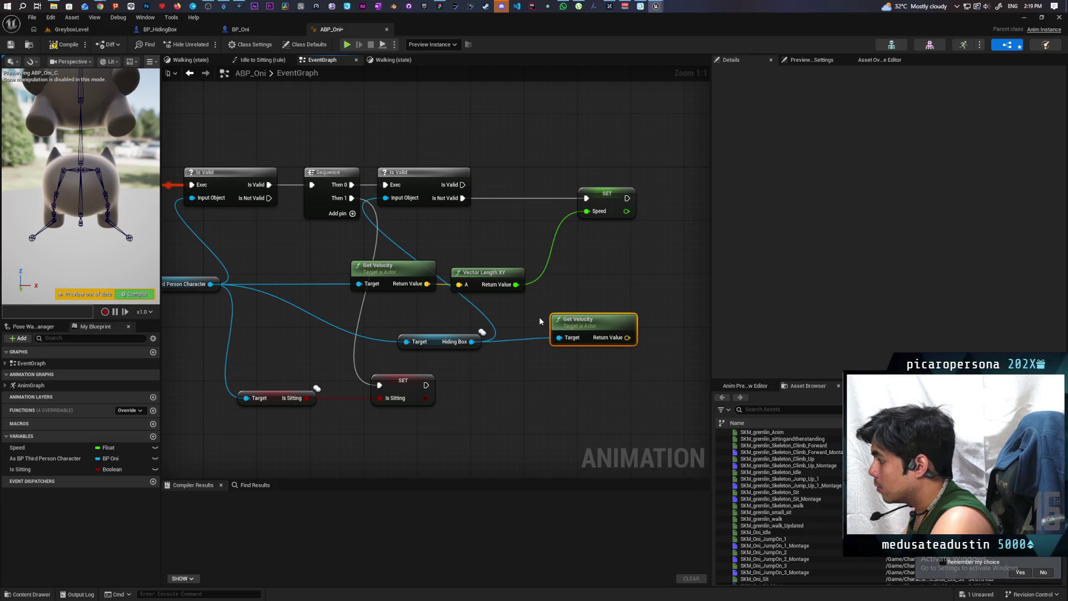
left_click(519, 311)
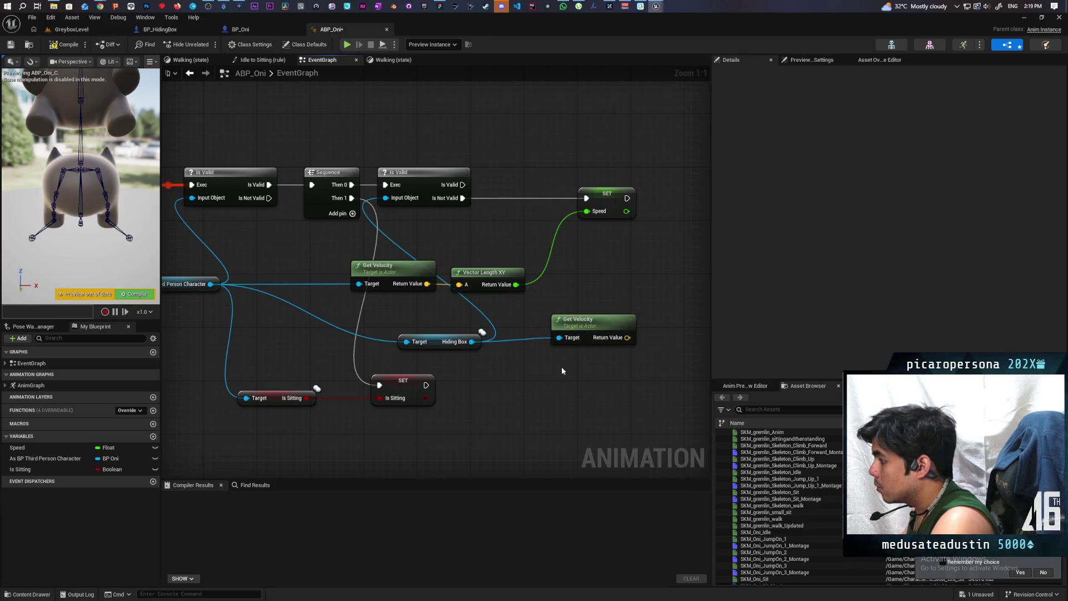
- Duplicate the Get Velocity → Vector Length XY → SET Speed chain and feed it from Hiding Box
left_click(426, 262)
left_click(484, 272, "ctrl")
left_click(606, 193, "ctrl")
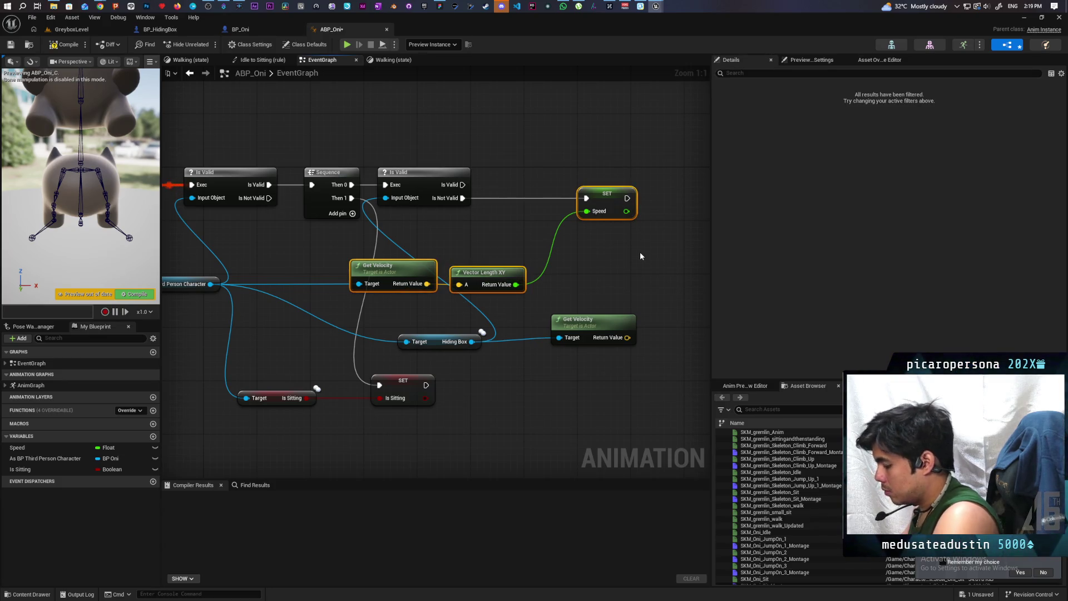
key("ctrl+c")
key("ctrl+v")
left_click(575, 221)
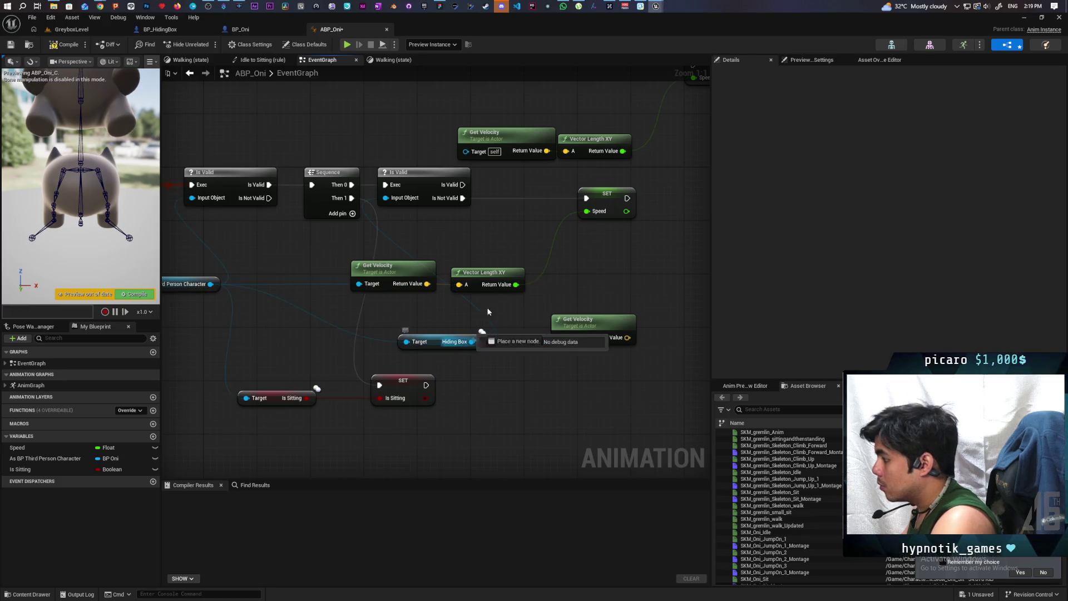
mouse_move(488, 312)
left_mouse_down()
mouse_move(467, 151)
mouse_move(640, 127)
mouse_move(690, 136)
left_mouse_up()
left_click_drag(578, 206, 495, 173)
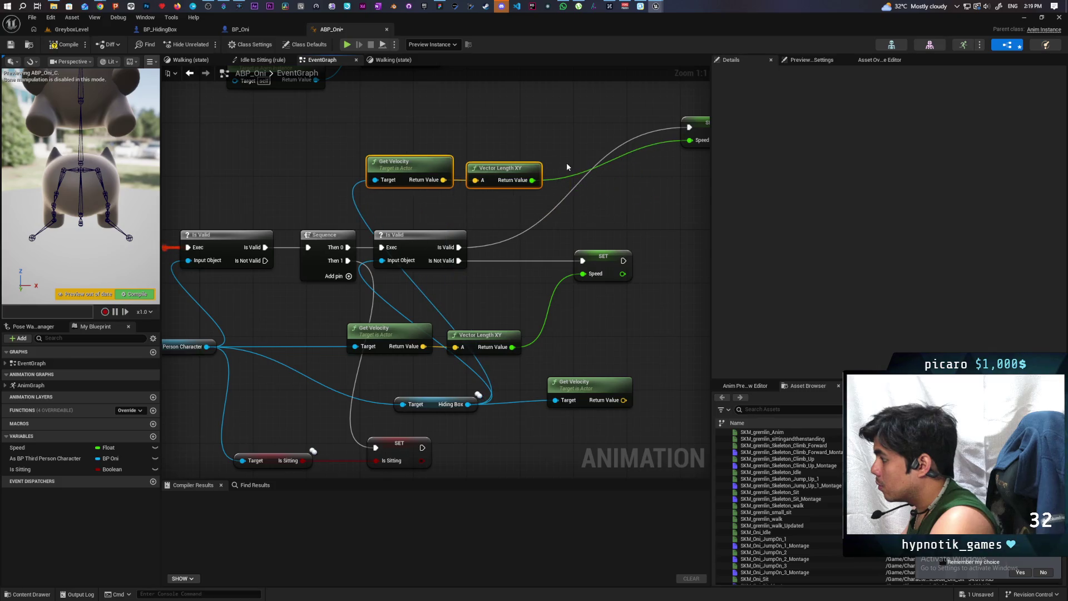
mouse_move(698, 121)
left_mouse_down()
mouse_move(699, 143)
mouse_move(571, 217)
mouse_move(581, 222)
left_mouse_up()
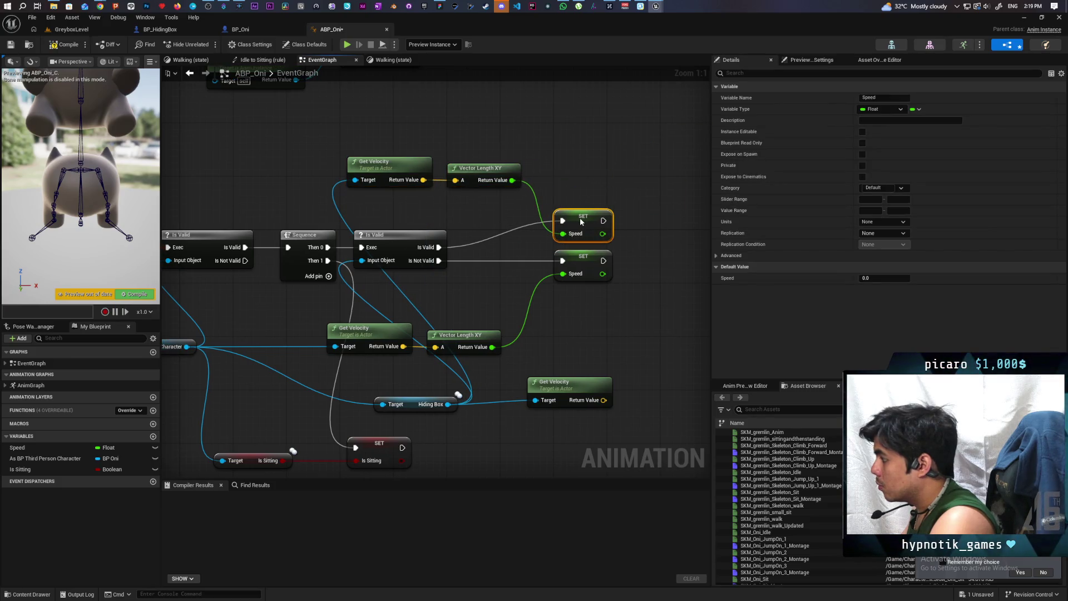
- Delete the leftover unused Get Velocity node and compile ABP_Oni
left_click(573, 384)
key("Delete")
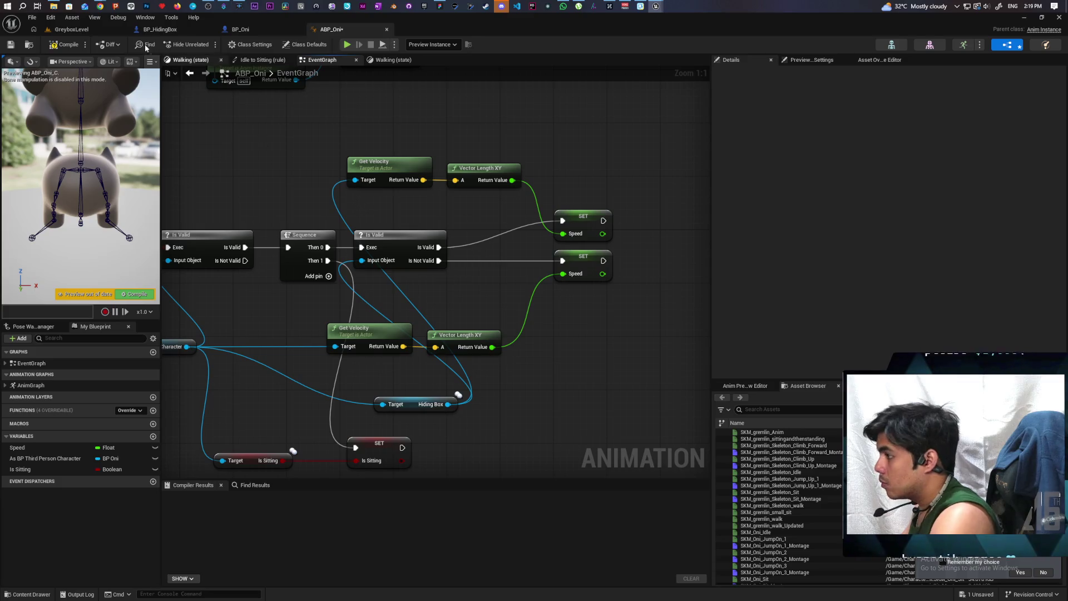
left_click(61, 45)
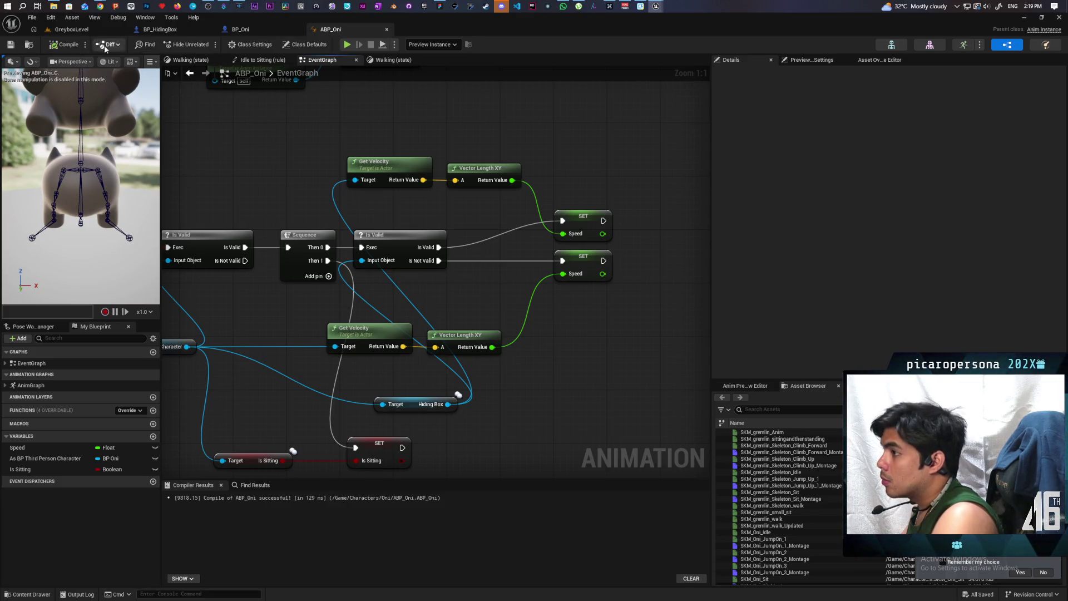
left_click(88, 29)
- Play the level solo, move the box disguise with W, A and D, then stop
left_click(206, 44)
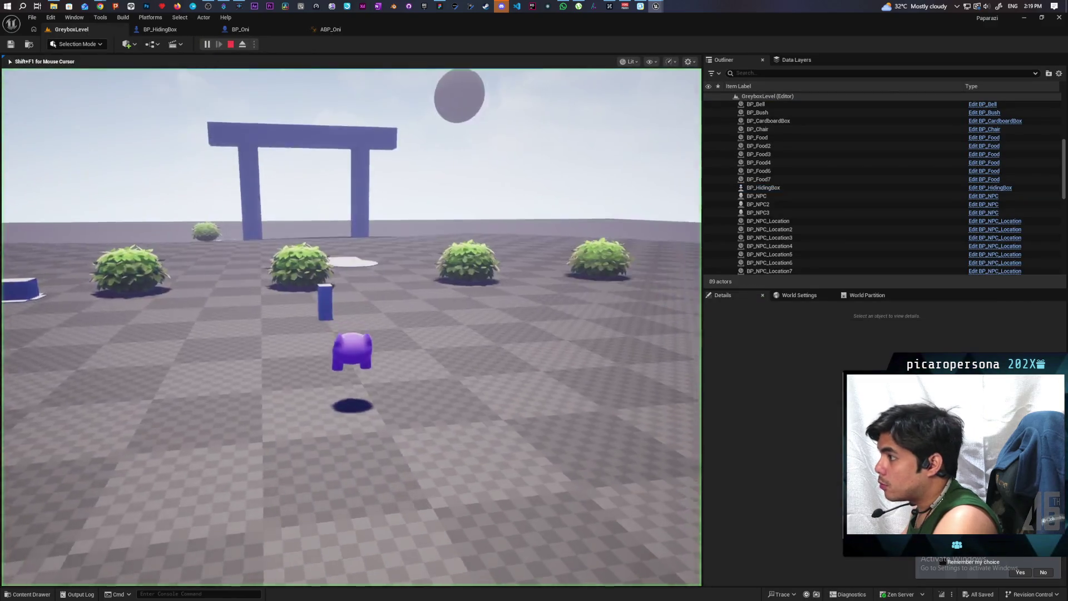
key("w")
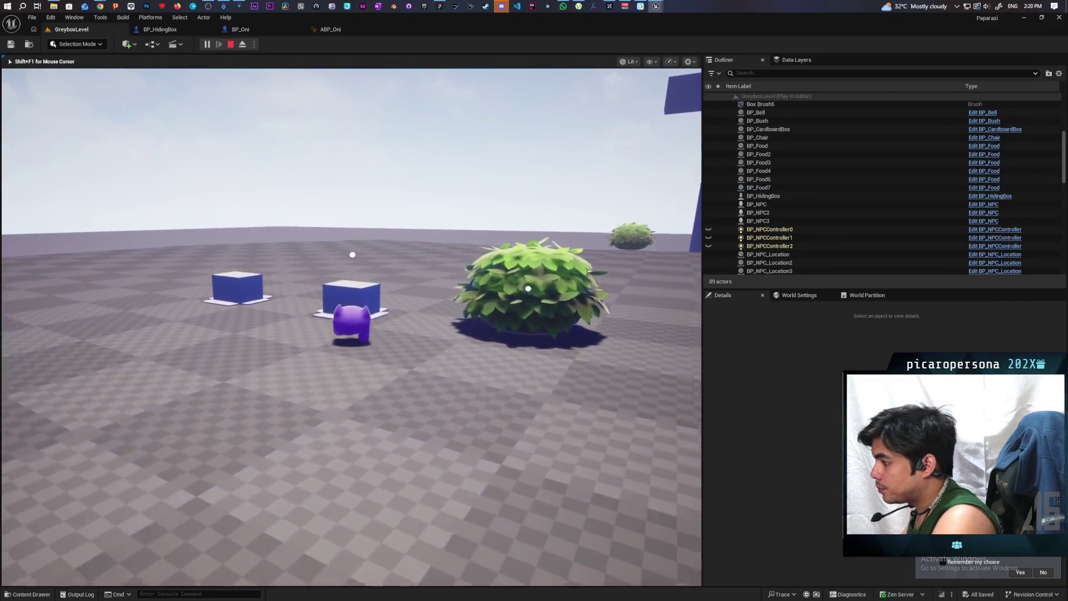
key("a")
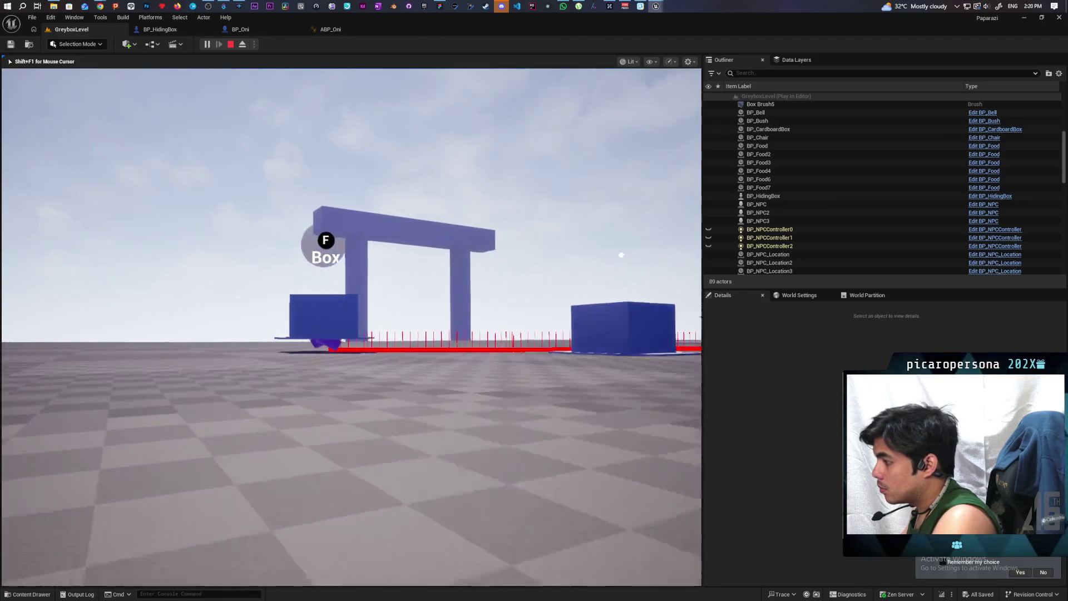
key("d")
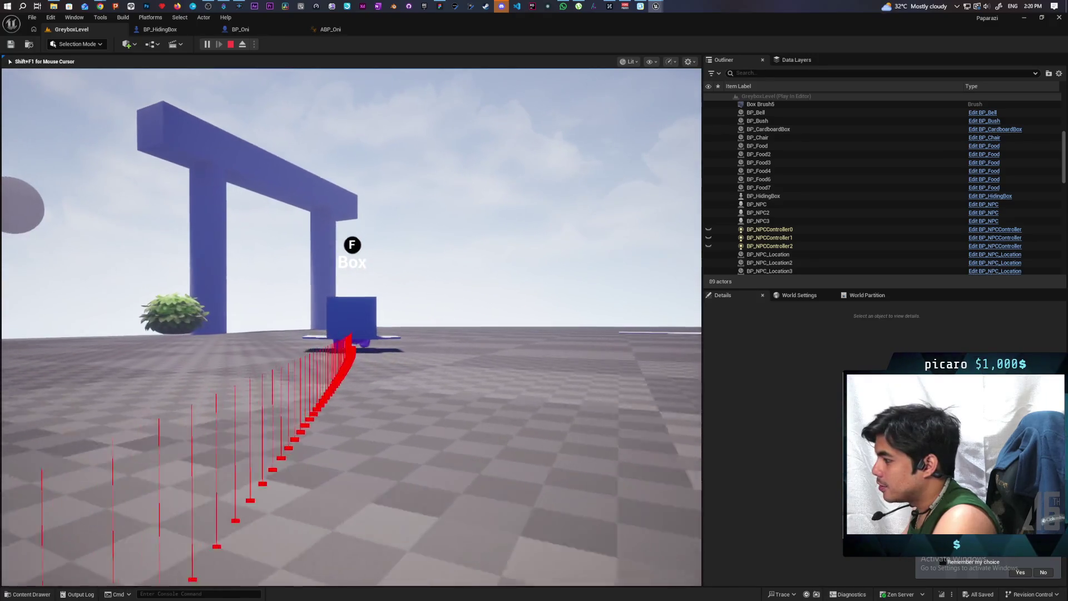
key("Escape")
- Set the play options to 2 players in Play As Listen Server mode
left_click_drag(494, 30, 659, 49)
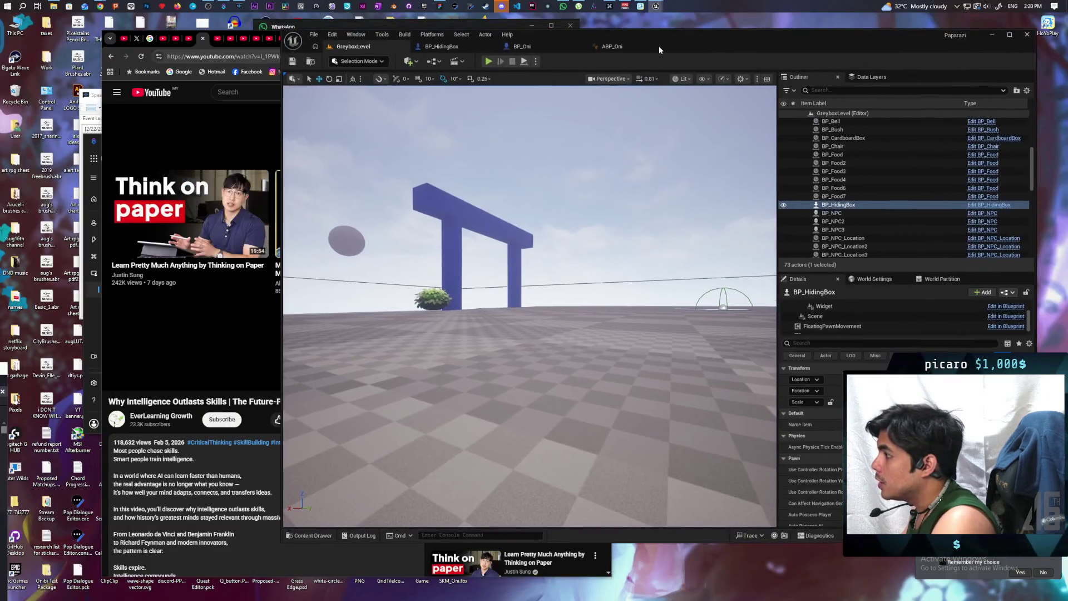
left_click(536, 61)
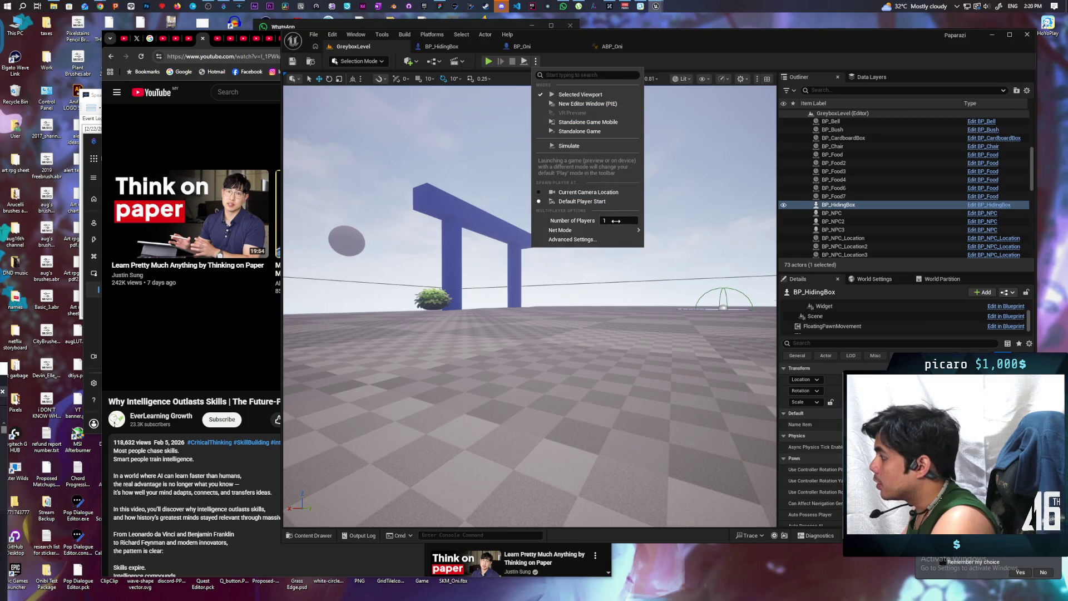
left_click_drag(612, 221, 618, 221)
mouse_move(633, 234)
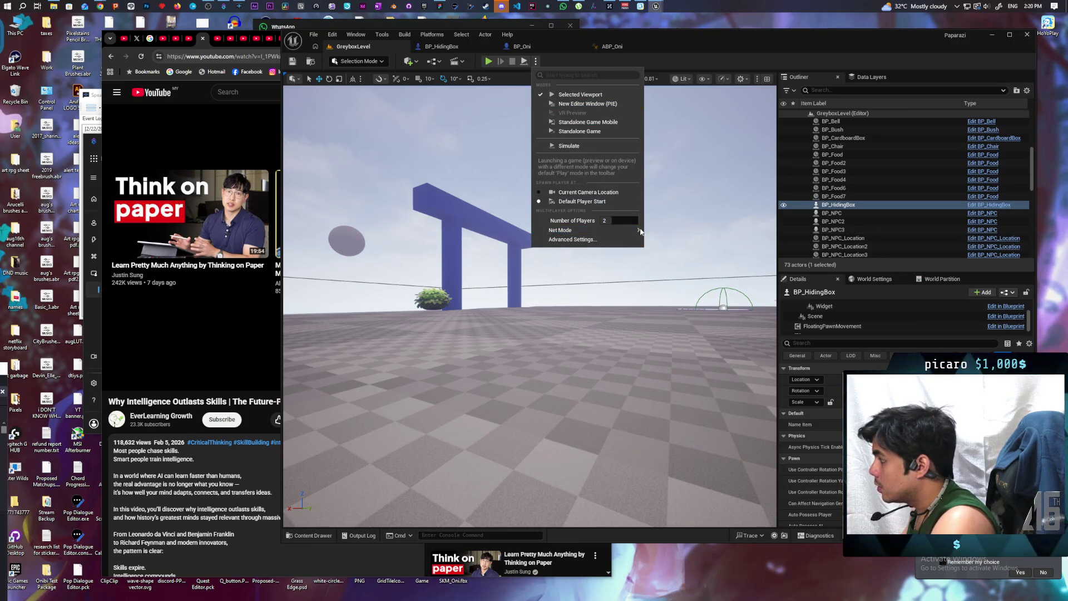
left_click(660, 243)
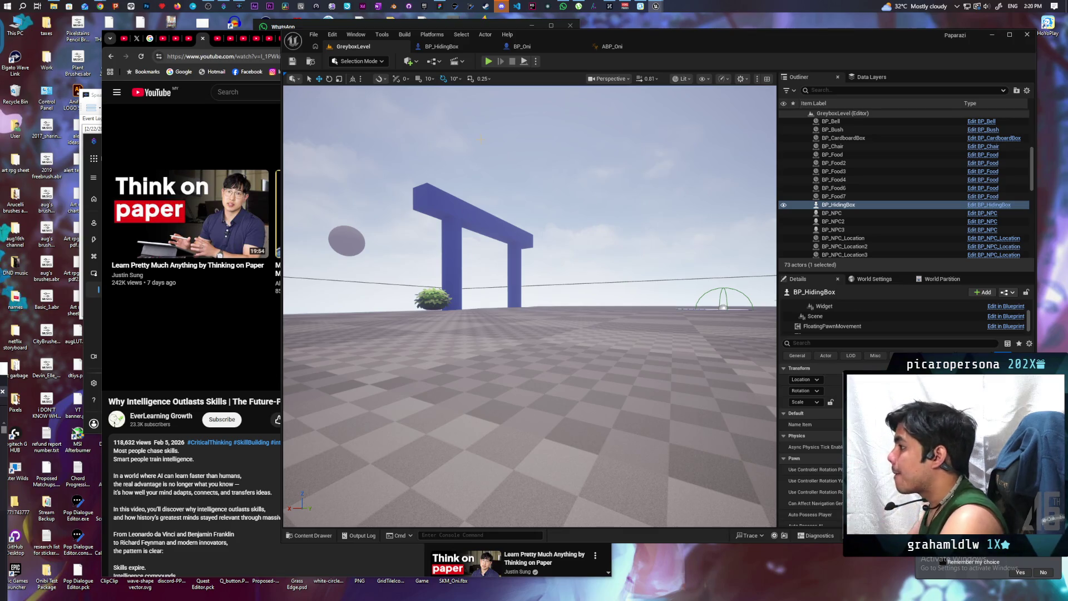
- Start the two-player session and bring the client up to the hiding box
left_click(489, 63)
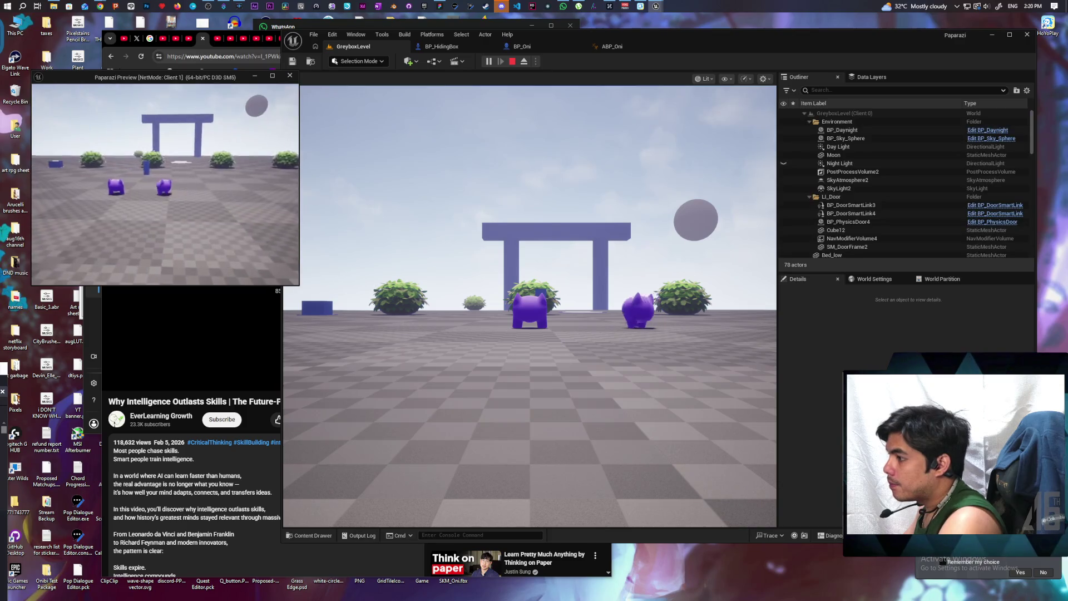
key("w")
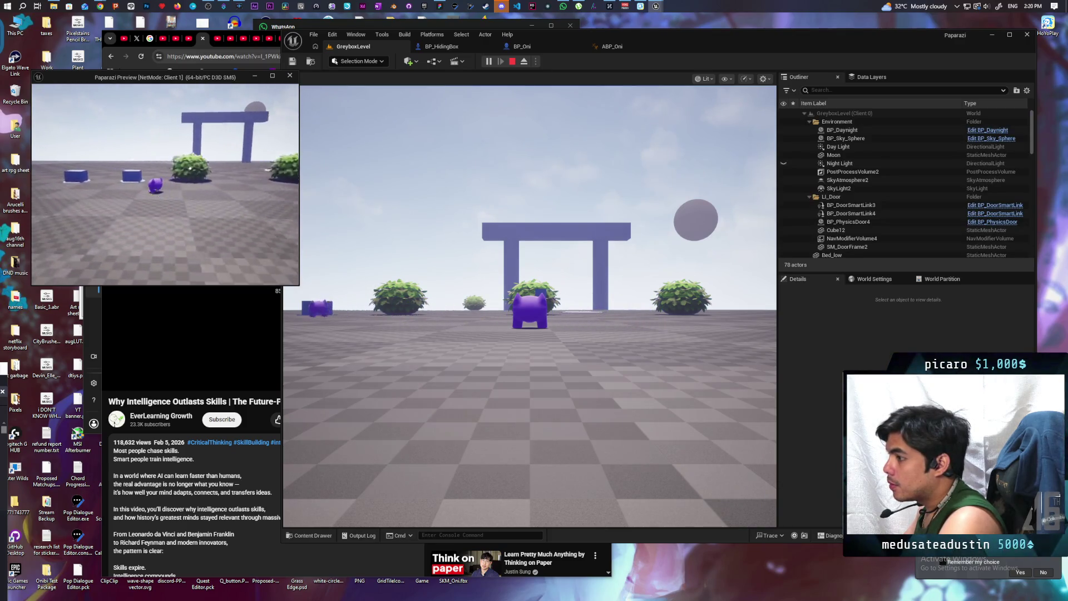
key("f")
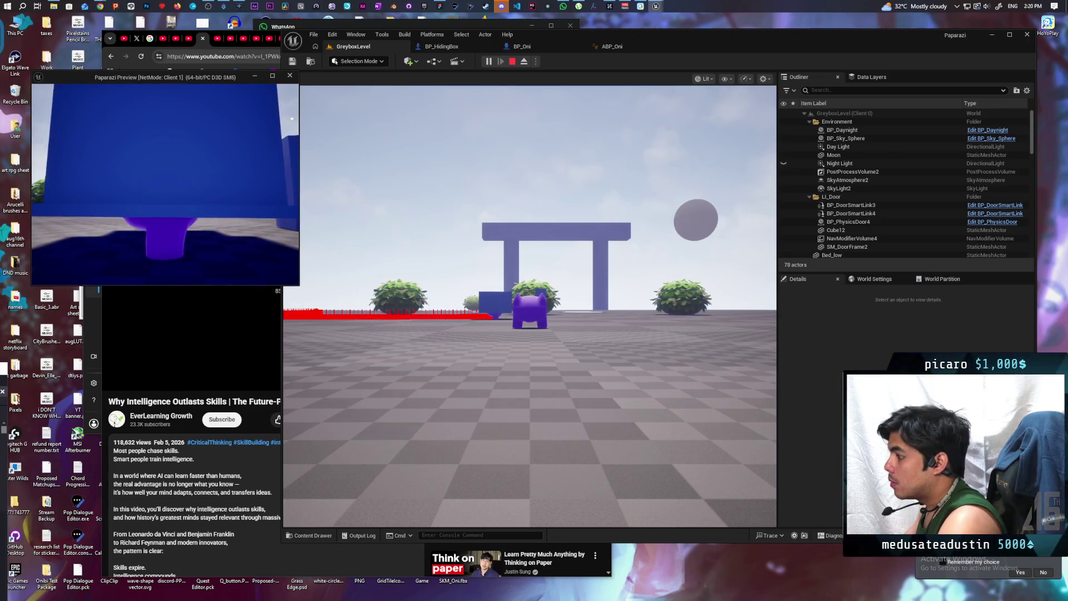
key("s")
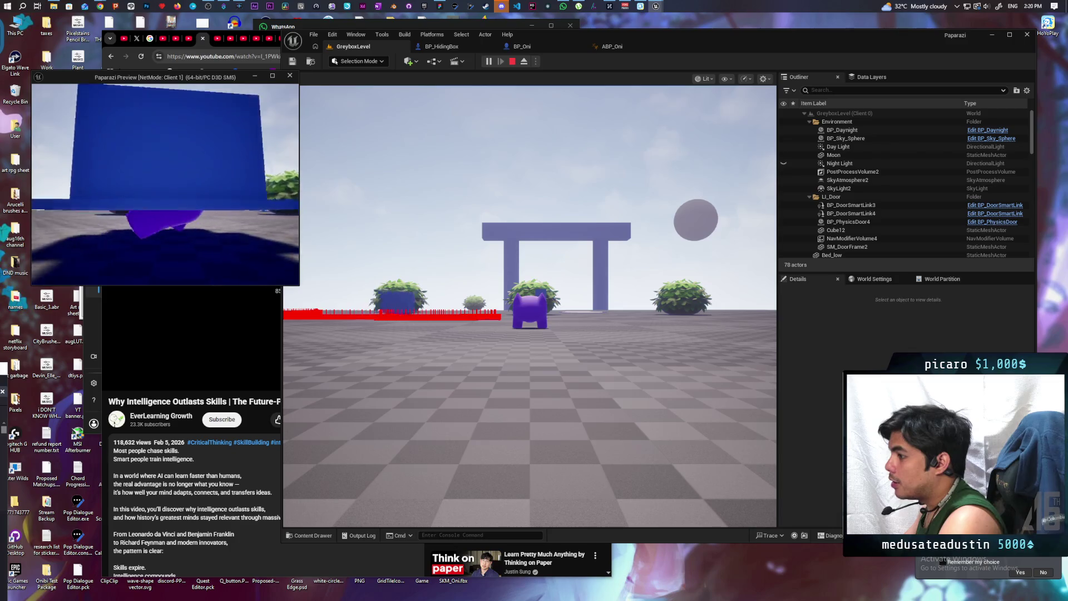
key("a")
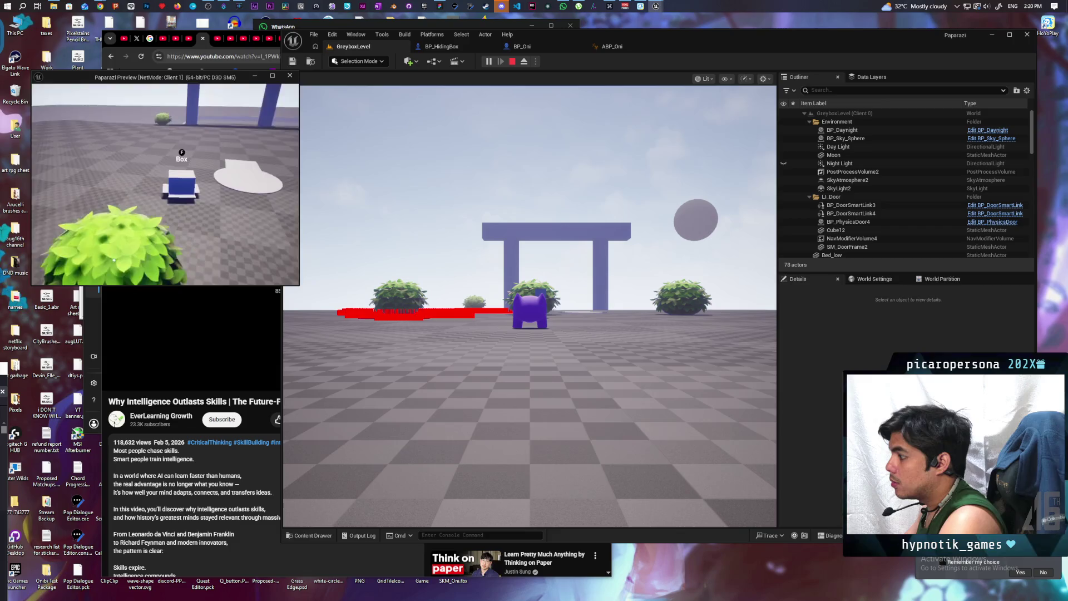
- Steer the box disguise back and forth across the level, then stop the session
key("d")
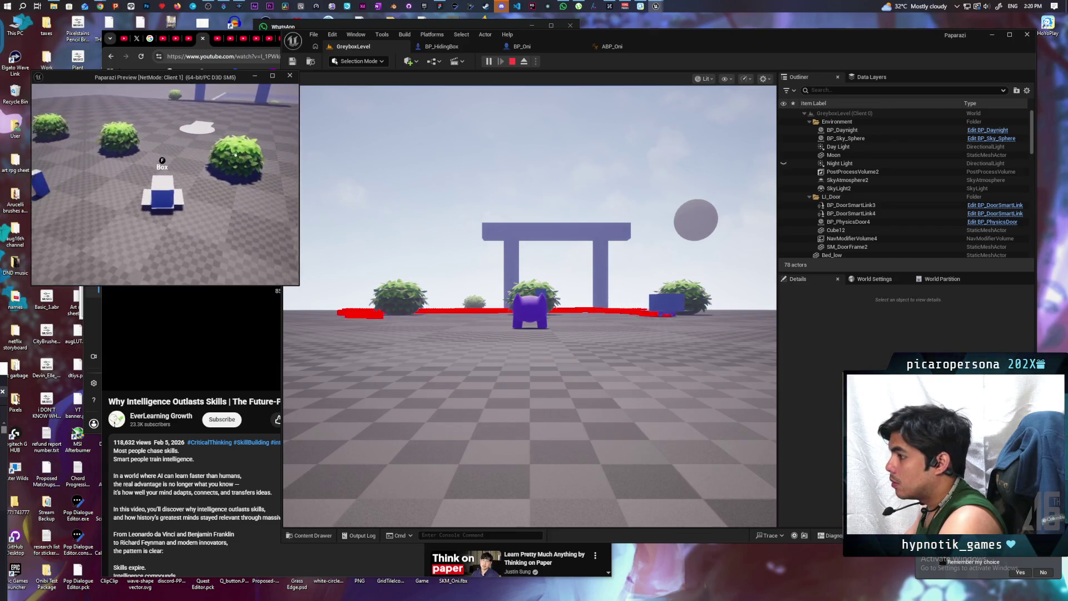
key("a")
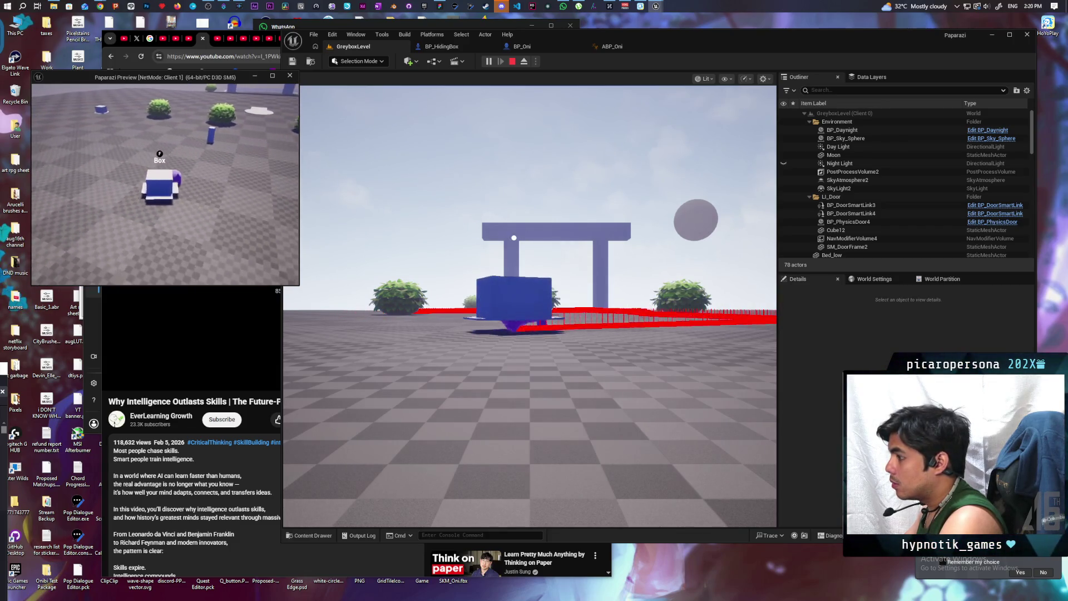
key("d")
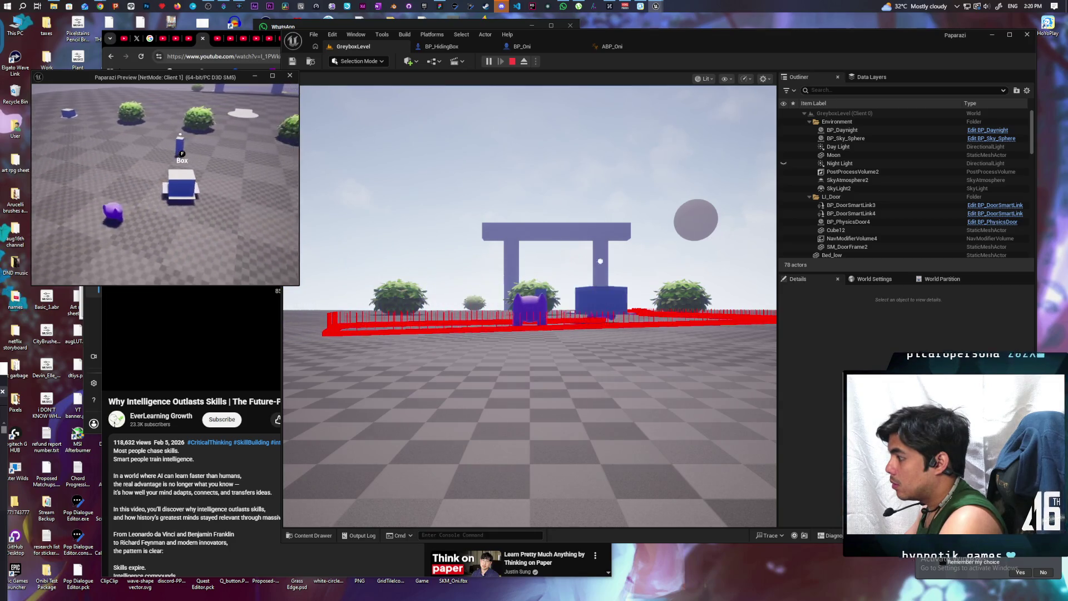
key("a")
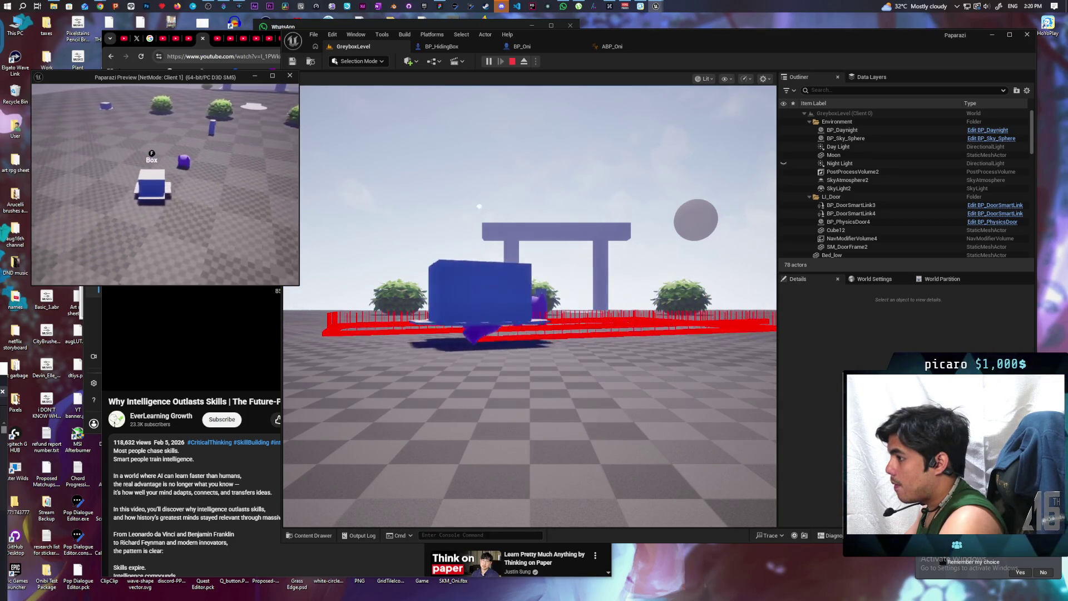
key("d")
key("d")
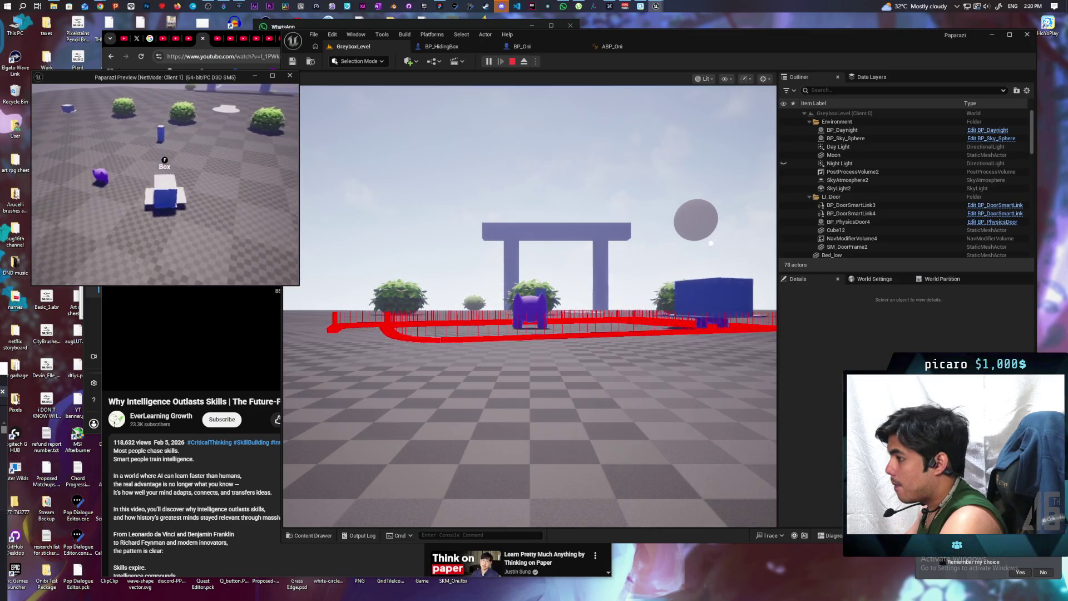
key("a")
key("d")
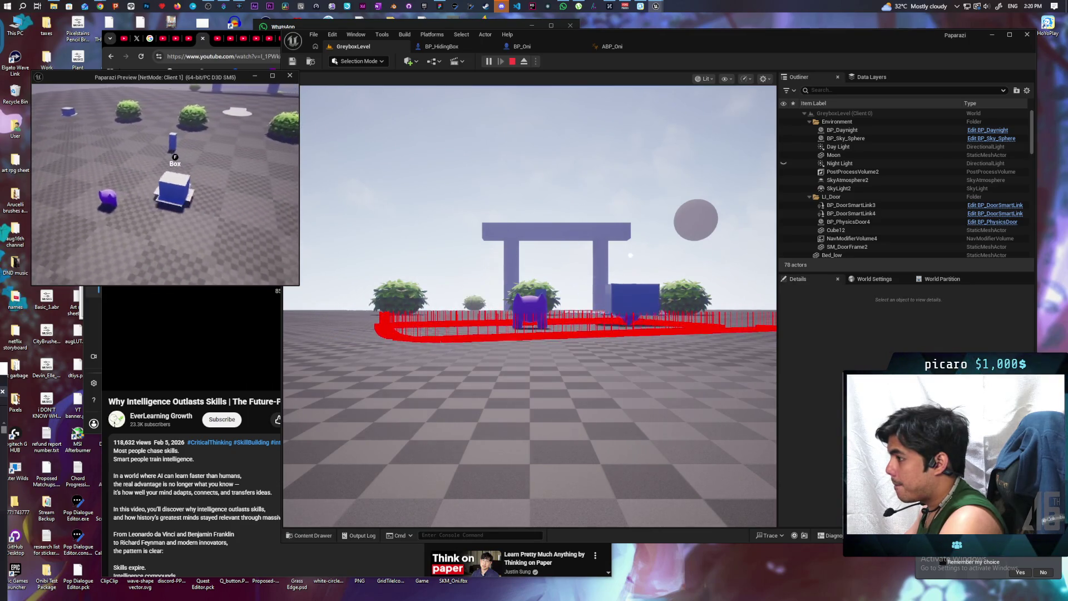
key("a")
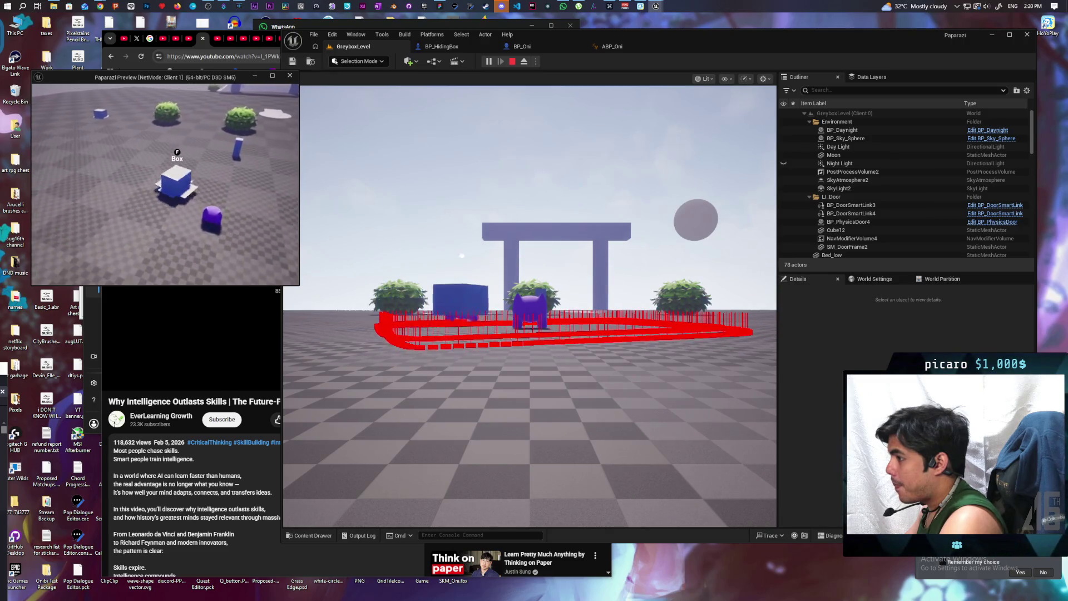
key("d")
key("a")
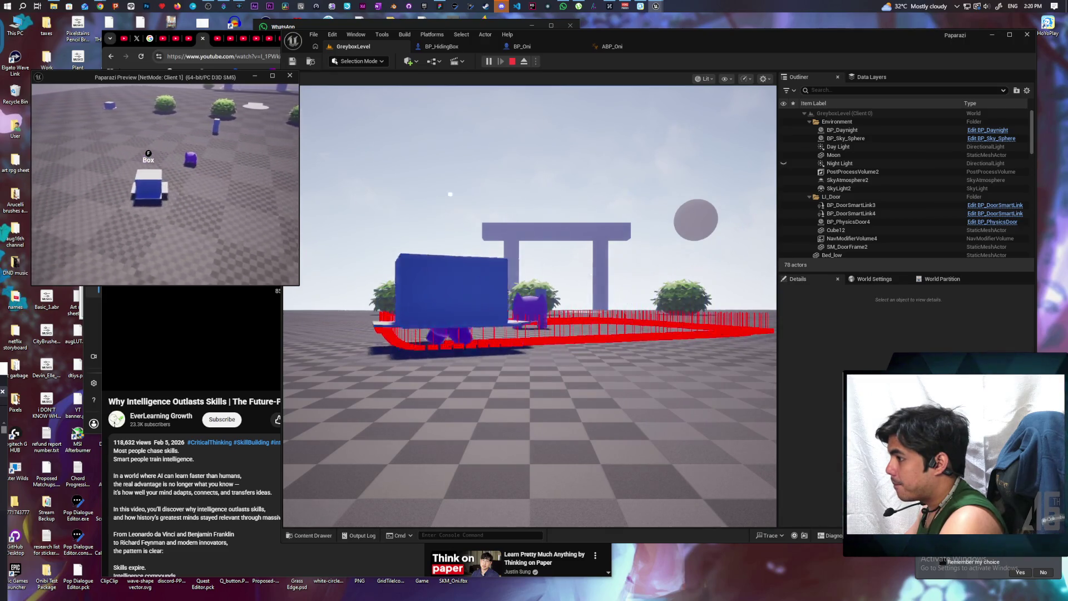
key("d")
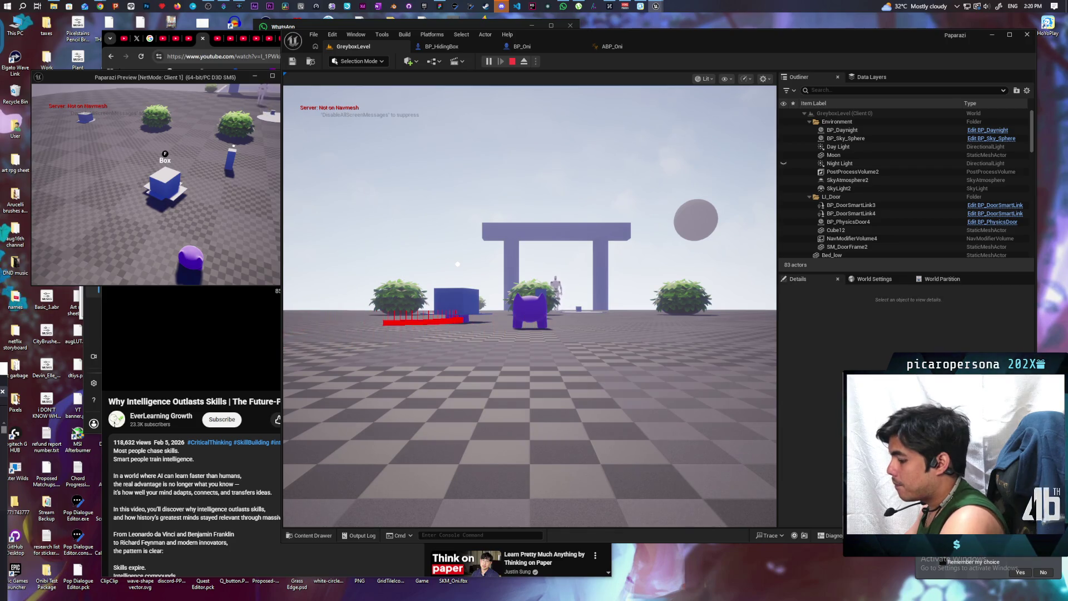
left_click(615, 224)
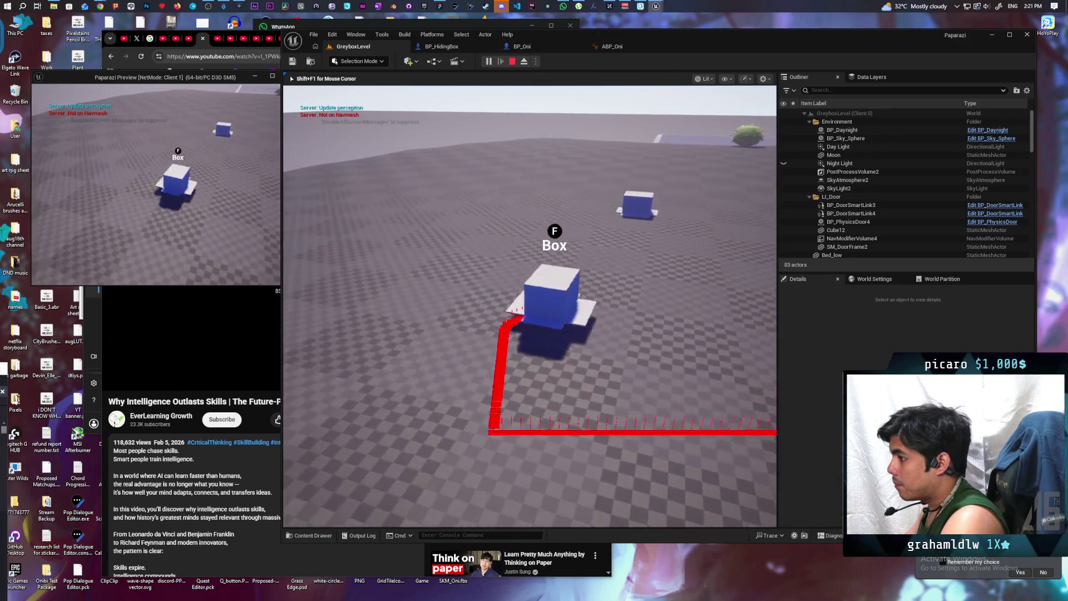
key("Escape")
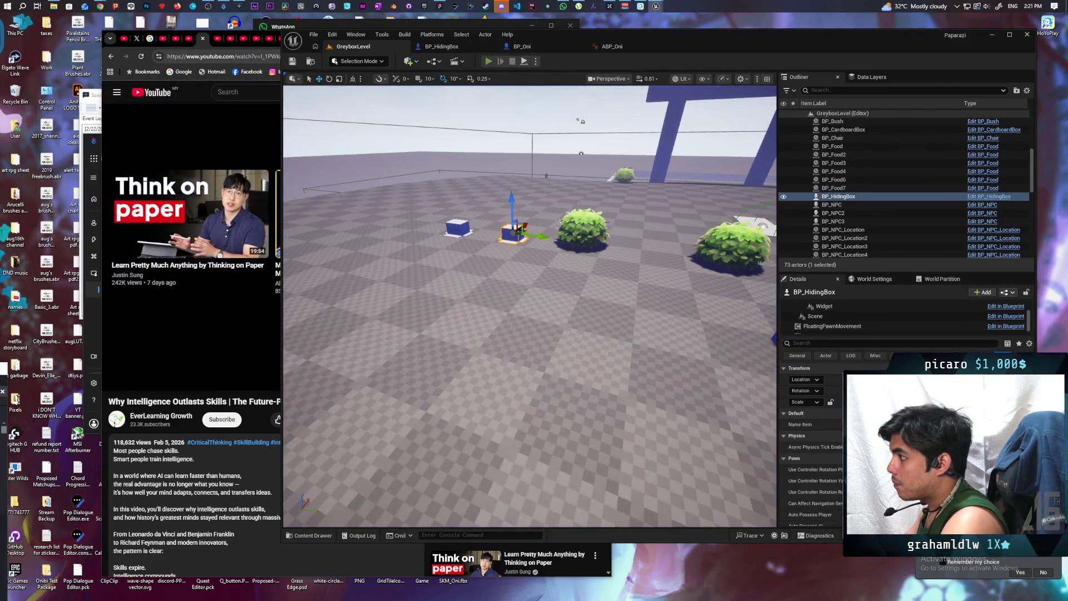
- Start a new multiplayer session, pick up the box with F, carry it around, then stop
key("alt+p")
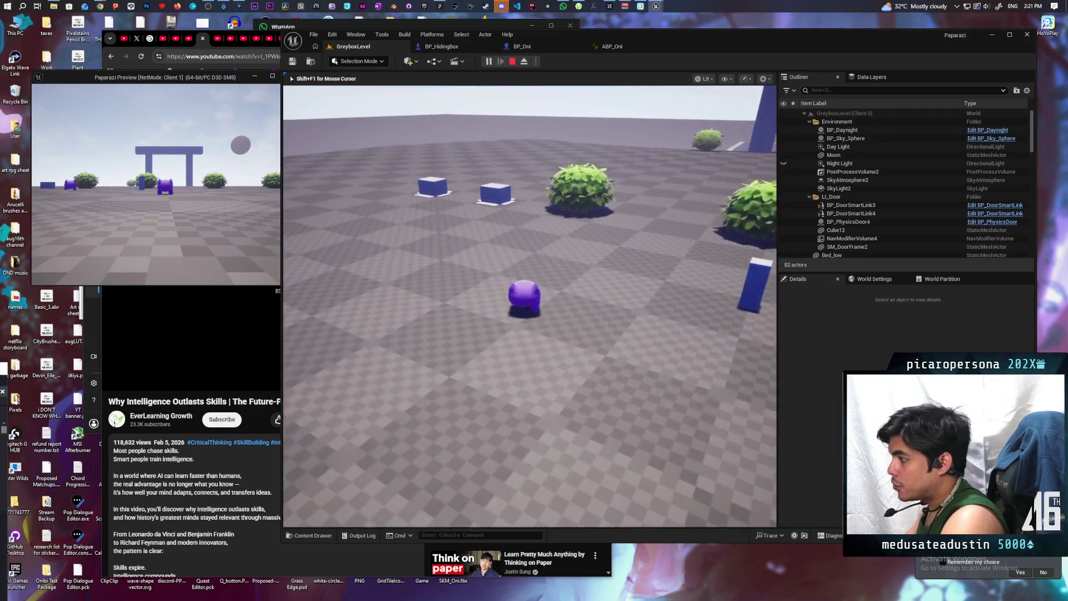
key("w")
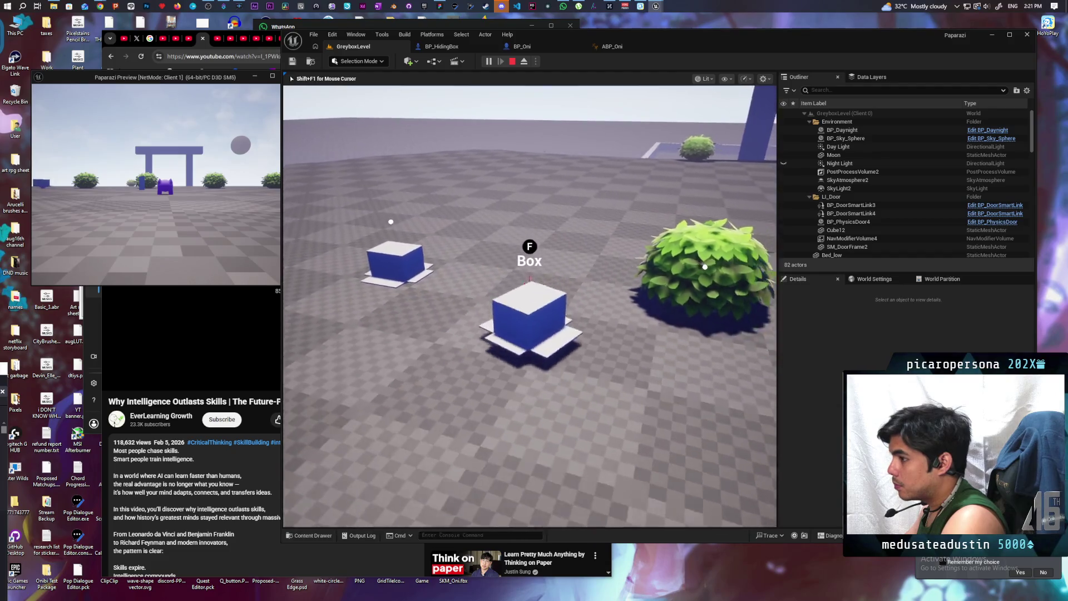
key("f")
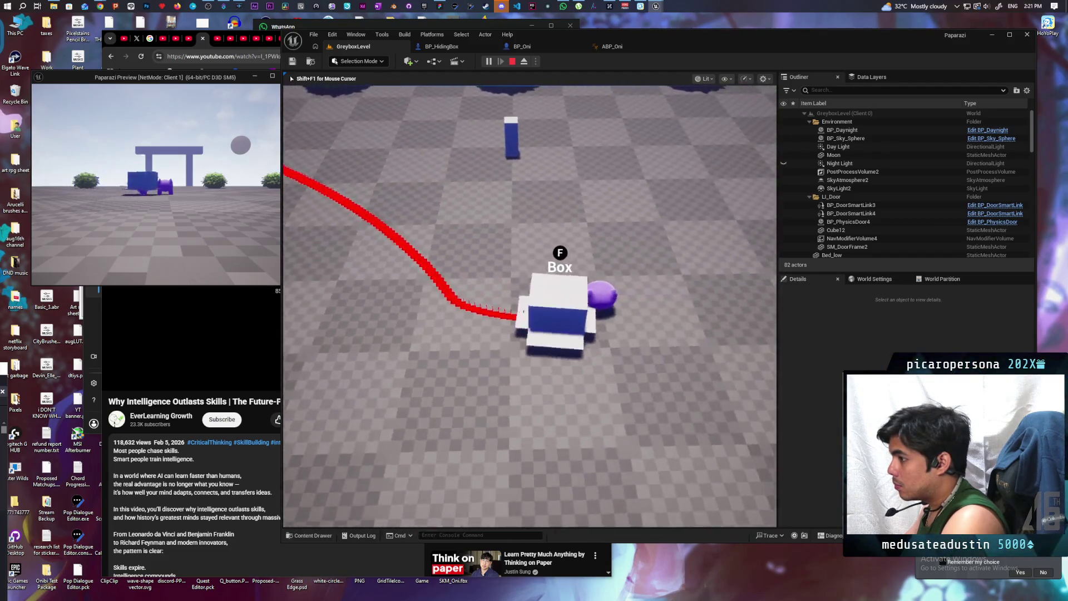
key("w")
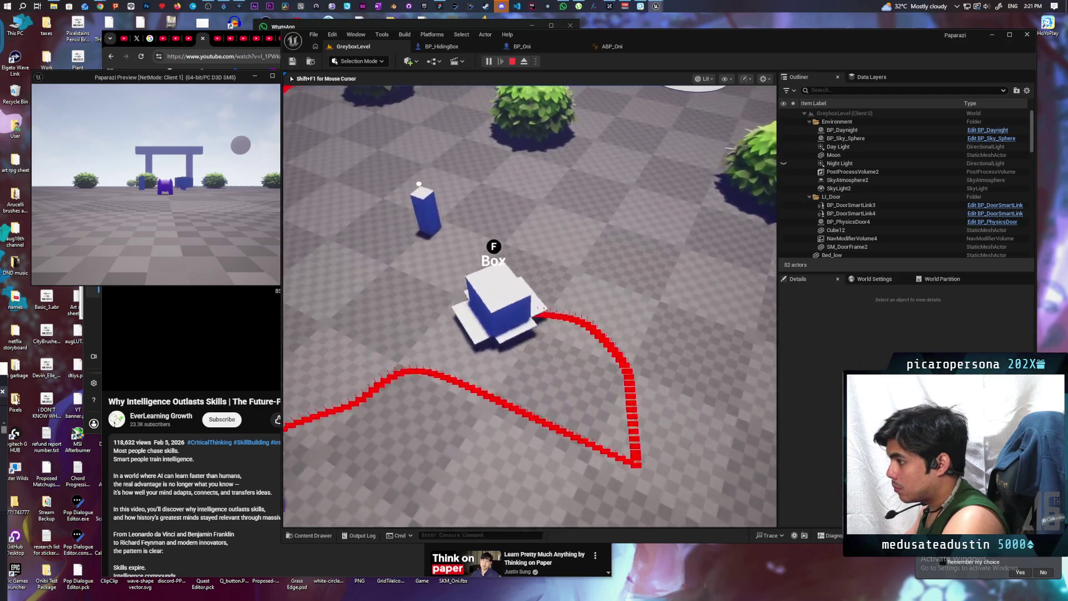
key("w")
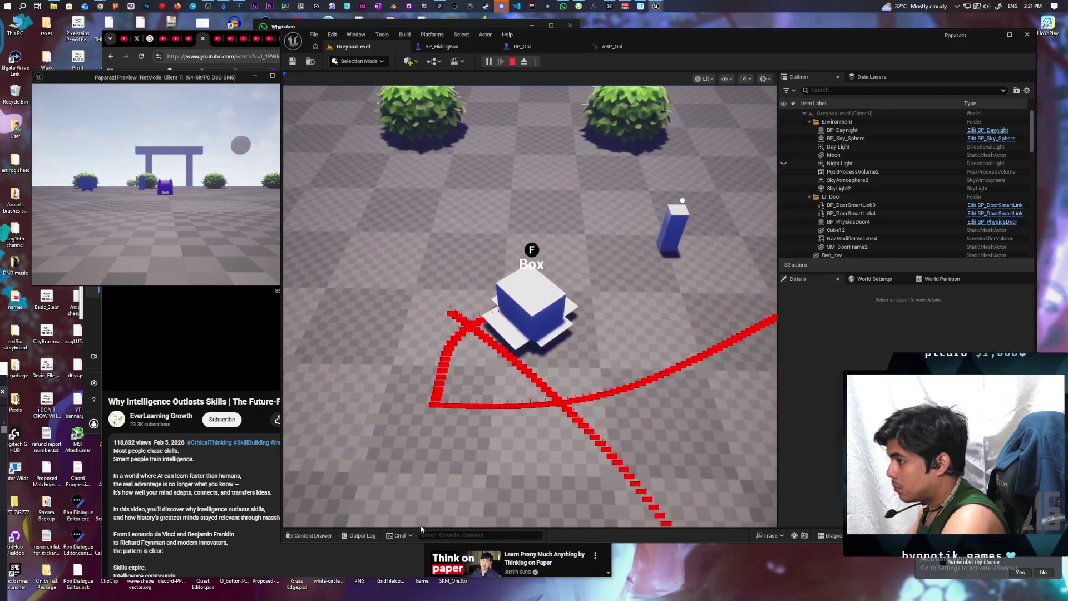
left_click(132, 262)
key("w")
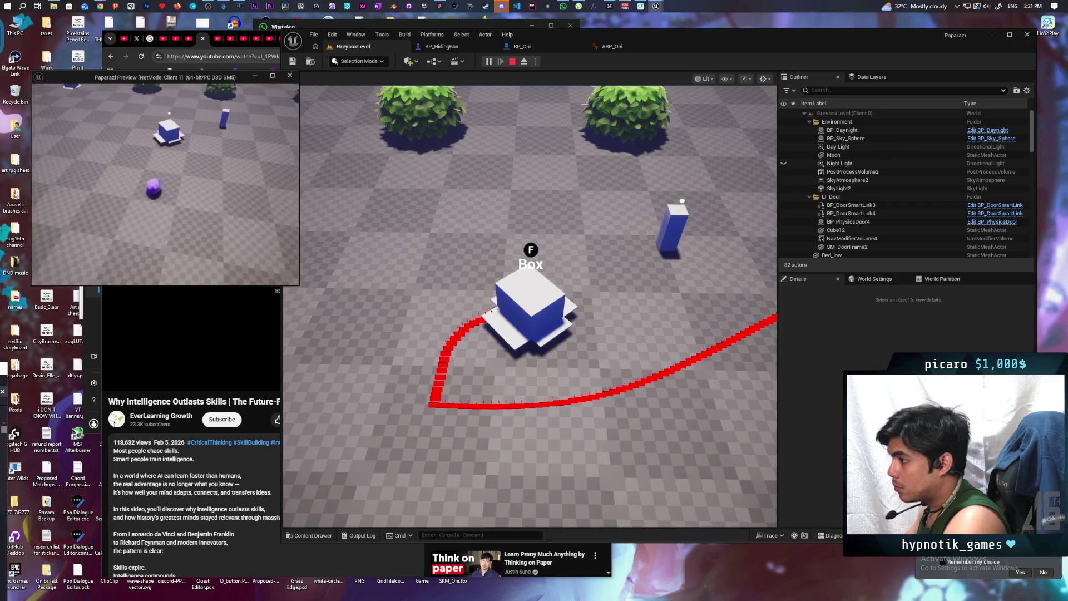
key("w")
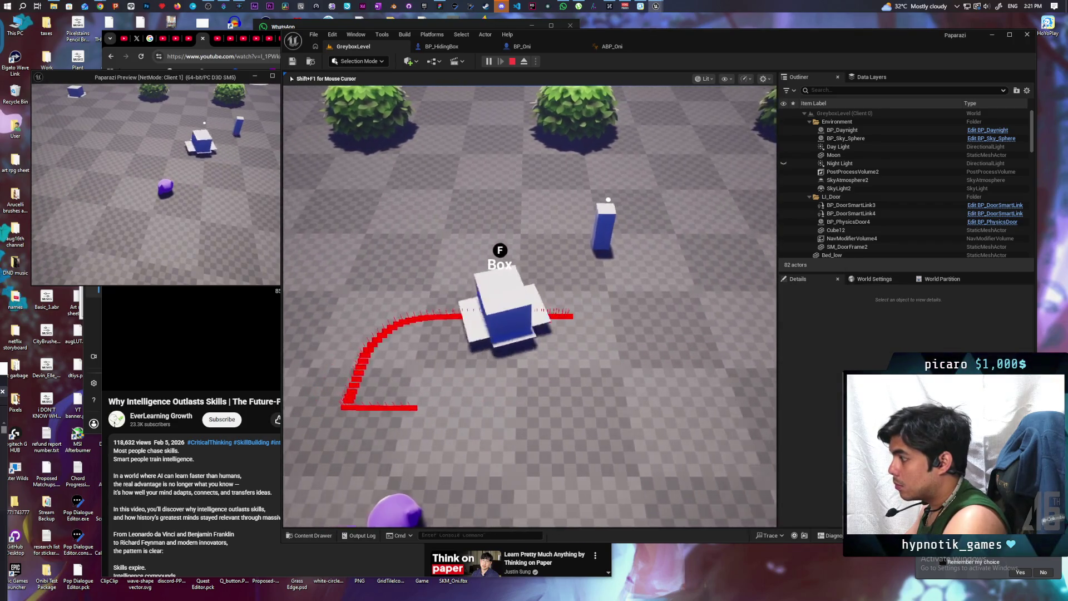
key("w")
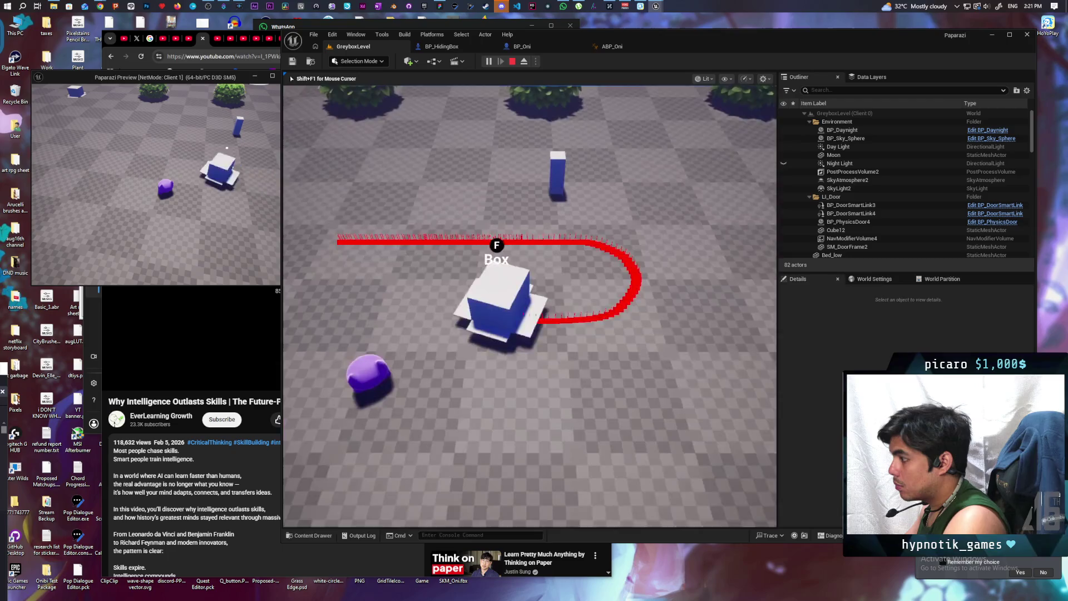
key("w")
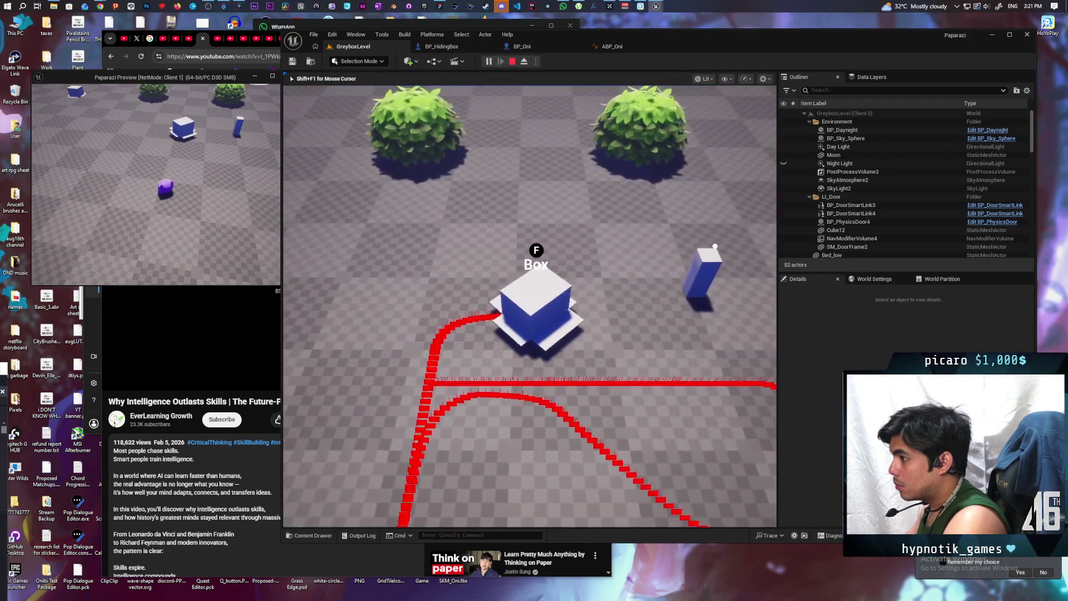
key("Escape")
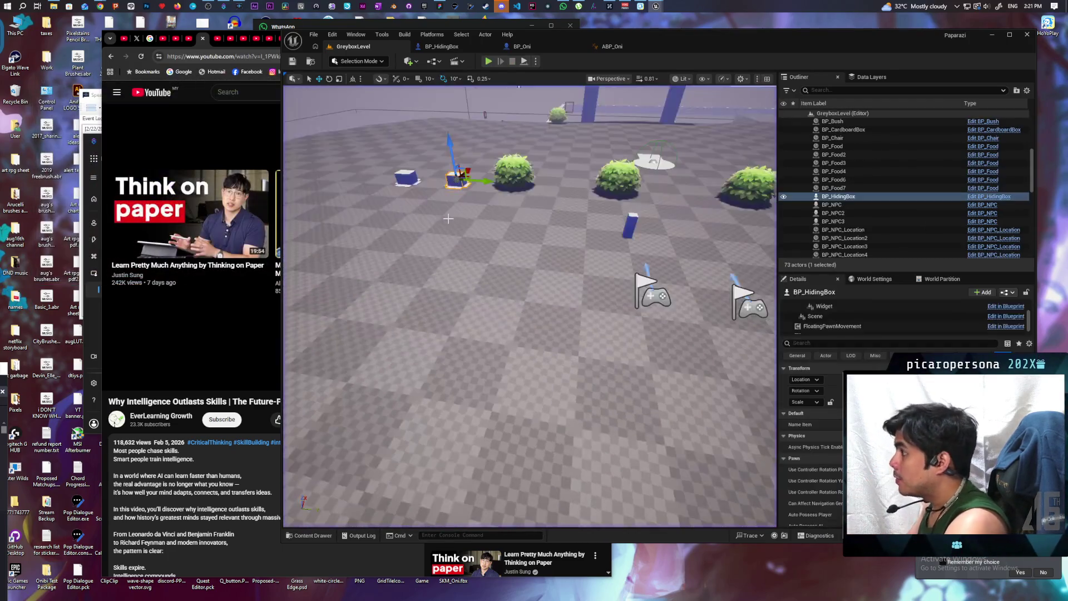
- Check BP_HidingBox's Class Defaults and FloatingPawnMovement replication settings, then switch to BP_Oni
left_click(460, 47)
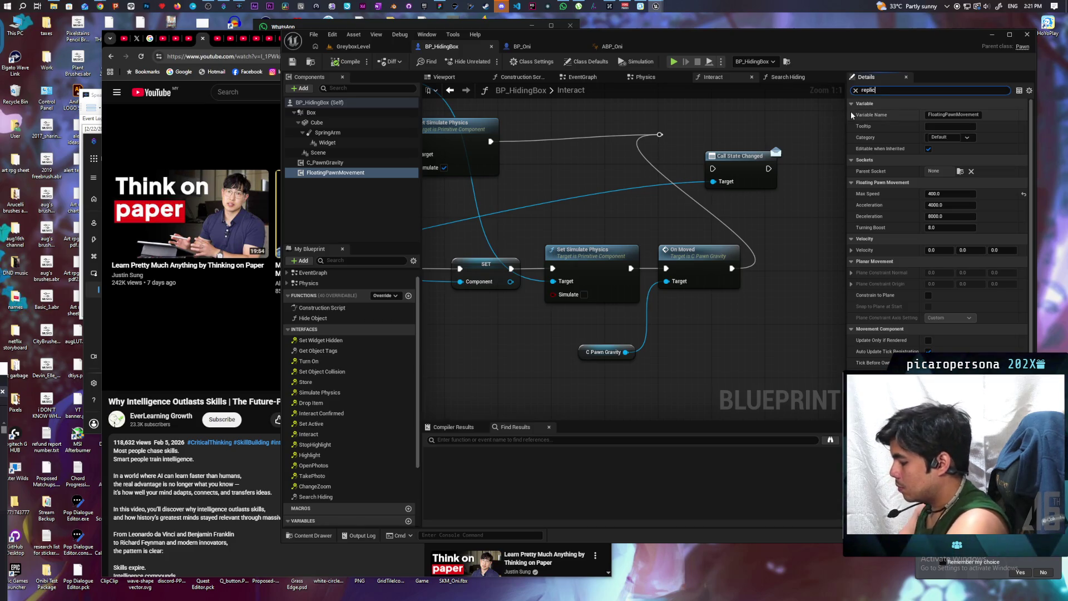
type("a")
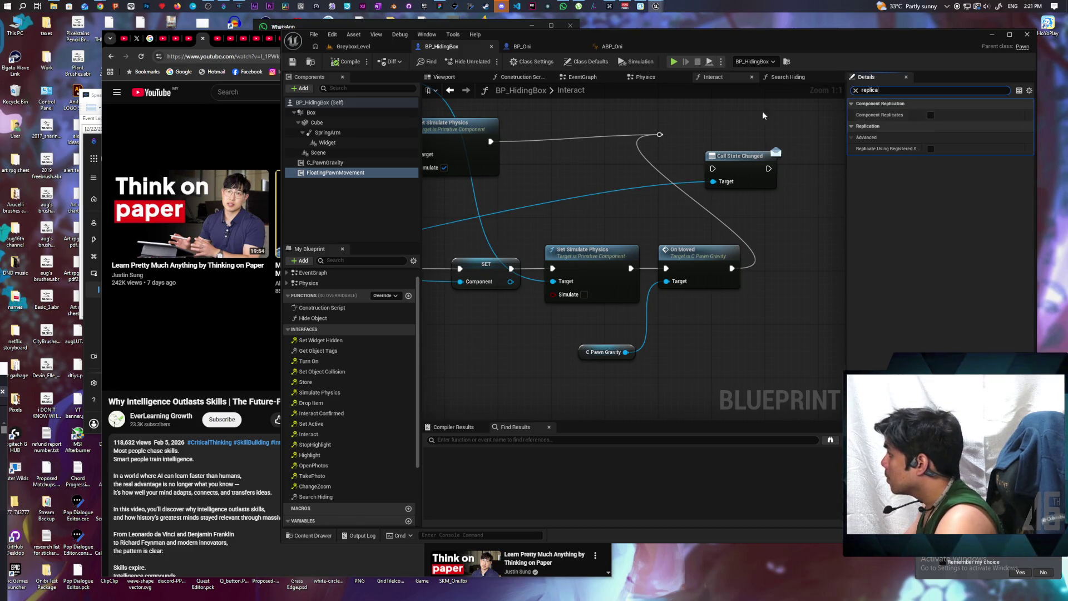
left_click(334, 103)
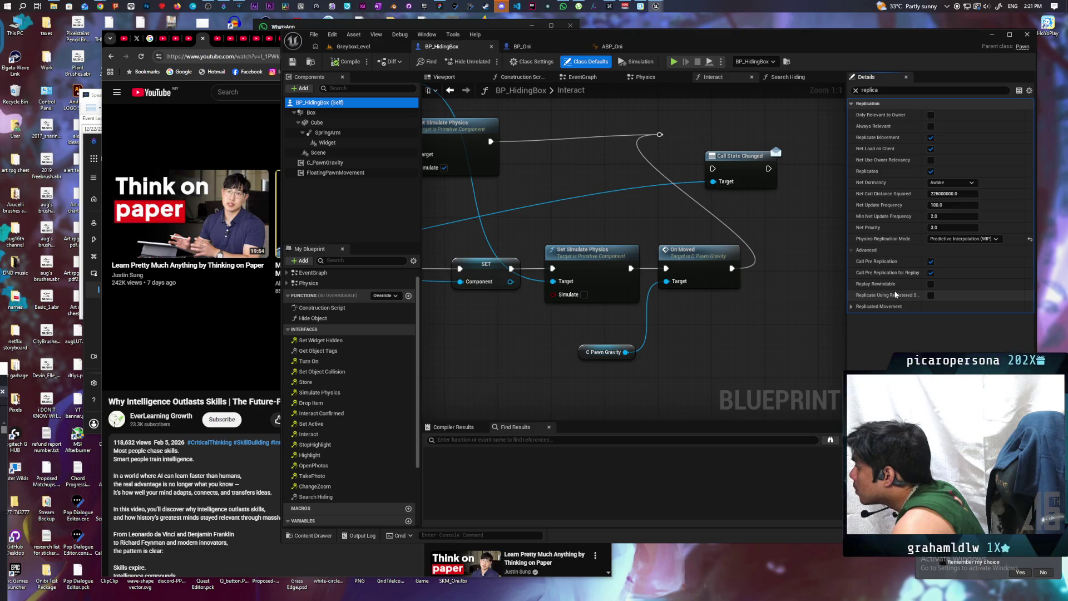
left_click(350, 173)
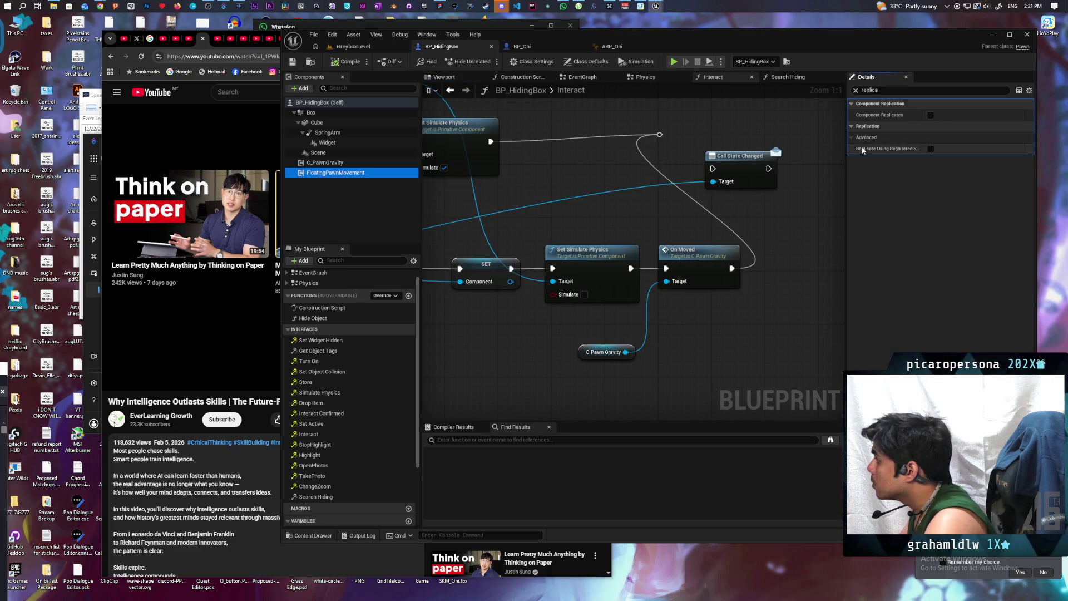
mouse_move(863, 150)
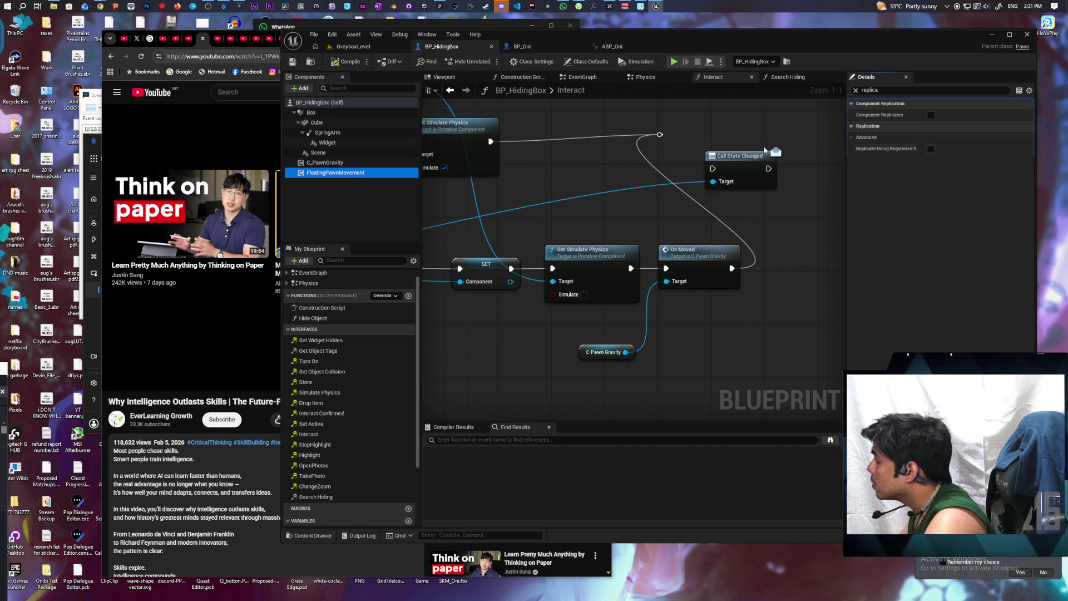
left_click(522, 46)
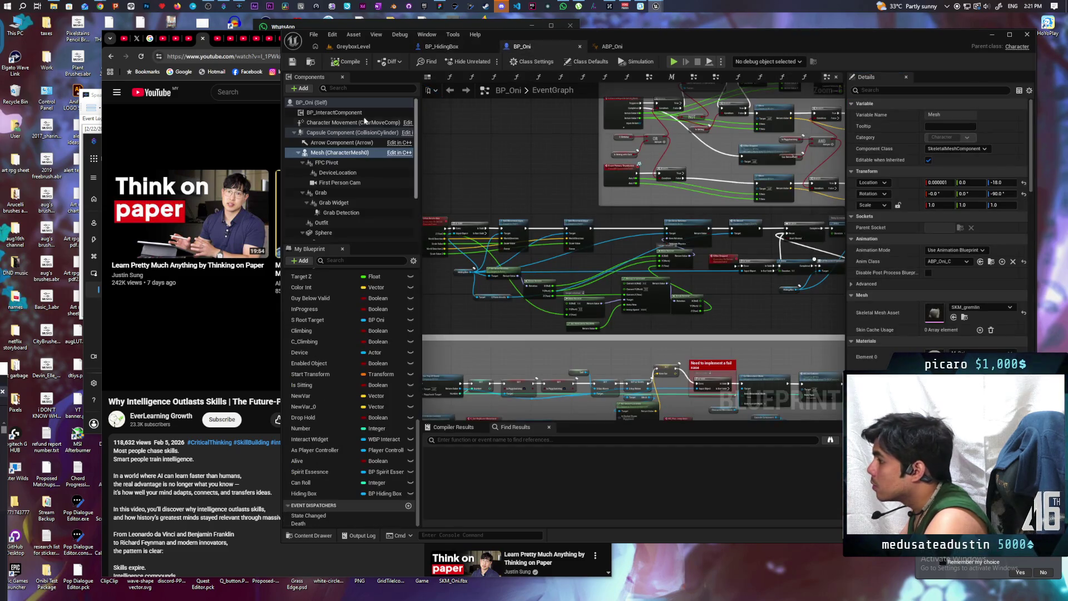
- Filter the movement component's Details for 'replica' replication settings, then go back to BP_HidingBox
left_click(336, 121)
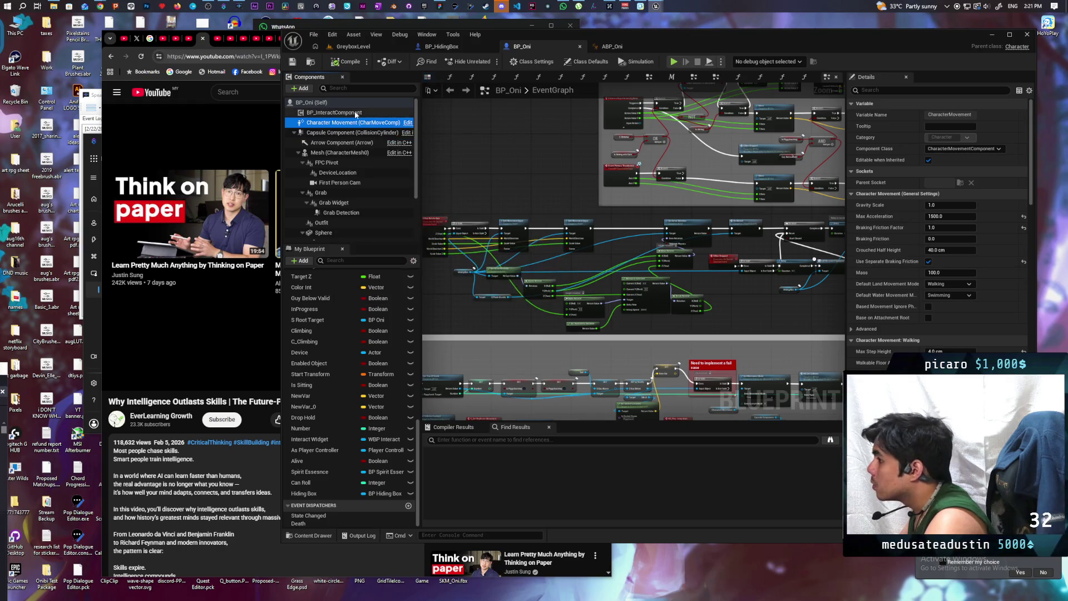
left_click(911, 89)
type("replica")
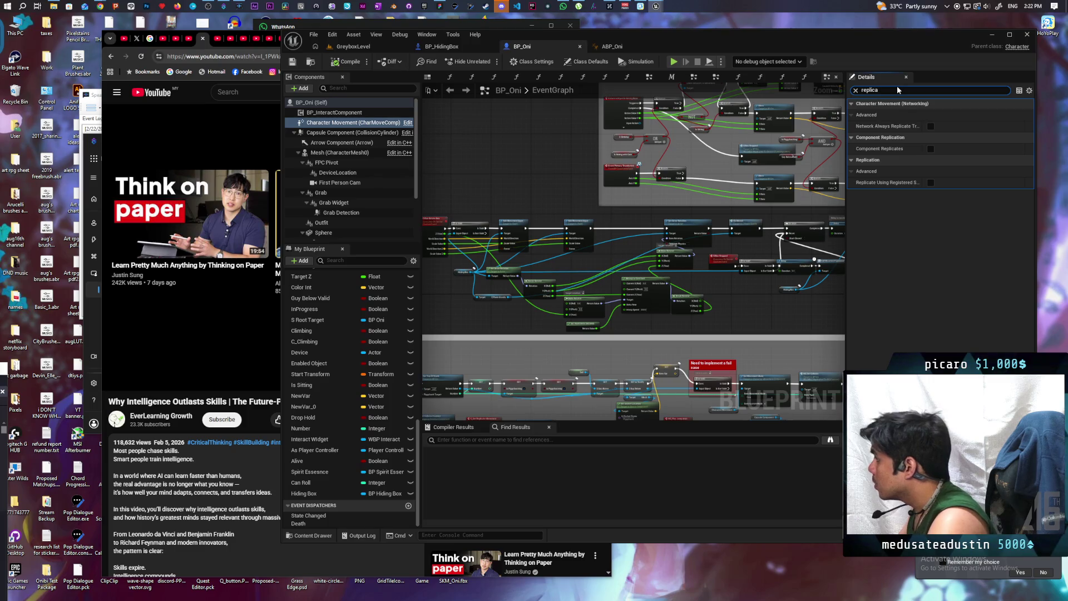
left_click(441, 46)
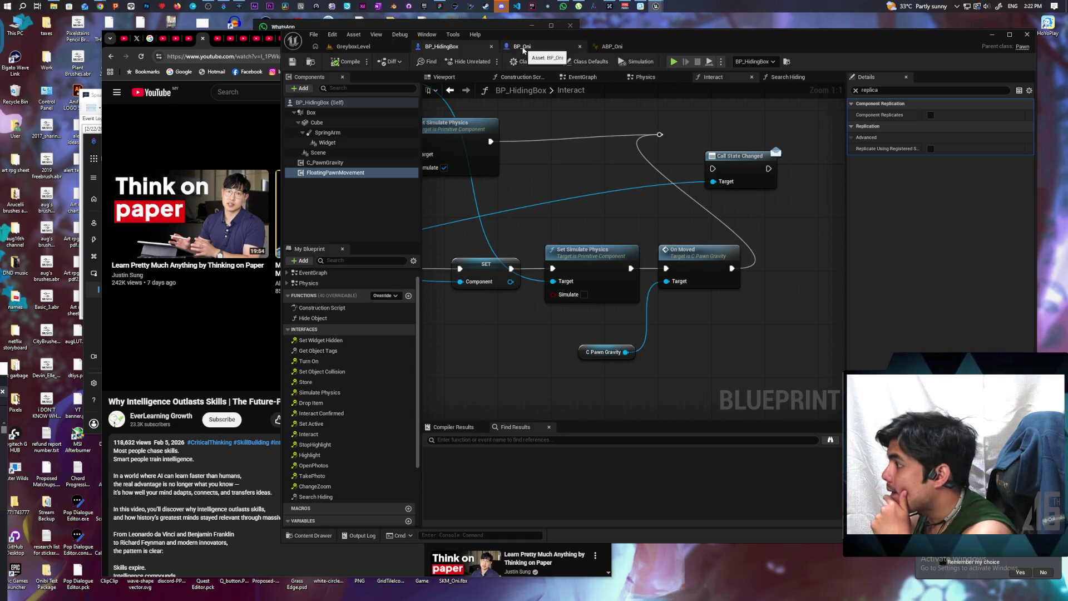
- Select C_PawnGravity and clear the Details filter to see all properties, including Gravity 0.0
left_click(369, 163)
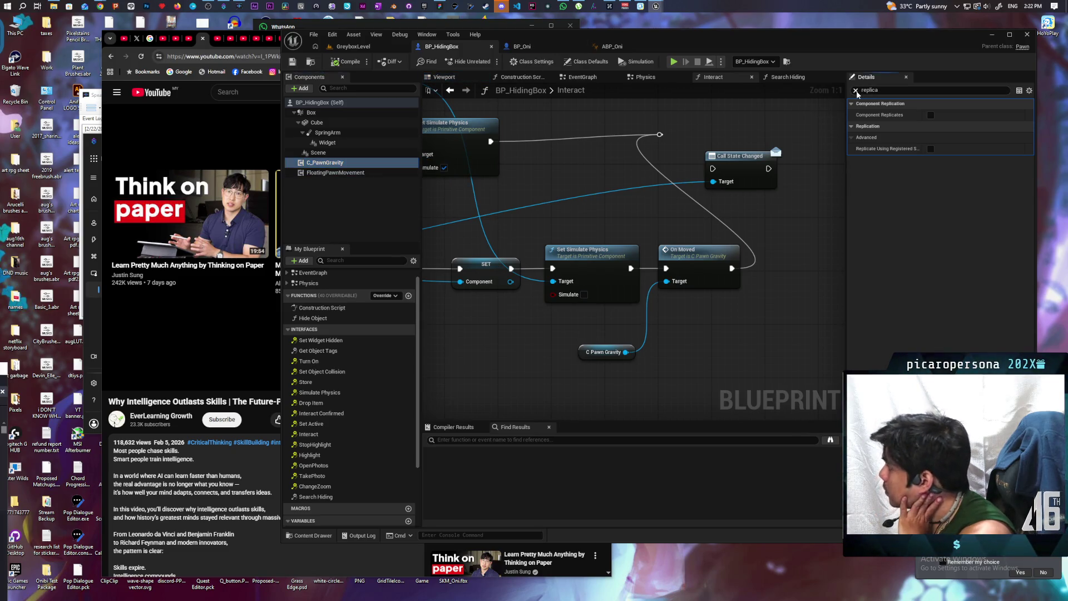
left_click(855, 90)
left_click(358, 161)
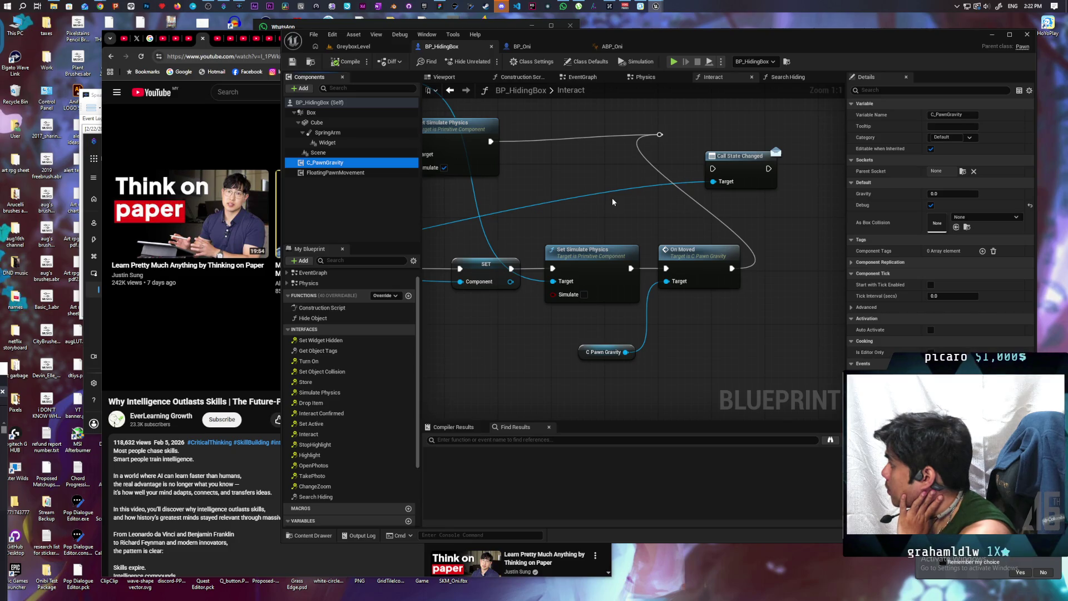
scroll(620, 189, "down", 7)
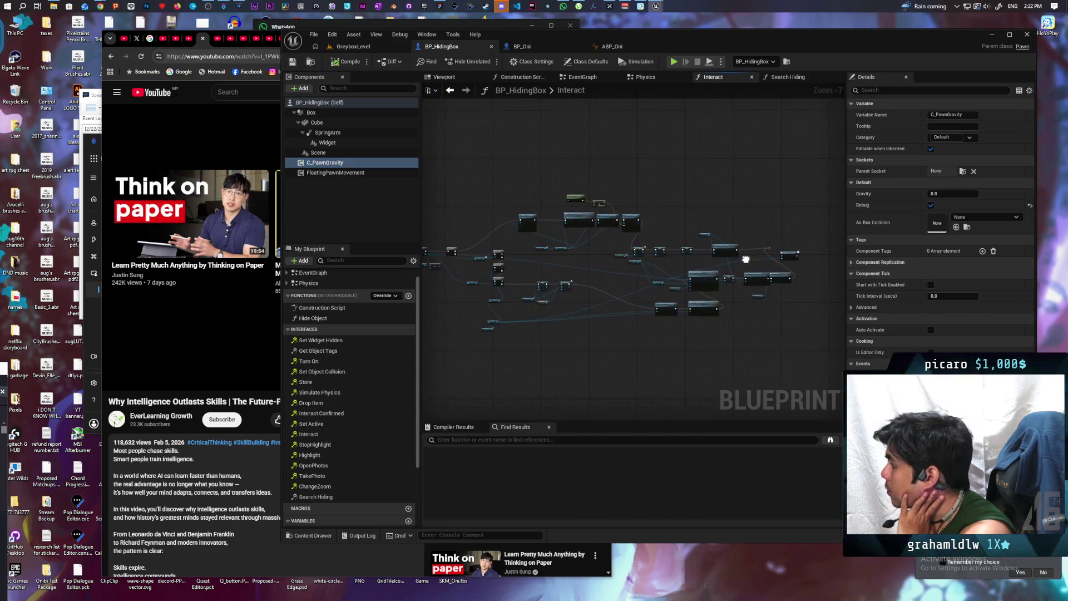
left_click_drag(746, 260, 654, 247)
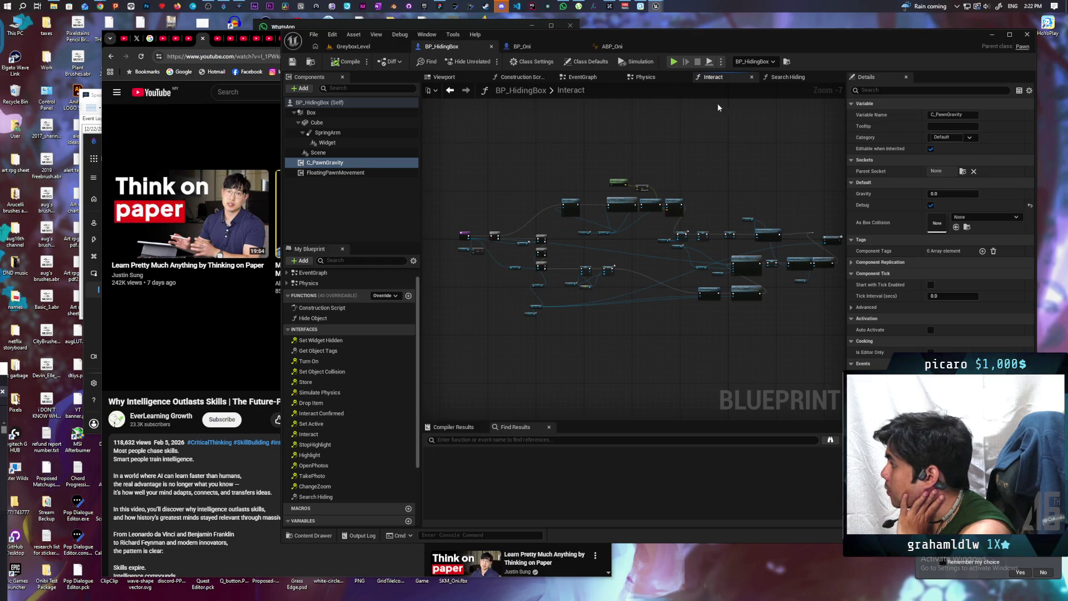
- Bring up the C_PawnGravity blueprint editor and frame its Event Begin Play chain
mouse_move(657, 6)
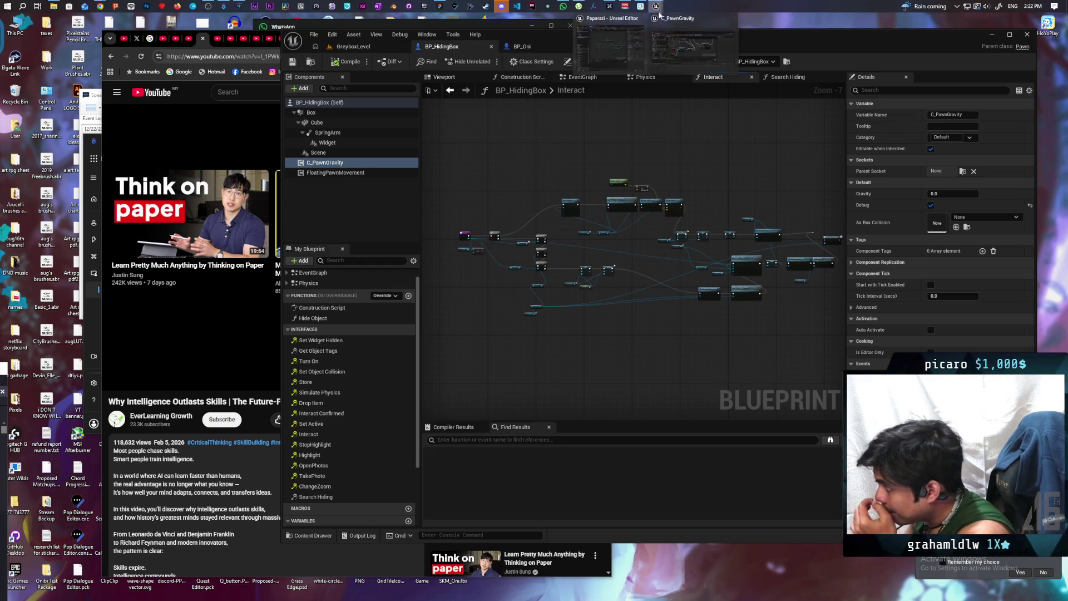
left_click(684, 40)
scroll(643, 250, "up", 1)
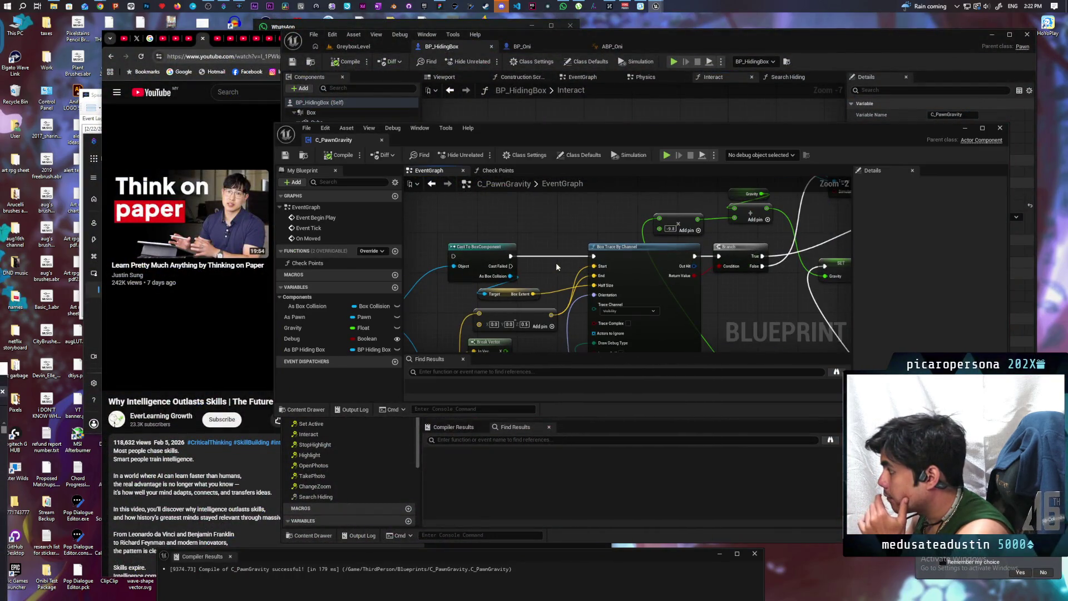
scroll(555, 262, "down", 4)
scroll(556, 263, "up", 2)
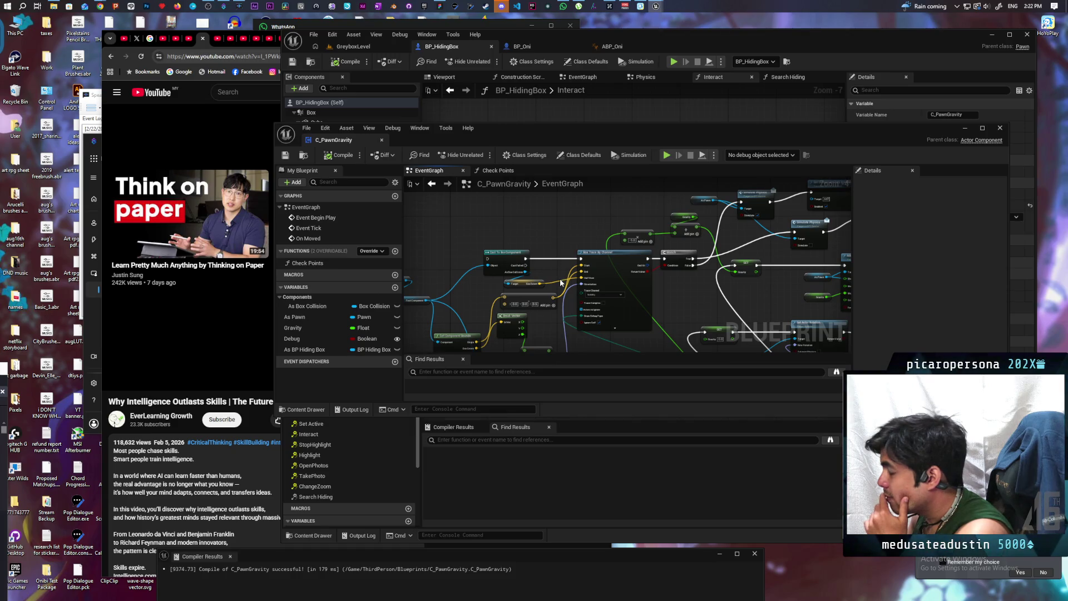
scroll(546, 259, "down", 1)
scroll(646, 313, "up", 1)
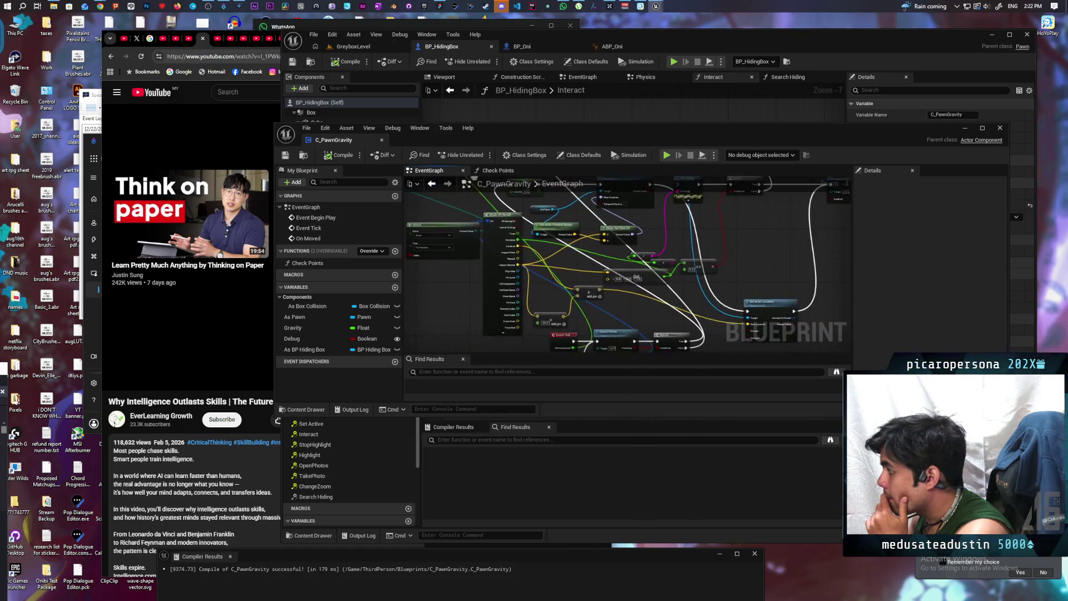
scroll(543, 241, "down", 3)
scroll(543, 241, "up", 2)
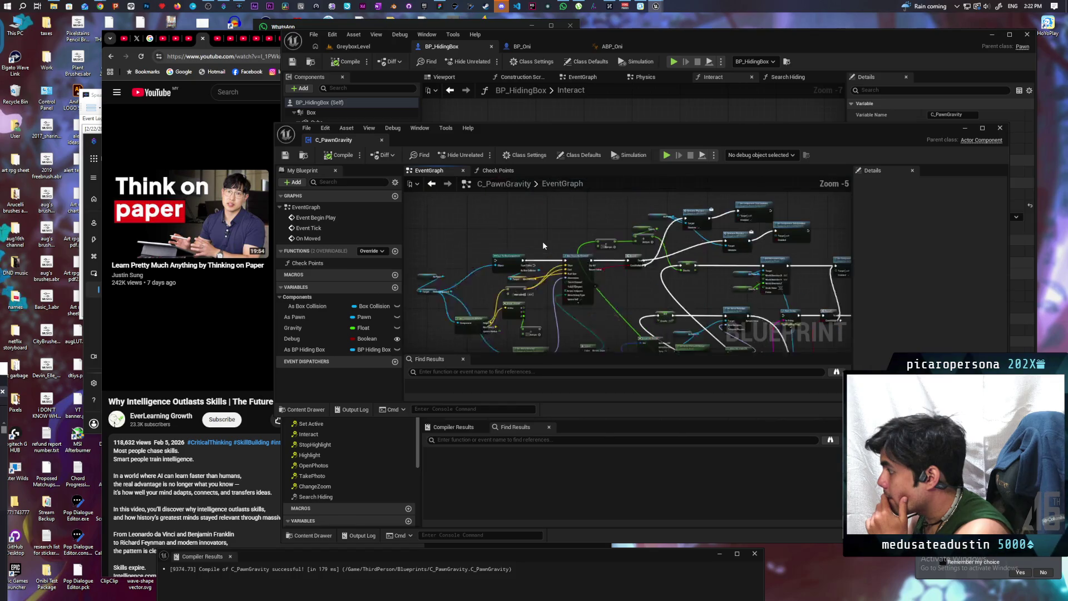
scroll(544, 245, "down", 3)
scroll(508, 317, "up", 4)
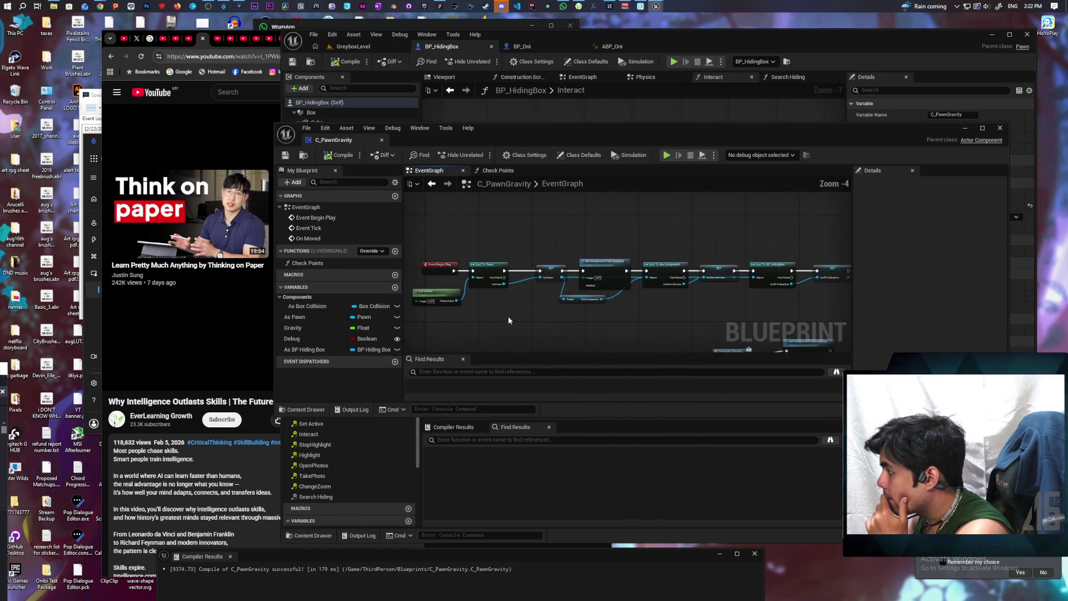
mouse_move(517, 320)
left_mouse_down()
mouse_move(483, 292)
mouse_move(627, 291)
left_mouse_up()
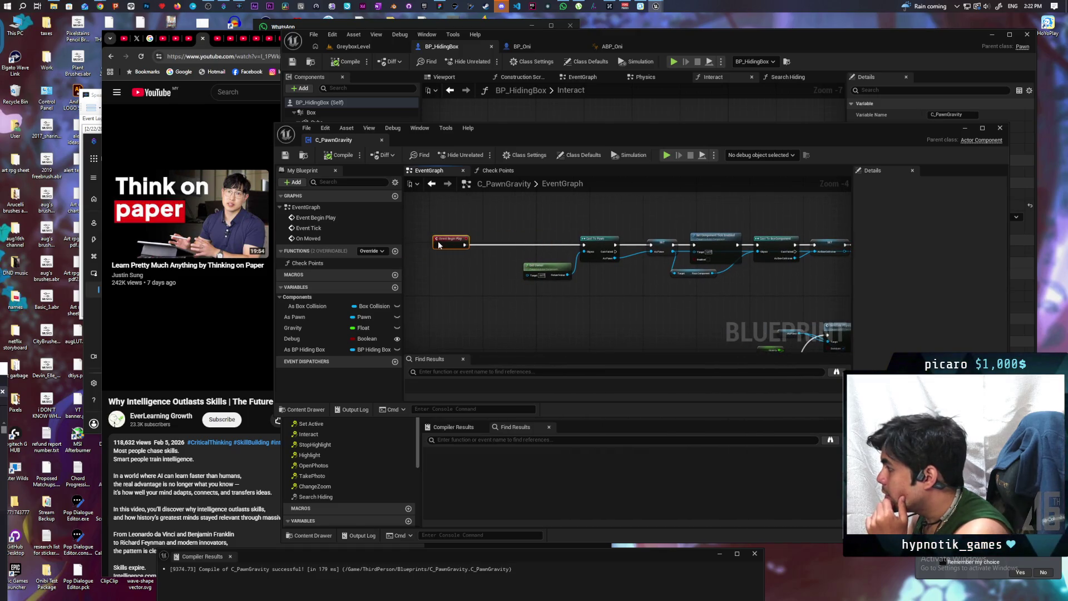
- Insert a Switch Has Authority node between Event Begin Play and Cast To Pawn
right_click(457, 268)
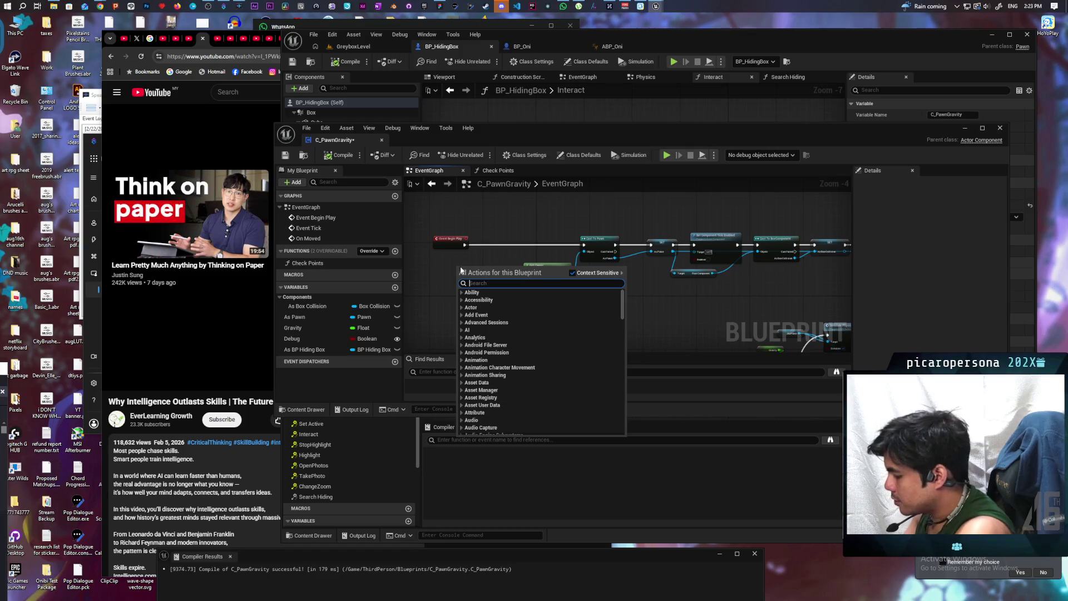
type("authoro")
key("BackSpace")
type("ity")
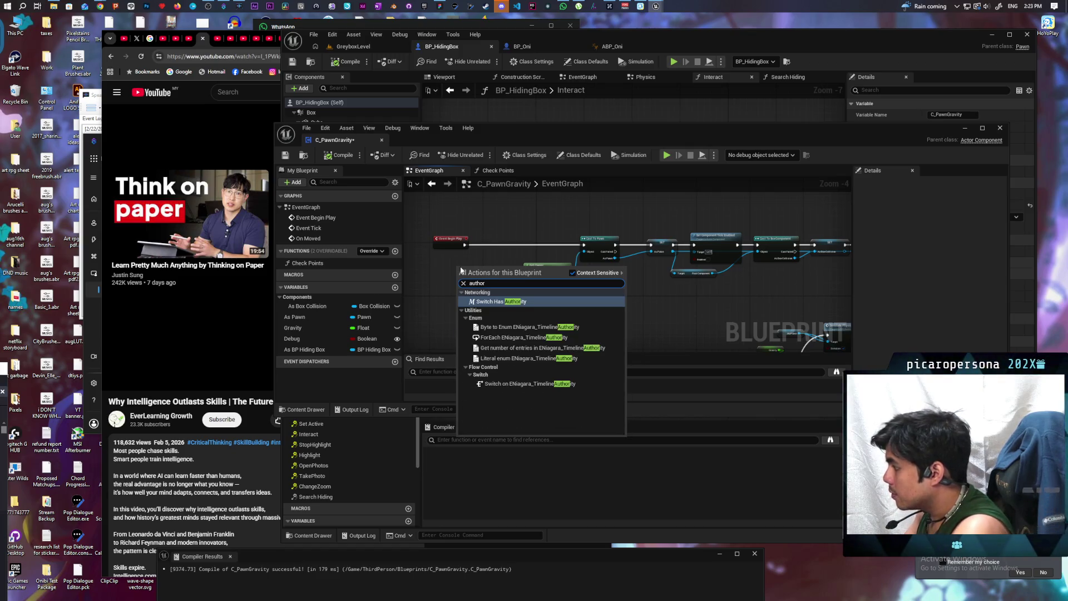
key("Return")
scroll(497, 271, "up", 2)
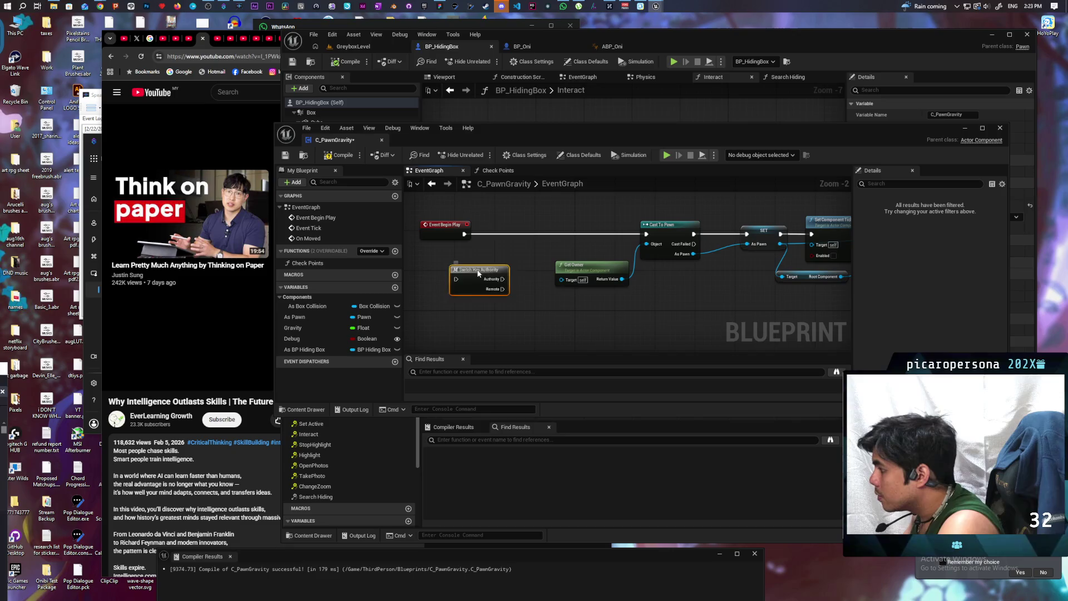
mouse_move(478, 273)
left_mouse_down()
mouse_move(508, 238)
mouse_move(549, 245)
mouse_move(498, 237)
mouse_move(649, 236)
left_mouse_up()
key("Escape")
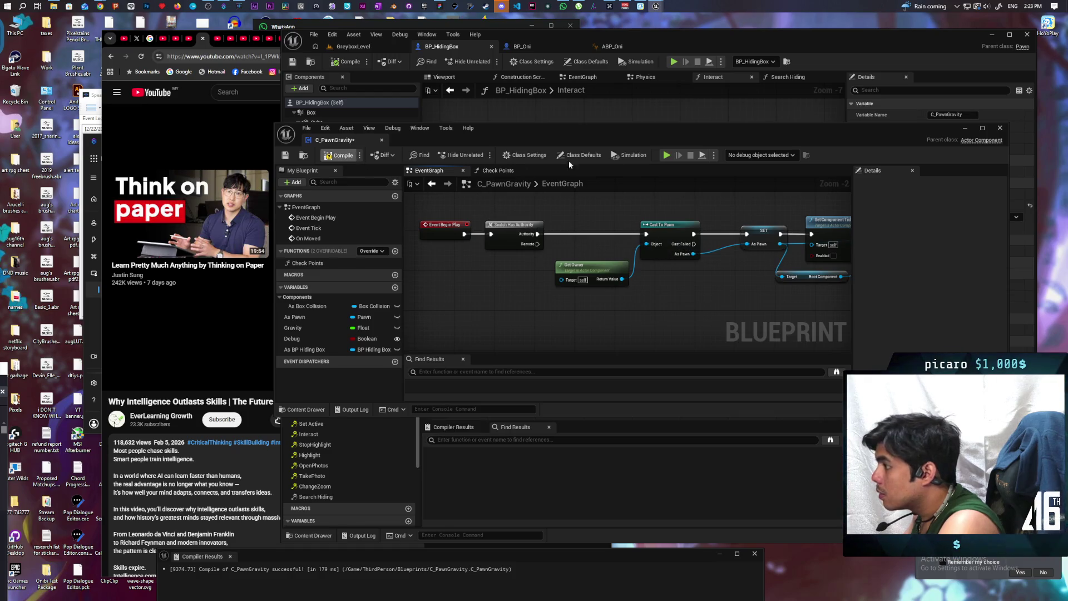
- Switch to GreyboxLevel and start a multiplayer play-in-editor test with Alt+P
left_click(965, 128)
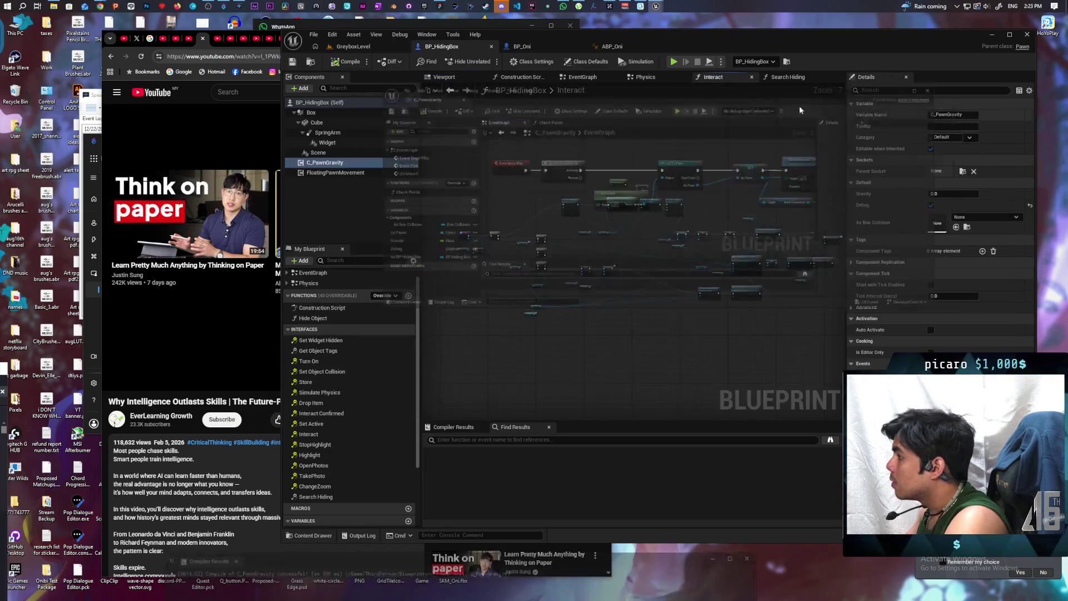
left_click(355, 46)
key("alt+p")
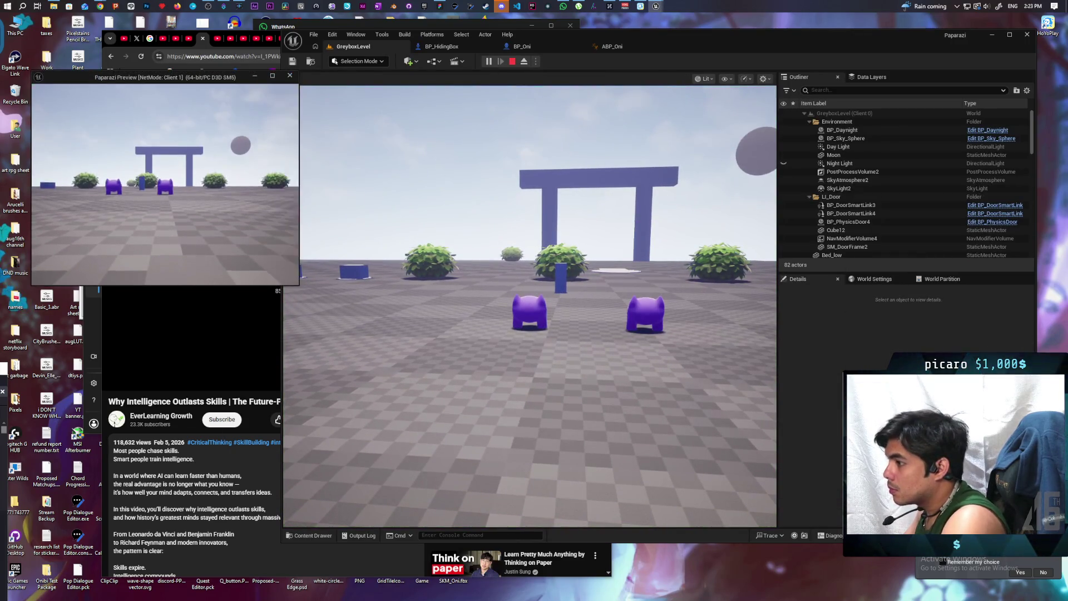
- Drive the box disguise in loops around the floor while watching the client view, then stop
key("w")
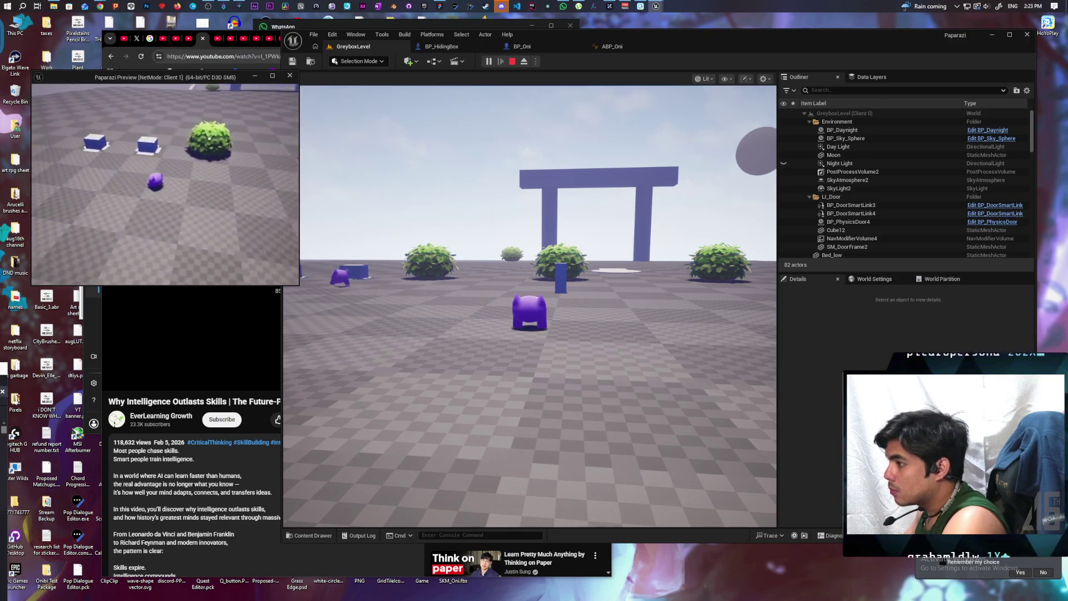
key("w")
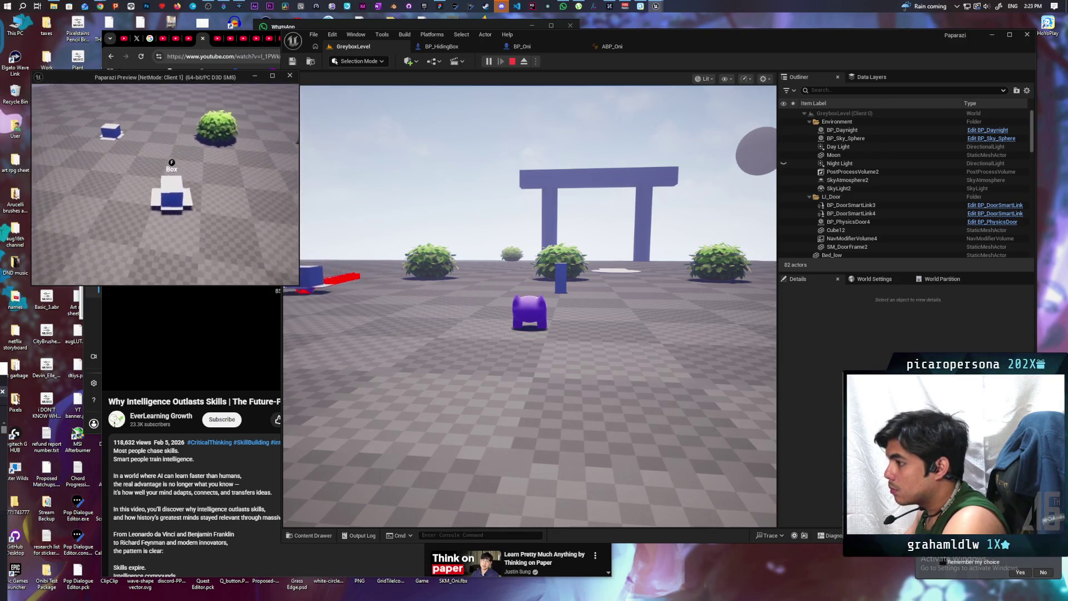
key("w")
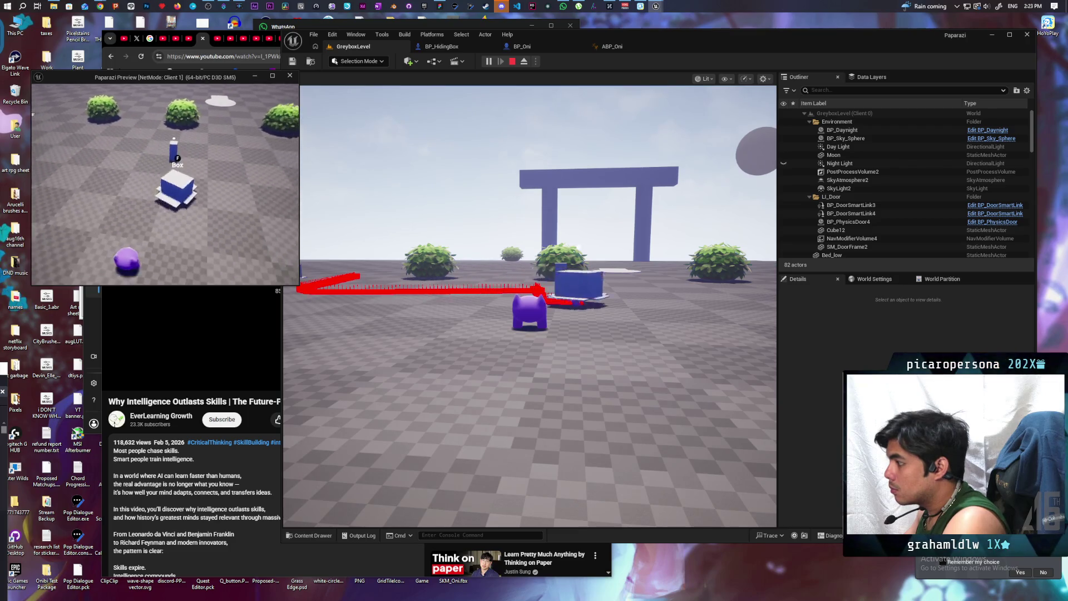
key("w")
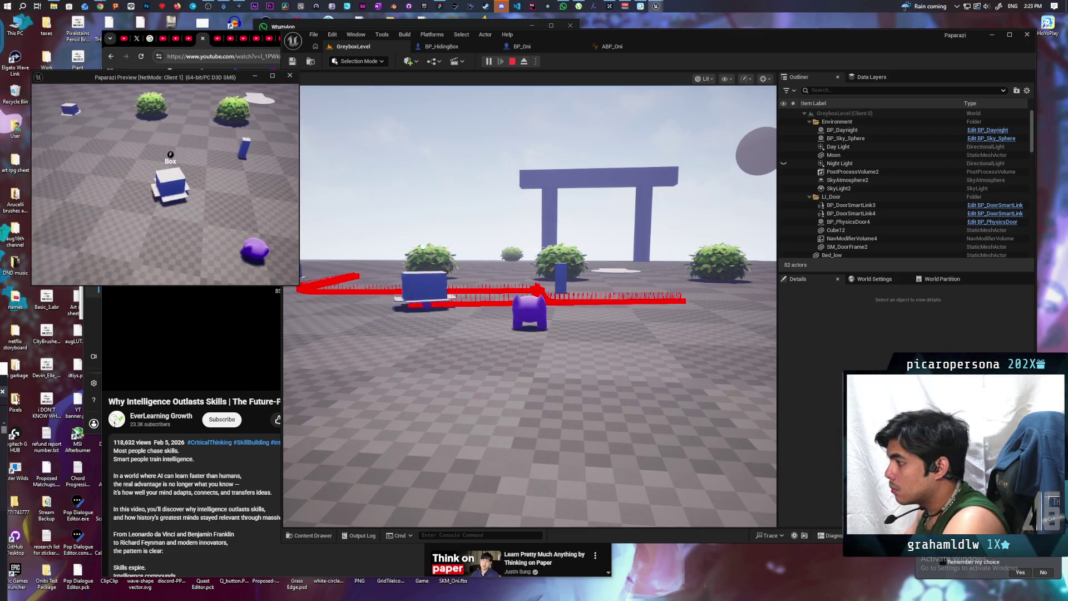
key("w")
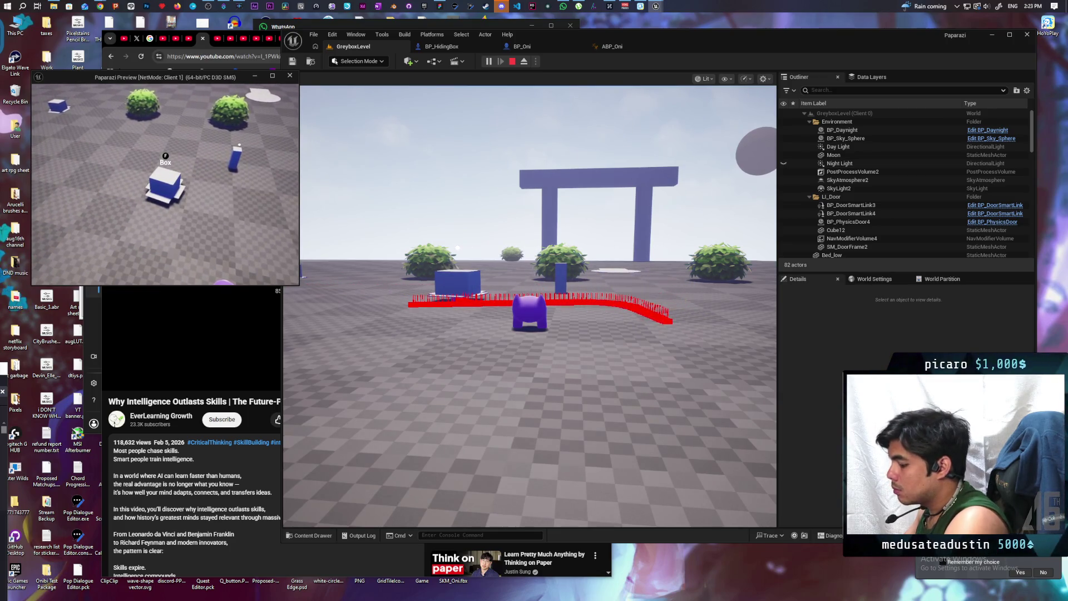
key("w")
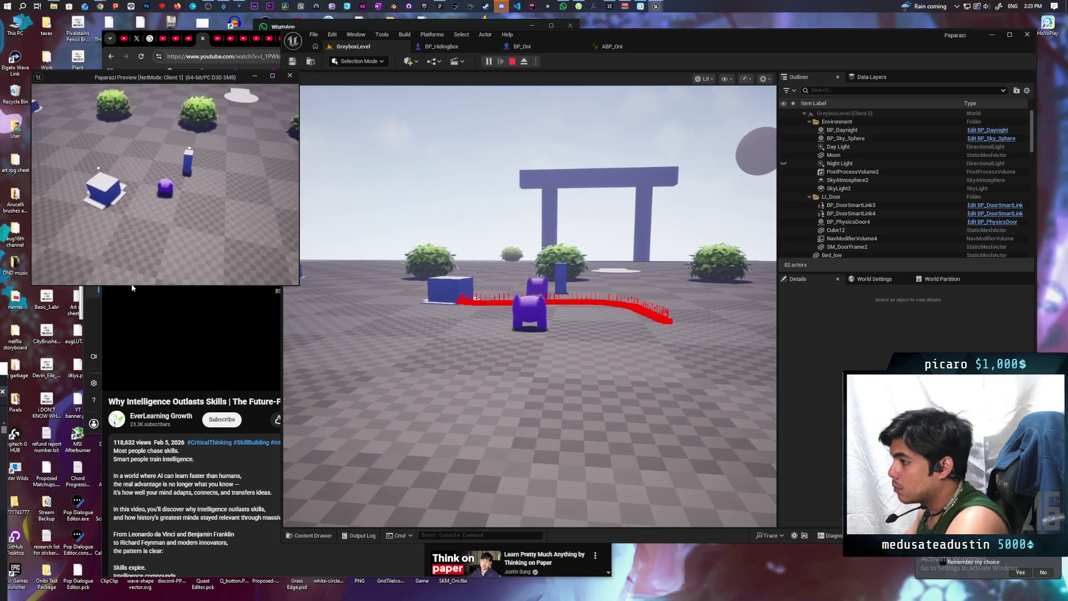
key("w")
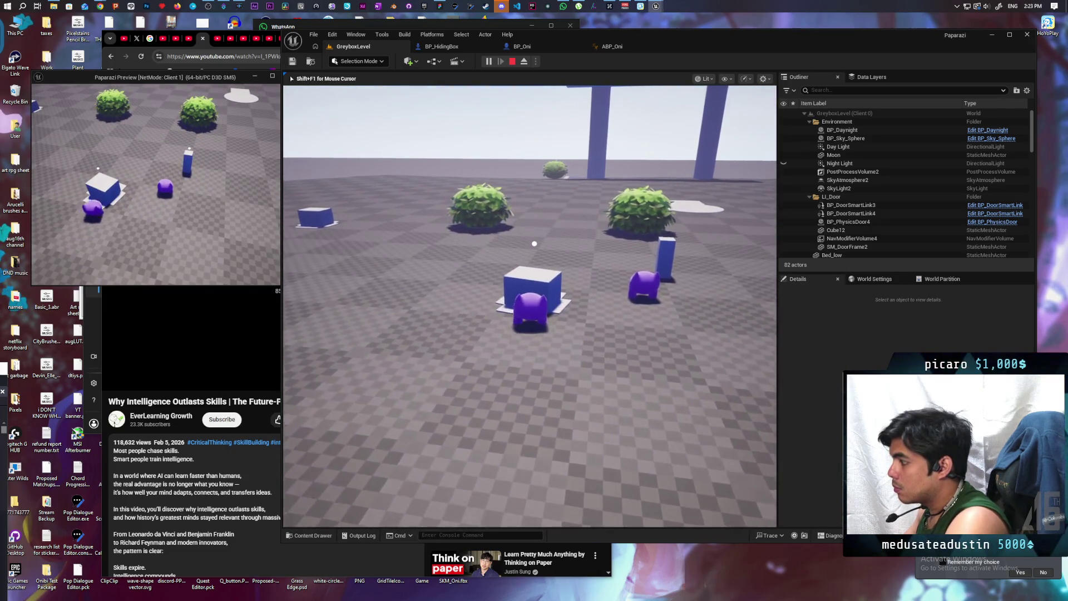
key("w")
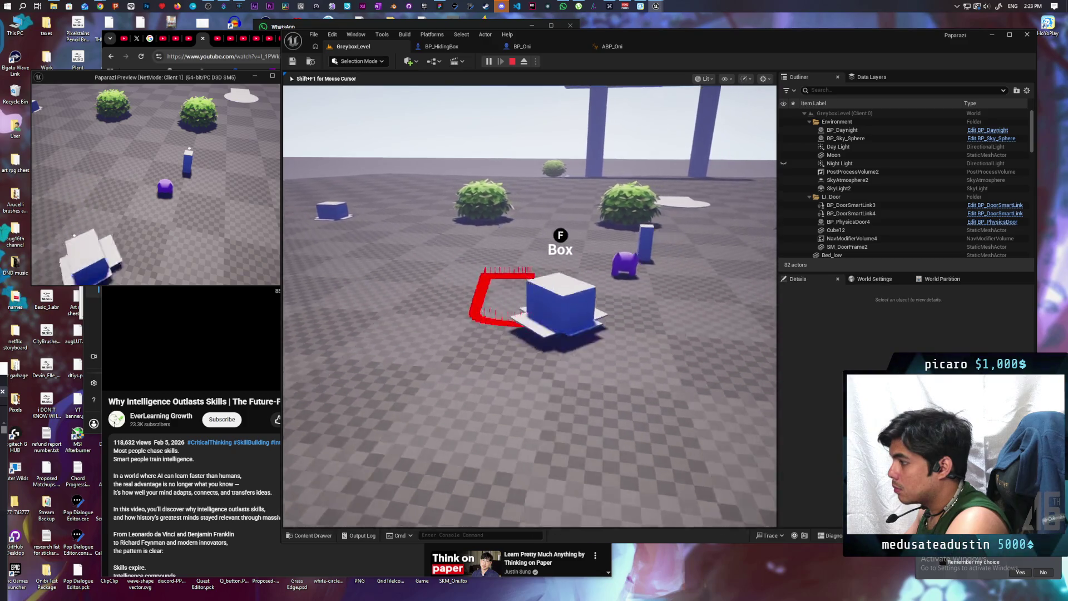
key("w")
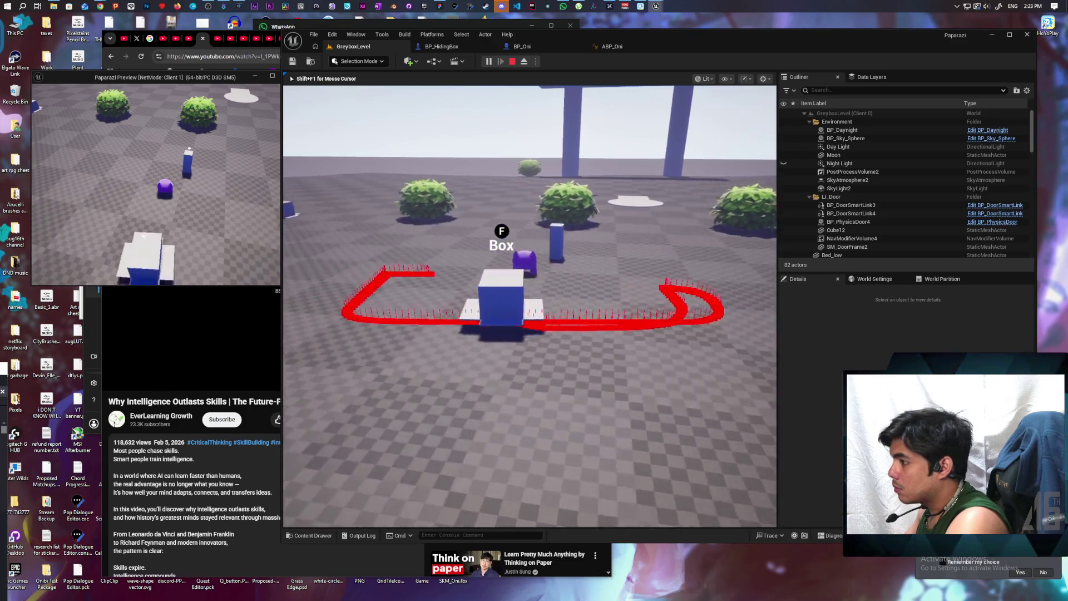
key("w")
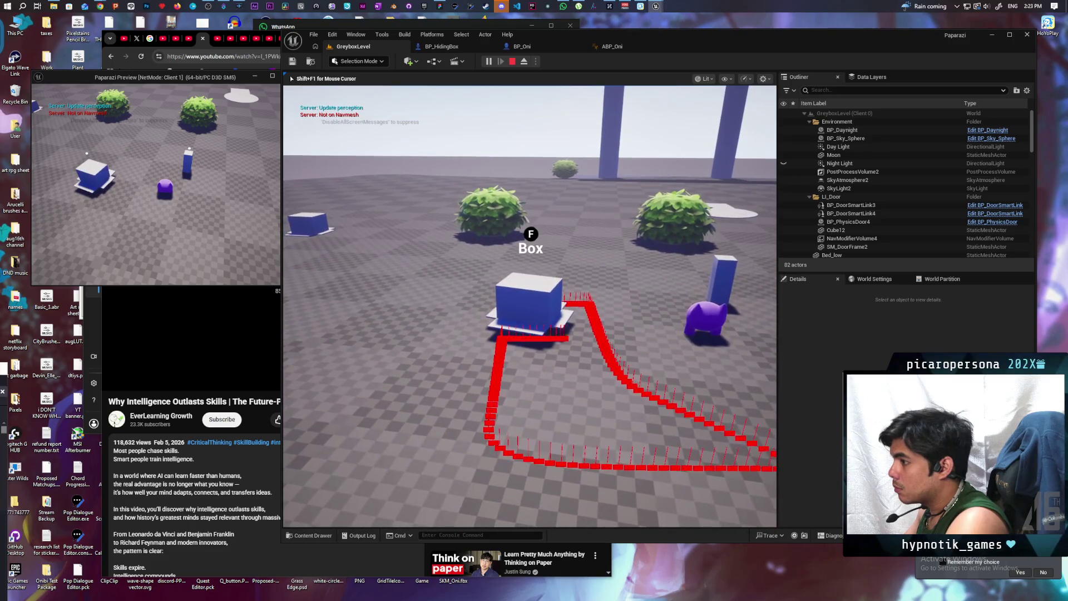
key("Escape")
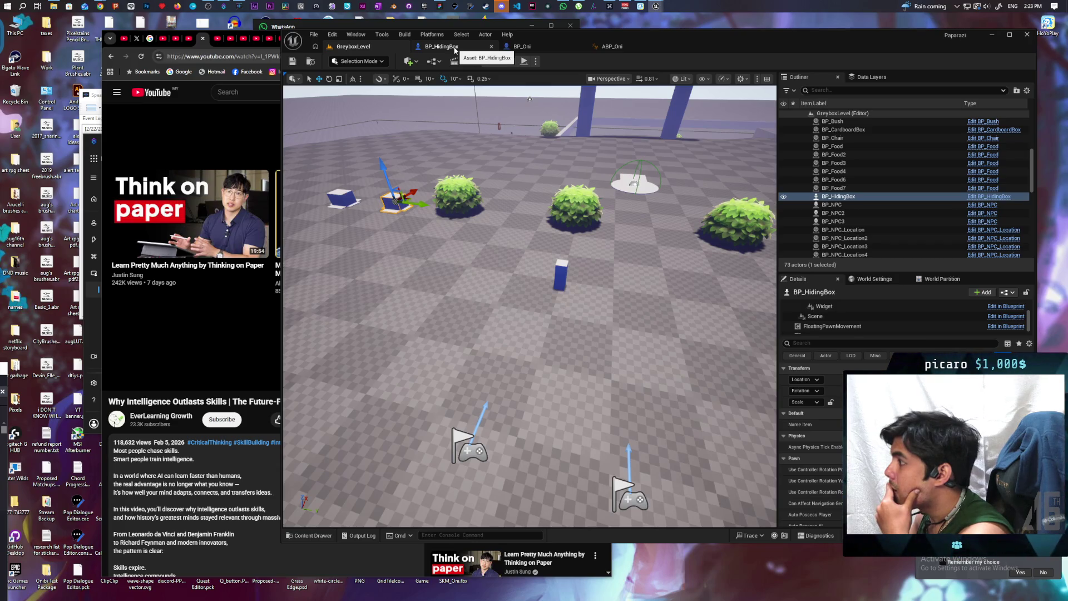
- From BP_HidingBox, open C_PawnGravity's EventGraph and paste in a new custom event
left_click(452, 49)
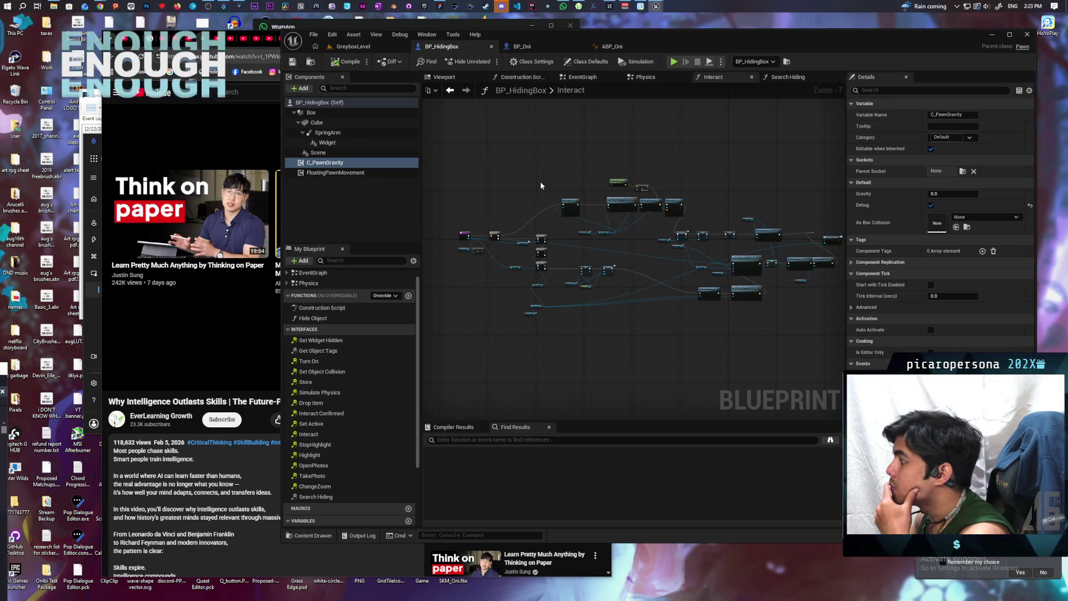
double_click(328, 162)
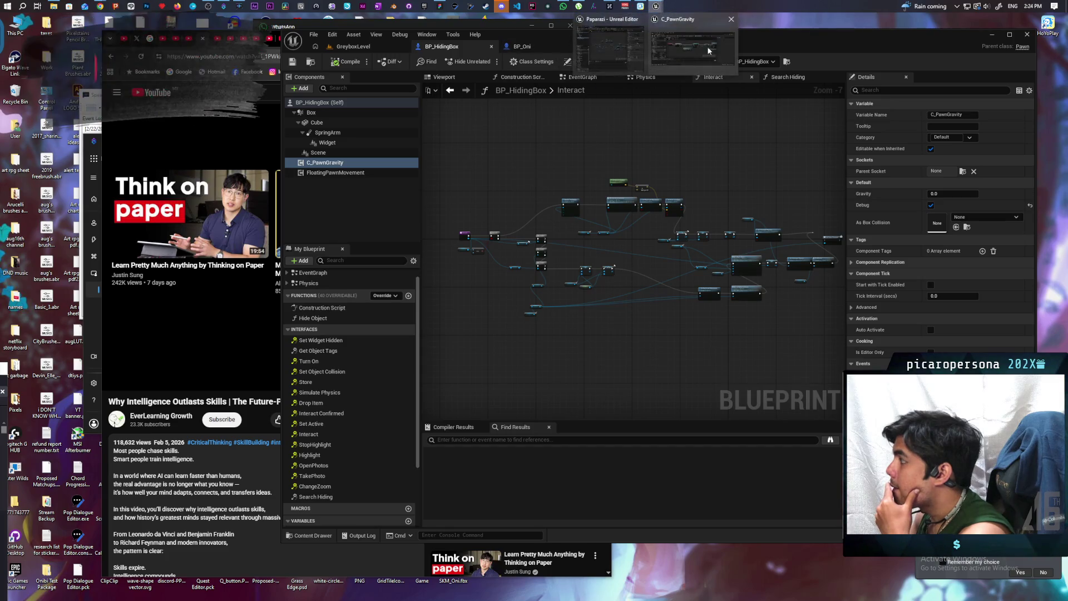
scroll(682, 278, "down", 8)
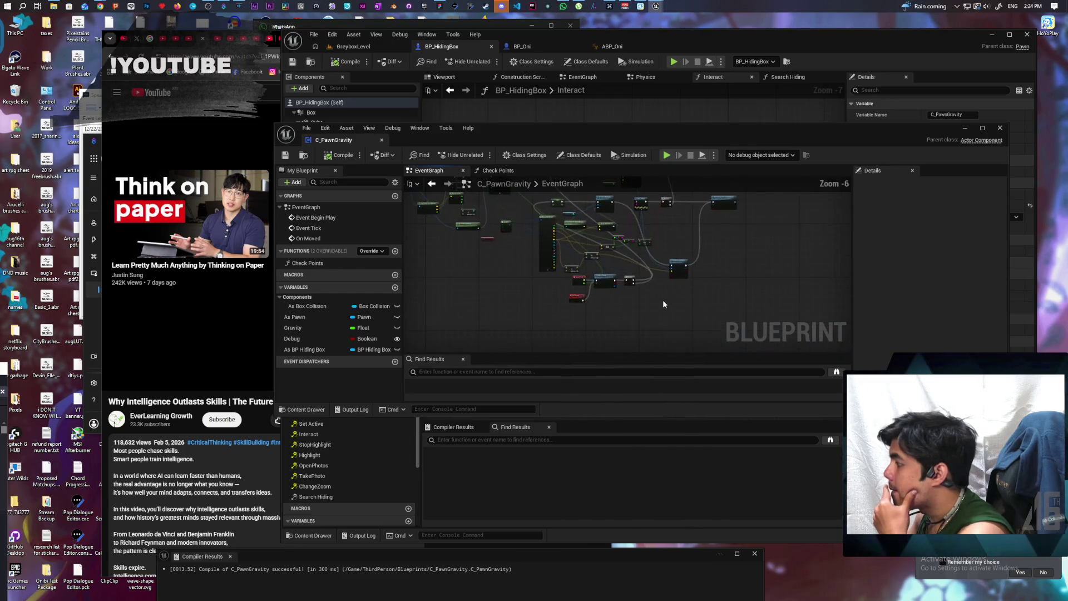
scroll(664, 307, "up", 4)
scroll(548, 309, "up", 2)
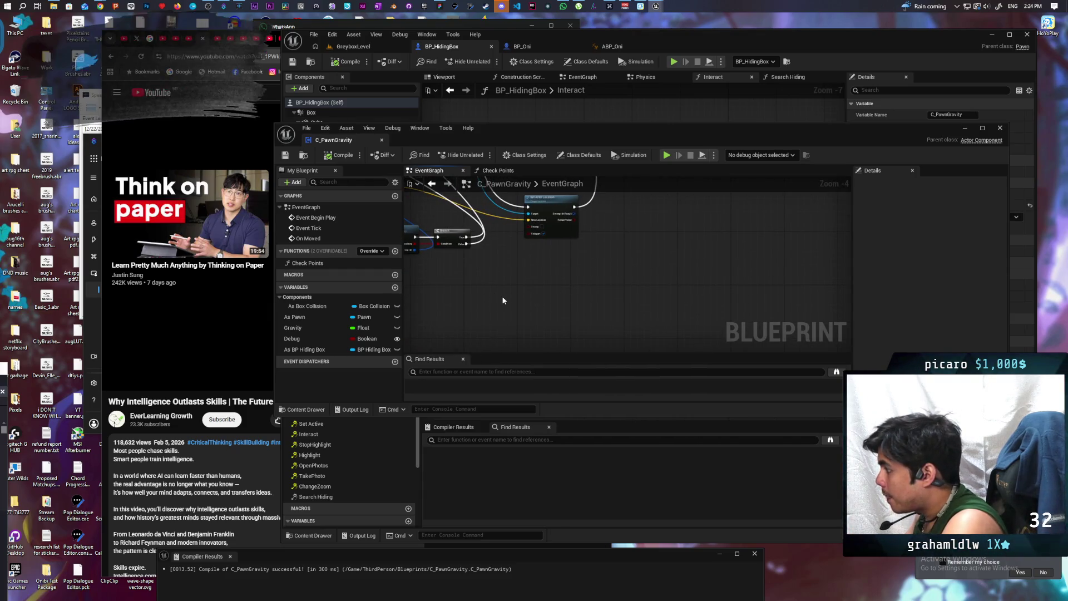
key("ctrl+v")
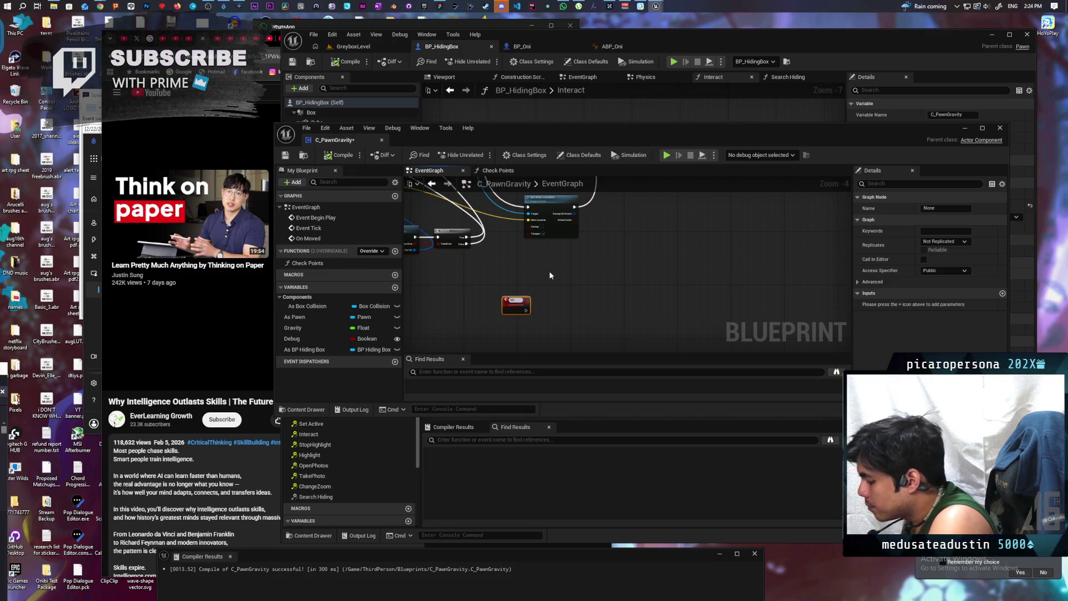
- Name the event MC Location and place a copied Set Actor Location node after it
type("Location")
key("Return")
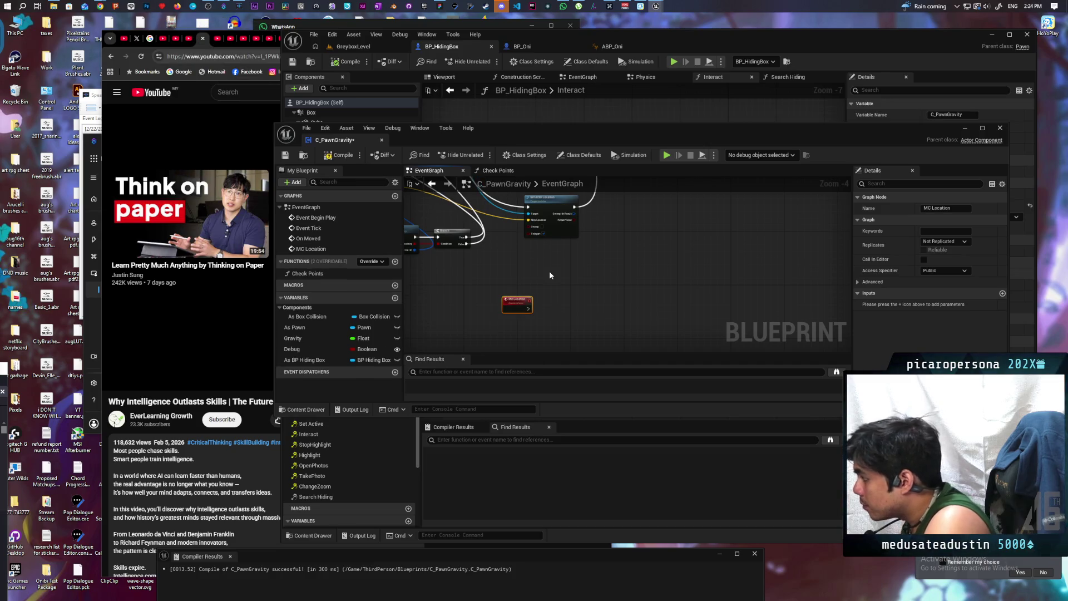
left_click(560, 233)
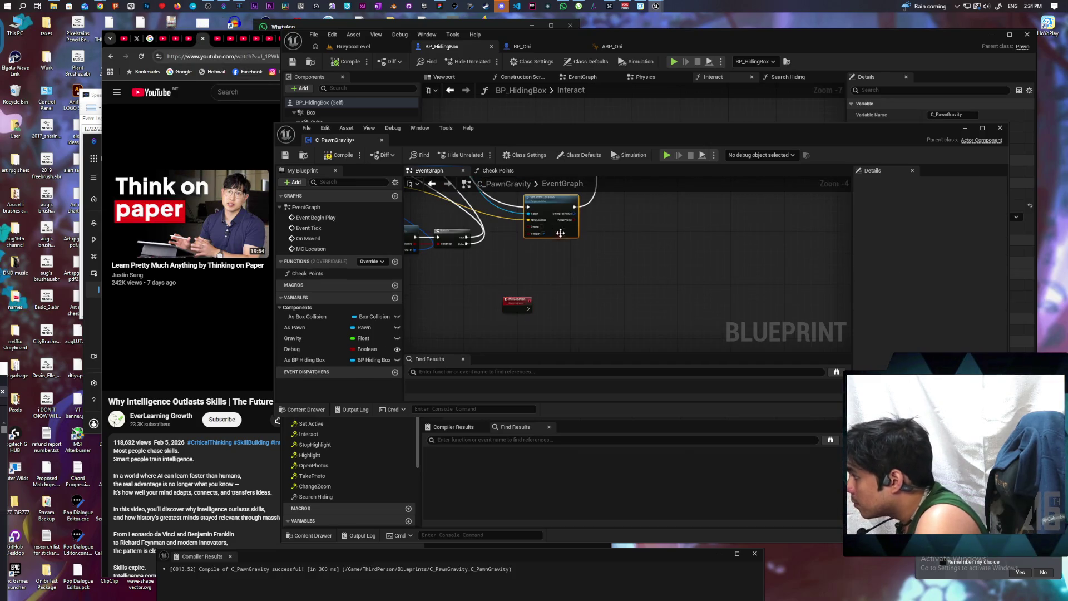
key("ctrl+c")
key("ctrl+v")
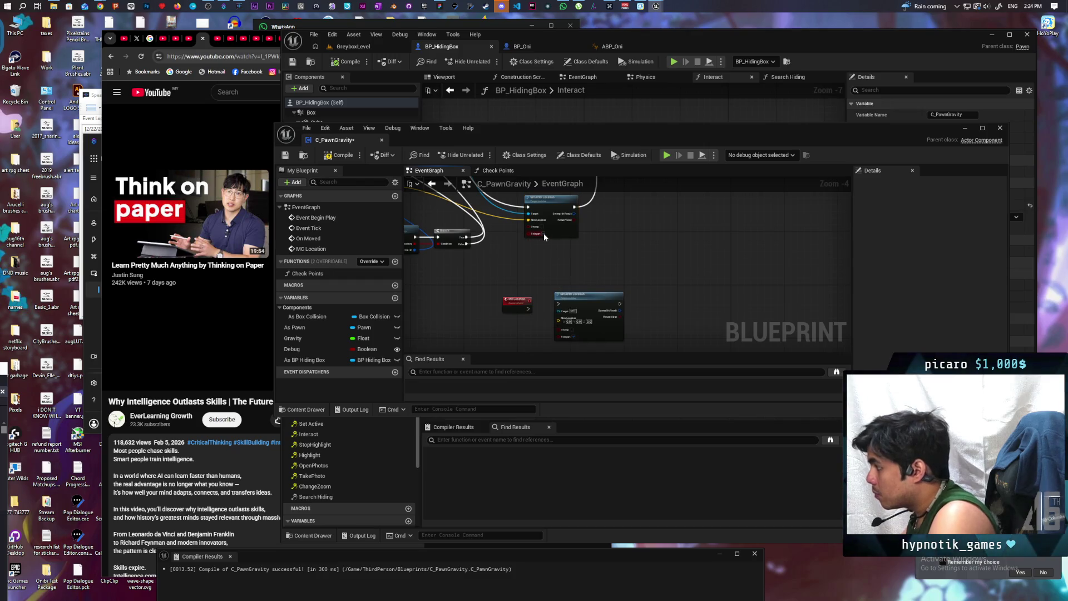
scroll(553, 265, "up", 2)
left_click_drag(579, 303, 573, 292)
scroll(541, 230, "up", 1)
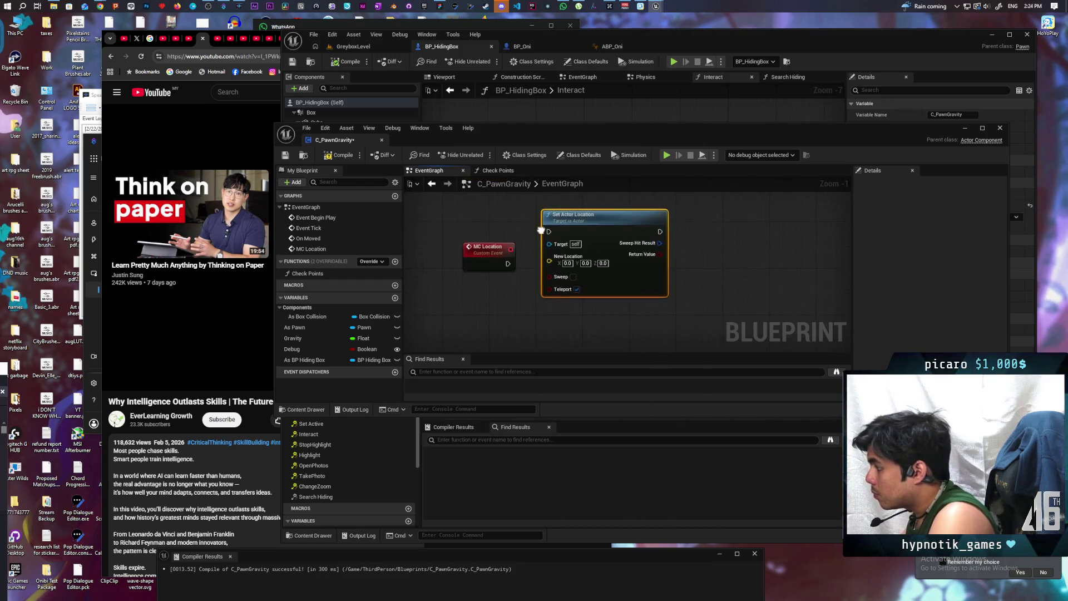
mouse_move(582, 239)
left_mouse_down()
mouse_move(605, 273)
mouse_move(618, 274)
left_mouse_up()
- Give MC Location a New Location vector input and set its Replicates to Multicast
mouse_move(585, 307)
left_mouse_down()
mouse_move(532, 306)
mouse_move(484, 273)
left_mouse_up()
left_click(489, 259)
left_click(954, 243)
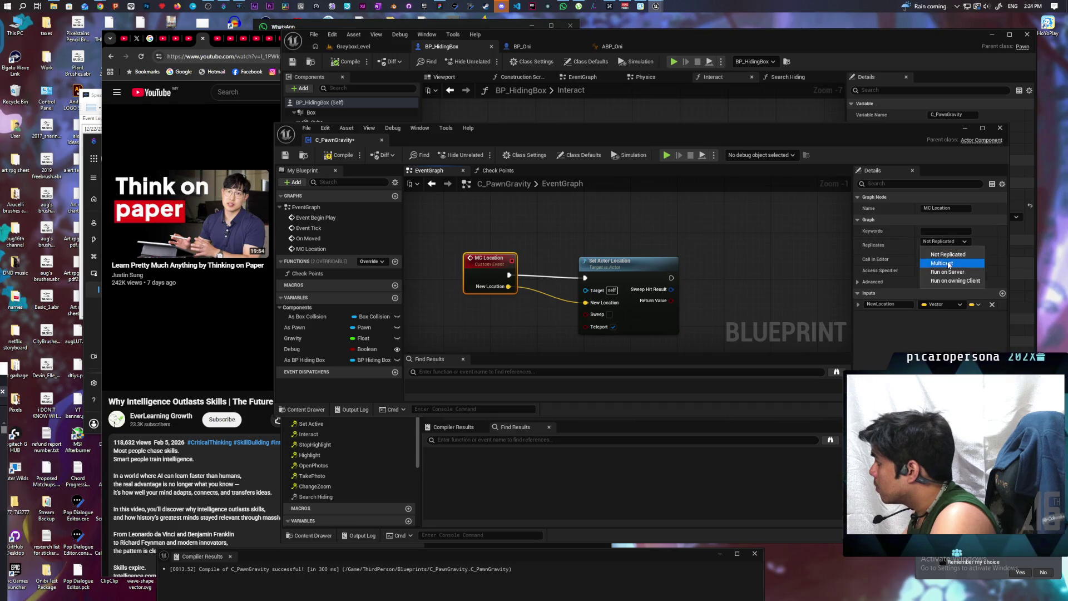
left_click(951, 264)
scroll(623, 233, "down", 3)
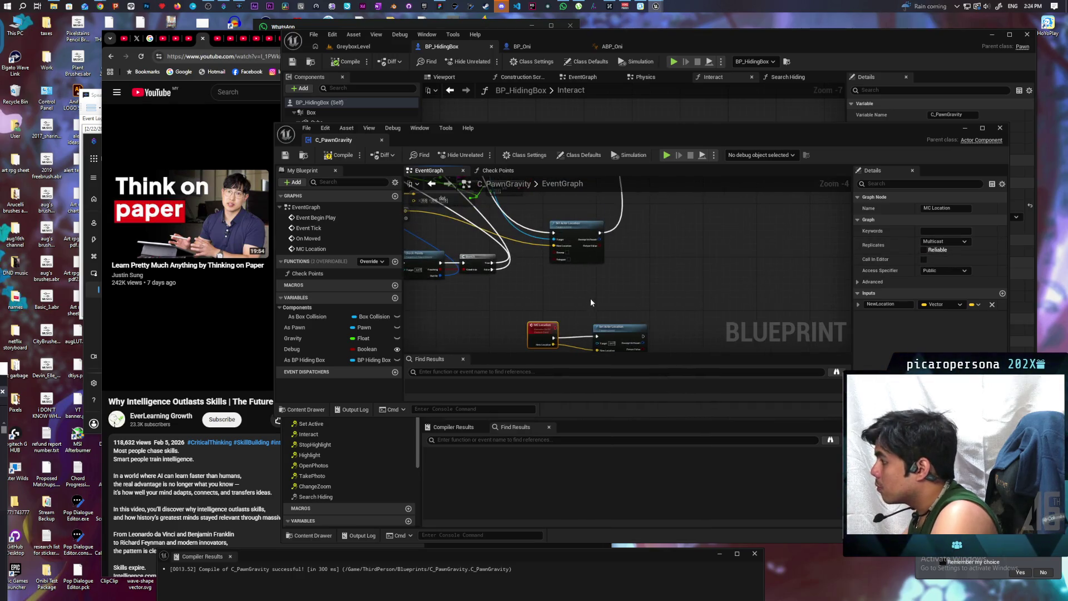
- Add an MC Location call to the original logic and route the execution flow through it
left_click_drag(590, 321, 584, 330)
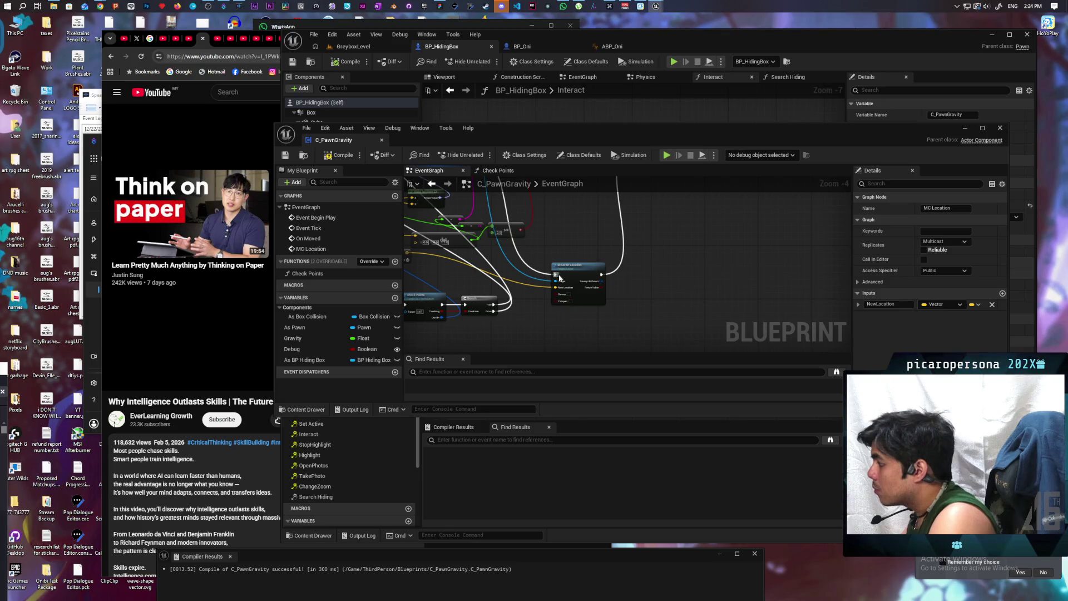
mouse_move(557, 278)
left_mouse_down()
mouse_move(552, 250)
mouse_move(577, 222)
left_mouse_up()
type("mc locat")
key("Return")
scroll(584, 237, "up", 1)
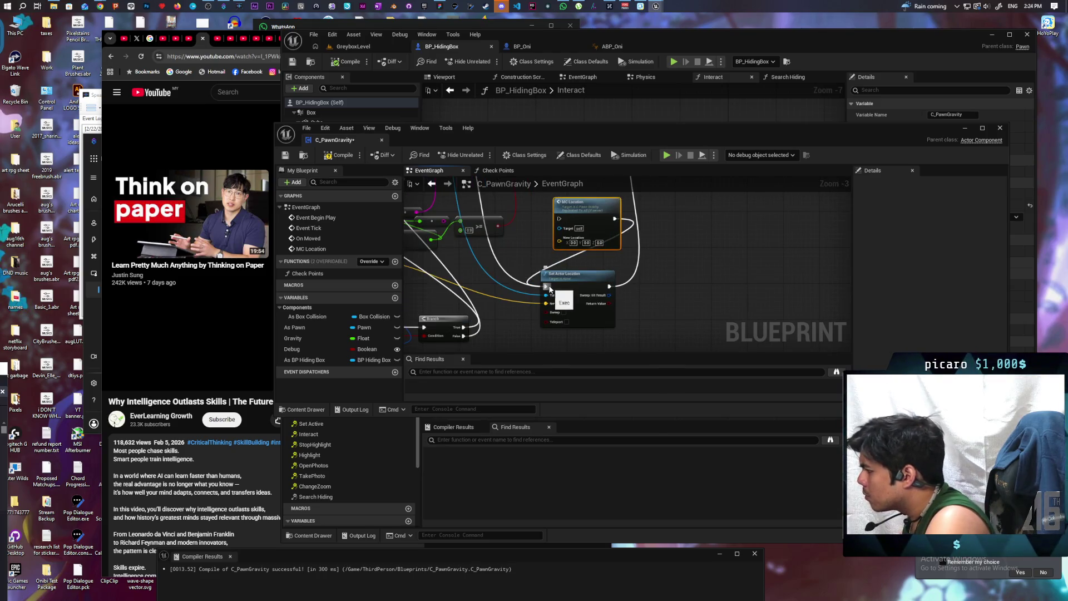
mouse_move(610, 287)
left_mouse_down()
mouse_move(623, 249)
mouse_move(615, 218)
left_mouse_up()
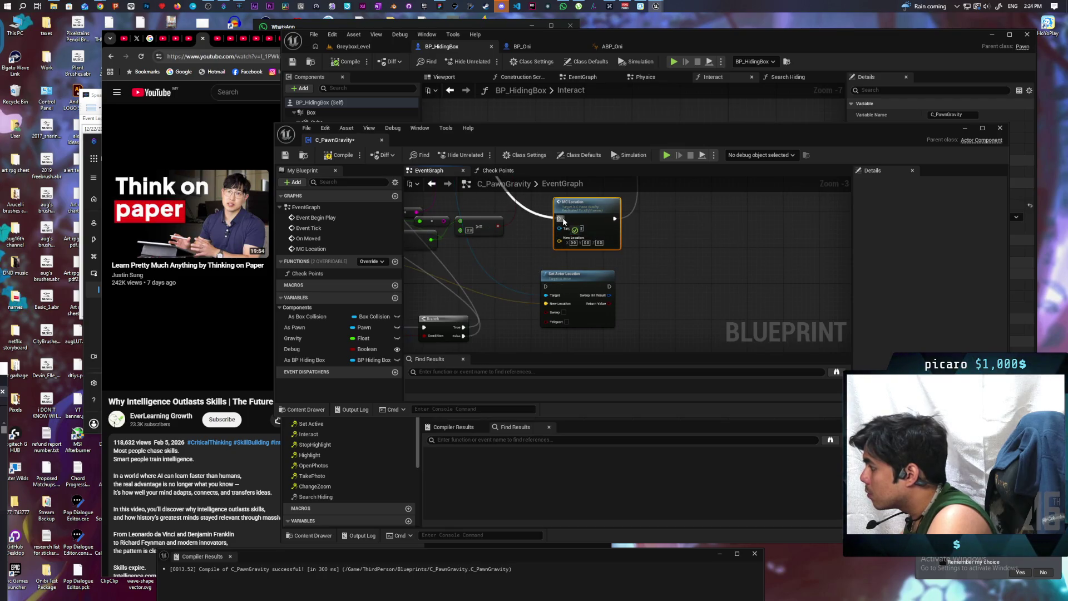
scroll(523, 246, "down", 2)
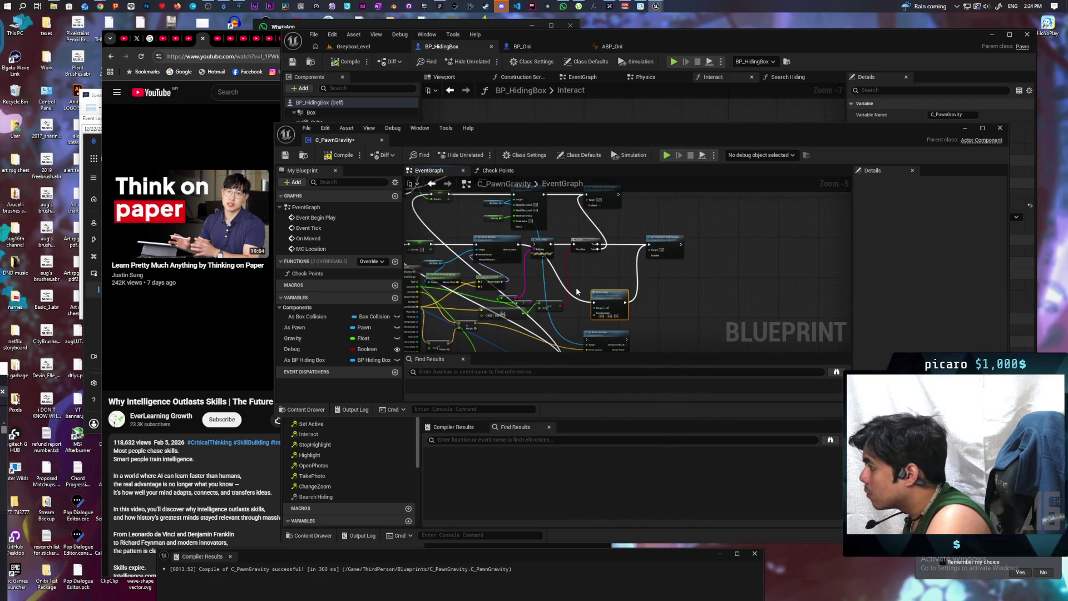
- Wire the As Pawn target and the location value into the MC Location call
mouse_move(489, 246)
left_mouse_down()
mouse_move(498, 270)
mouse_move(431, 205)
mouse_move(355, 169)
left_mouse_up()
scroll(489, 246, "up", 1)
left_click(499, 222)
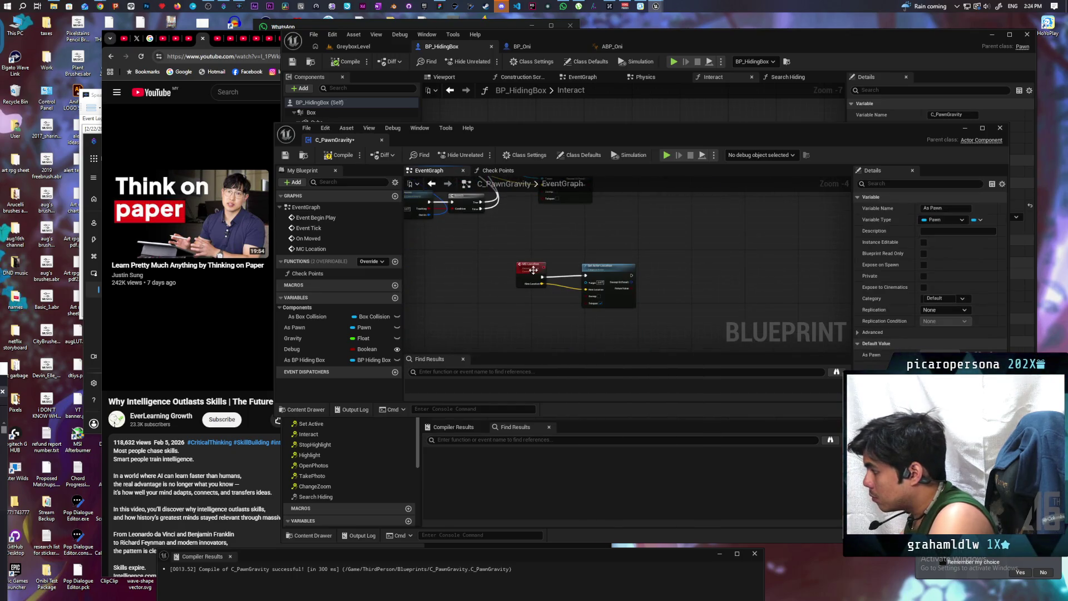
left_click(555, 305)
scroll(555, 305, "up", 2)
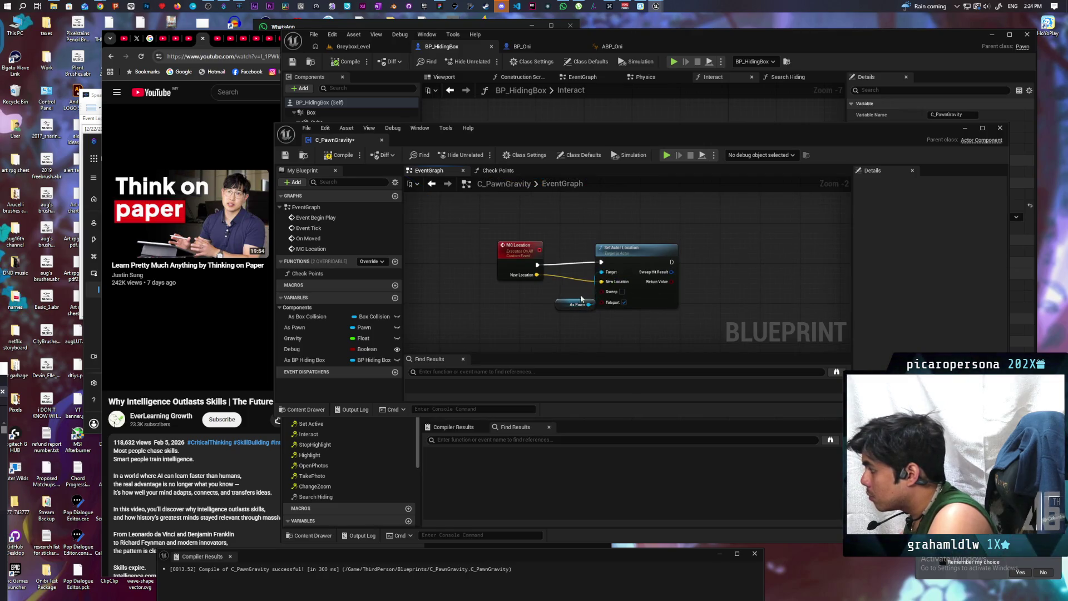
left_click(555, 306)
mouse_move(554, 306)
left_mouse_down()
mouse_move(545, 313)
mouse_move(597, 335)
left_mouse_up()
scroll(593, 306, "down", 1)
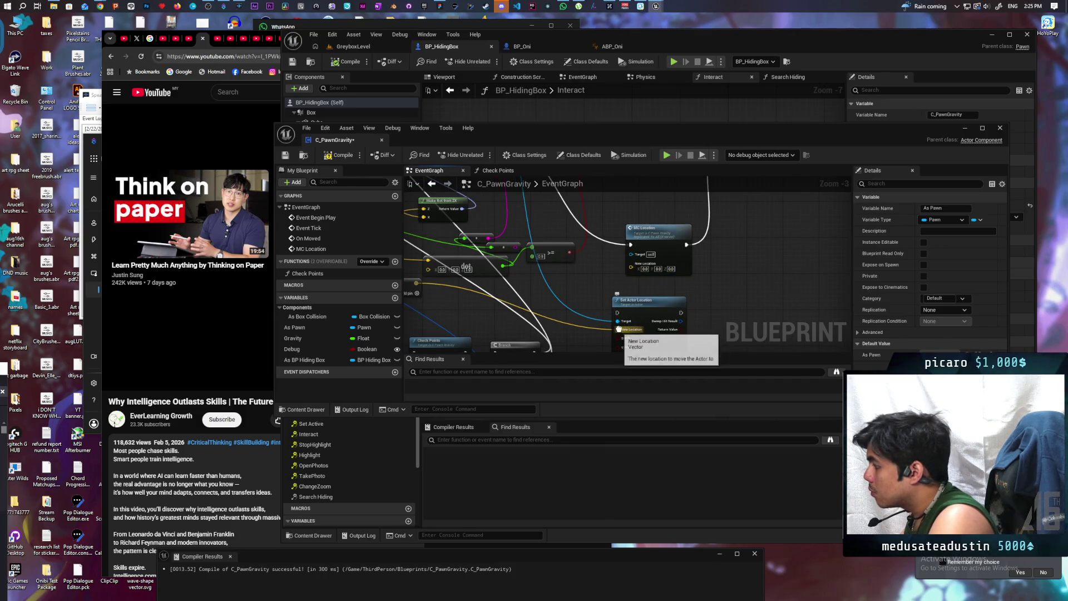
mouse_move(617, 330)
left_mouse_down()
mouse_move(618, 281)
mouse_move(631, 264)
left_mouse_up()
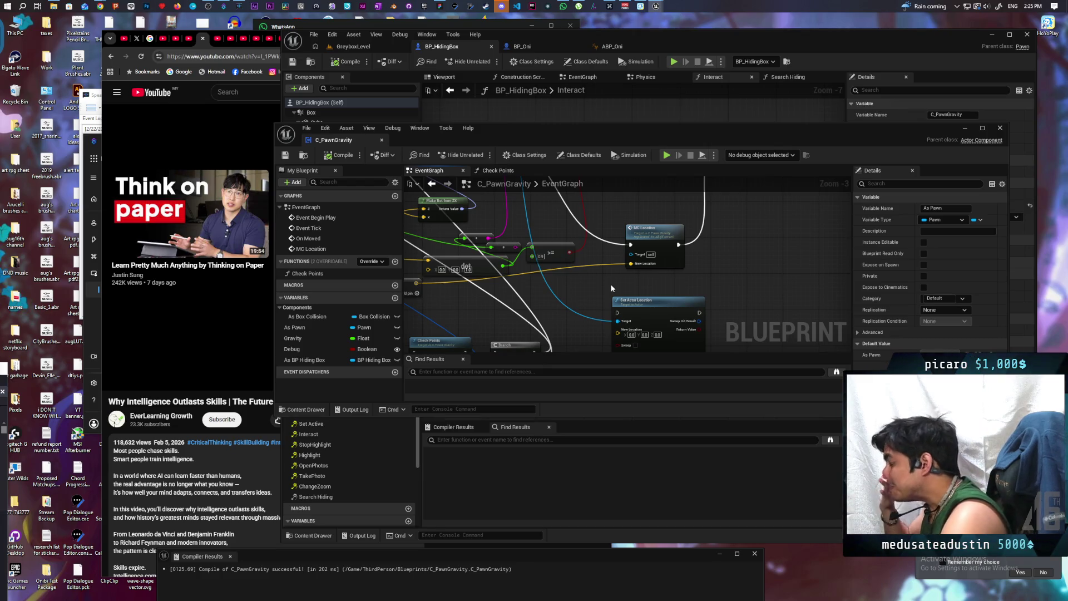
- Confirm Component Replicates is ticked in C_PawnGravity's Class Defaults and save
left_click(525, 154)
left_click(918, 183)
type("re")
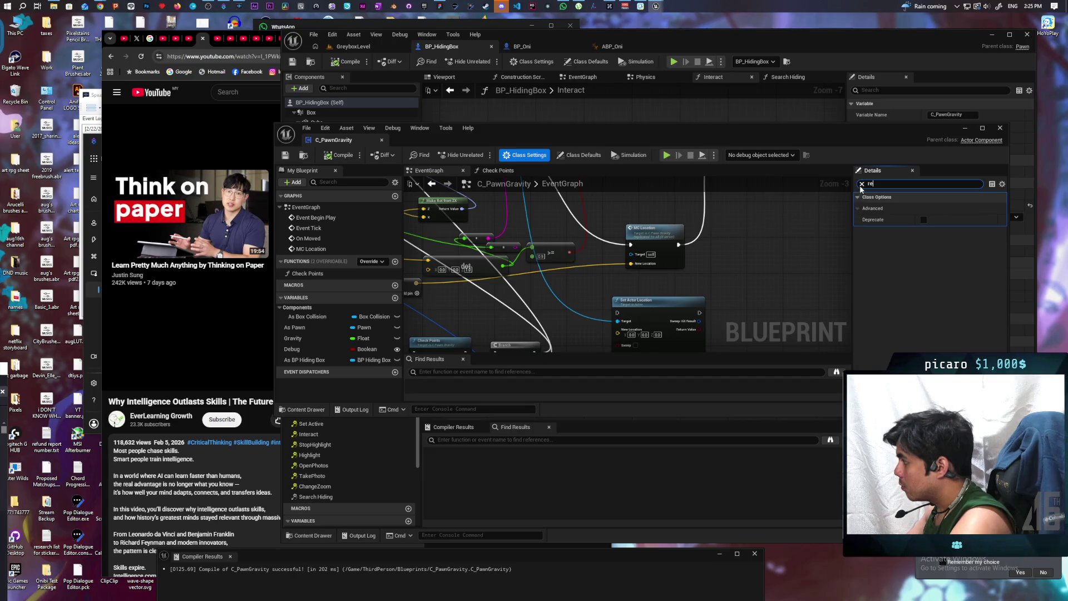
left_click(579, 156)
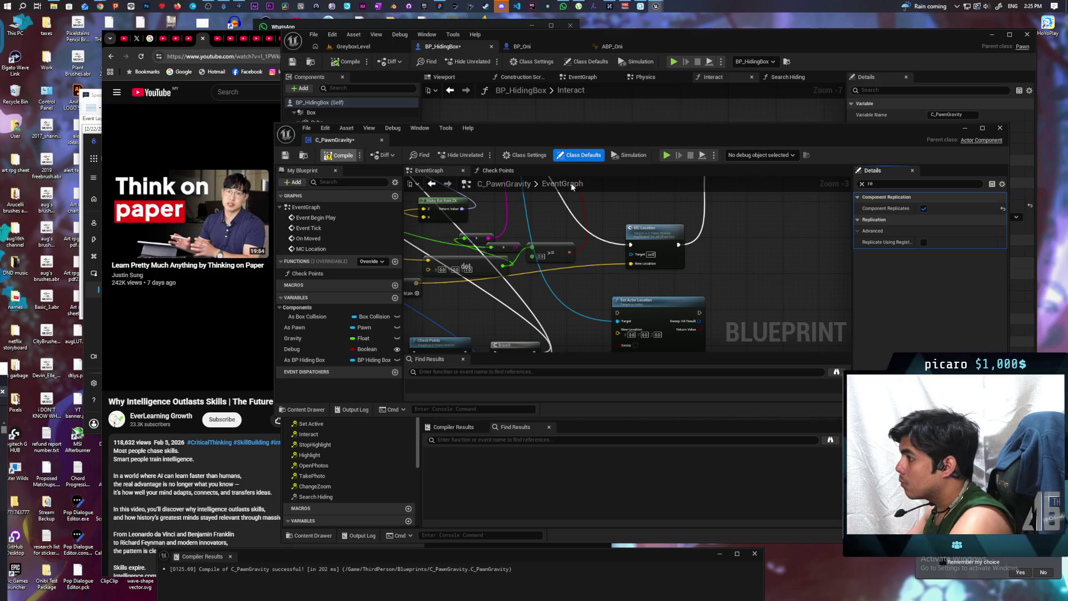
key("ctrl+s")
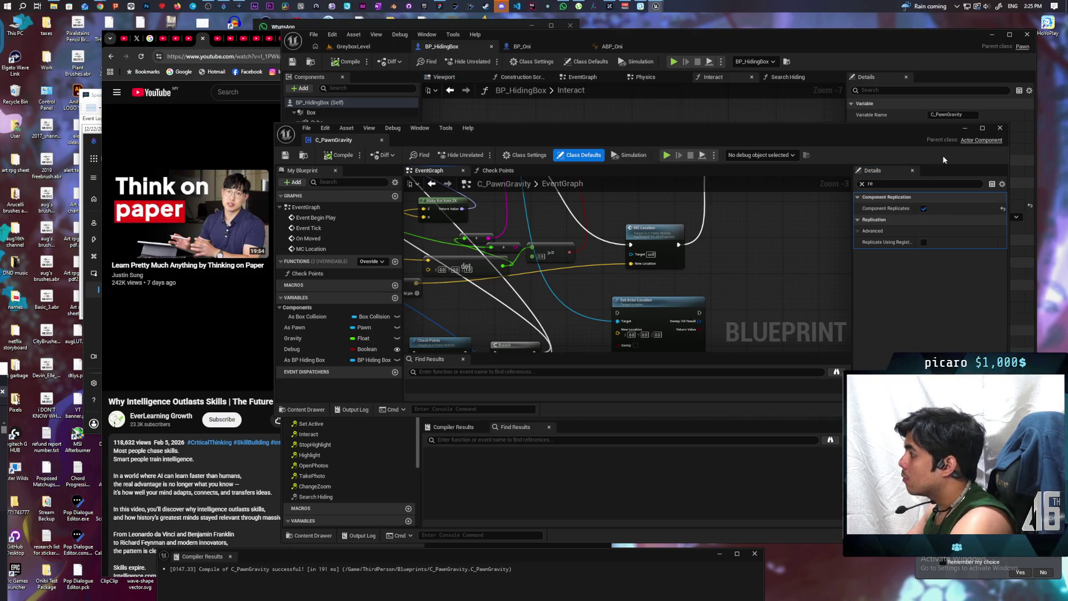
- Move the C_PawnGravity window off BP_HidingBox and recompile the component
left_click(965, 130)
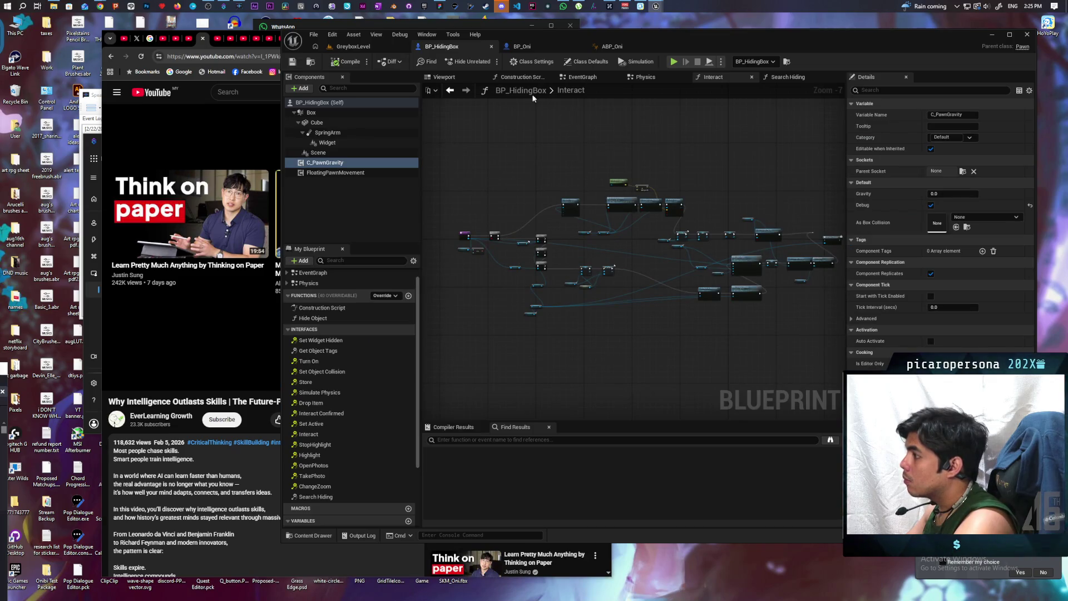
left_click(655, 6)
left_click(699, 47)
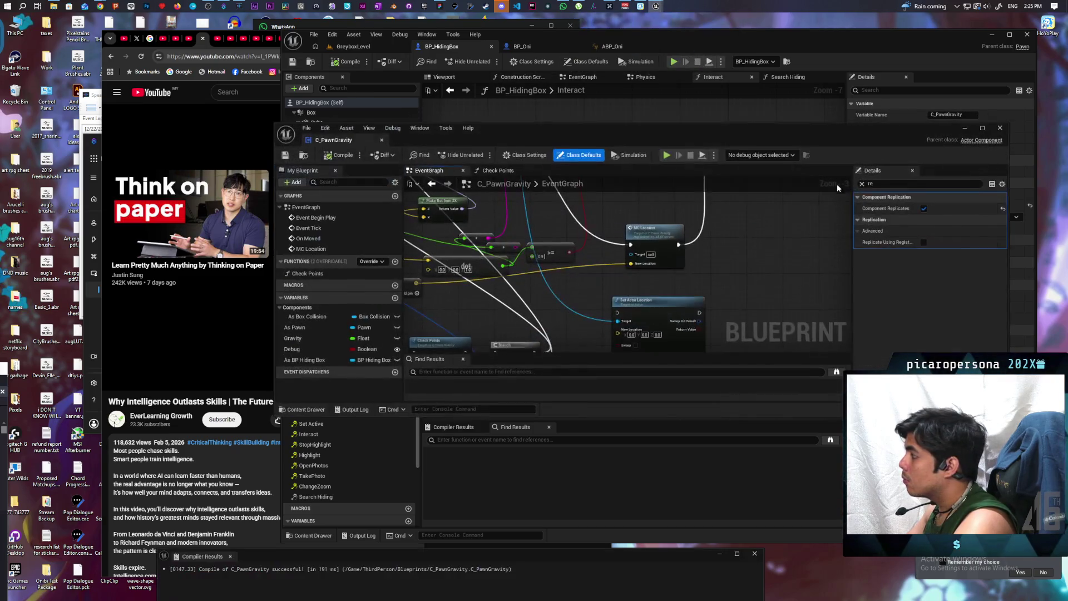
mouse_move(835, 133)
left_mouse_down()
mouse_move(813, 151)
mouse_move(885, 287)
left_mouse_up()
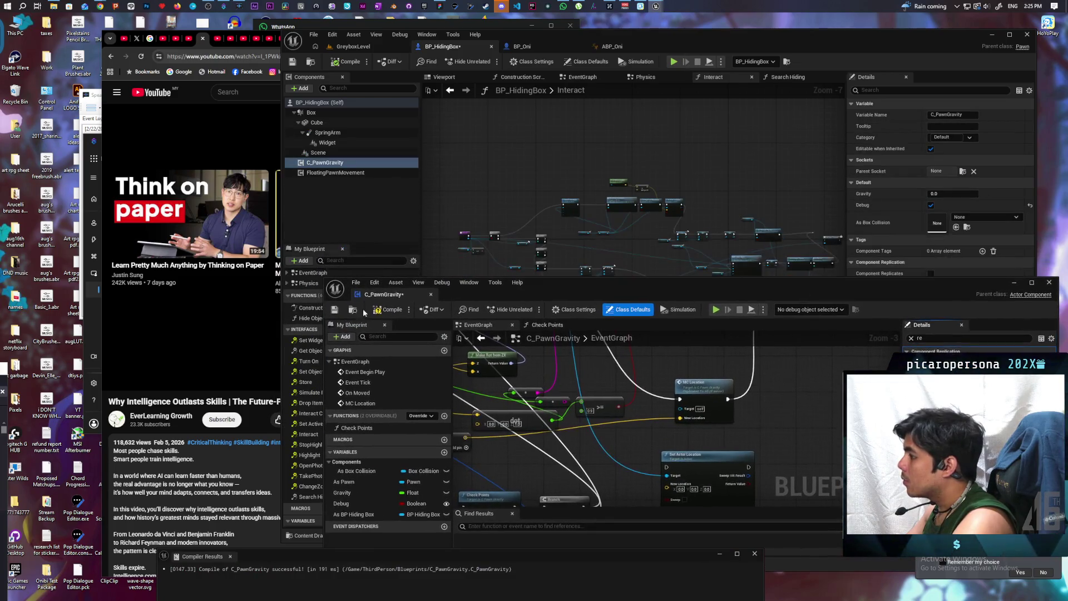
left_click(391, 309)
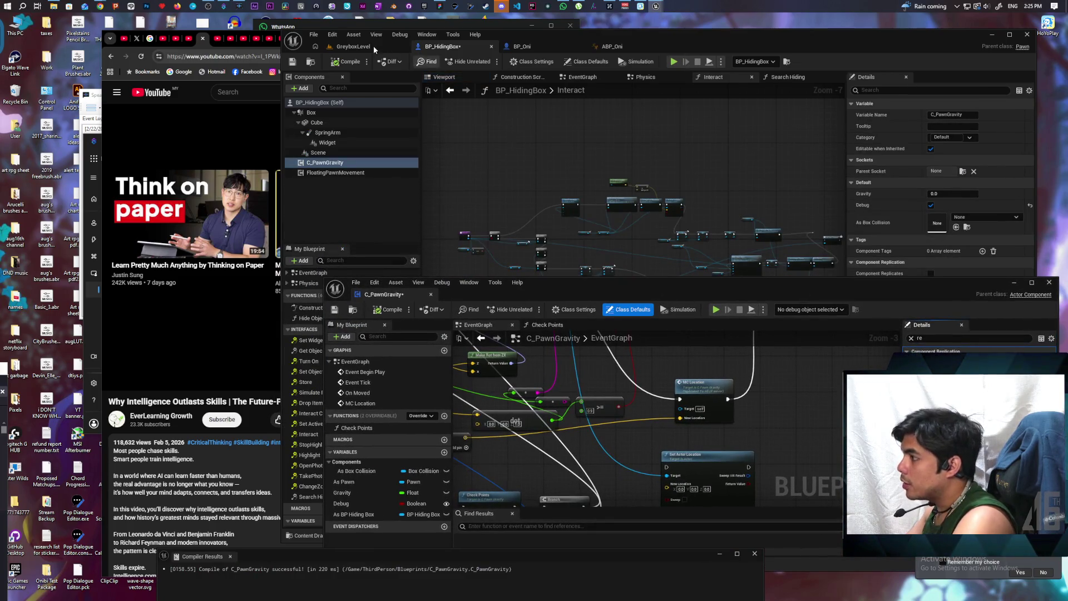
- Playtest GreyboxLevel as a client, walk up to the hiding box, then recompile C_PawnGravity
left_click(374, 46)
left_click(488, 61)
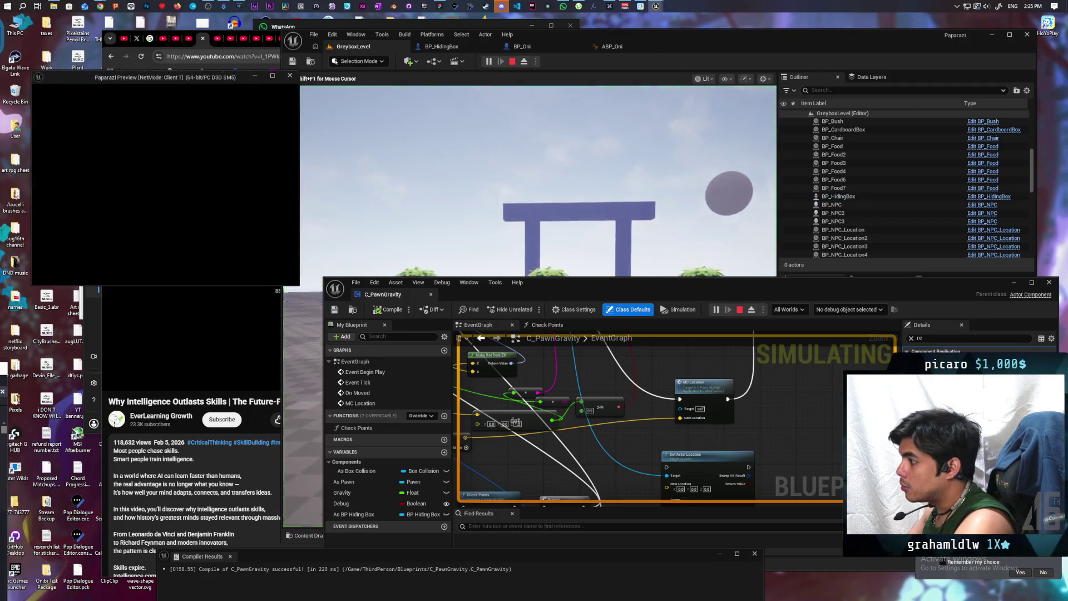
key("alt+Tab")
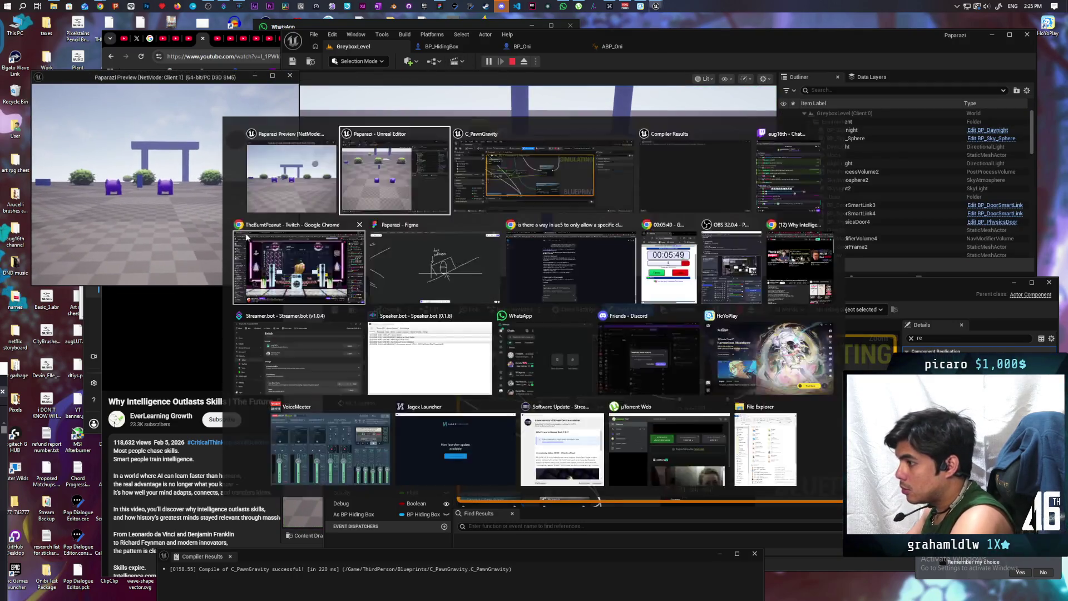
key("w")
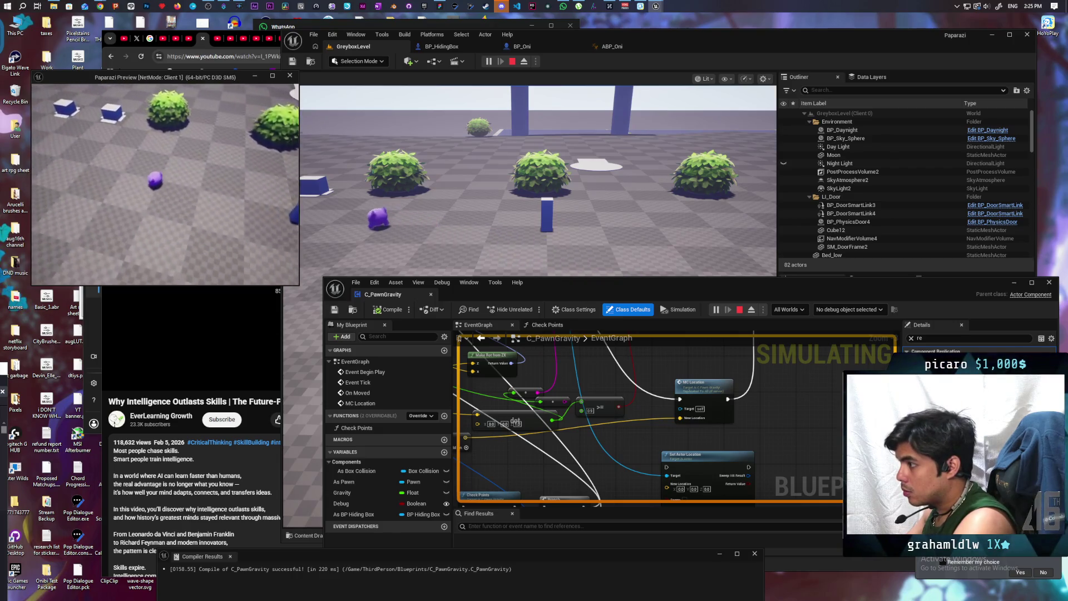
key("w")
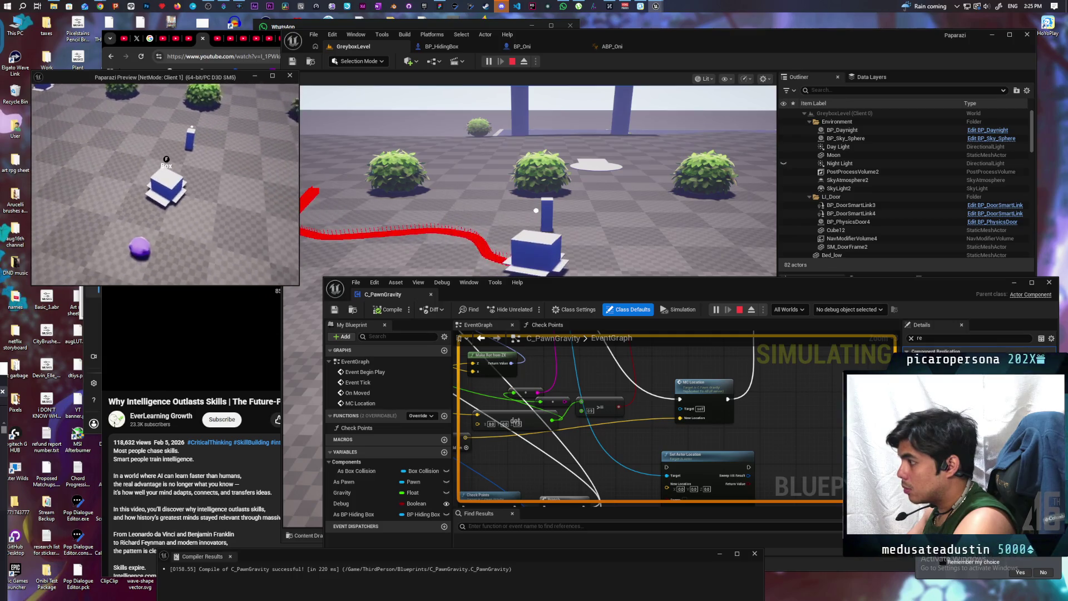
key("Escape")
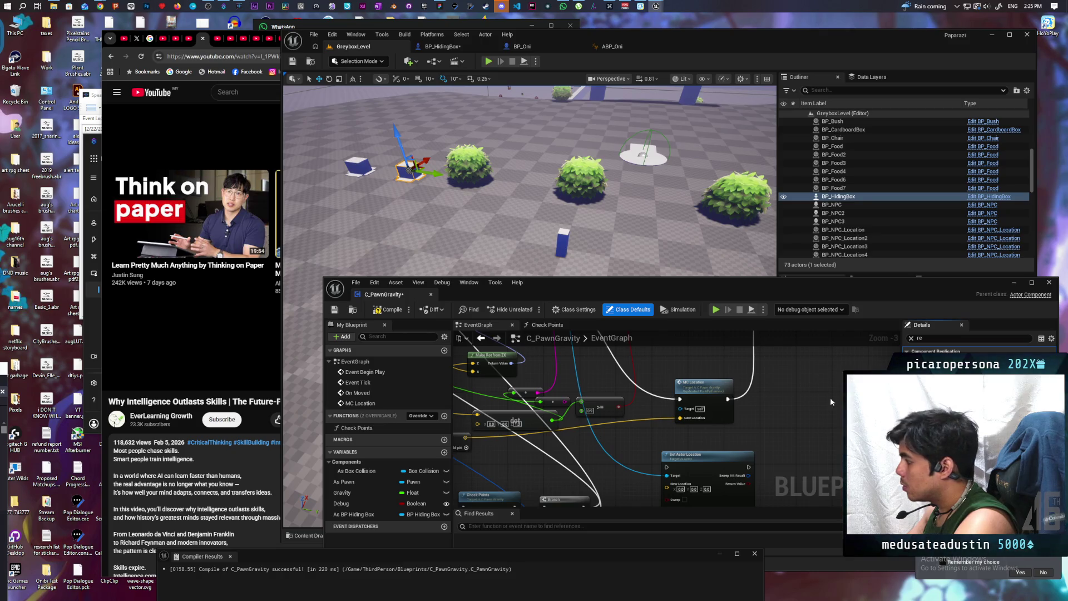
left_click(390, 310)
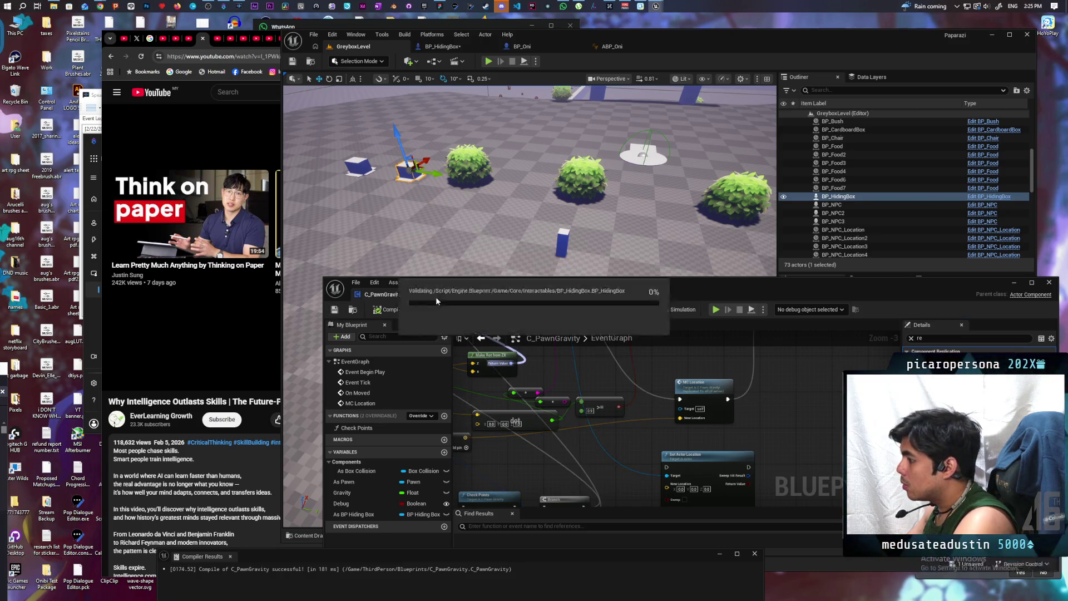
- Launch a multiplayer PIE session and drive the client's box disguise forward, left and right
left_click(1015, 281)
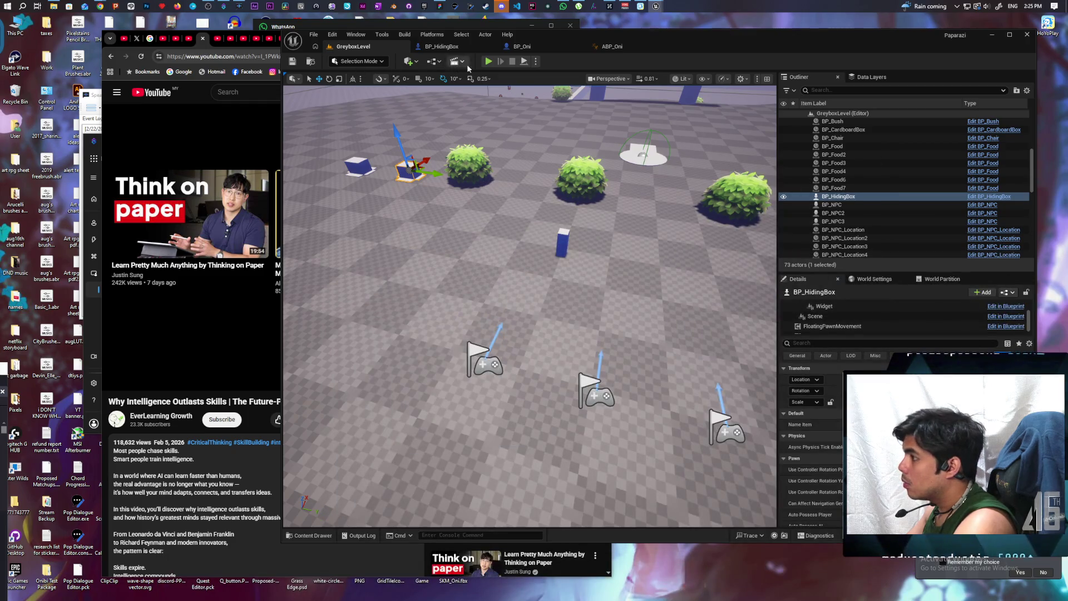
left_click(487, 63)
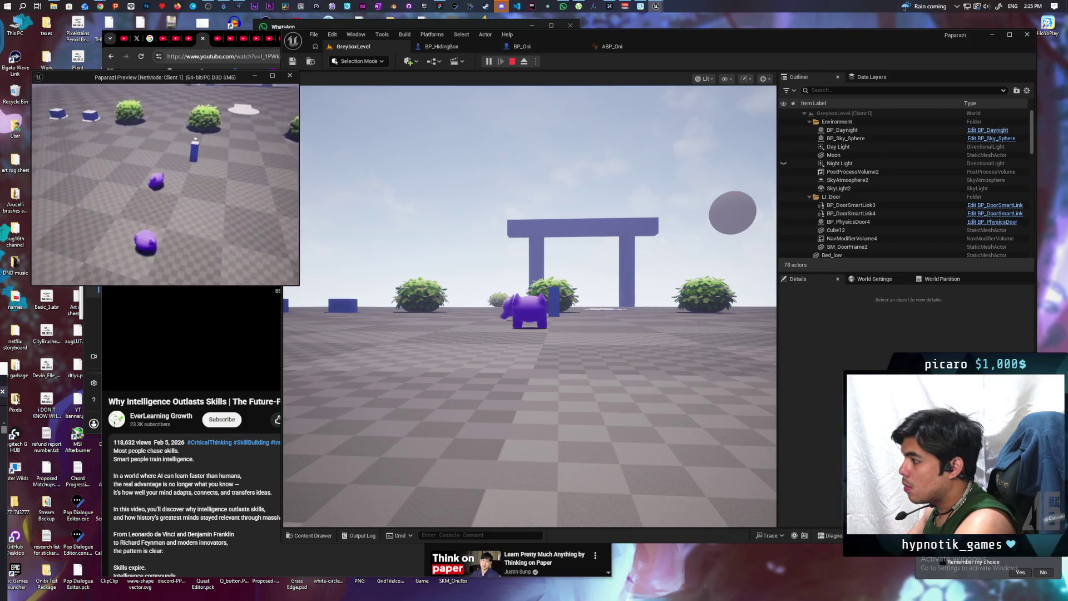
key("w")
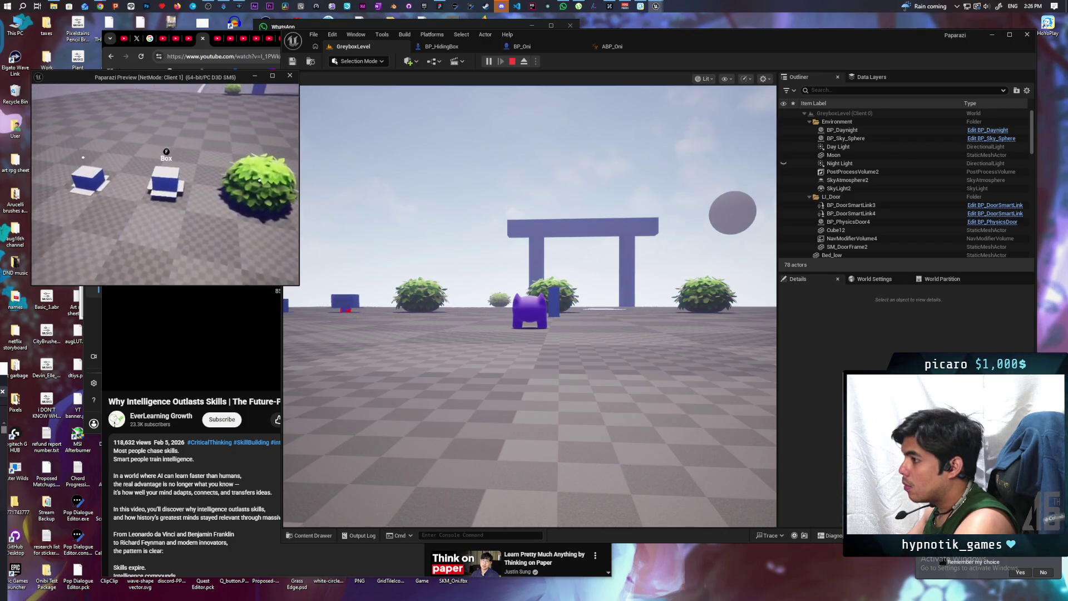
key("w")
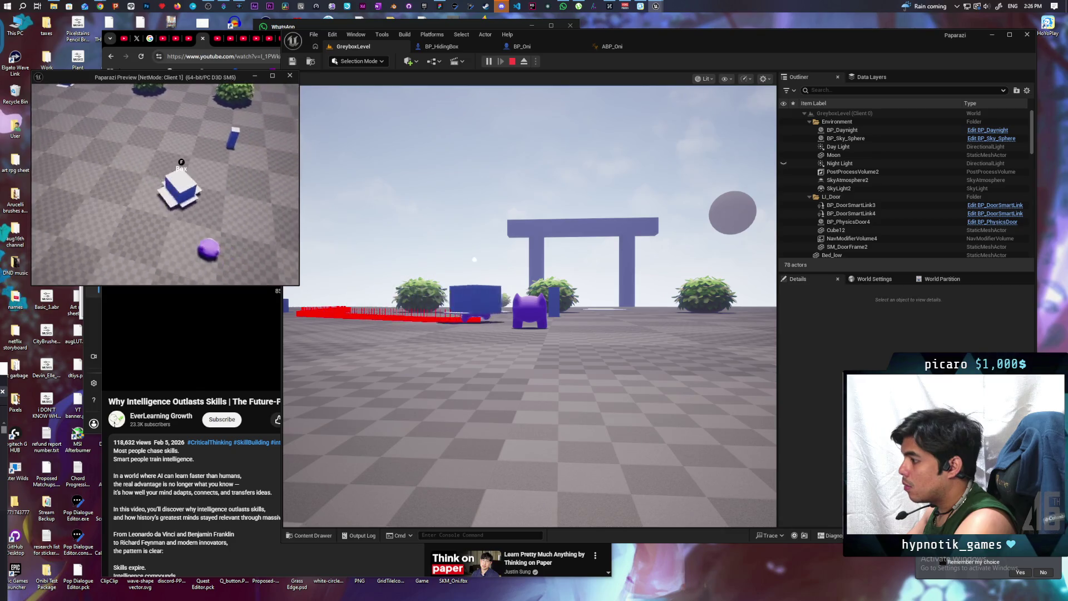
key("w")
key("w")
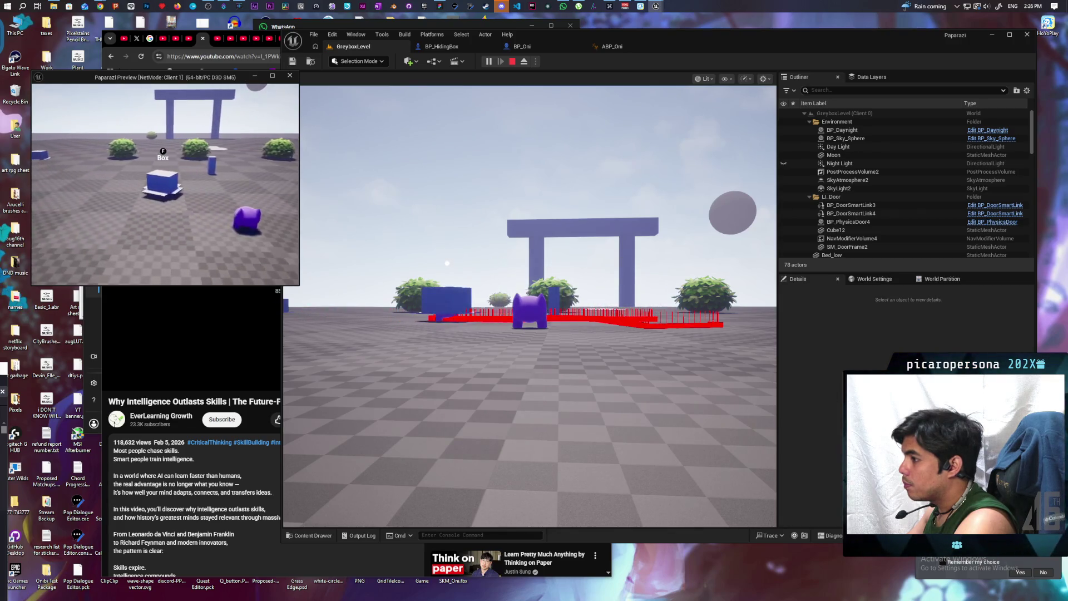
key("d")
key("a")
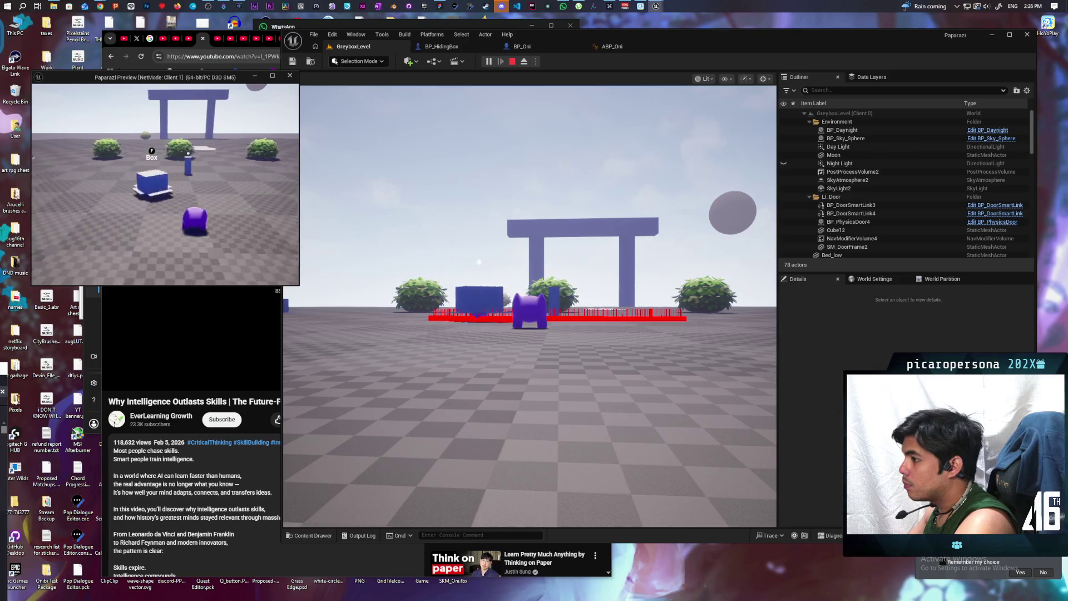
key("a")
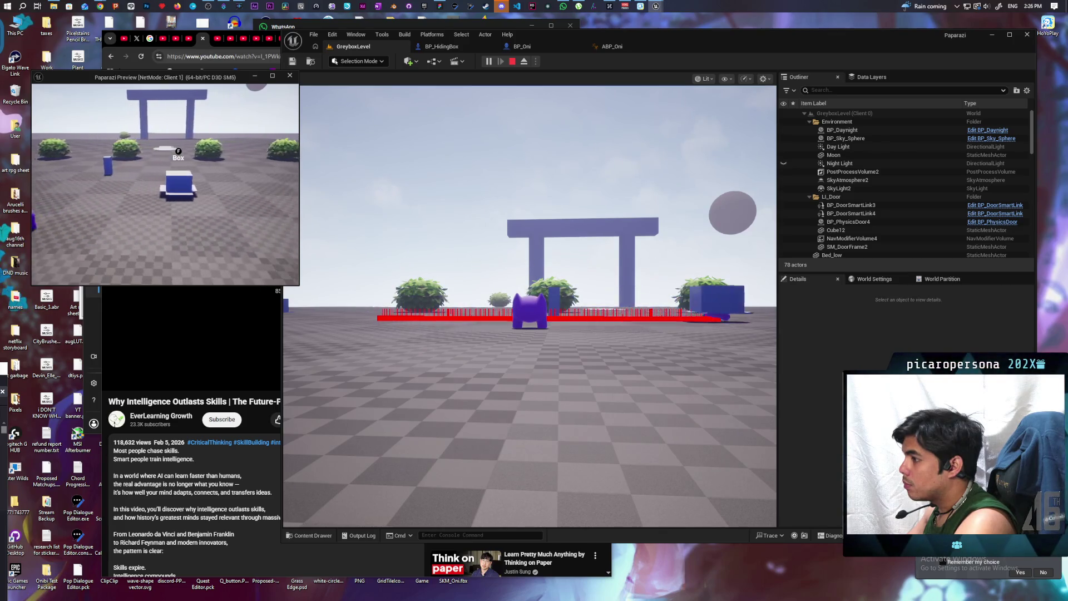
key("d")
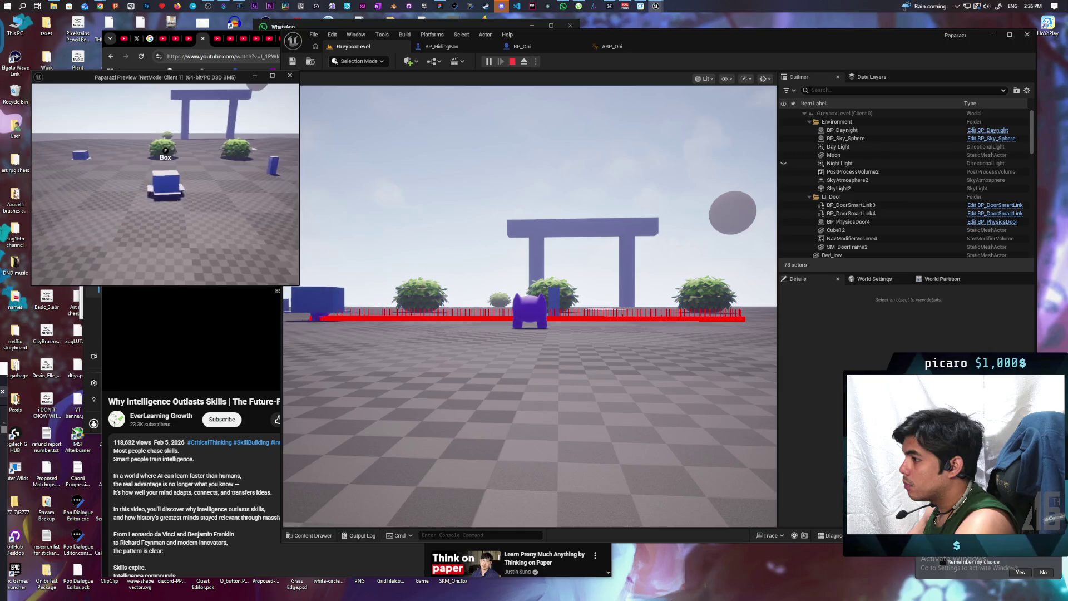
key("a")
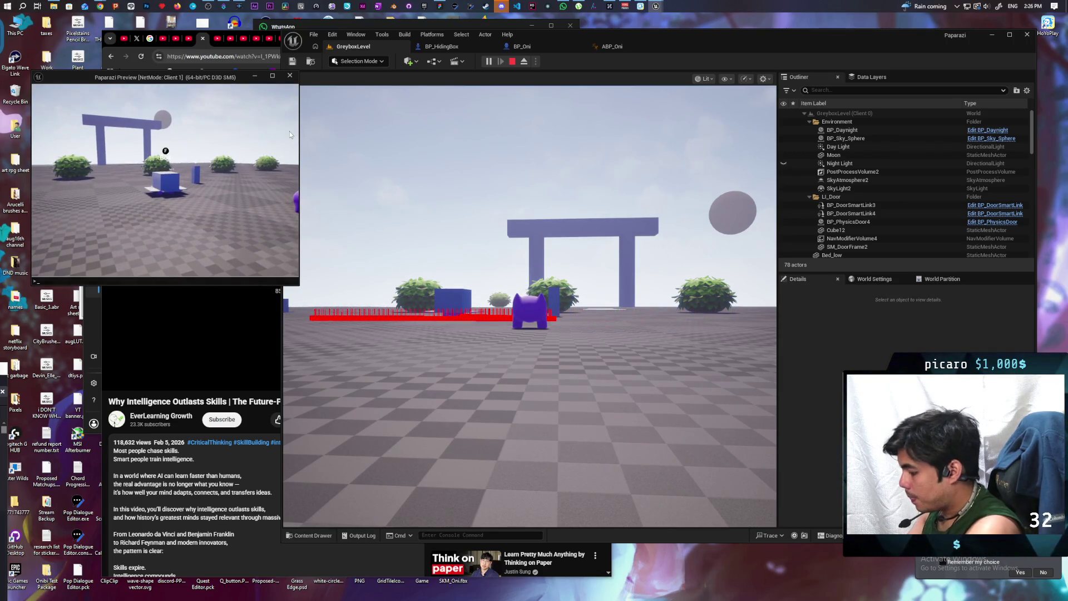
type("network con")
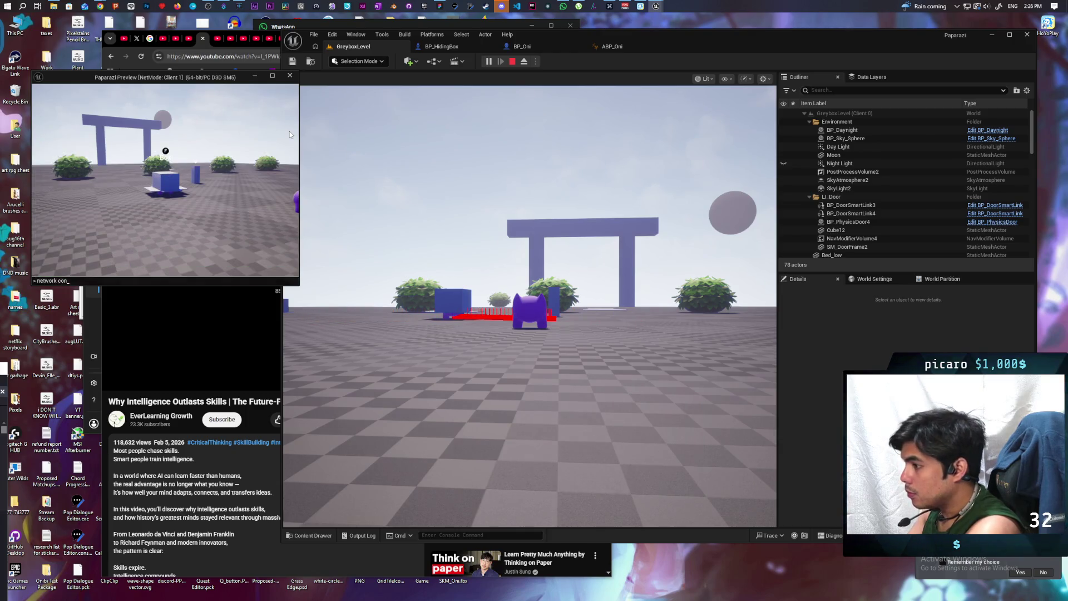
type("orr")
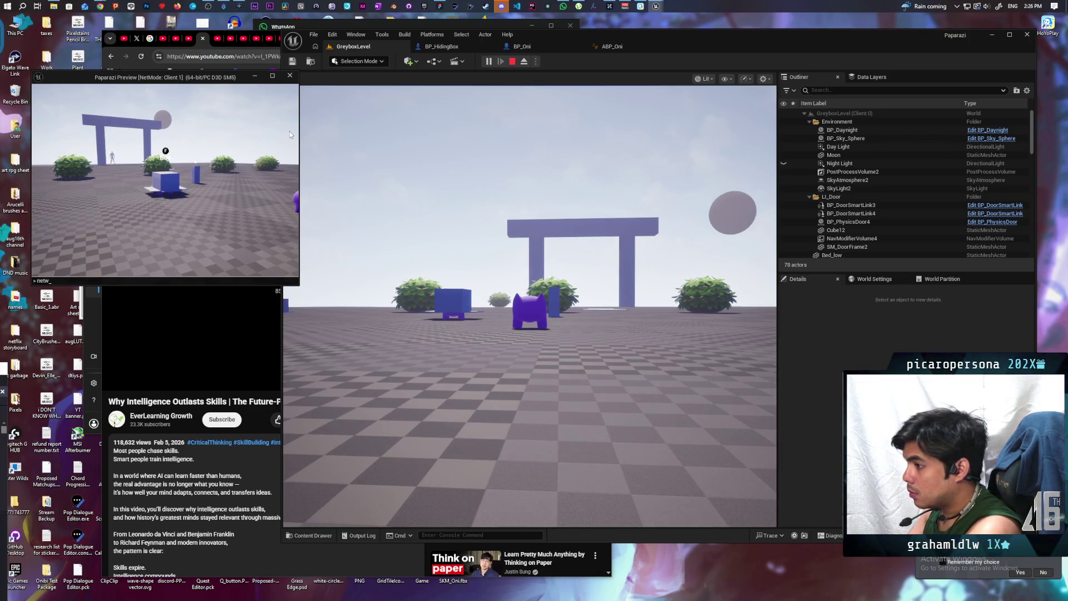
key("BackSpace")
type("corre")
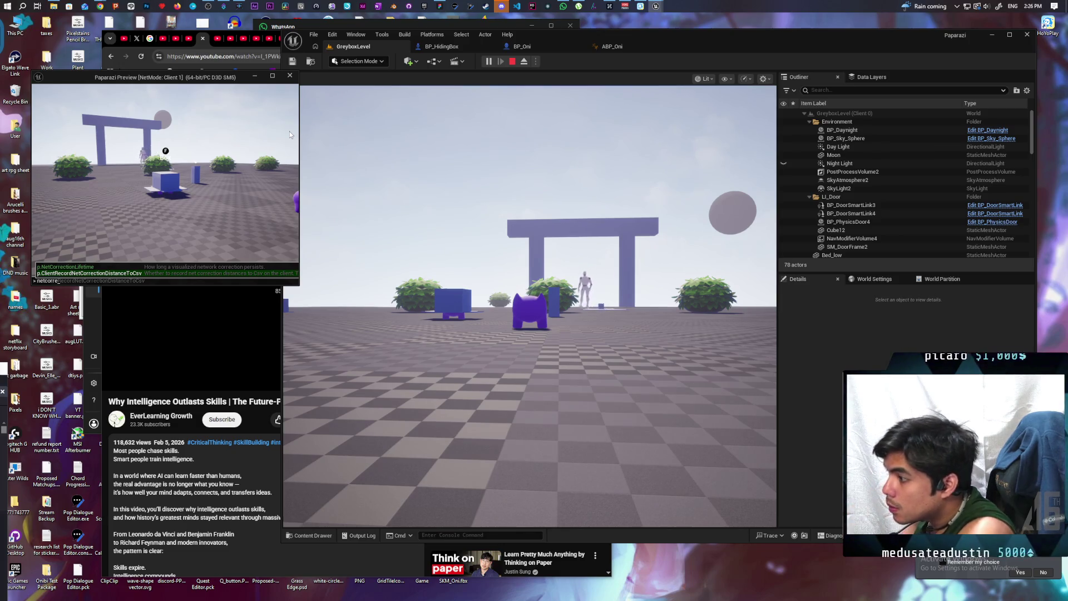
key("Tab")
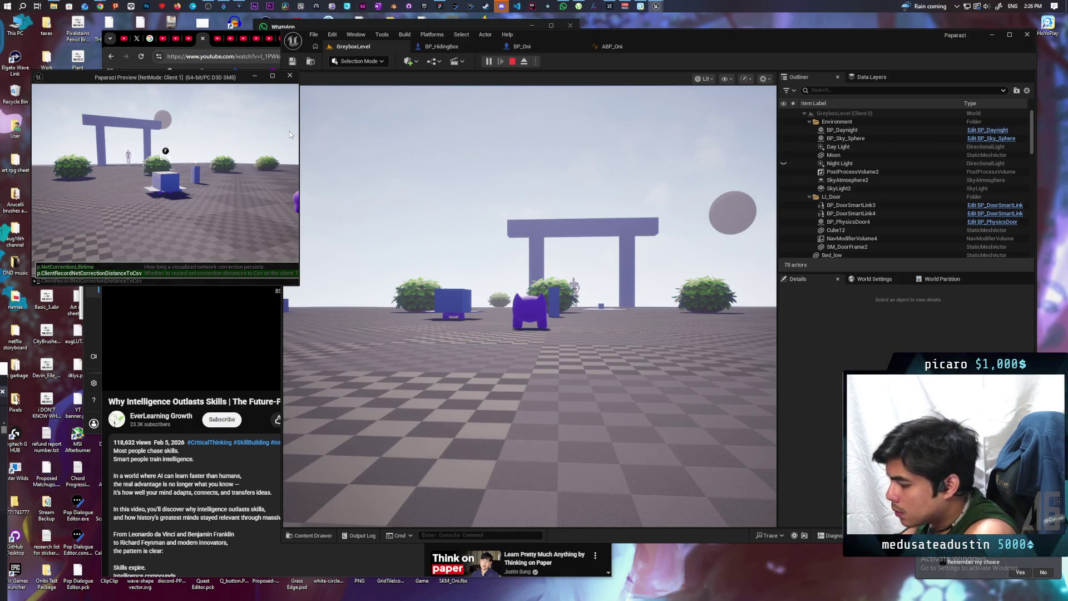
type("correction")
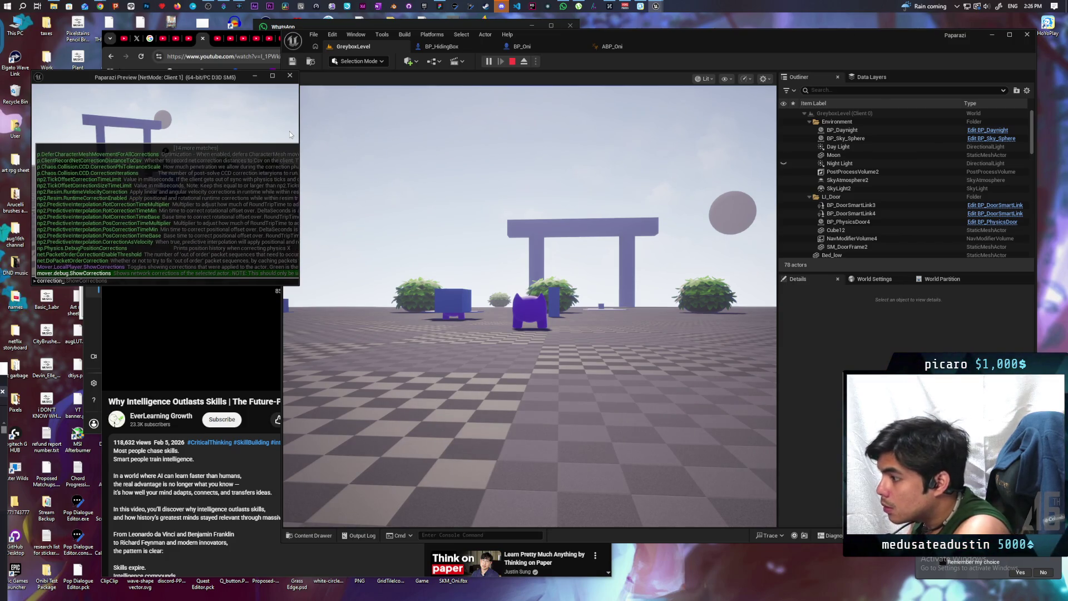
type("s")
key("Up")
key("Up")
key("Up")
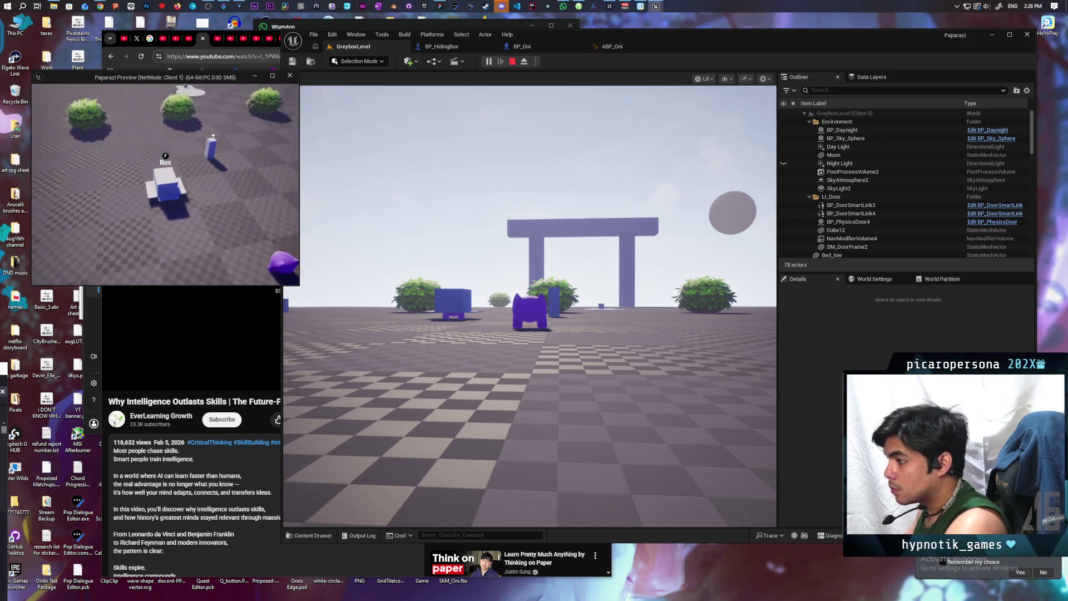
- Move the box past the purple character toward the gate, then stop to see the Accessed None log
key("w")
key("w")
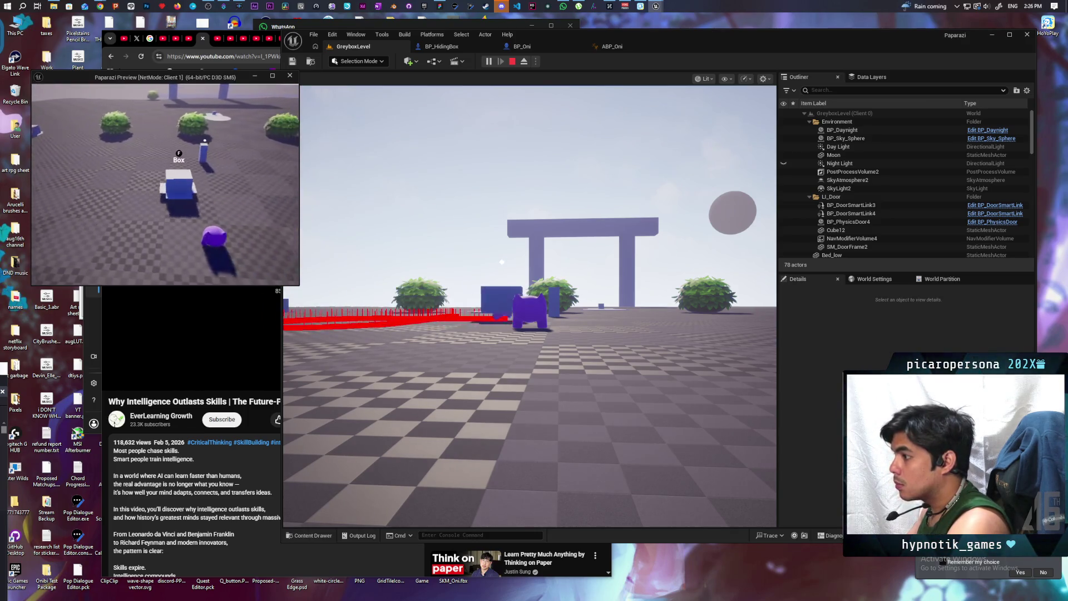
key("w")
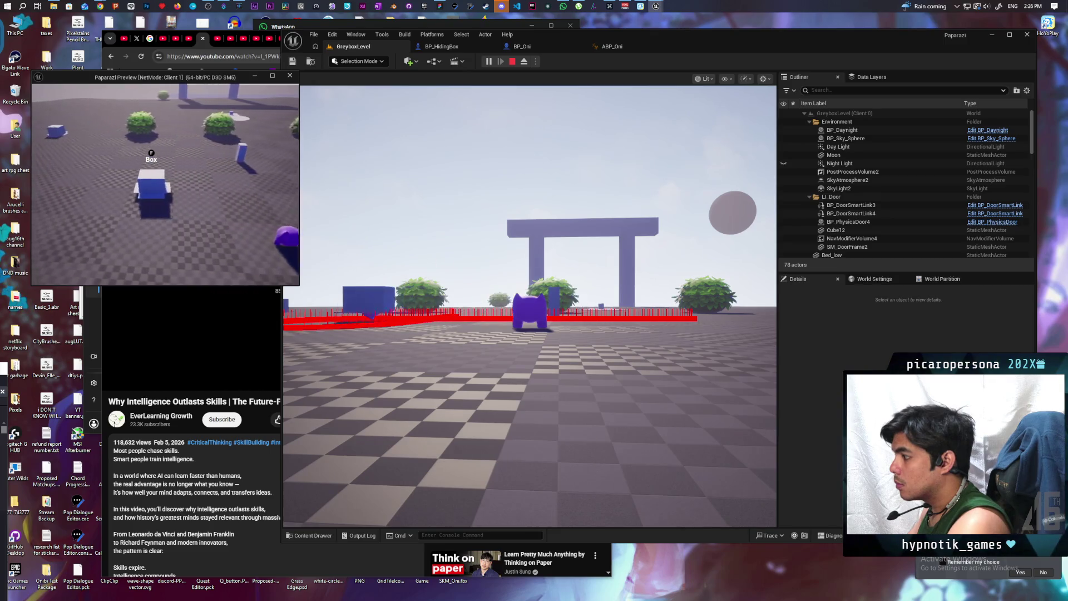
key("w")
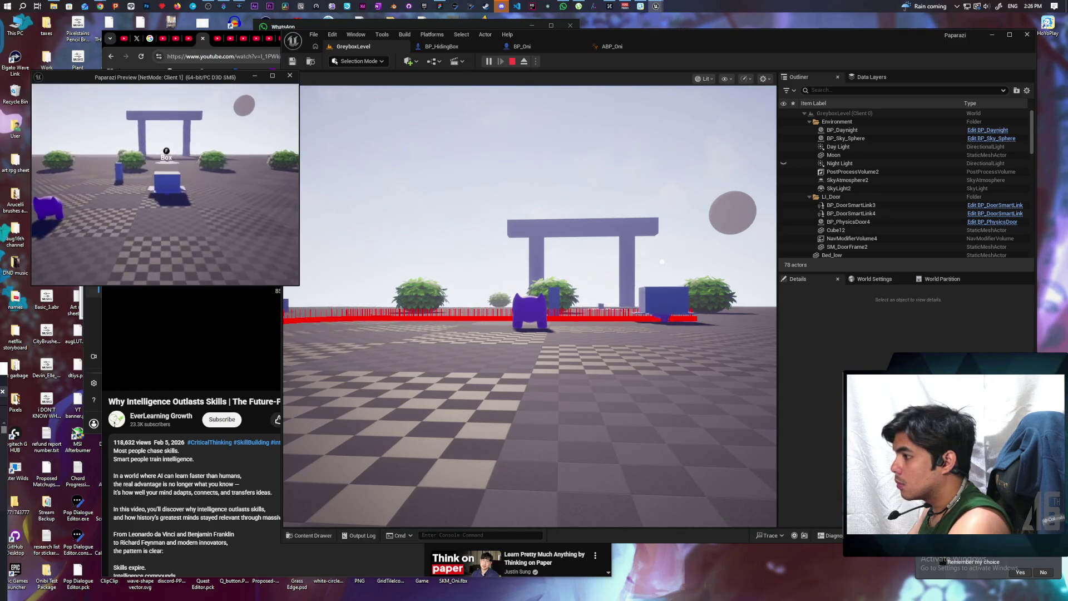
key("w")
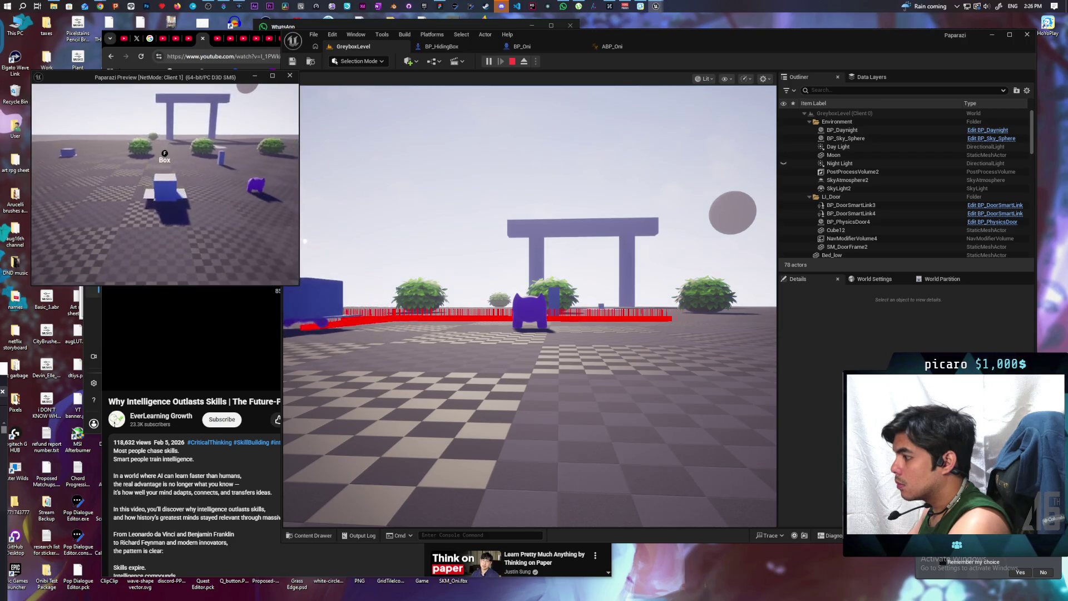
key("w")
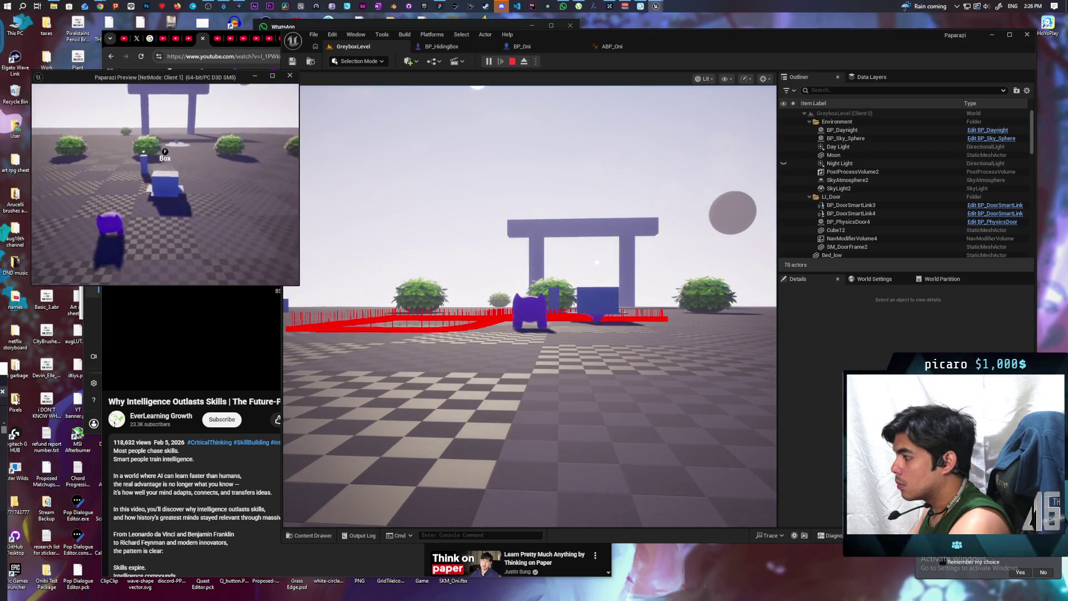
key("w")
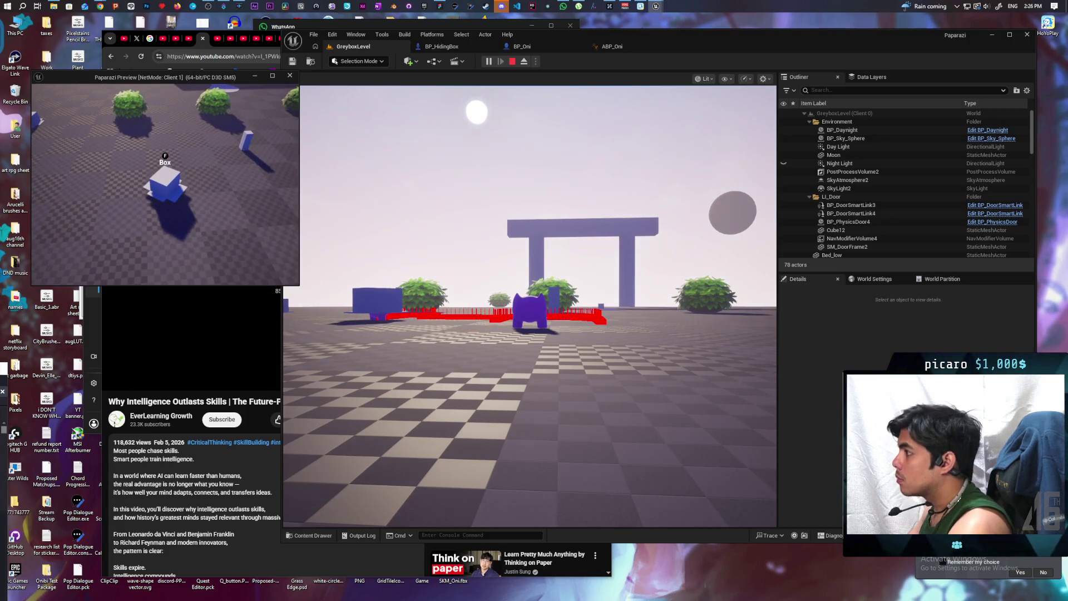
key("Escape")
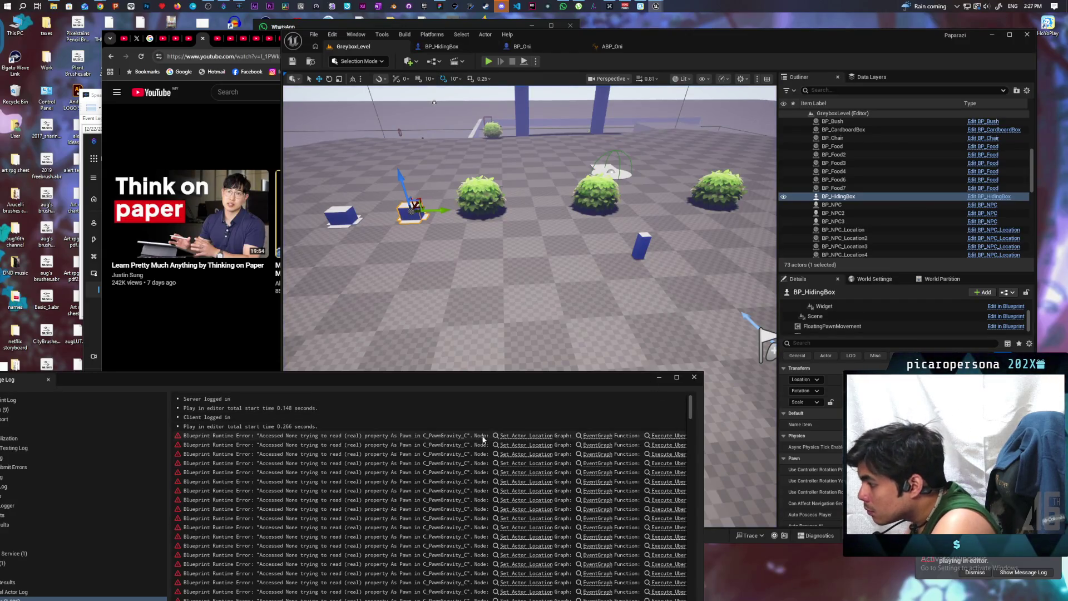
- Jump from the error to the Set Actor Location node and inspect the authority check
left_click(506, 436)
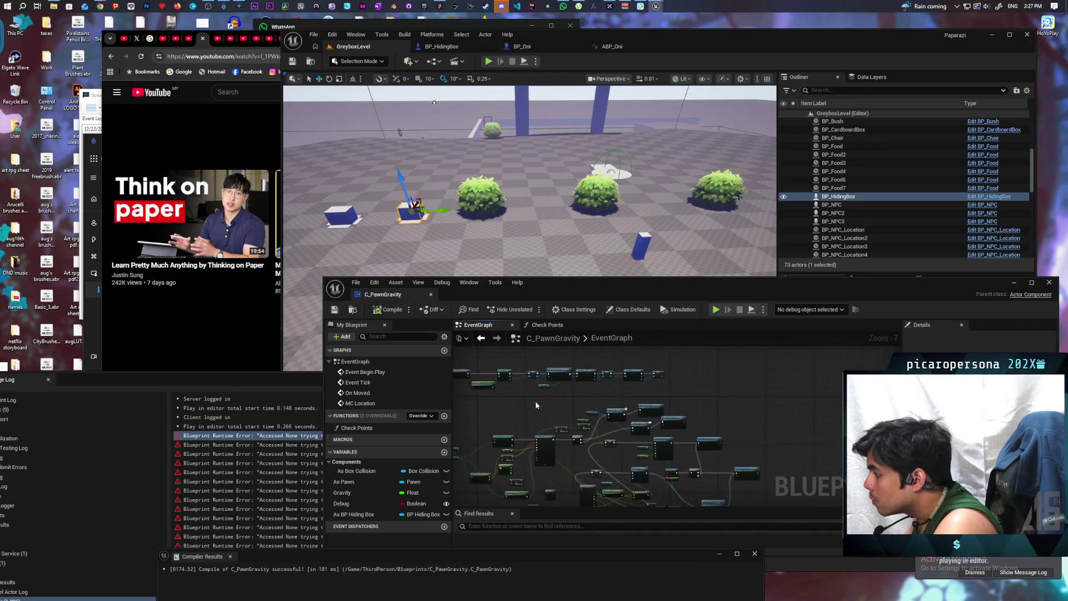
scroll(565, 430, "up", 6)
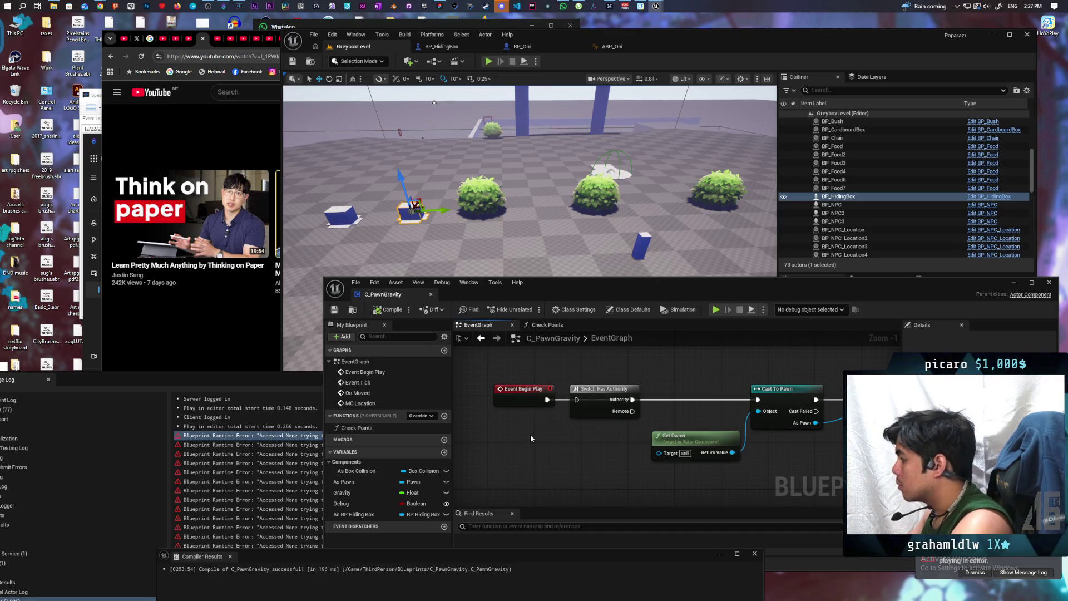
left_click_drag(545, 442, 510, 395)
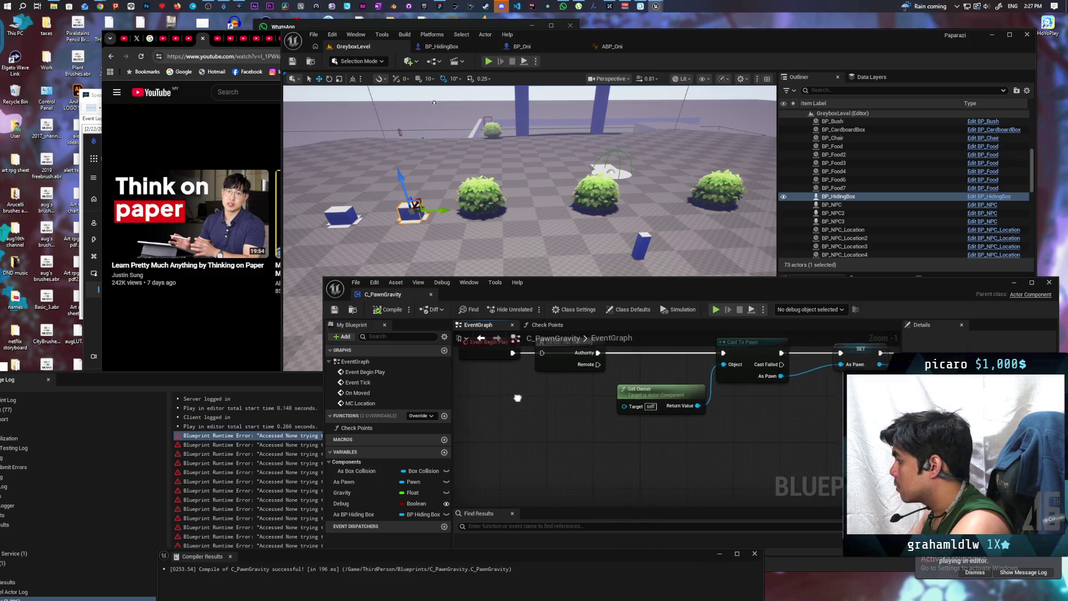
- Run another multiplayer playtest, walking the client's box toward the purple character, then stop it
left_click(1010, 283)
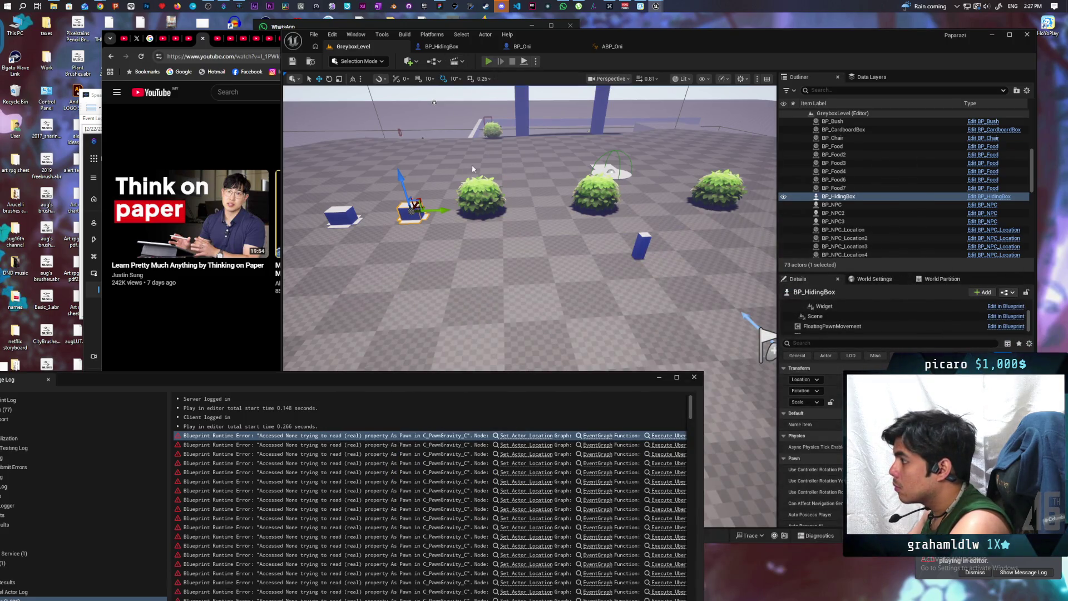
key("alt+p")
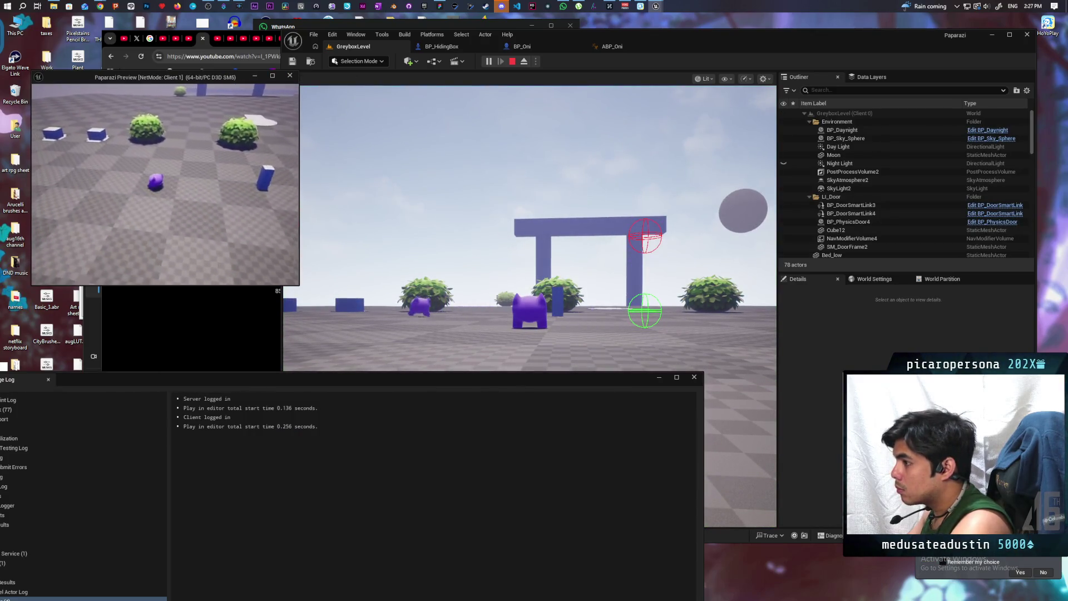
key("w")
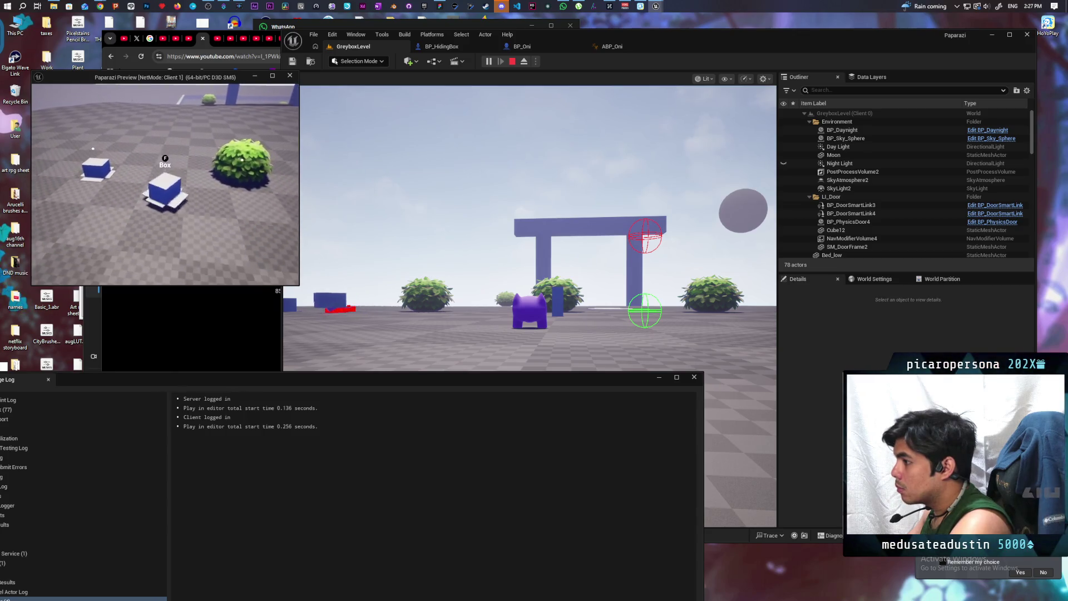
key("w")
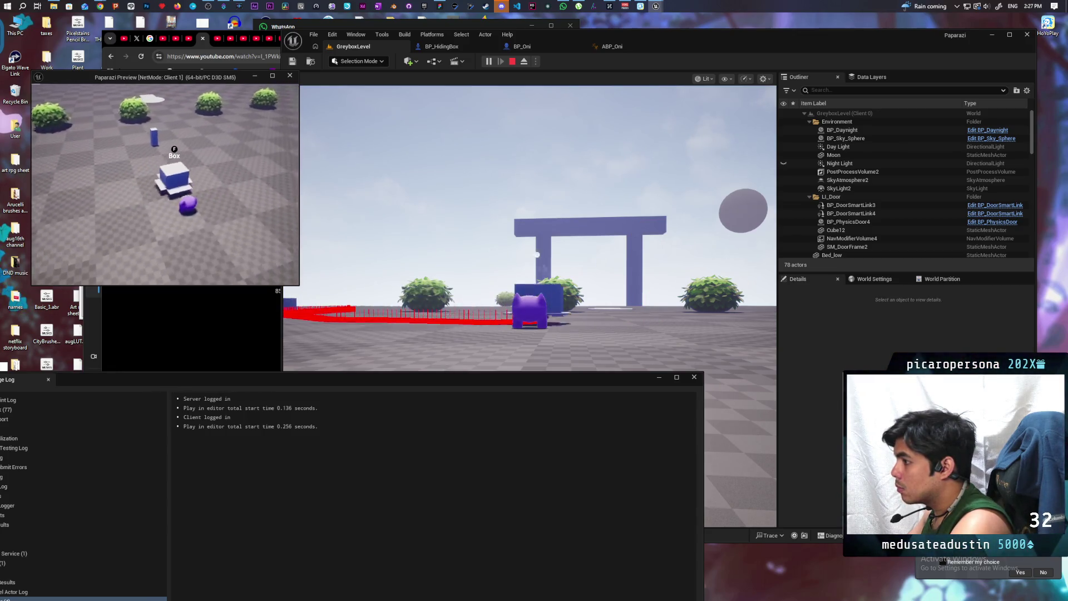
key("Escape")
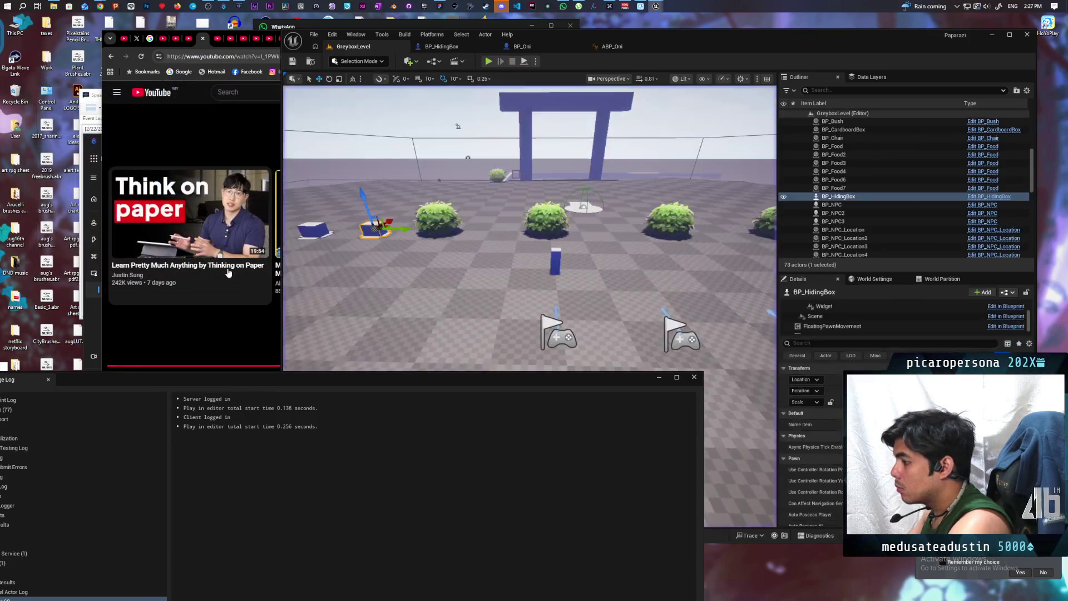
- Bring up the C_PawnGravity EventGraph around its Set Actor Location nodes
mouse_move(642, 11)
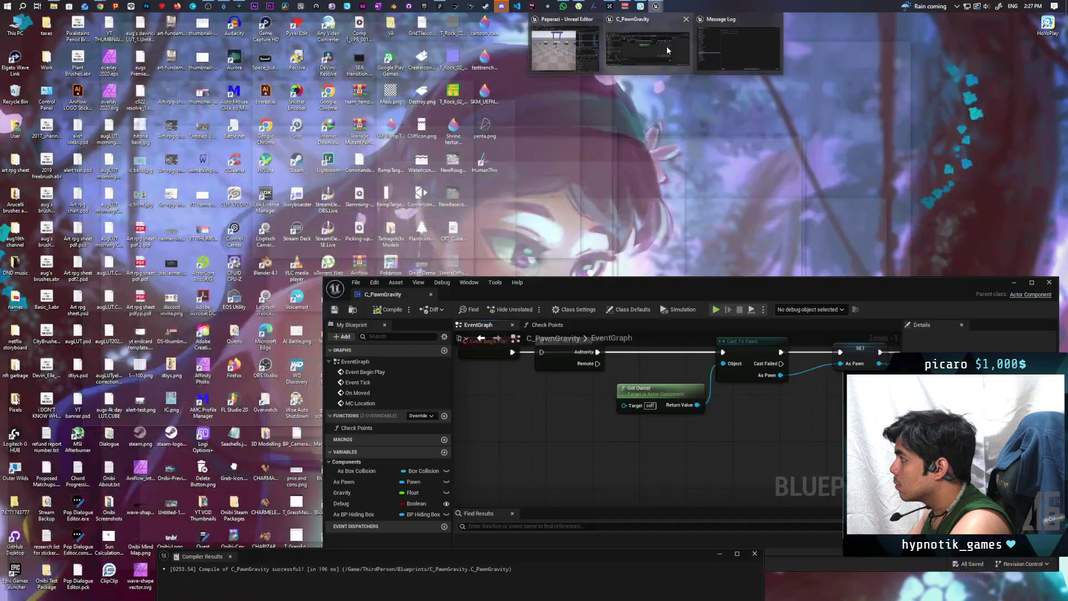
left_click(668, 48)
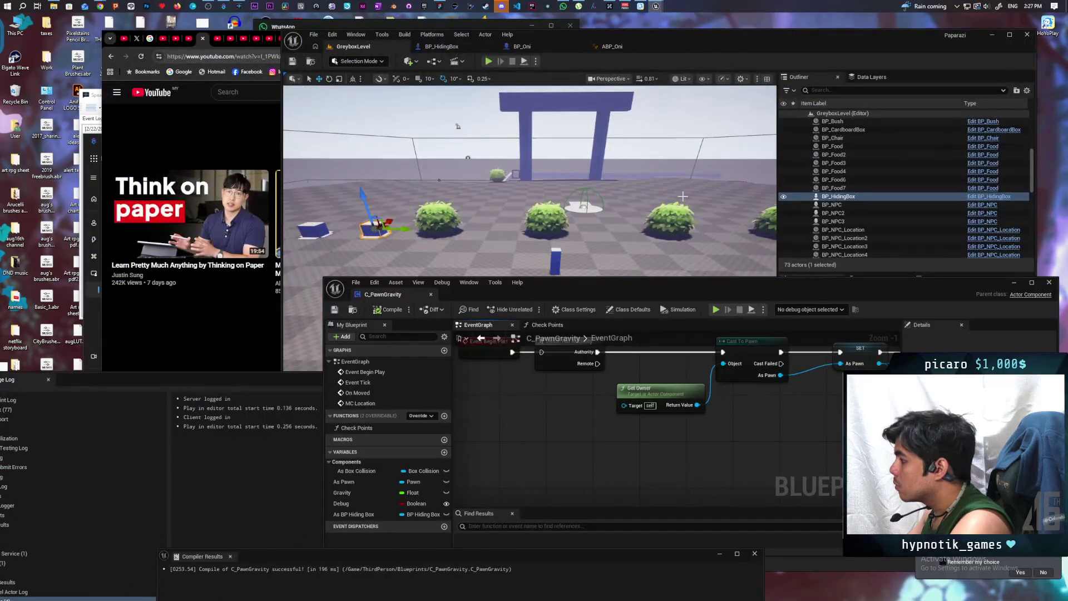
scroll(625, 423, "down", 4)
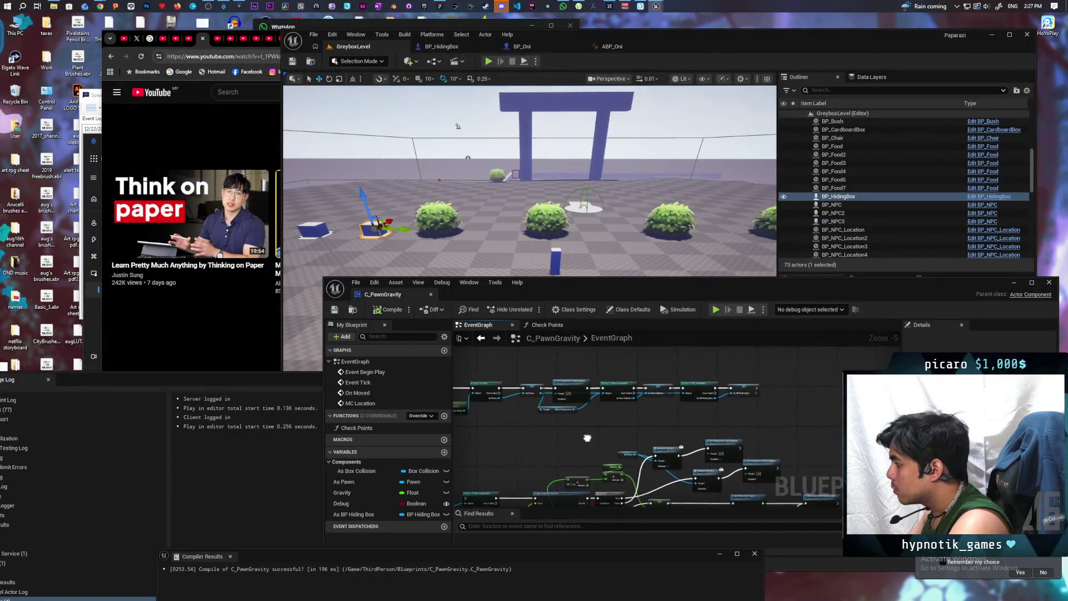
scroll(584, 438, "up", 1)
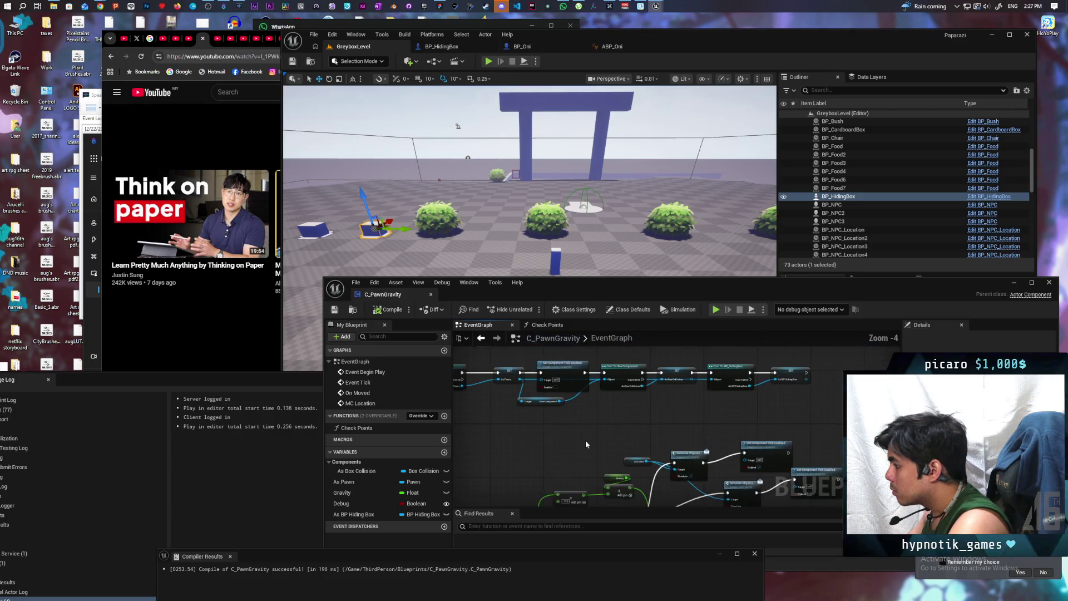
scroll(590, 373, "down", 1)
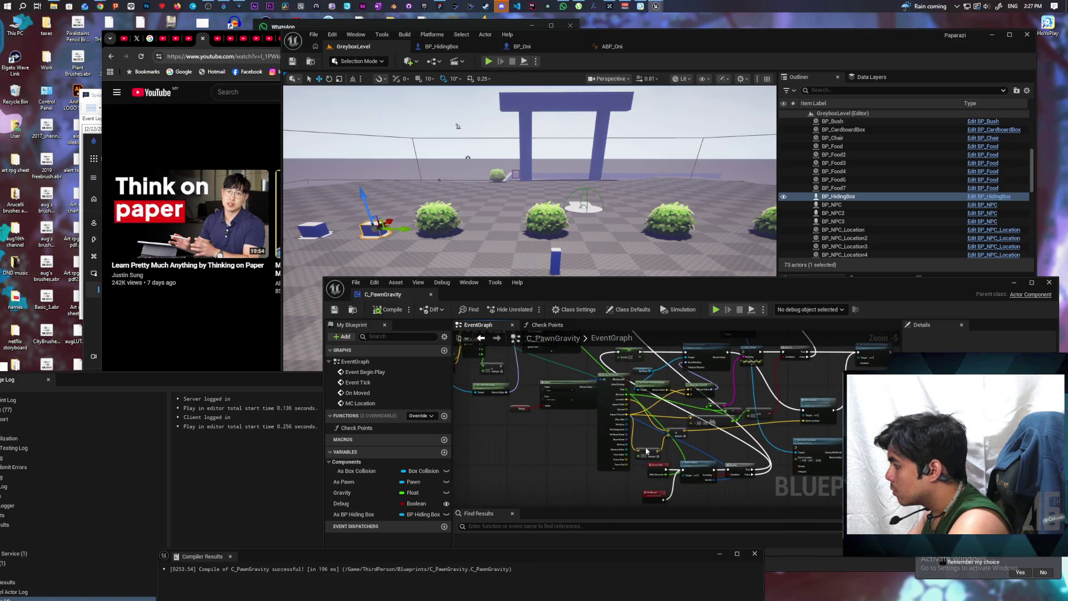
mouse_move(727, 443)
left_mouse_down()
mouse_move(688, 401)
mouse_move(692, 501)
left_mouse_up()
scroll(686, 396, "up", 2)
- Detach the exec wire from MC Location's input and inspect the On Moved and MC Location events
mouse_move(604, 394)
left_mouse_down()
mouse_move(577, 468)
mouse_move(592, 462)
mouse_move(626, 389)
left_mouse_up()
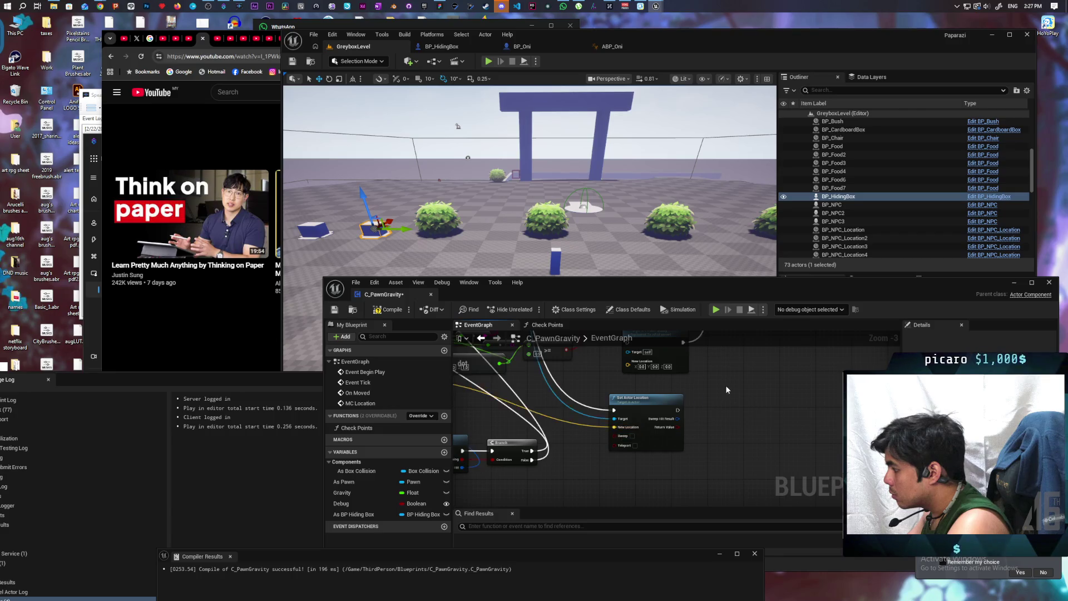
left_click_drag(697, 372, 604, 424)
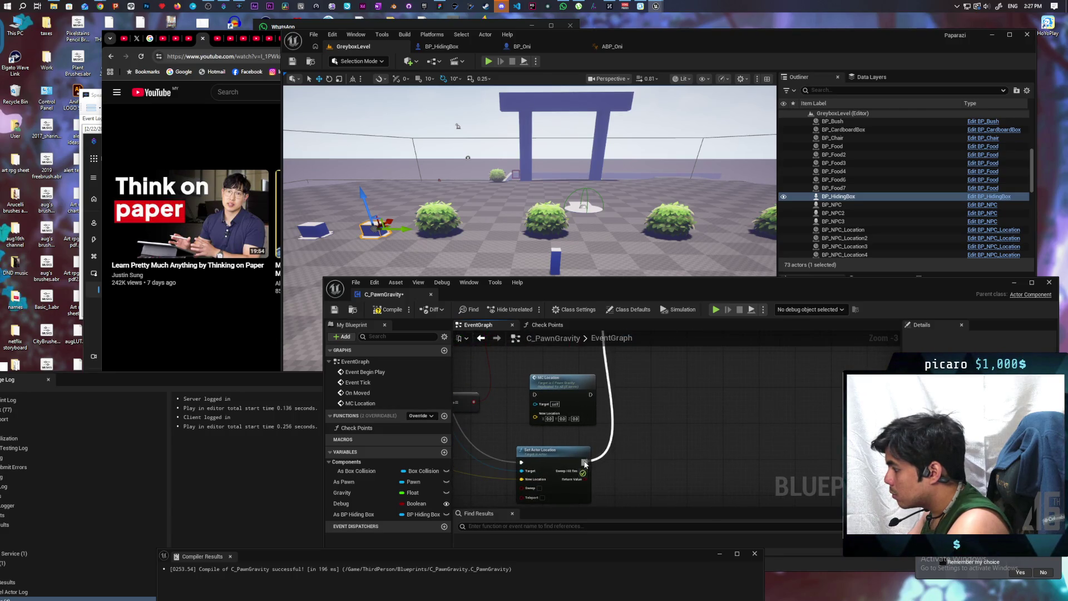
scroll(649, 451, "down", 2)
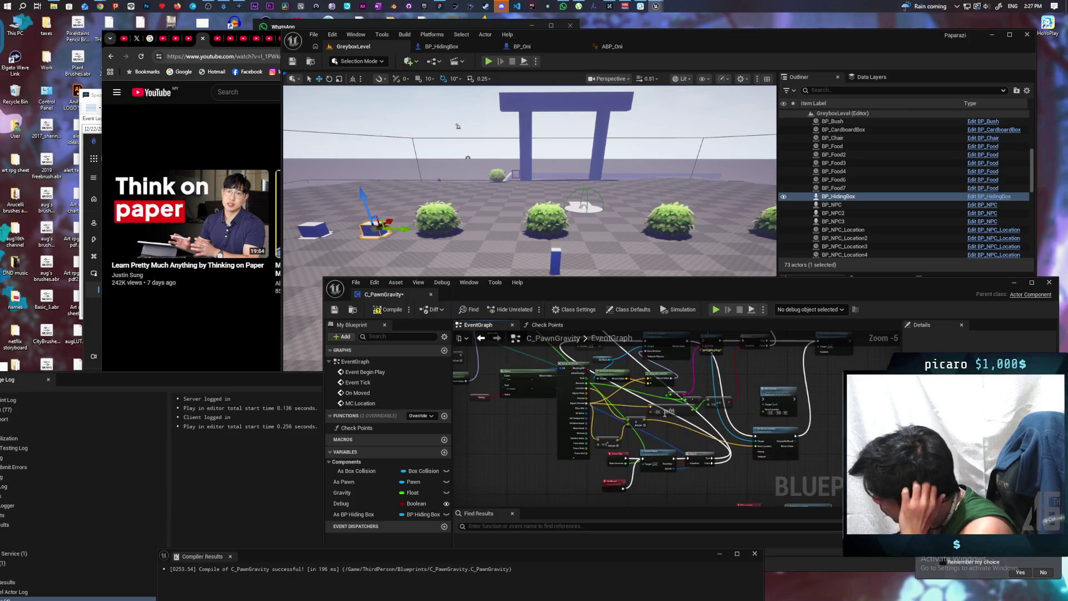
left_click_drag(567, 383, 733, 461)
left_click_drag(591, 476, 593, 469)
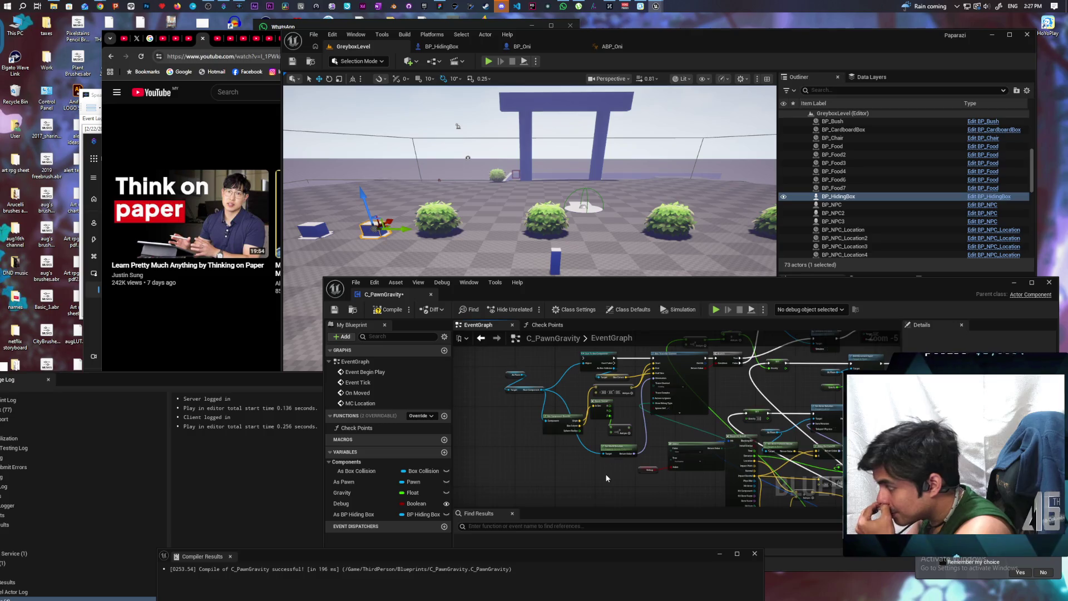
scroll(606, 477, "up", 4)
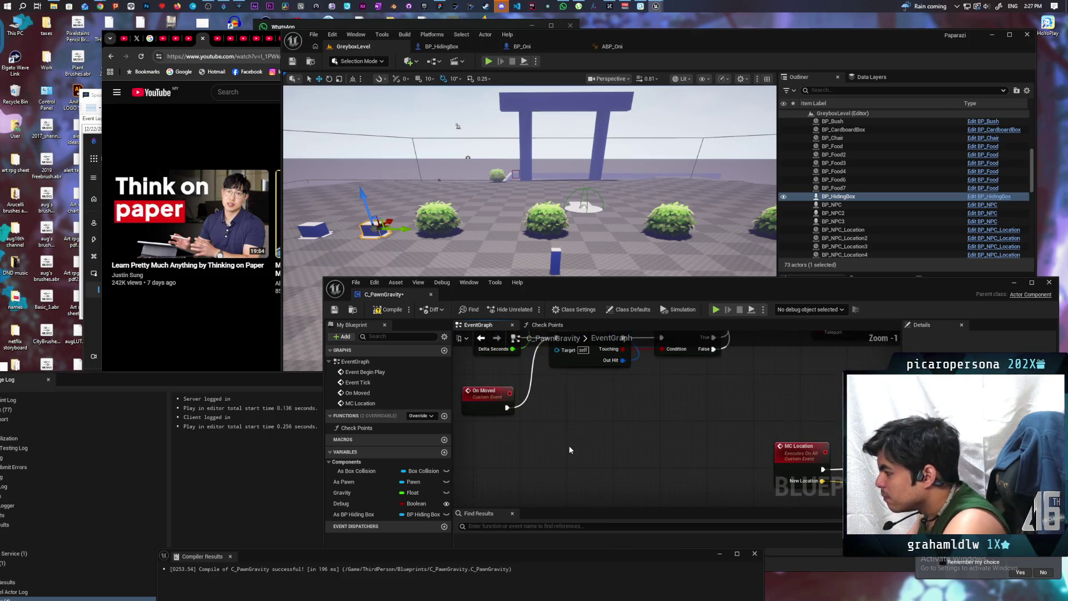
mouse_move(572, 467)
left_mouse_down()
mouse_move(560, 501)
mouse_move(542, 489)
left_mouse_up()
scroll(552, 454, "down", 2)
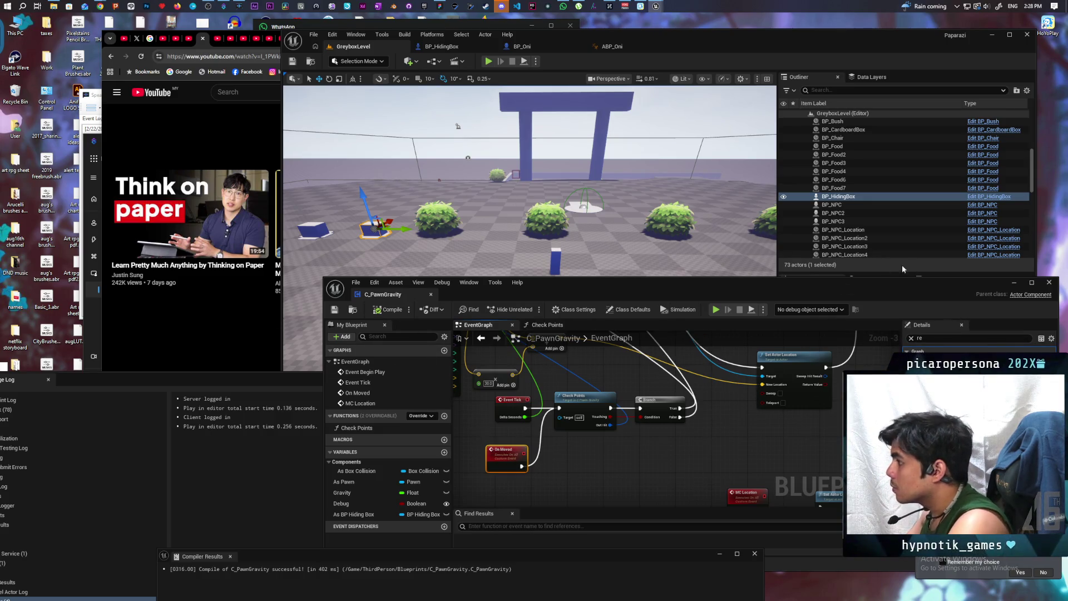
- Steer the client's trailing box left and right past the purple creature and bushes, then end the playtest
left_click(1016, 283)
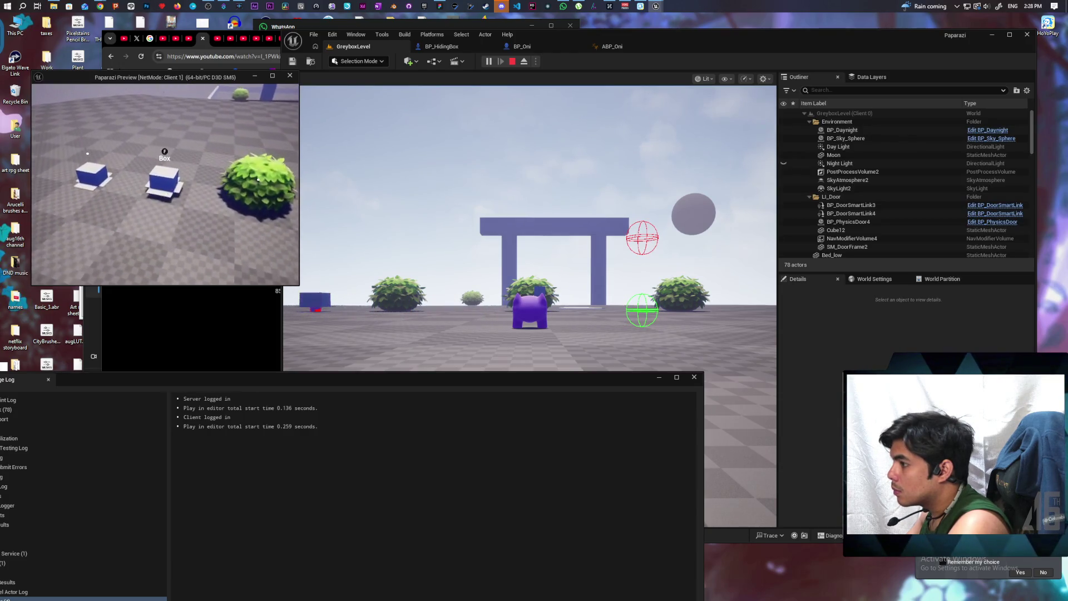
key("d")
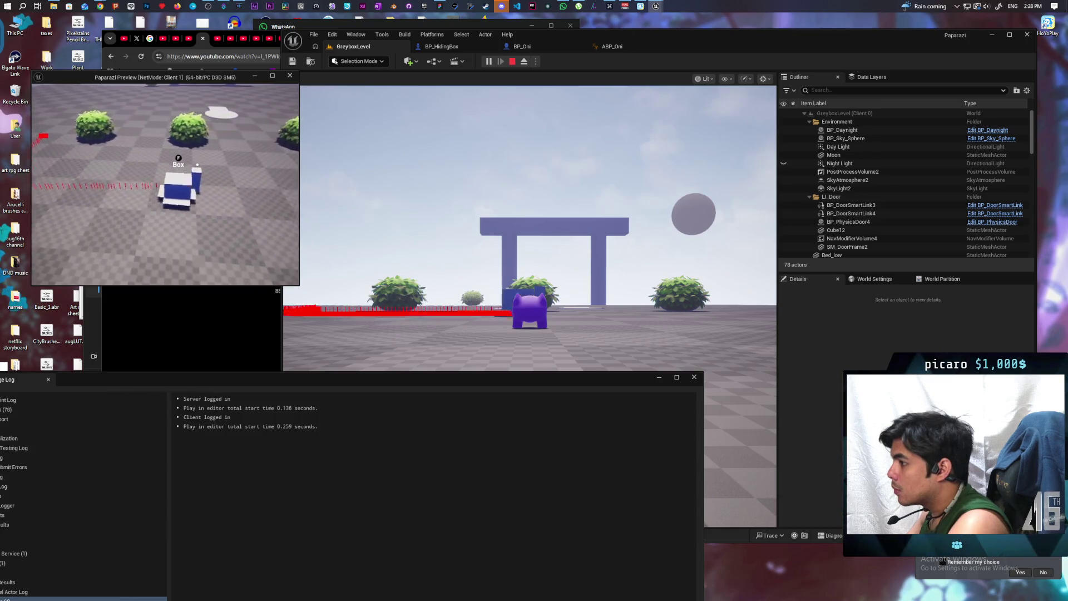
key("d")
key("a")
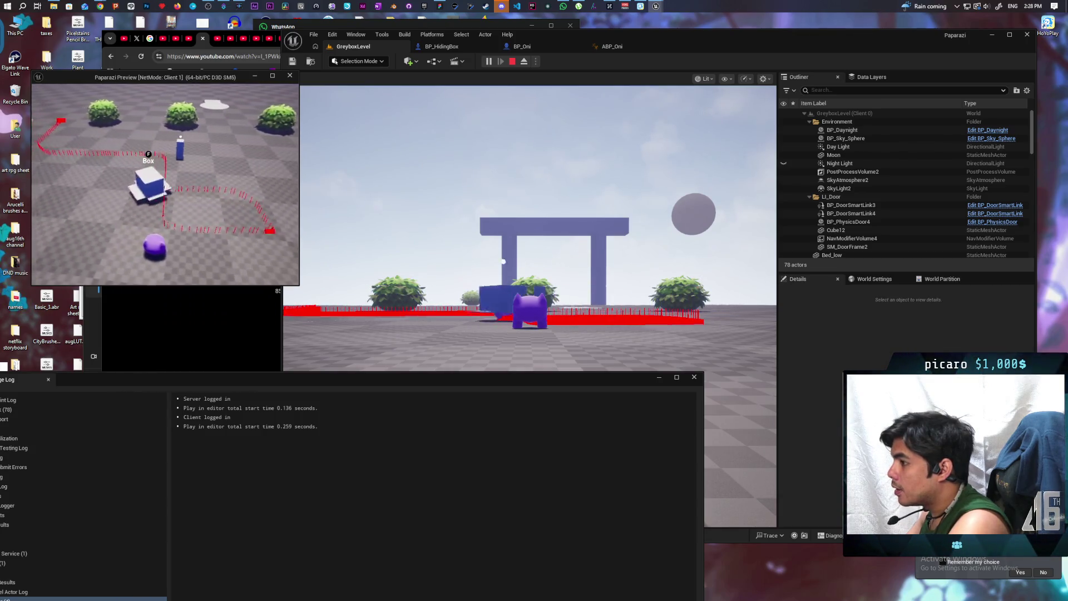
key("d")
key("d")
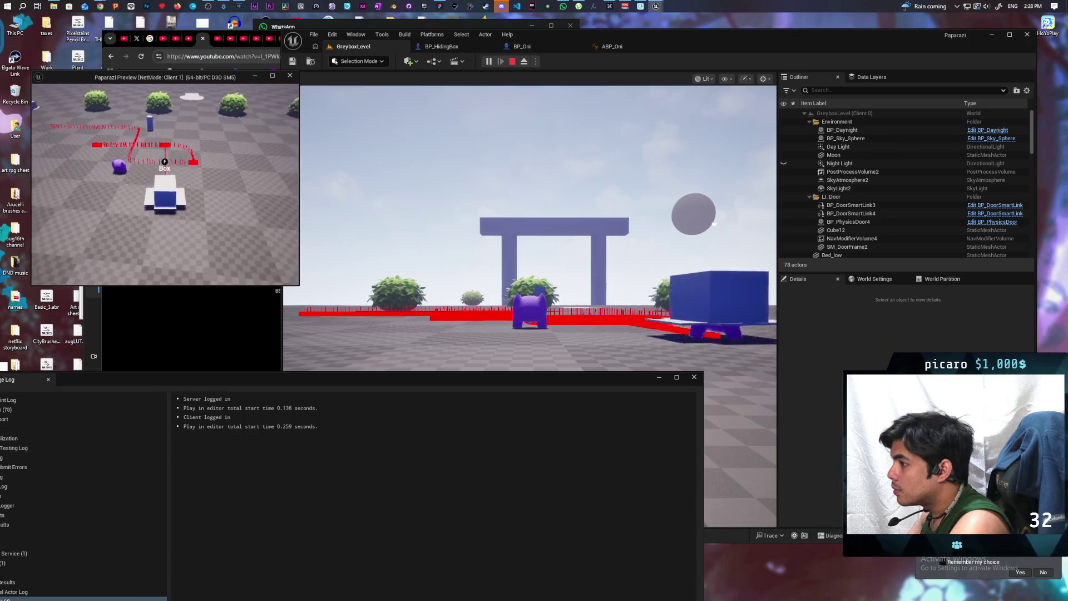
key("d")
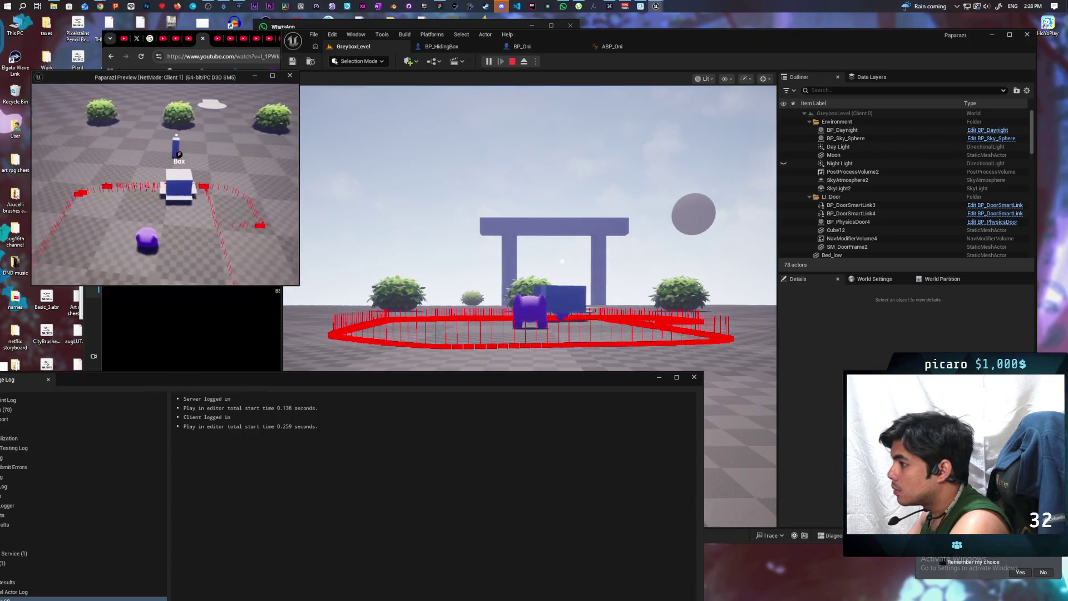
key("a")
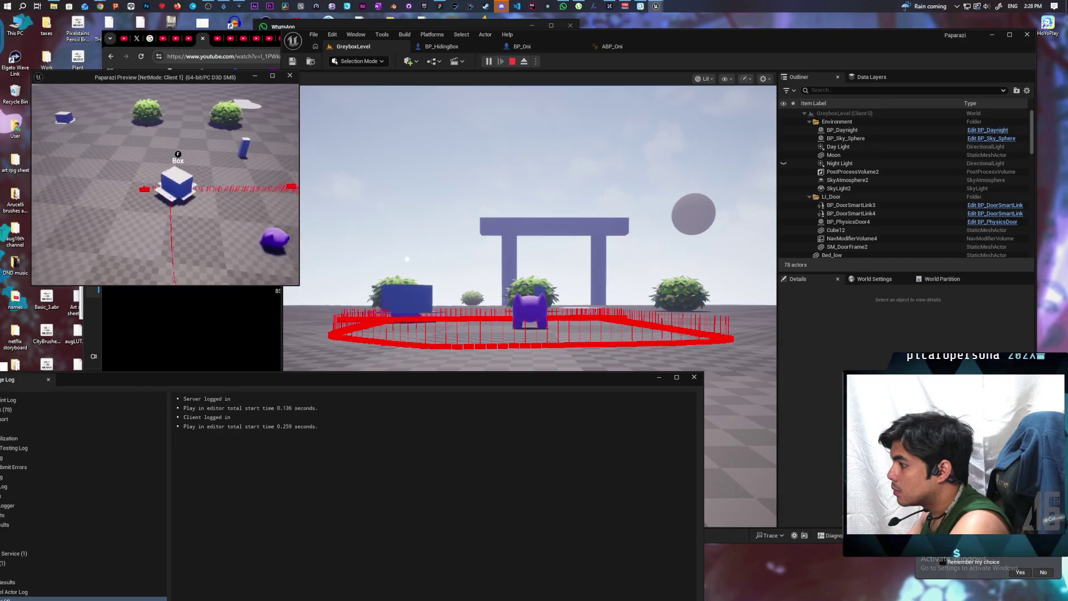
key("d")
key("a")
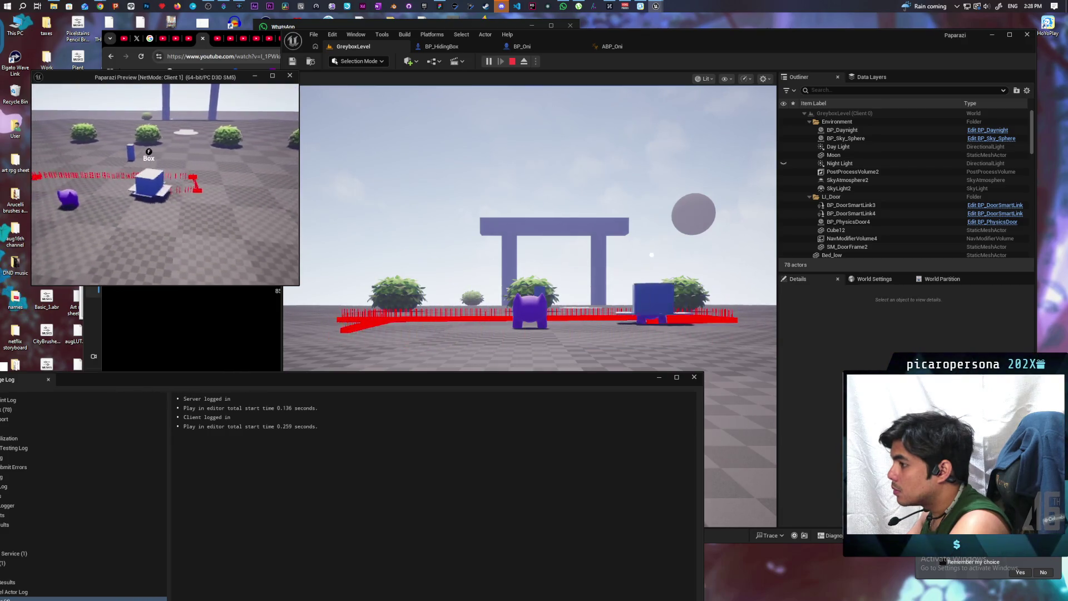
key("d")
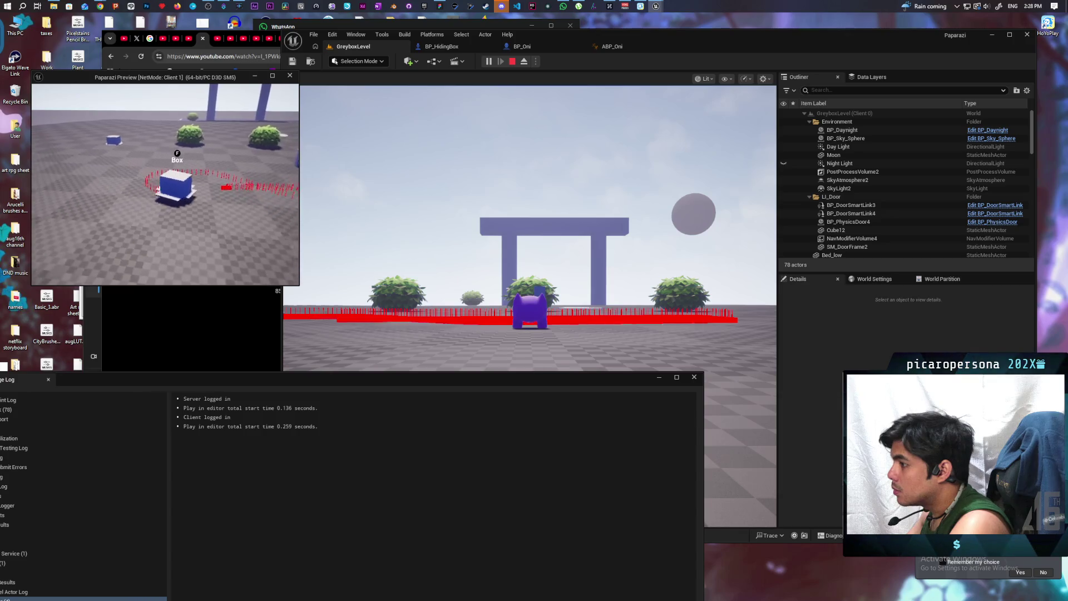
key("d")
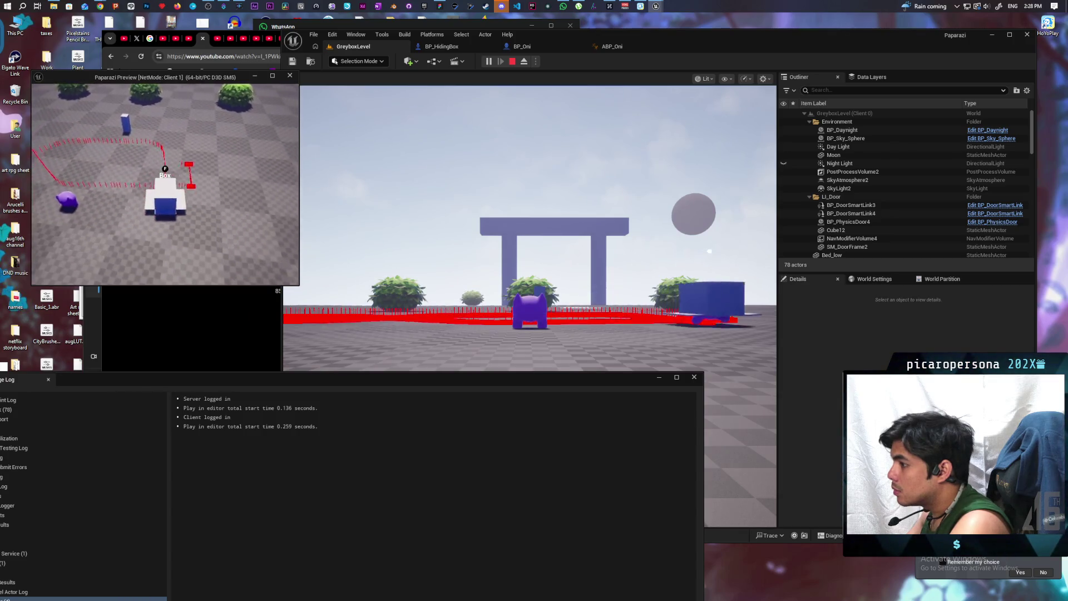
key("a")
key("a")
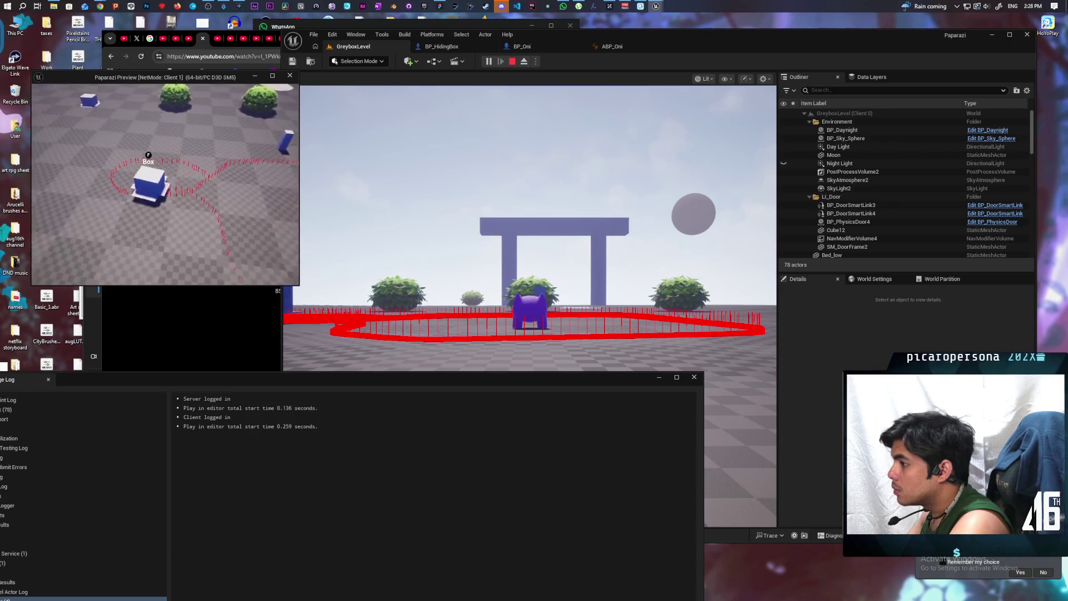
key("d")
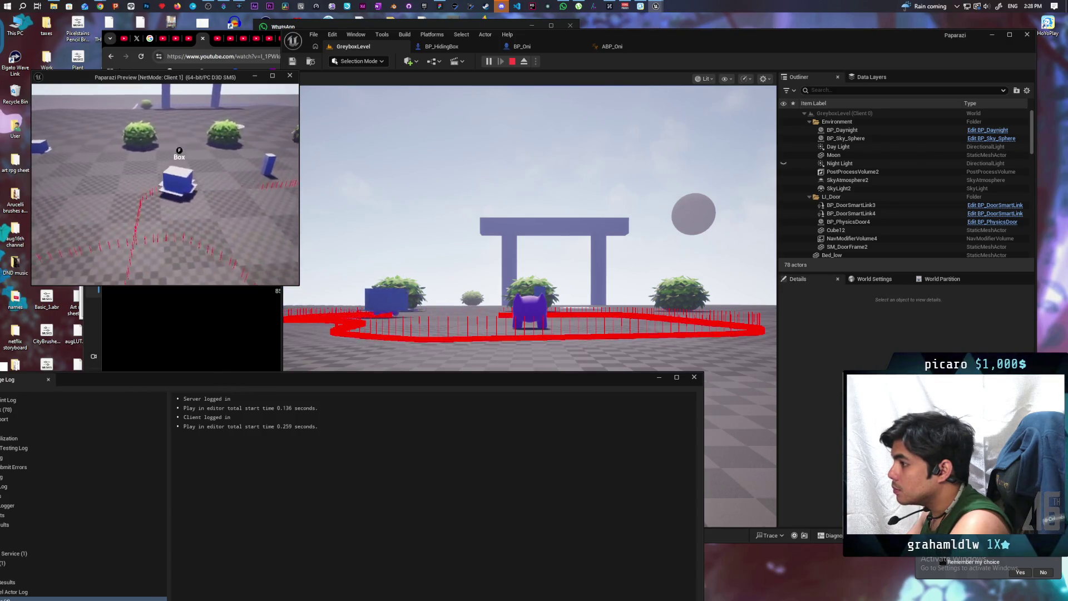
key("a")
key("a")
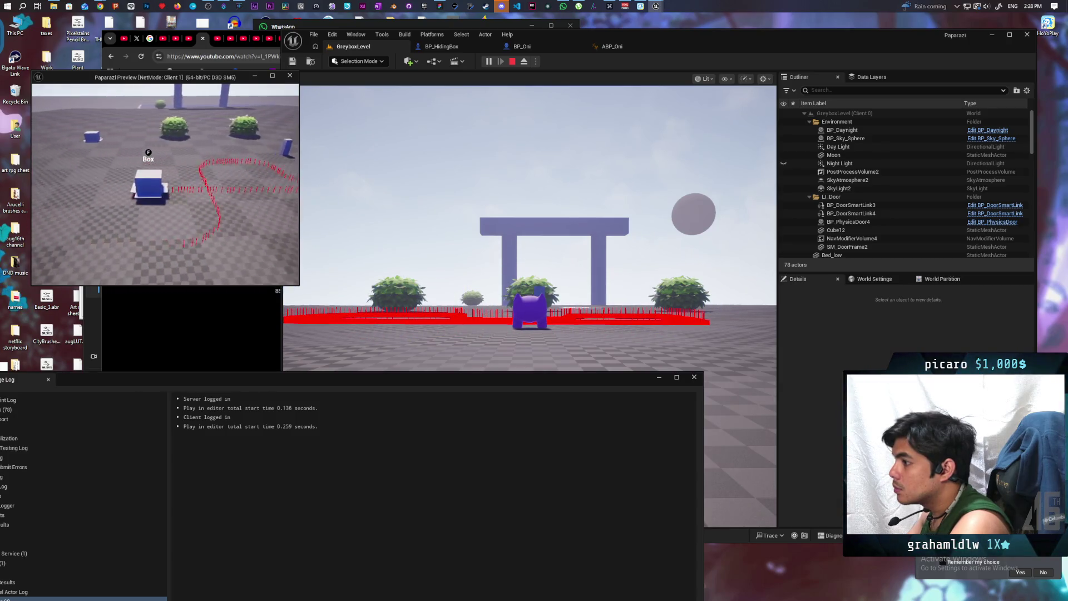
key("d")
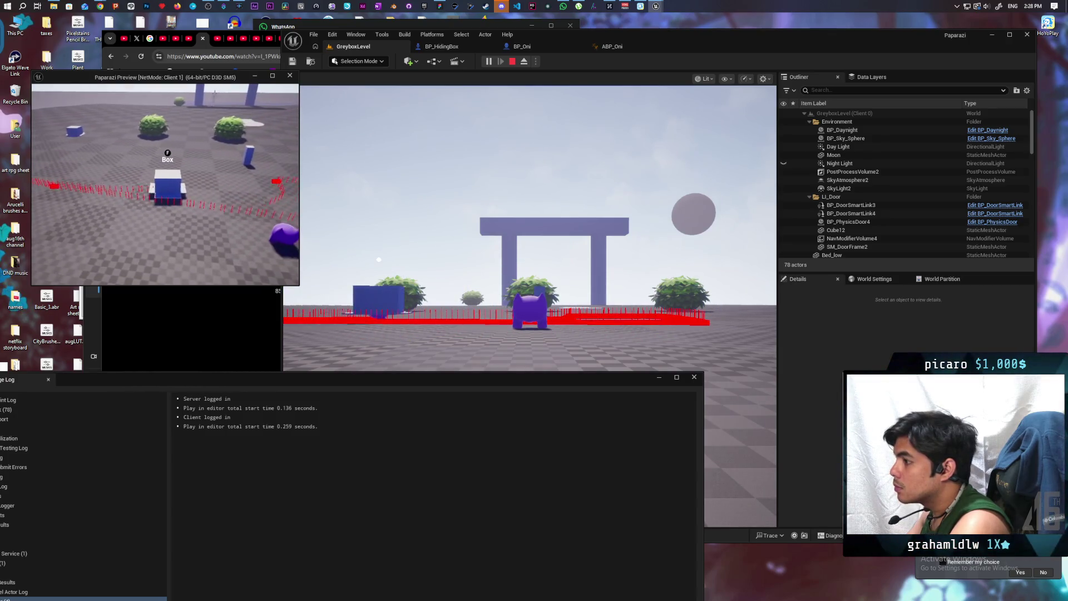
key("a")
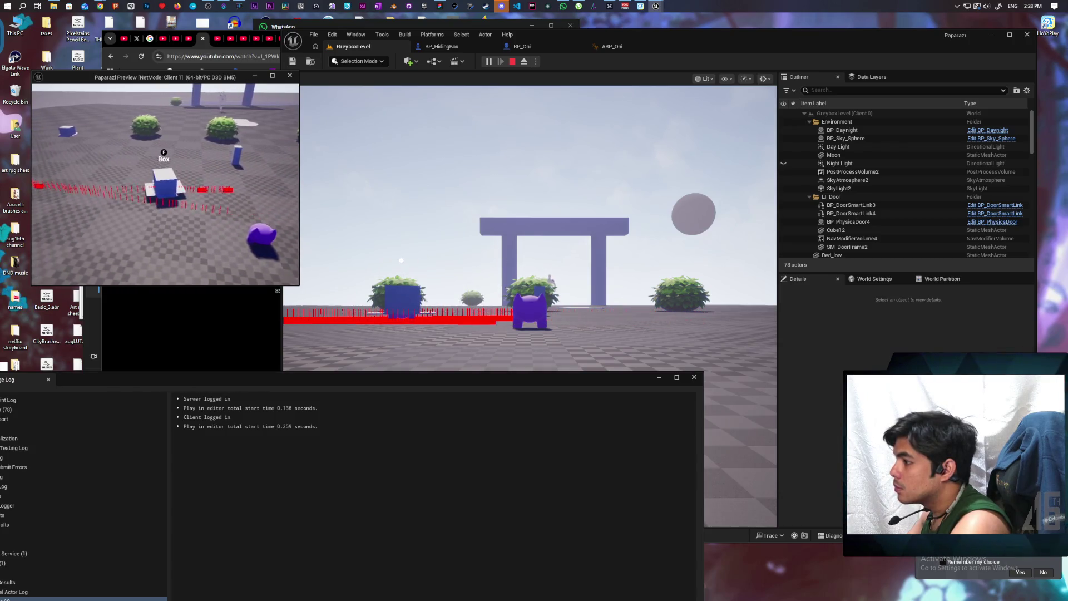
key("Escape")
left_click(536, 62)
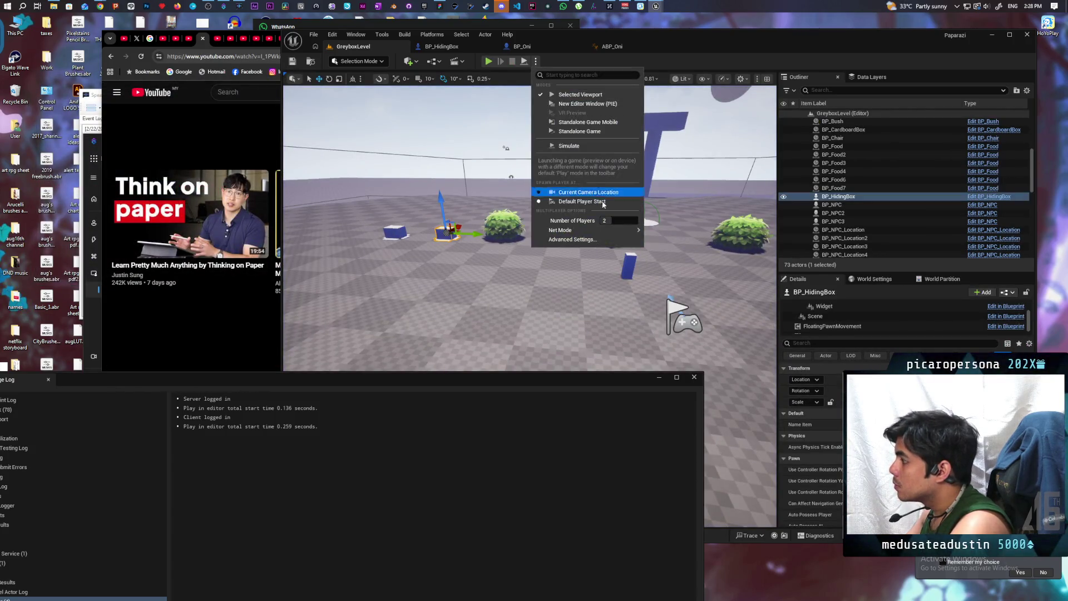
- Set the play options to two clients and start the playtest
left_click(614, 219)
left_click(498, 65)
left_click(488, 61)
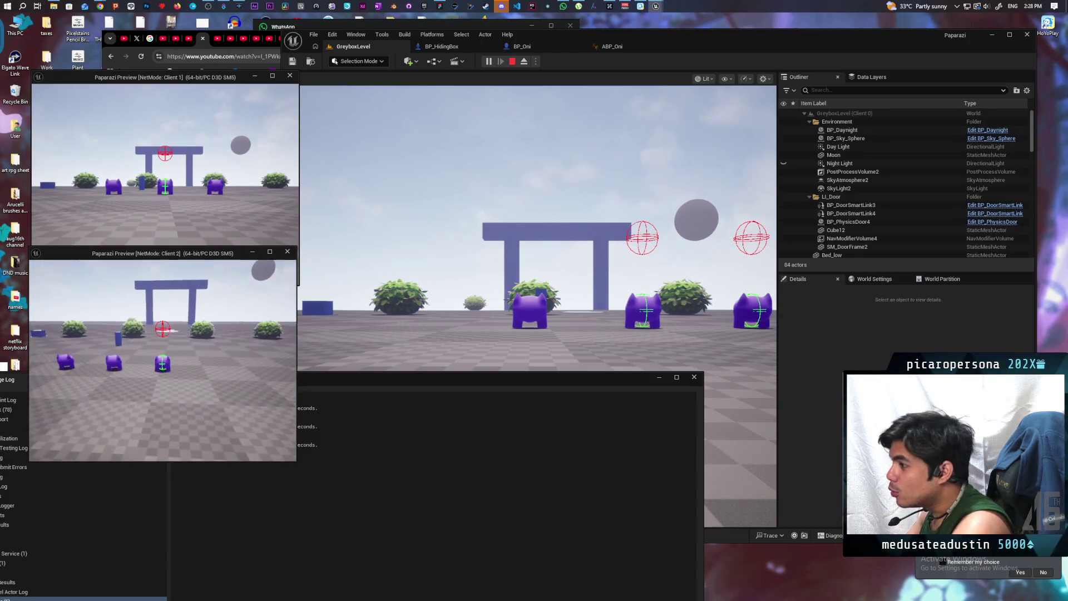
key("e")
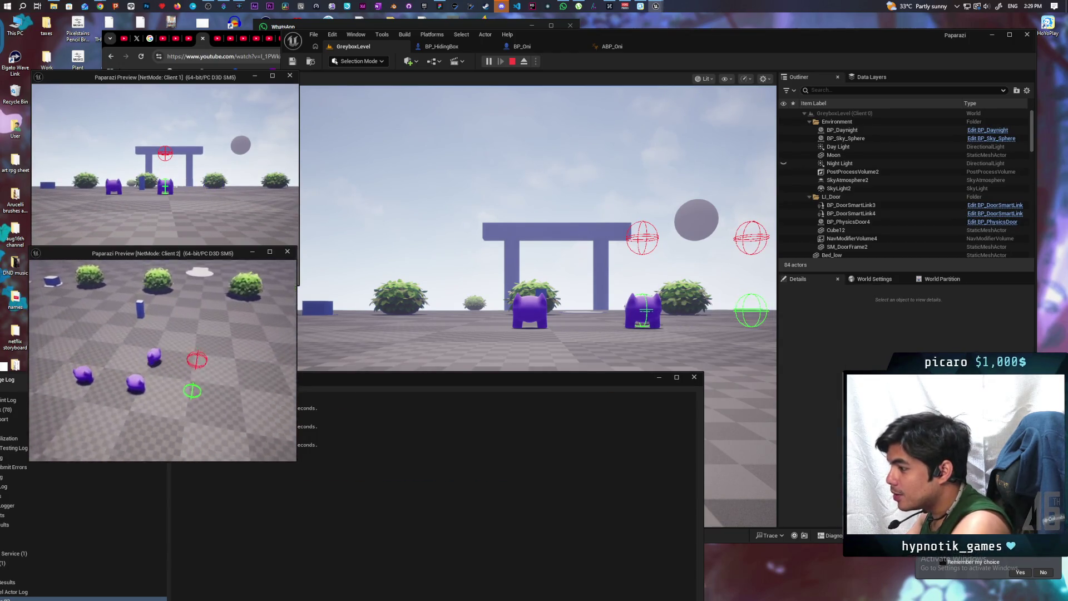
- Drive Client 2's hiding box across the level toward the Onis and doorway, then stop the session
key("w")
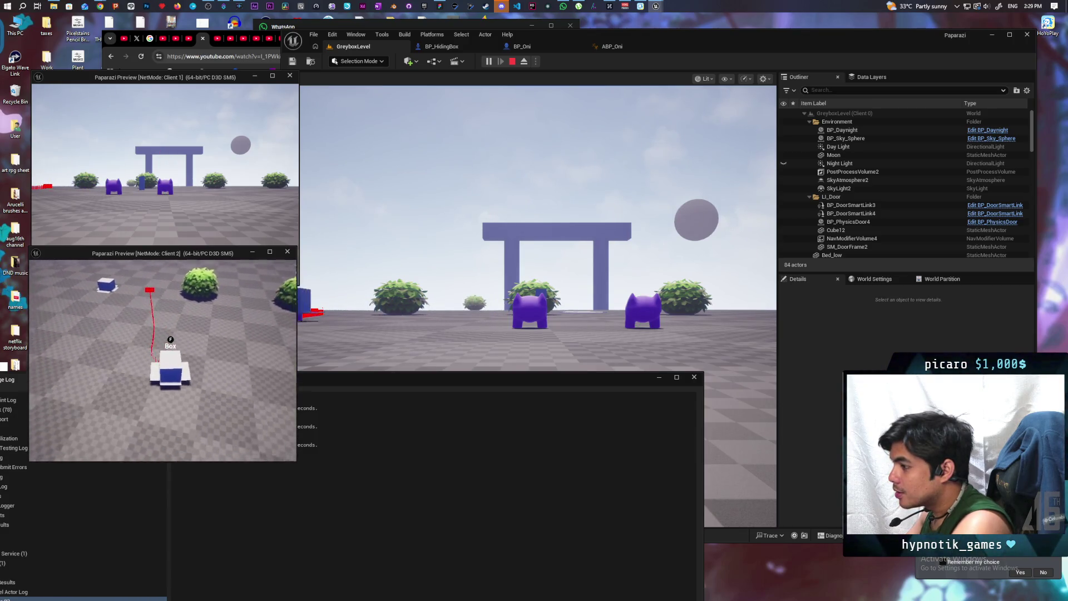
key("w")
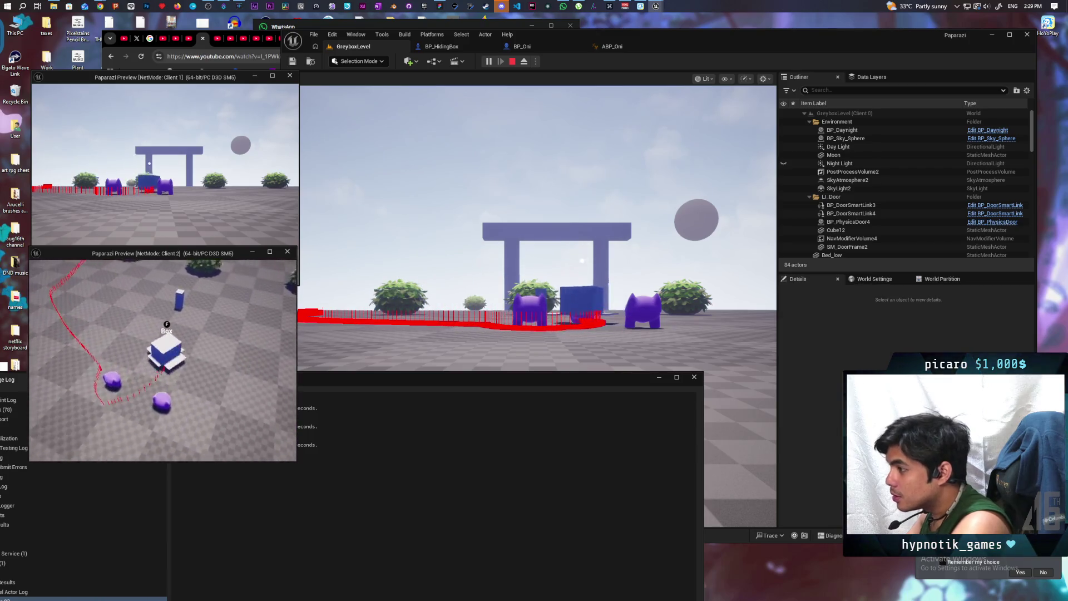
key("w")
key("w")
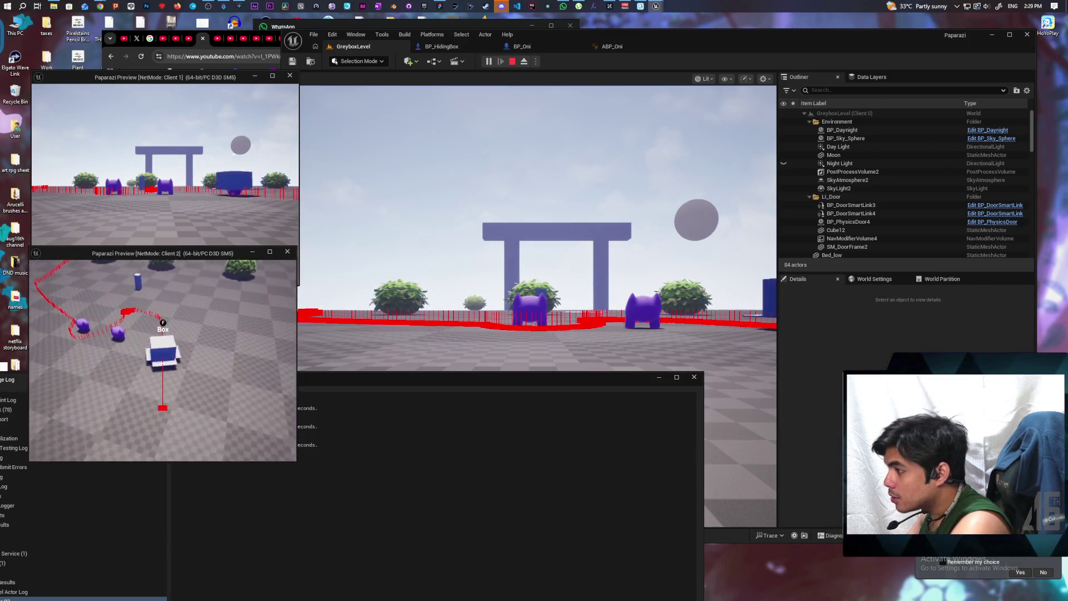
key("w")
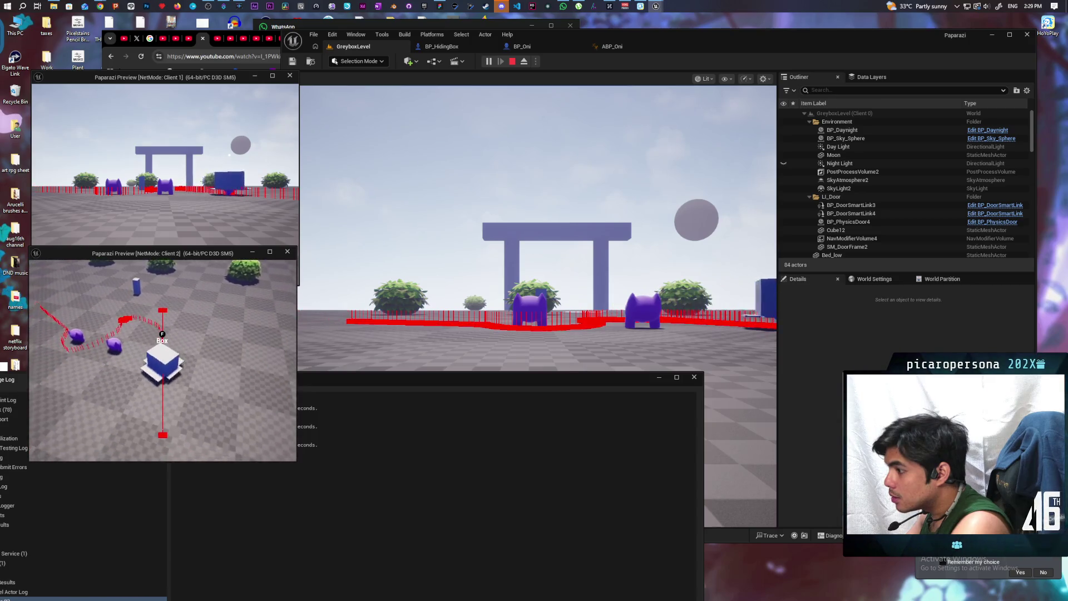
key("w")
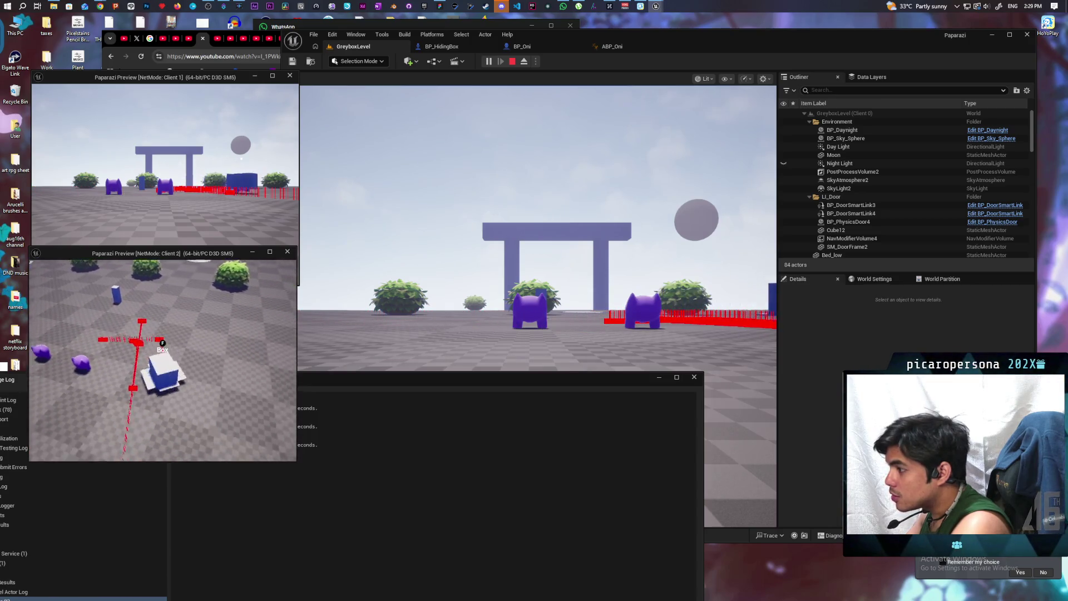
key("w")
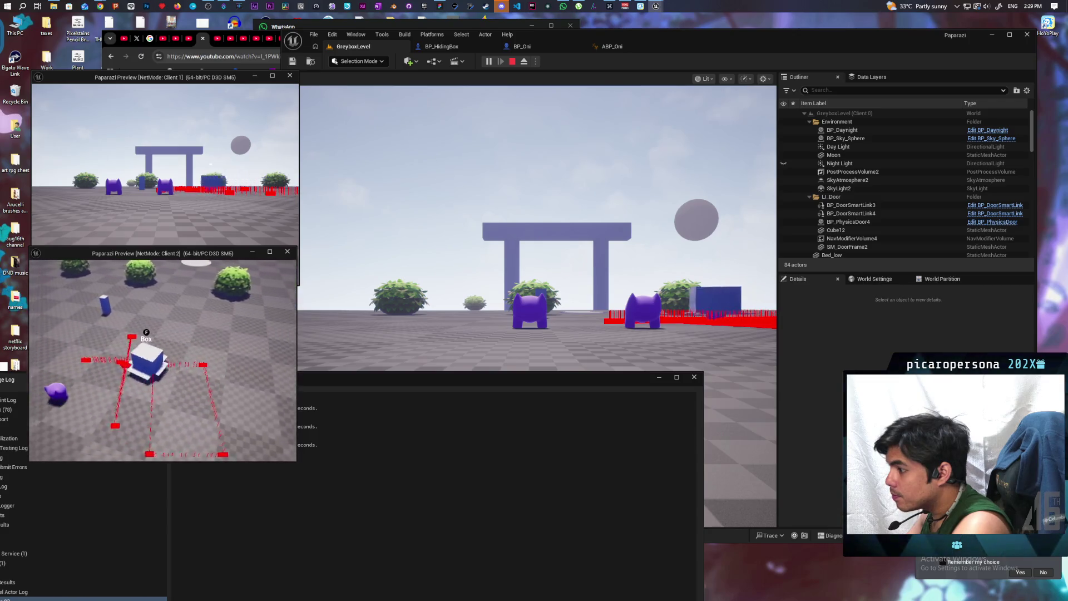
key("w")
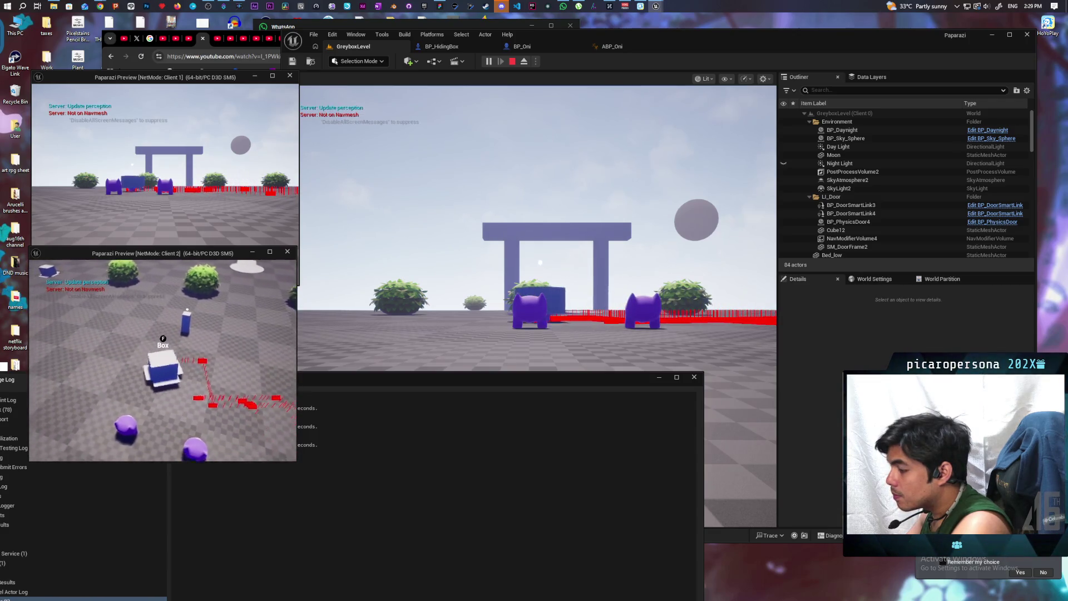
key("w")
key("w")
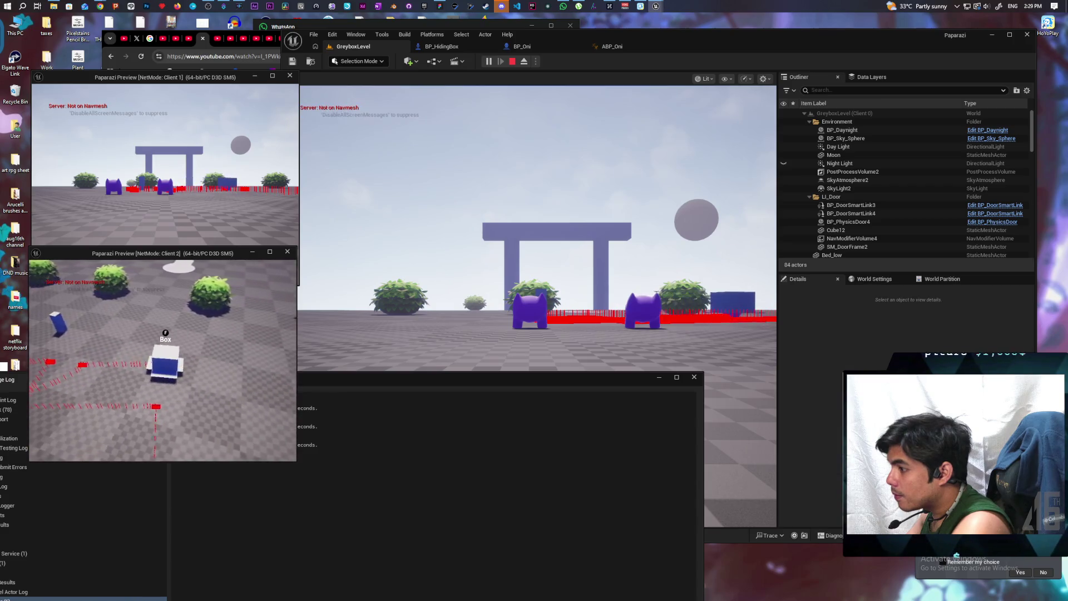
key("w")
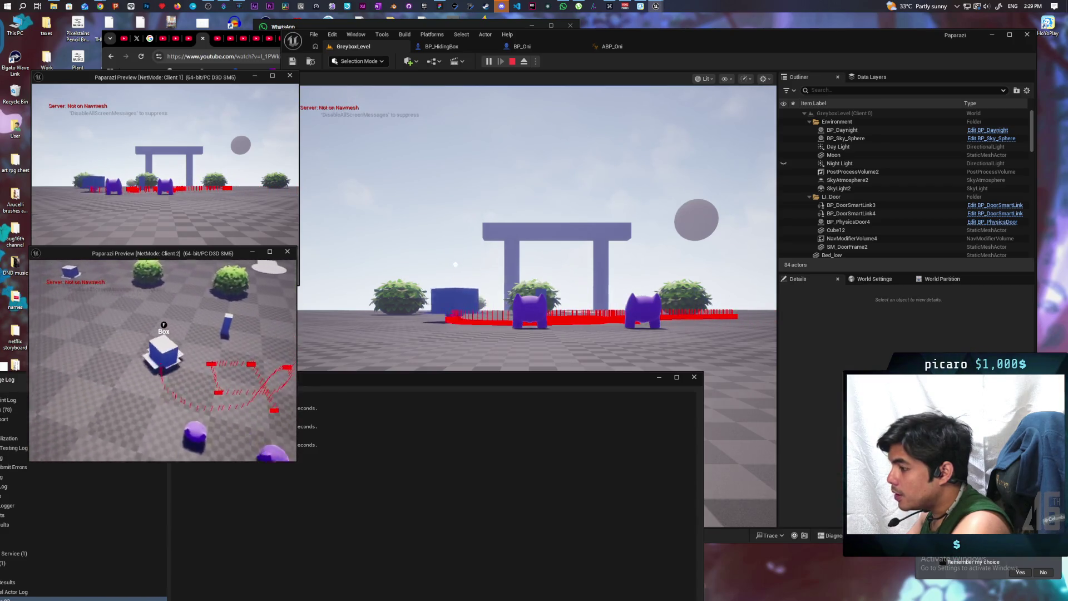
key("w")
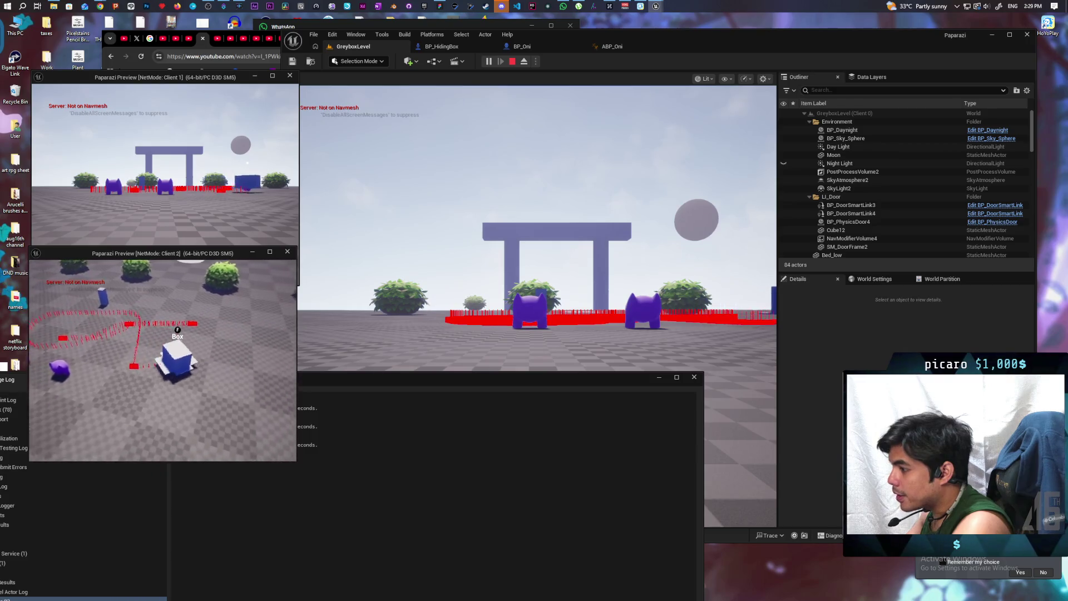
key("w")
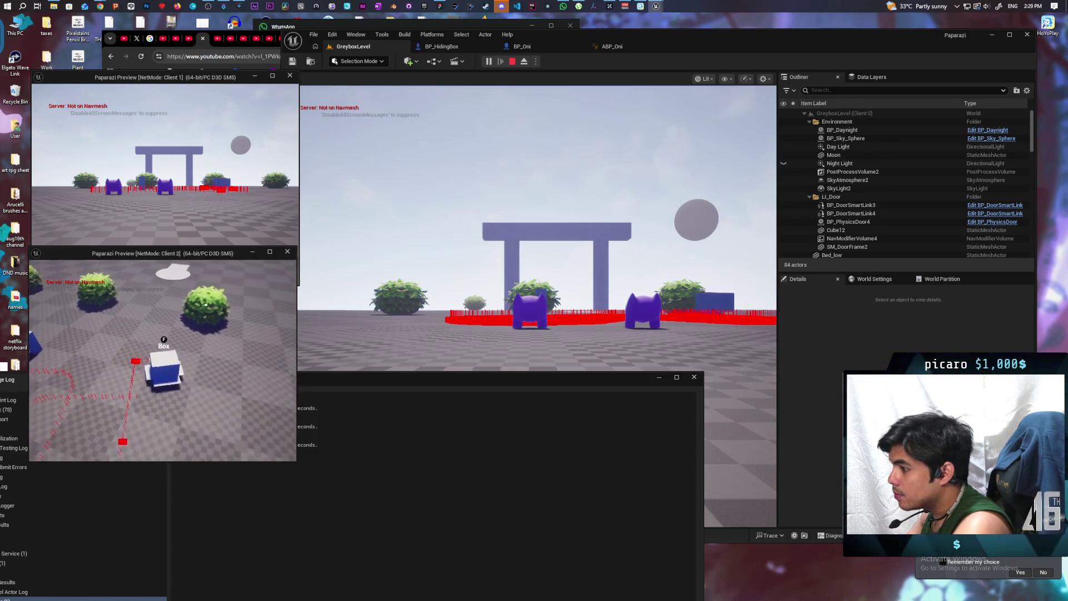
key("w")
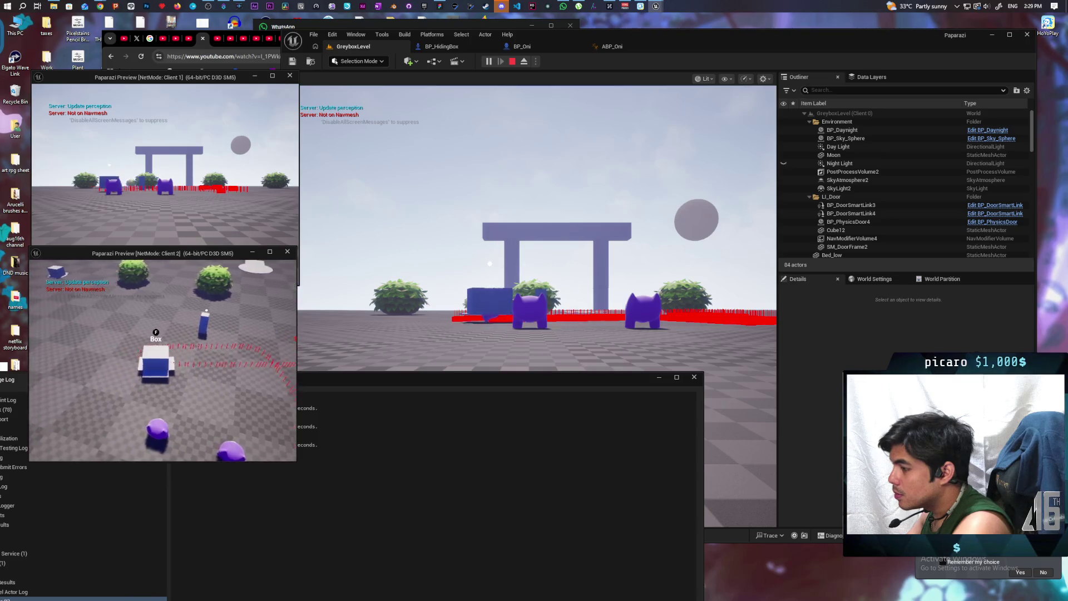
key("w")
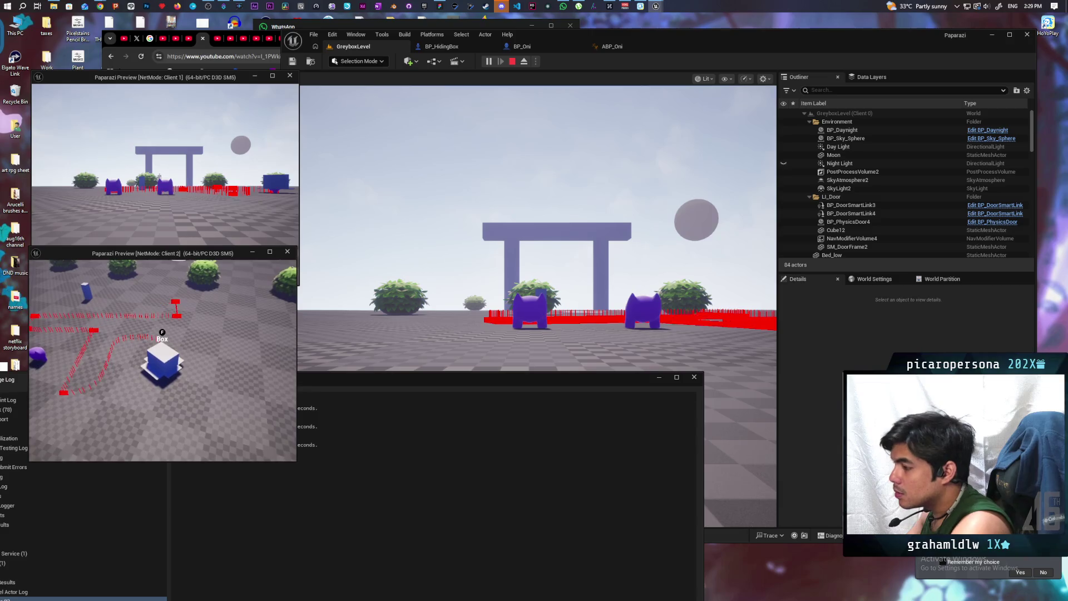
key("Escape")
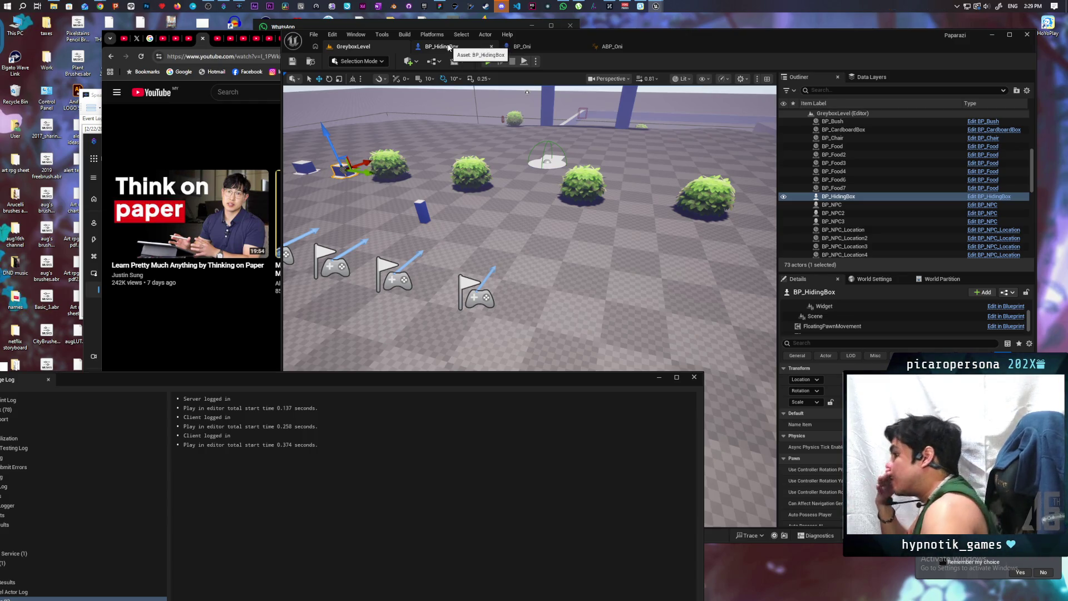
- Switch to BP_HidingBox, close the floating message log, and open the C_PawnGravity component
left_click(449, 48)
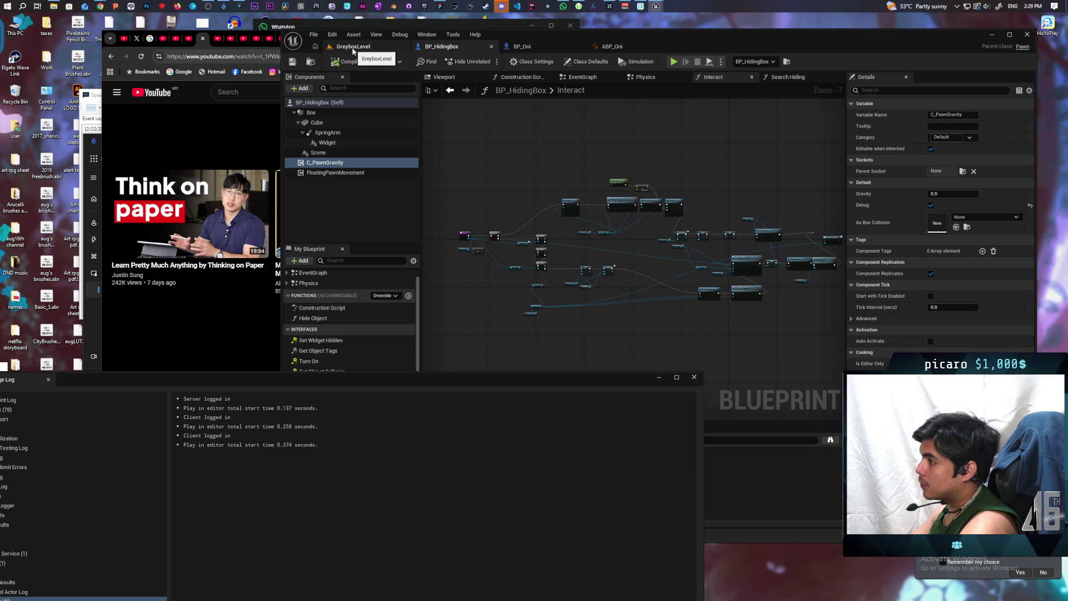
left_click(693, 381)
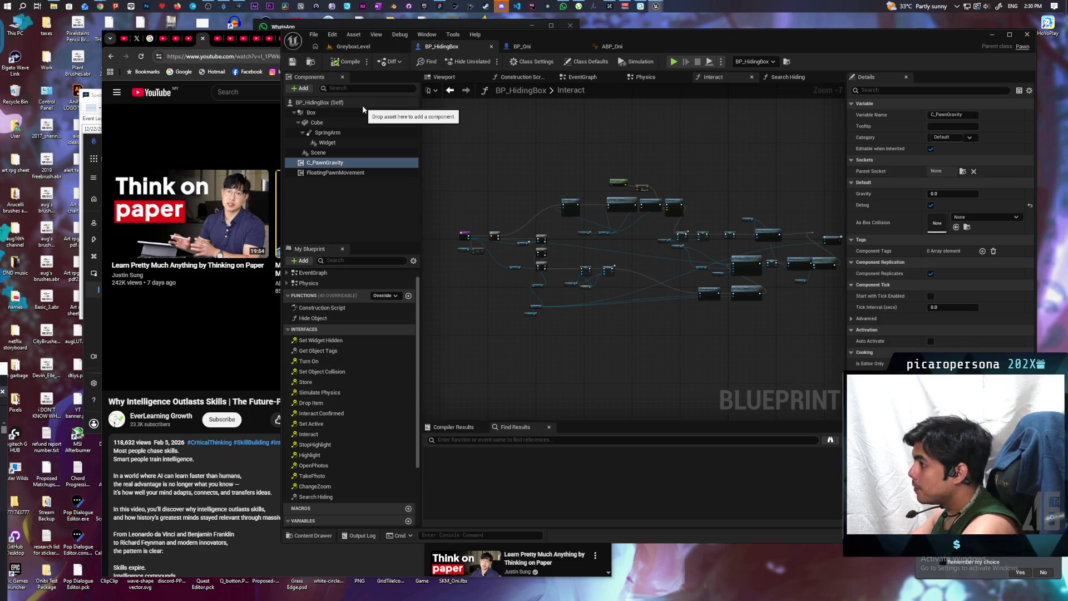
double_click(325, 162)
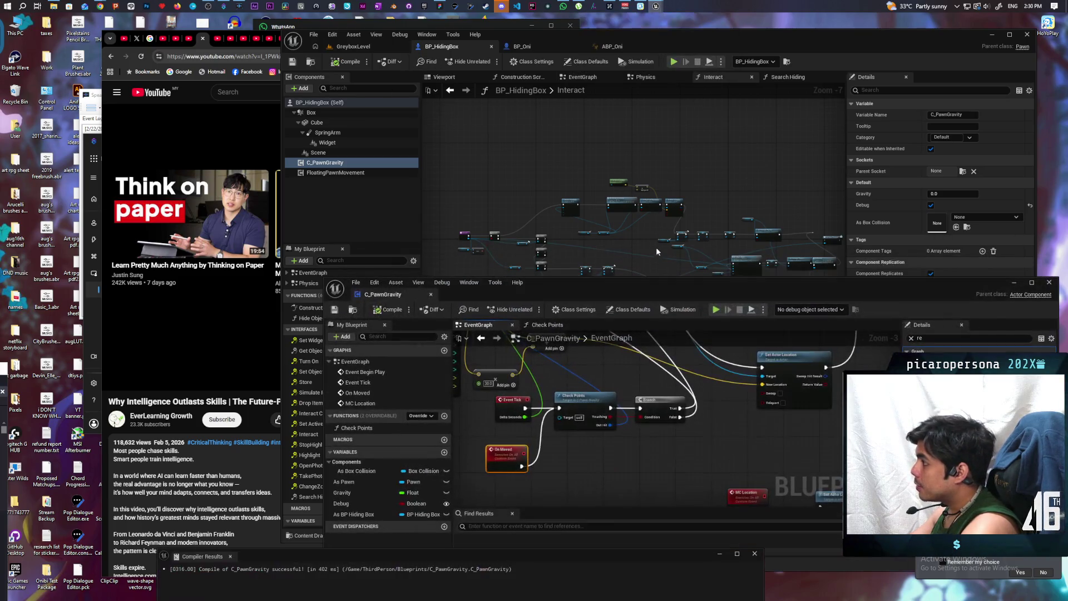
- Delete the MC Location call node, then the MC Location event with its Set Actor Location and As Pawn nodes
double_click(659, 283)
scroll(440, 281, "down", 3)
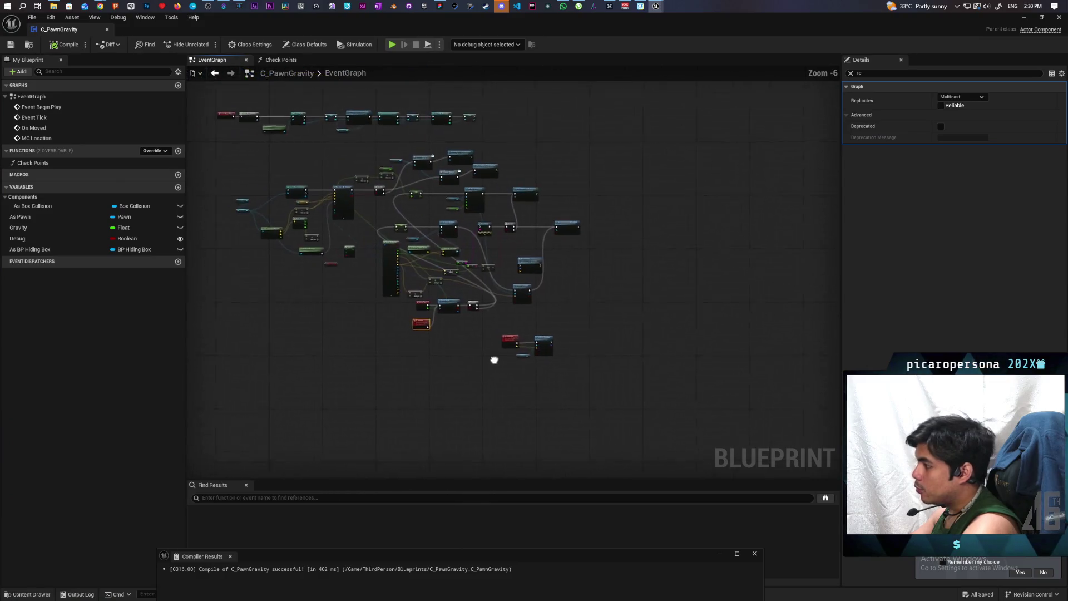
scroll(495, 362, "up", 4)
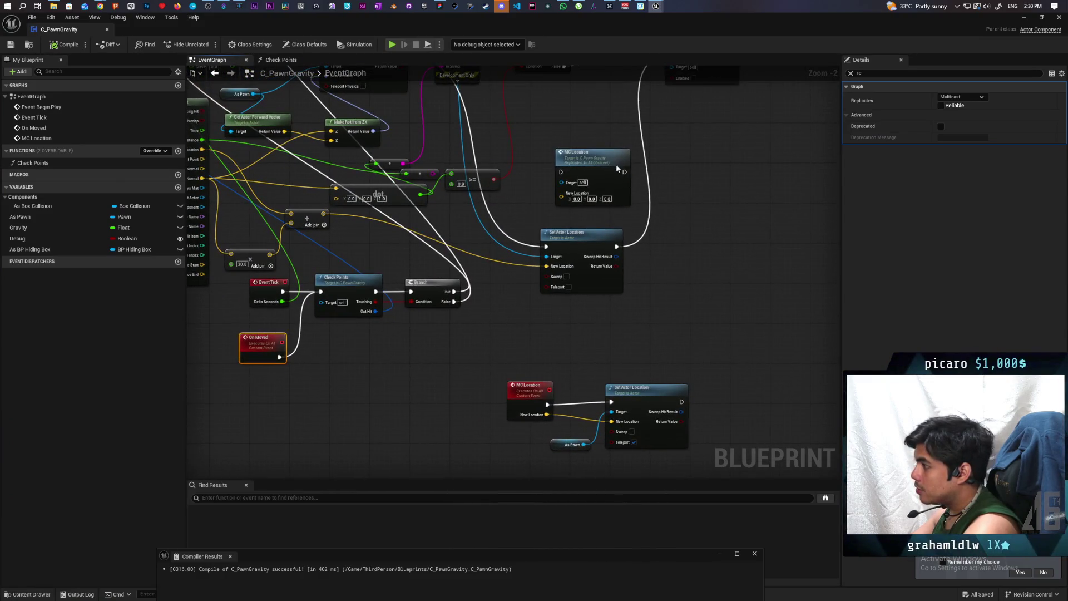
left_click(616, 164)
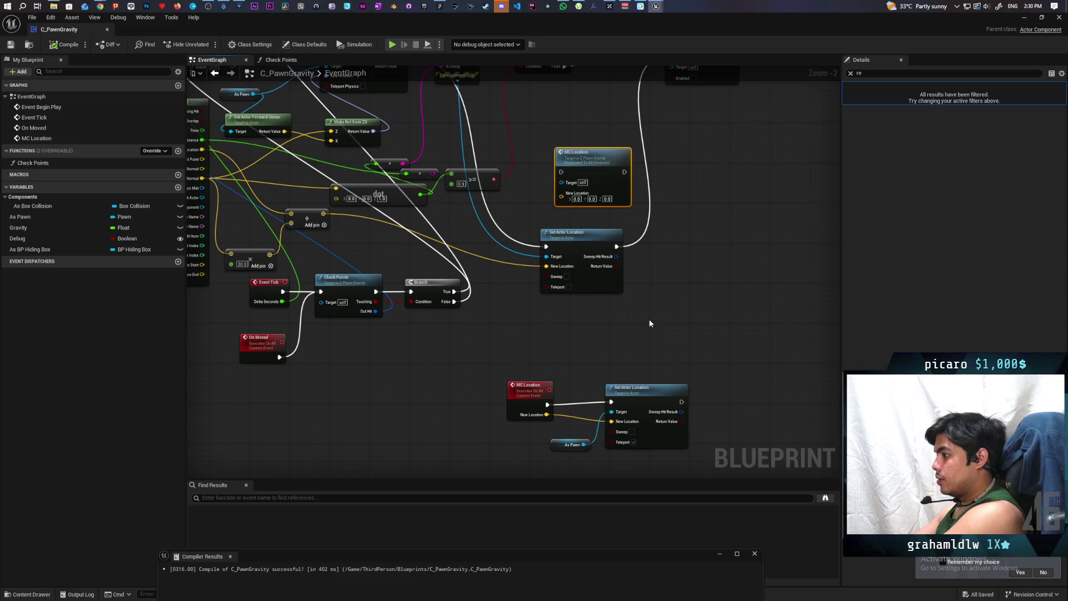
key("Delete")
mouse_move(542, 364)
left_mouse_down()
mouse_move(581, 401)
mouse_move(713, 445)
left_mouse_up()
key("Delete")
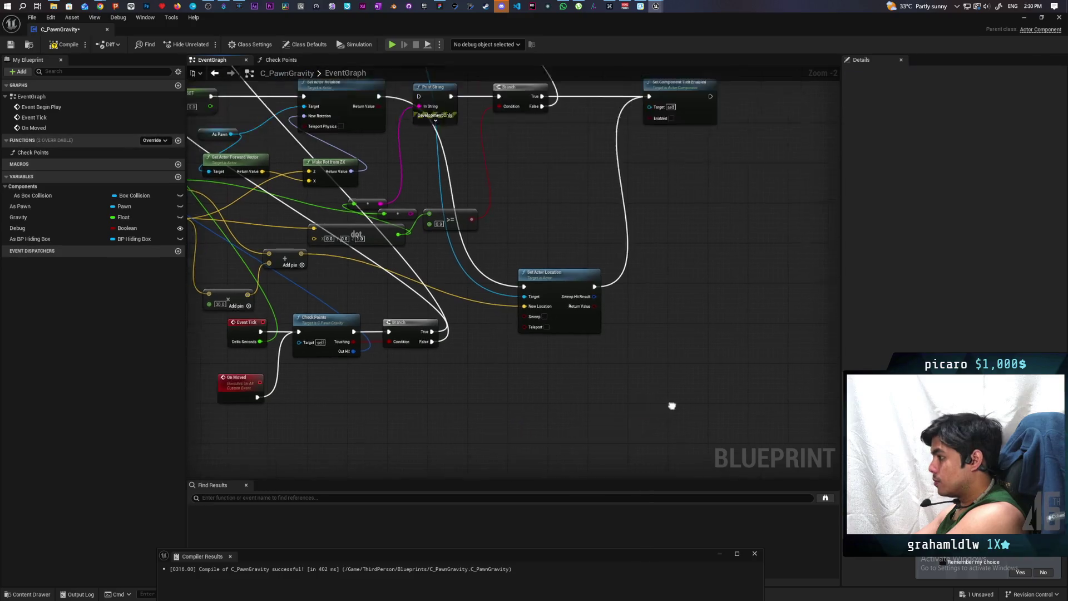
mouse_move(573, 330)
left_mouse_down()
mouse_move(673, 315)
mouse_move(648, 332)
left_mouse_up()
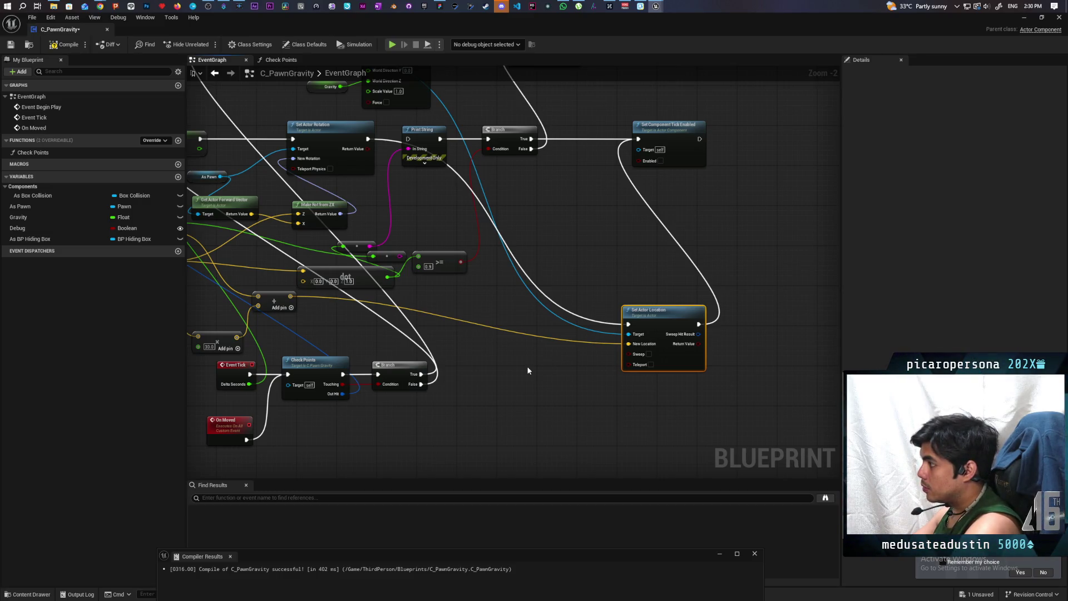
- Search the action list for 'locally con' without adding a node, then compile and save C_PawnGravity
right_click(510, 367)
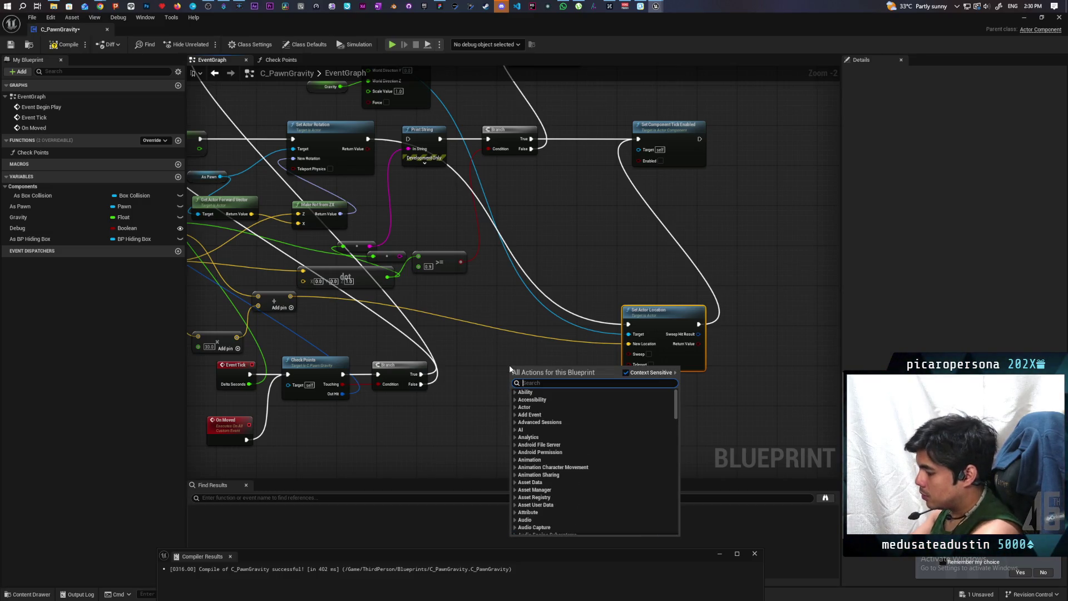
type("locally contr")
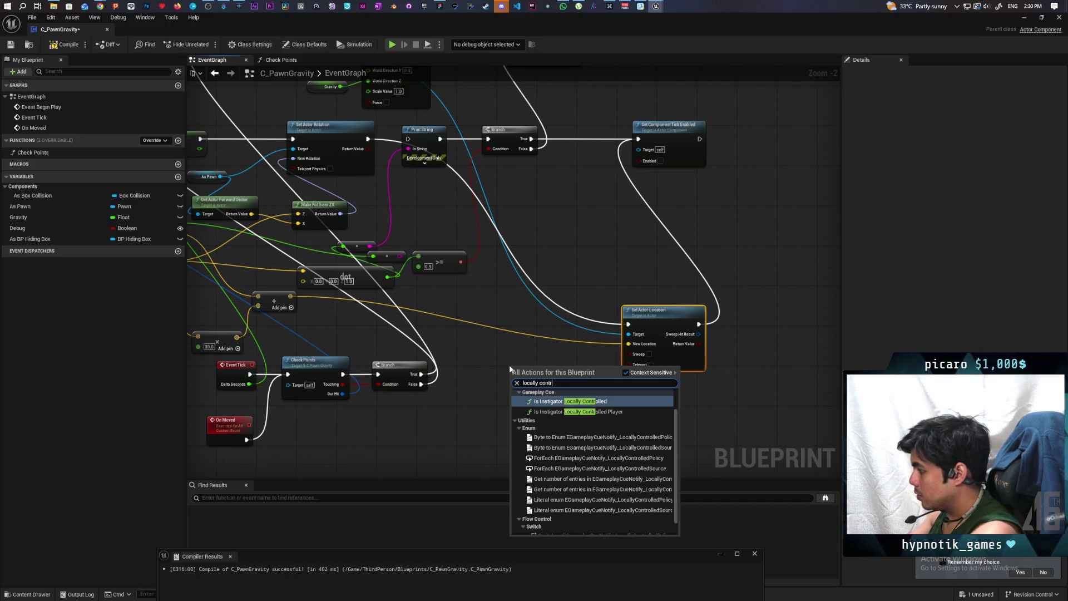
scroll(590, 472, "up", 1)
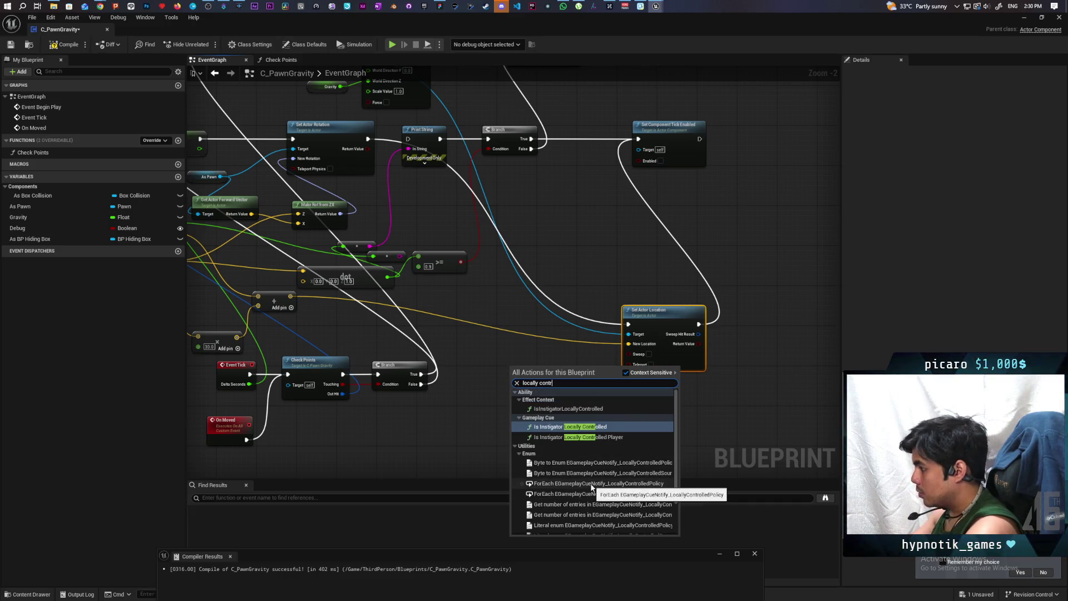
scroll(590, 472, "down", 1)
scroll(590, 472, "up", 1)
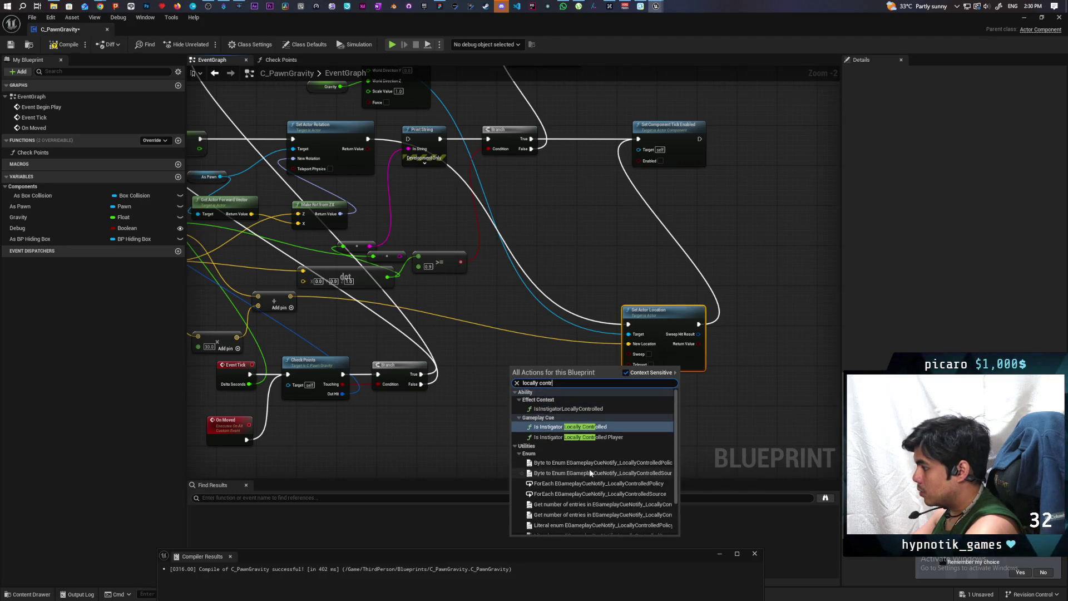
left_click(491, 429)
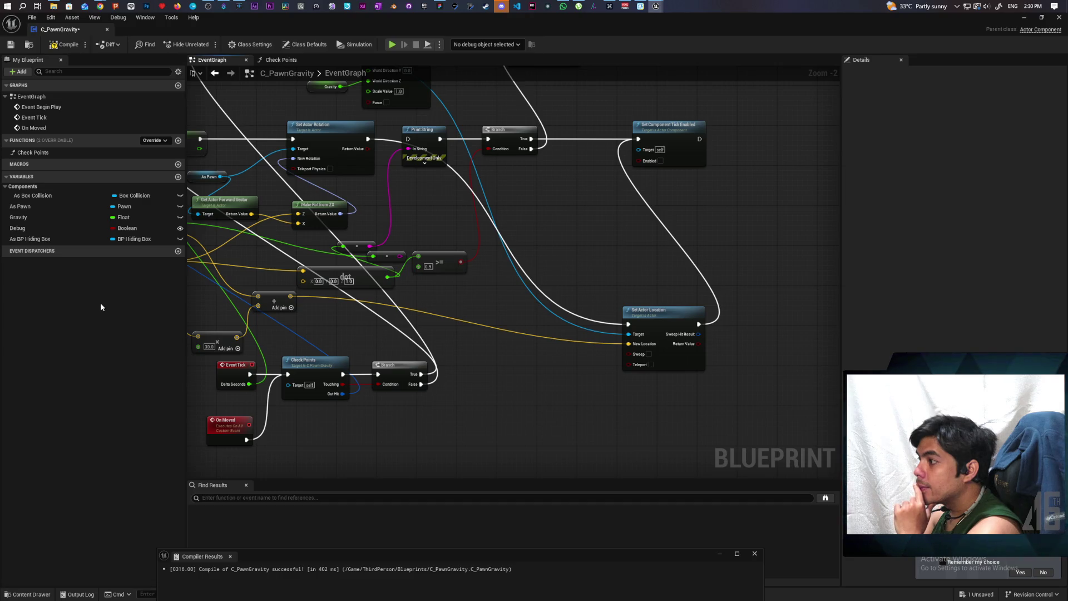
left_click(64, 45)
left_click(11, 45)
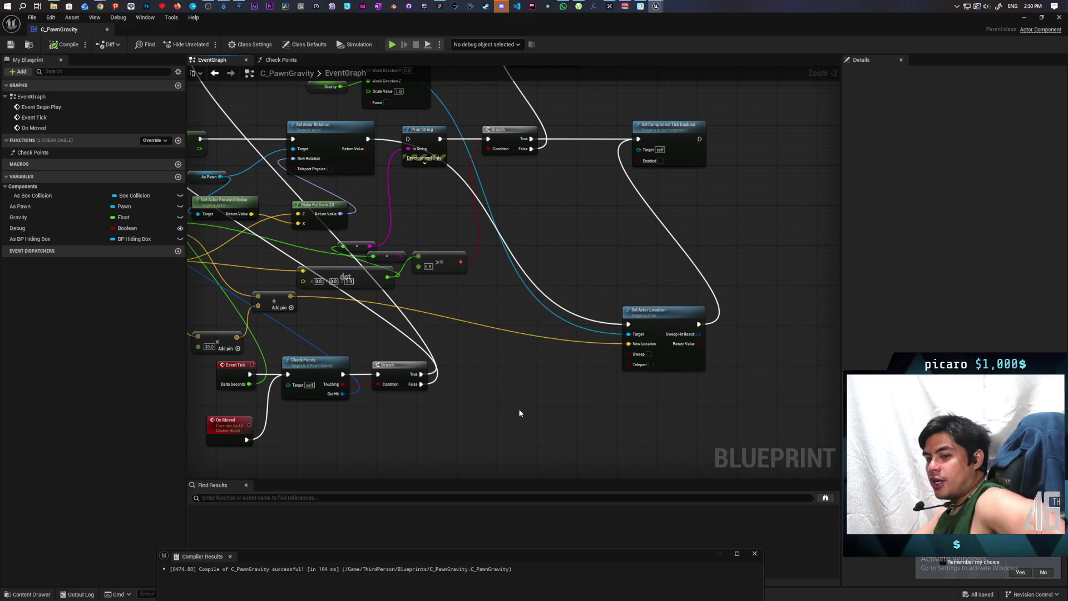
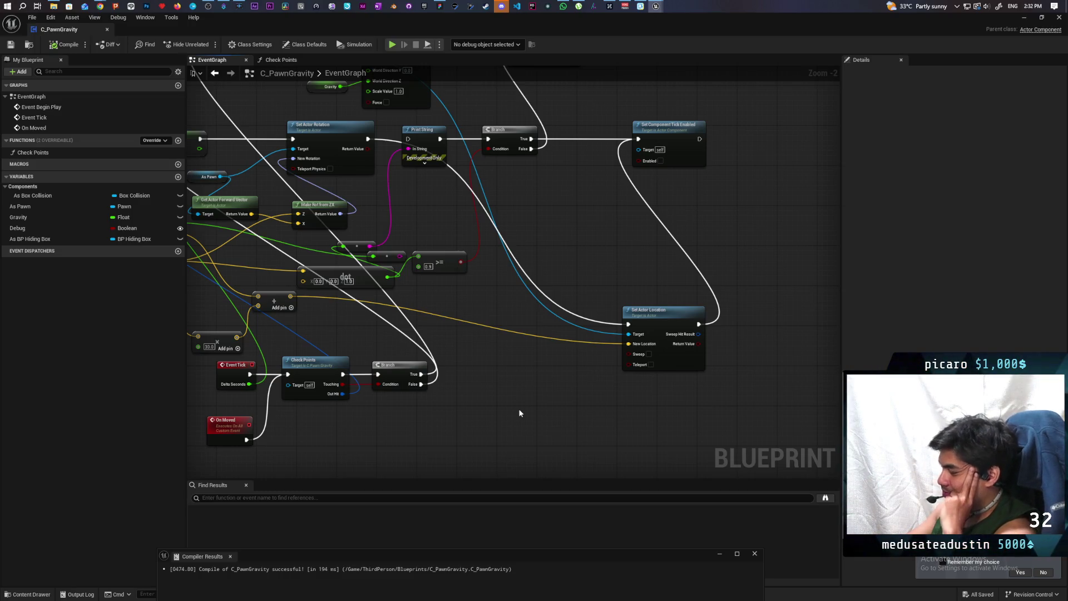
- Move the Set Actor Location node up and left, then save the C_PawnGravity blueprint
mouse_move(666, 316)
left_mouse_down()
mouse_move(594, 306)
mouse_move(577, 285)
mouse_move(580, 295)
left_mouse_up()
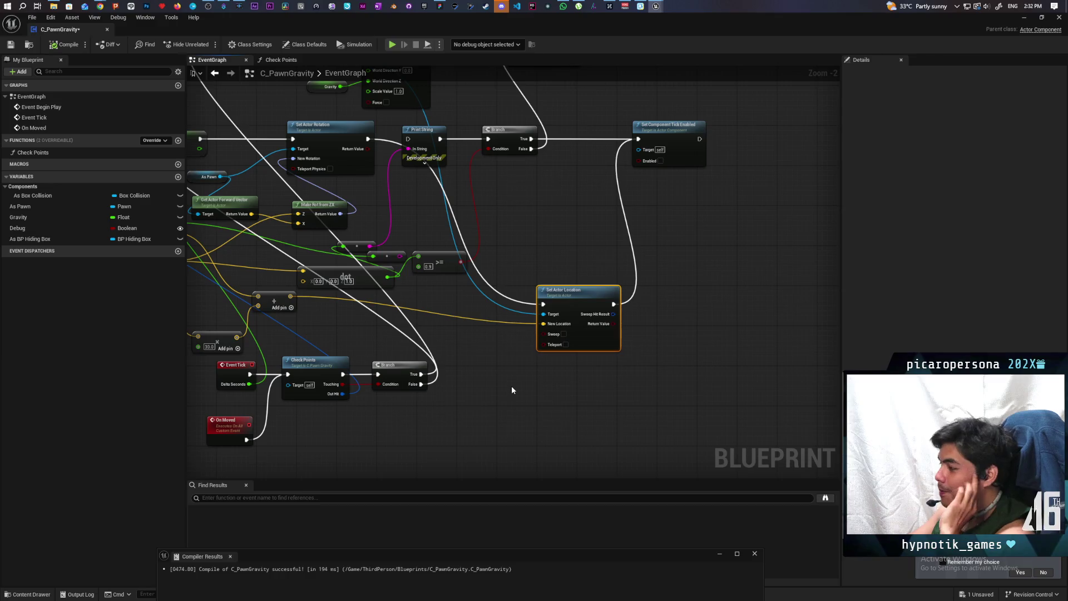
scroll(512, 390, "down", 5)
scroll(594, 382, "up", 4)
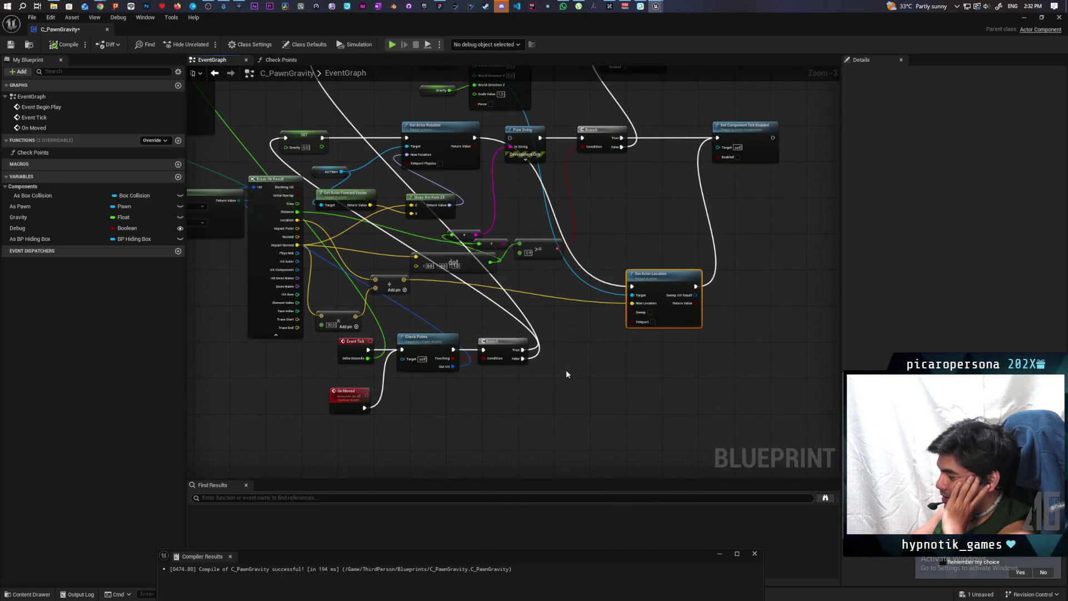
mouse_move(565, 370)
left_mouse_down()
mouse_move(562, 443)
mouse_move(567, 410)
left_mouse_up()
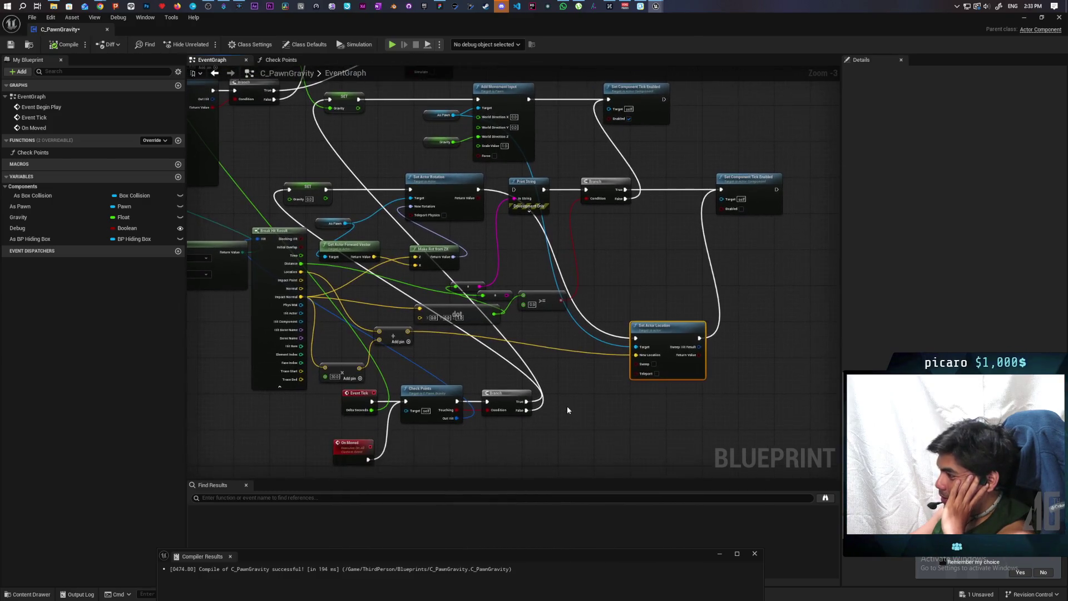
left_click(11, 44)
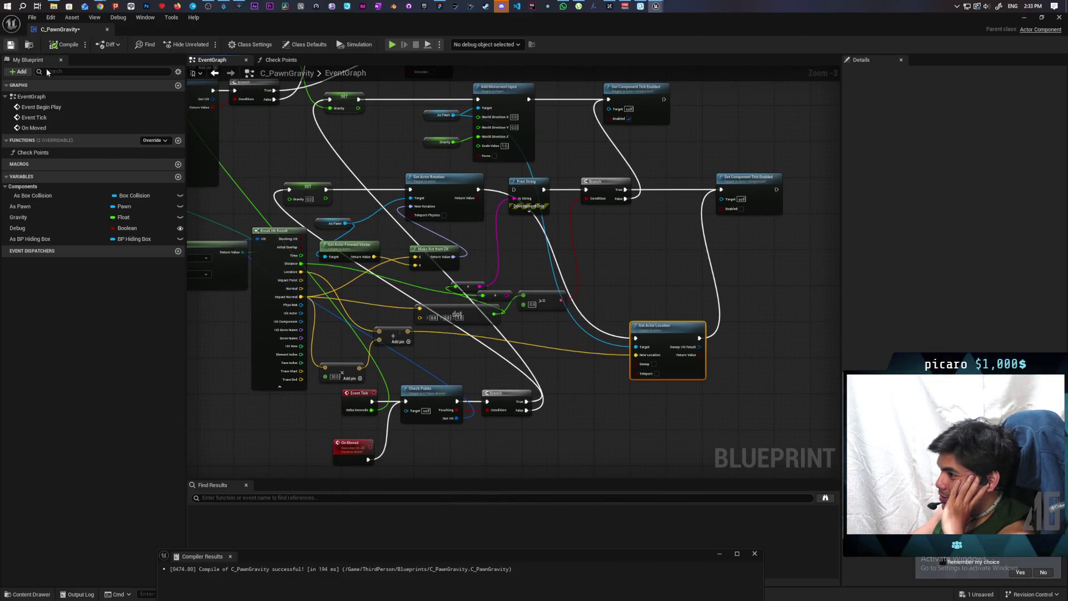
mouse_move(325, 189)
left_mouse_down()
mouse_move(469, 234)
mouse_move(531, 190)
mouse_move(536, 255)
mouse_move(514, 296)
mouse_move(440, 211)
mouse_move(452, 190)
mouse_move(474, 347)
mouse_move(495, 374)
mouse_move(366, 306)
left_mouse_up()
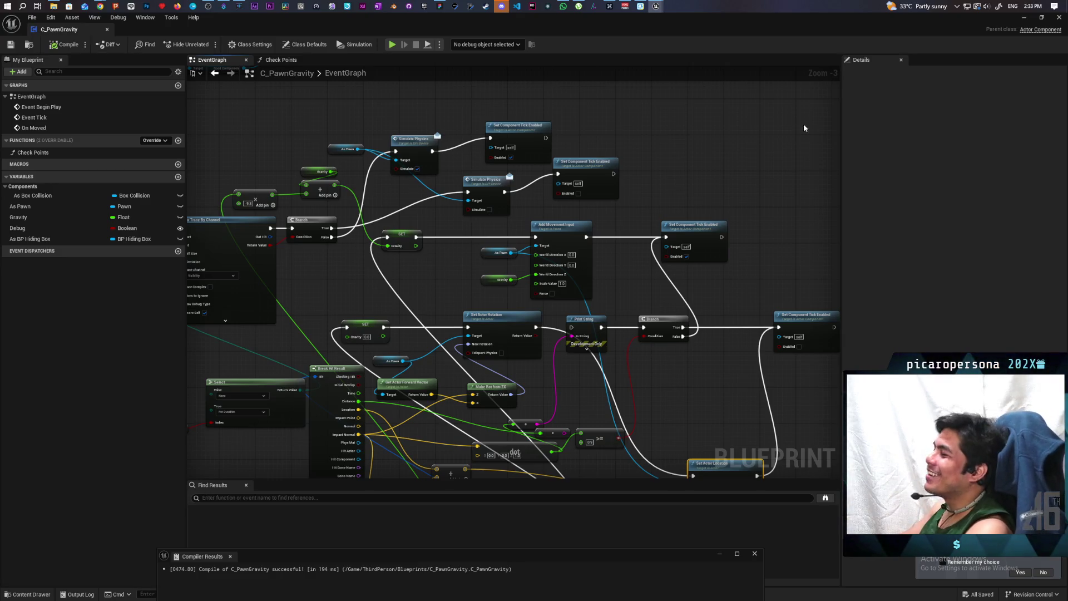
- Play GreyboxLevel with two clients, press F to become the hiding box, then stop
left_click(1025, 17)
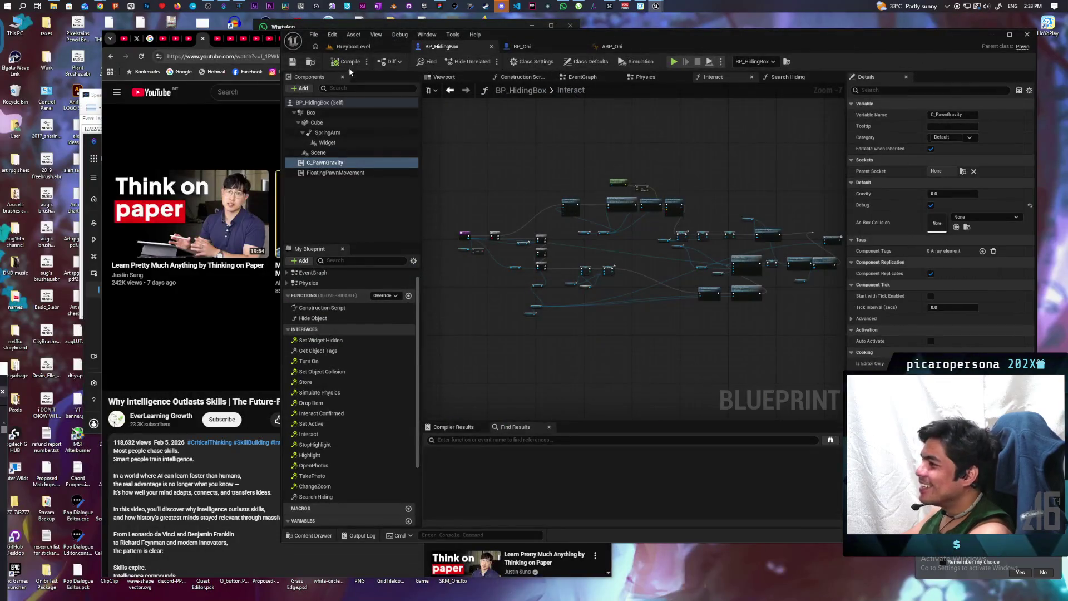
left_click(390, 46)
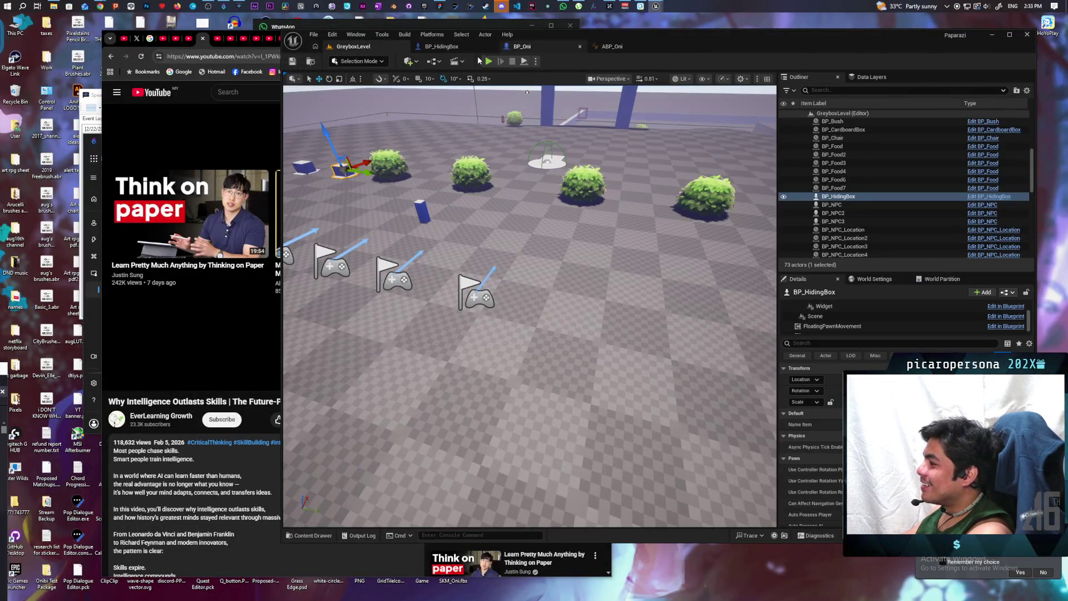
left_click(488, 61)
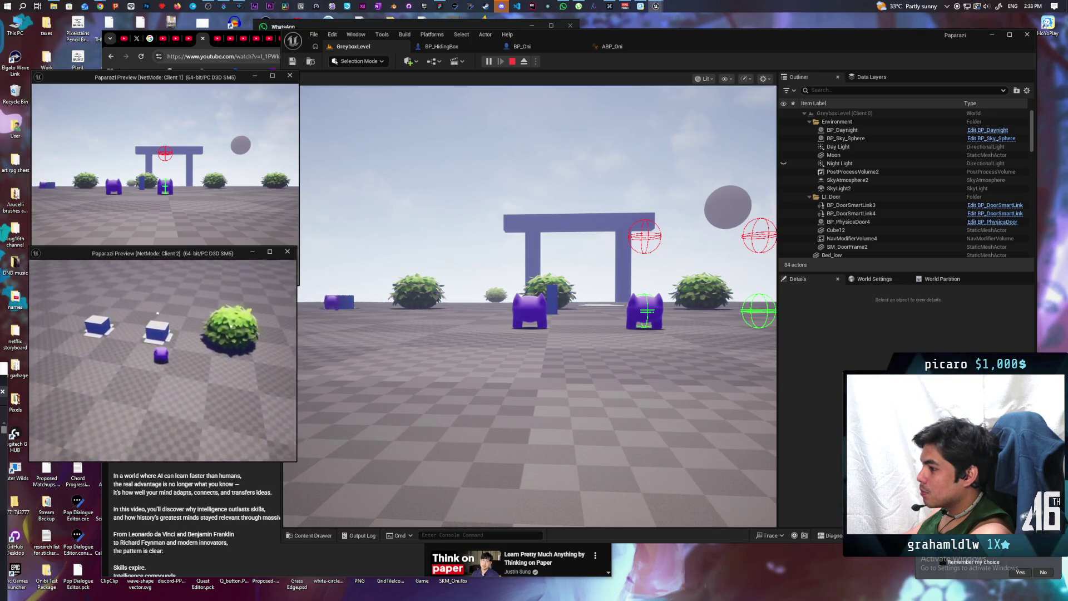
key("f")
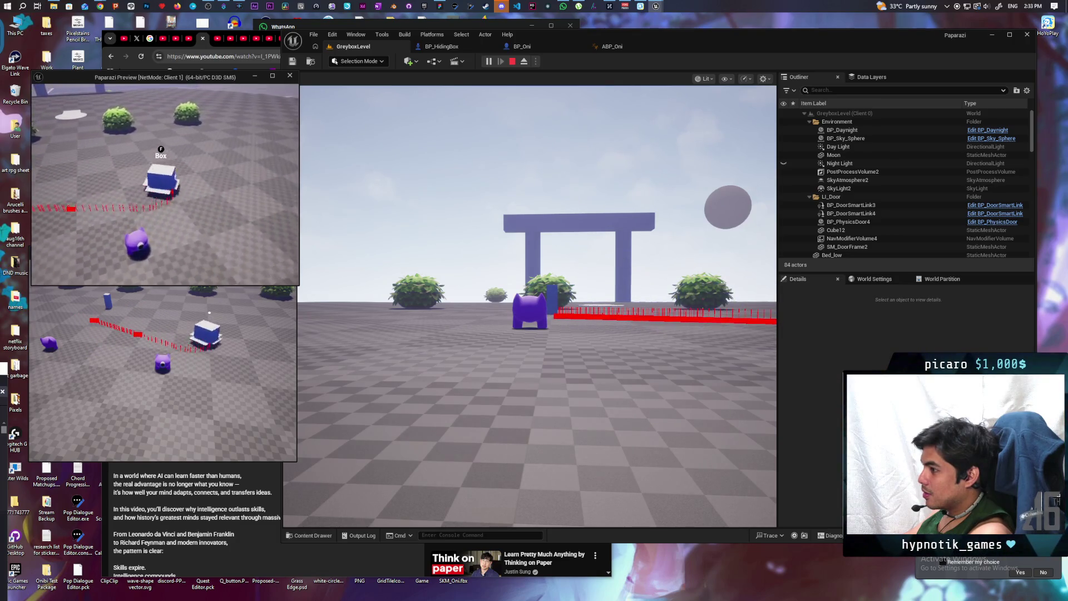
key("Escape")
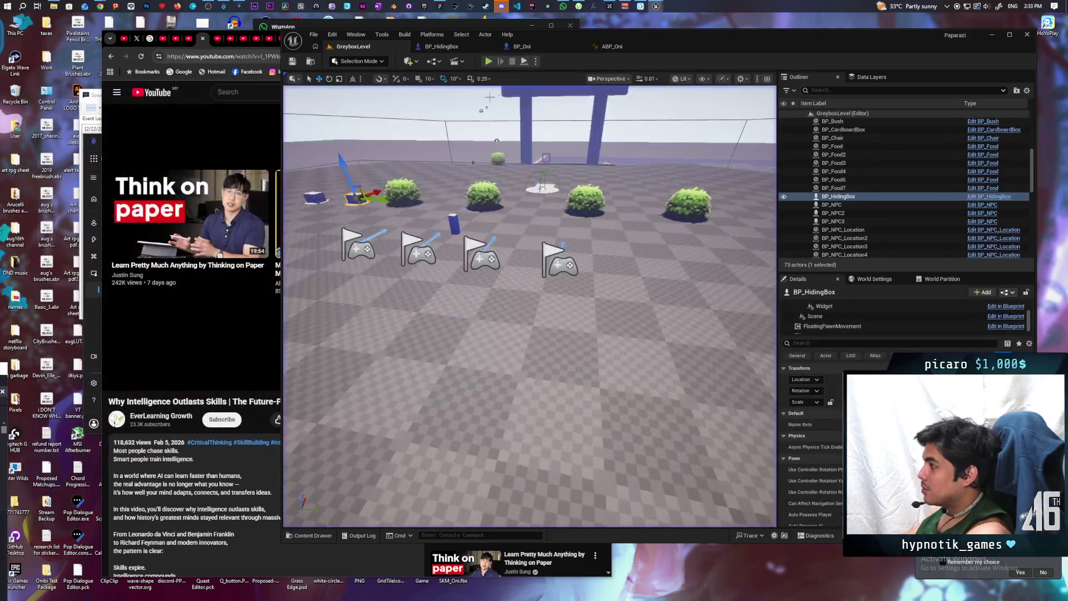
- Return to the C_PawnGravity editor and nudge Set Actor Location up and right
mouse_move(656, 6)
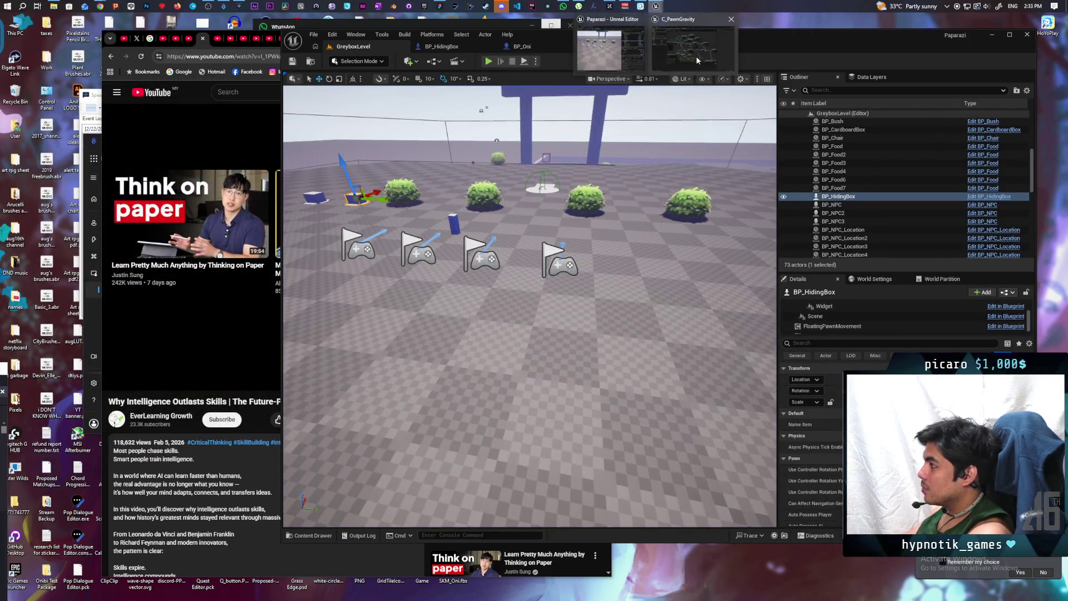
left_click(692, 42)
left_click_drag(660, 298, 718, 280)
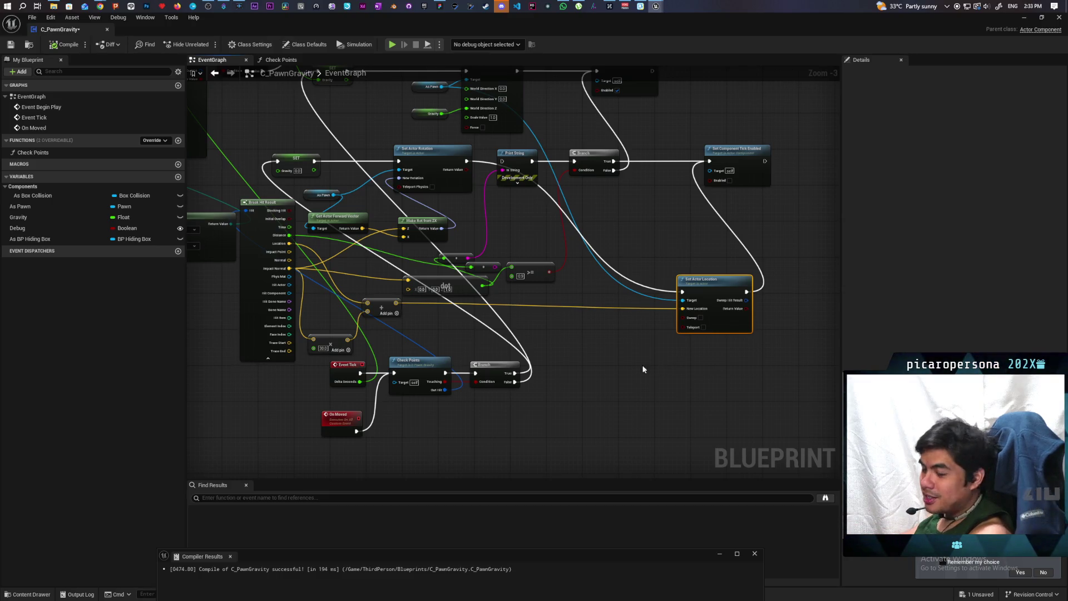
- Pan around the graph back to the Event Begin Play chain and open the node actions list
mouse_move(522, 161)
left_mouse_down()
mouse_move(579, 324)
mouse_move(685, 439)
left_mouse_up()
mouse_move(528, 290)
left_mouse_down()
mouse_move(527, 341)
mouse_move(710, 278)
mouse_move(523, 275)
mouse_move(618, 279)
left_mouse_up()
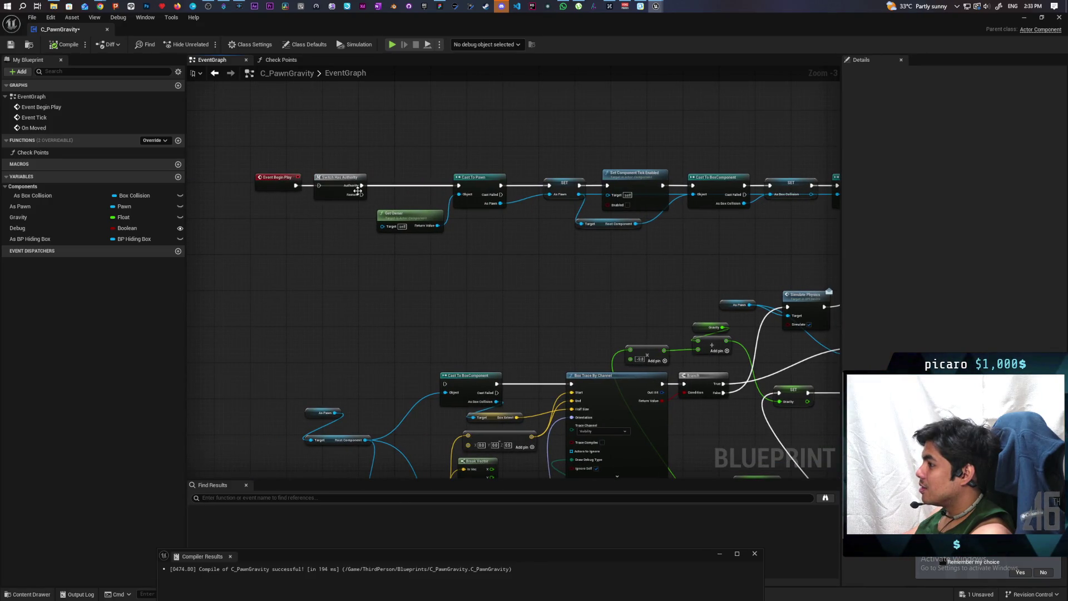
left_click_drag(607, 258, 441, 239)
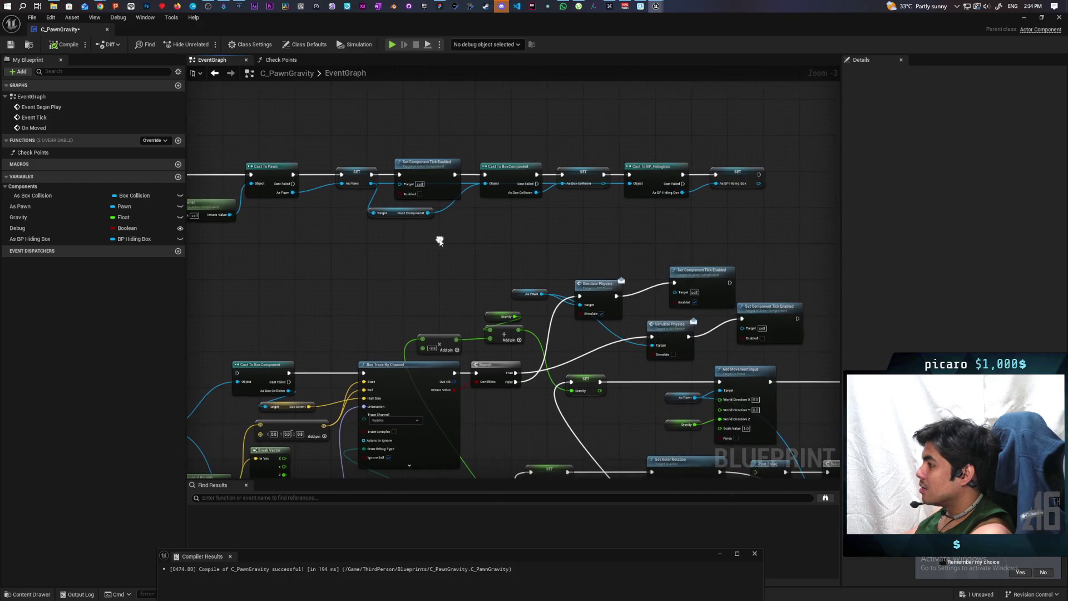
scroll(501, 247, "down", 6)
scroll(545, 348, "up", 7)
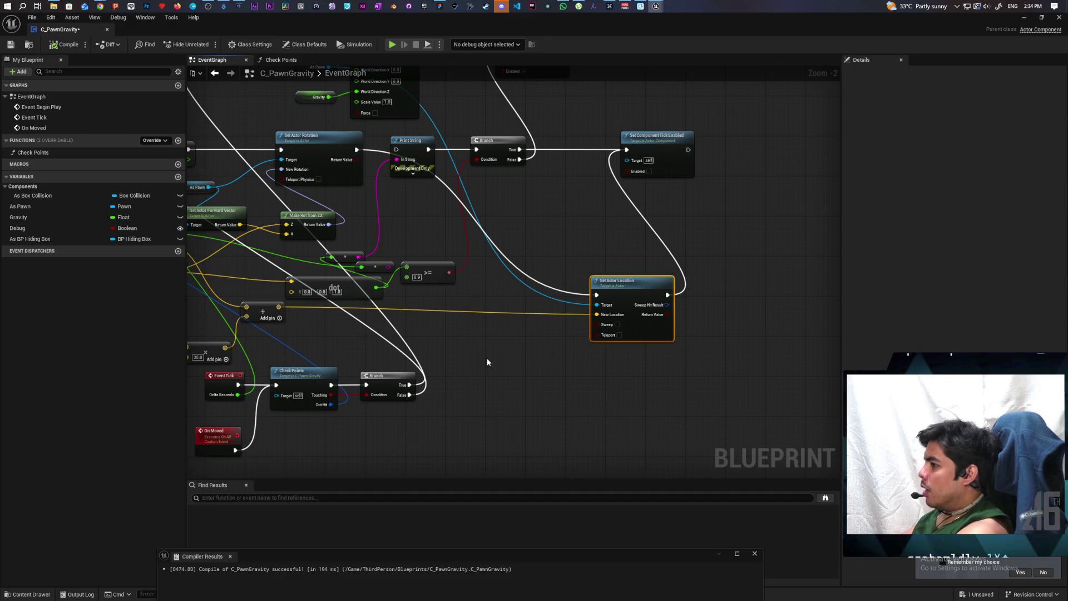
left_click_drag(473, 355, 547, 363)
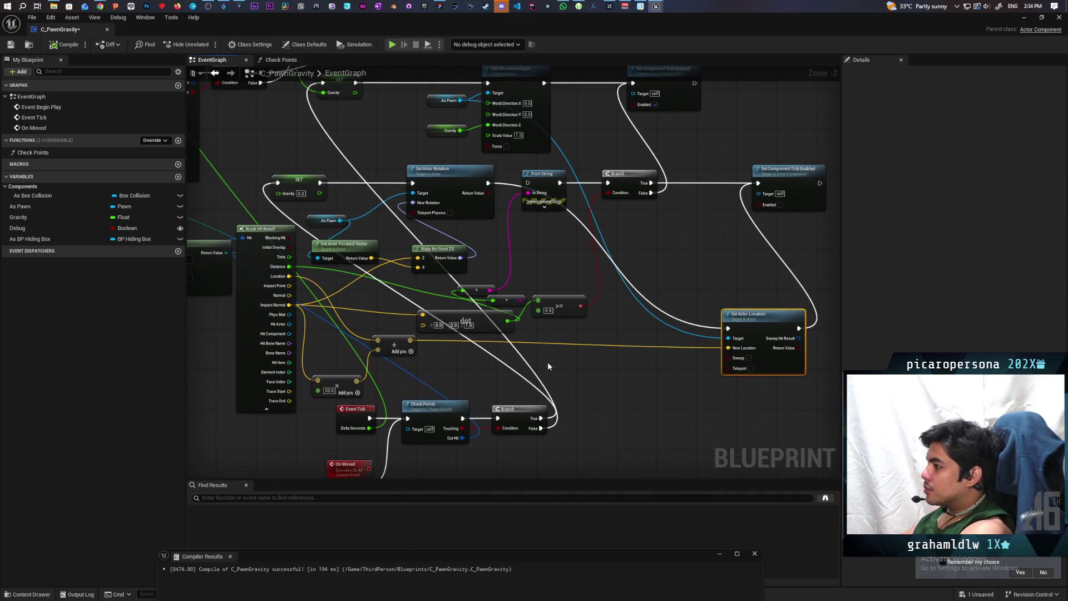
mouse_move(503, 265)
left_mouse_down()
mouse_move(522, 275)
mouse_move(545, 396)
mouse_move(699, 385)
left_mouse_up()
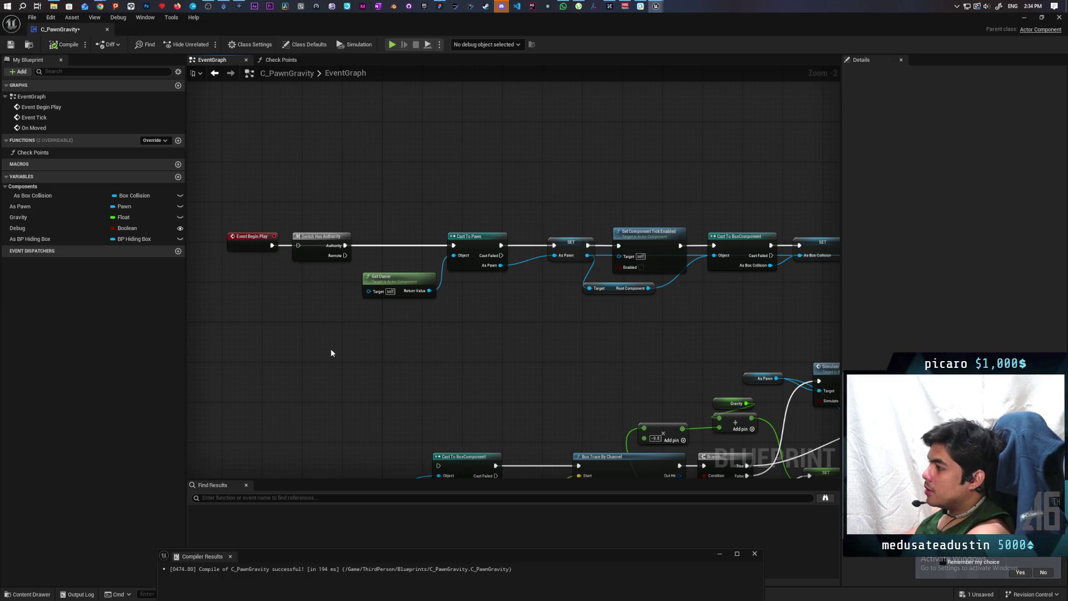
right_click(324, 320)
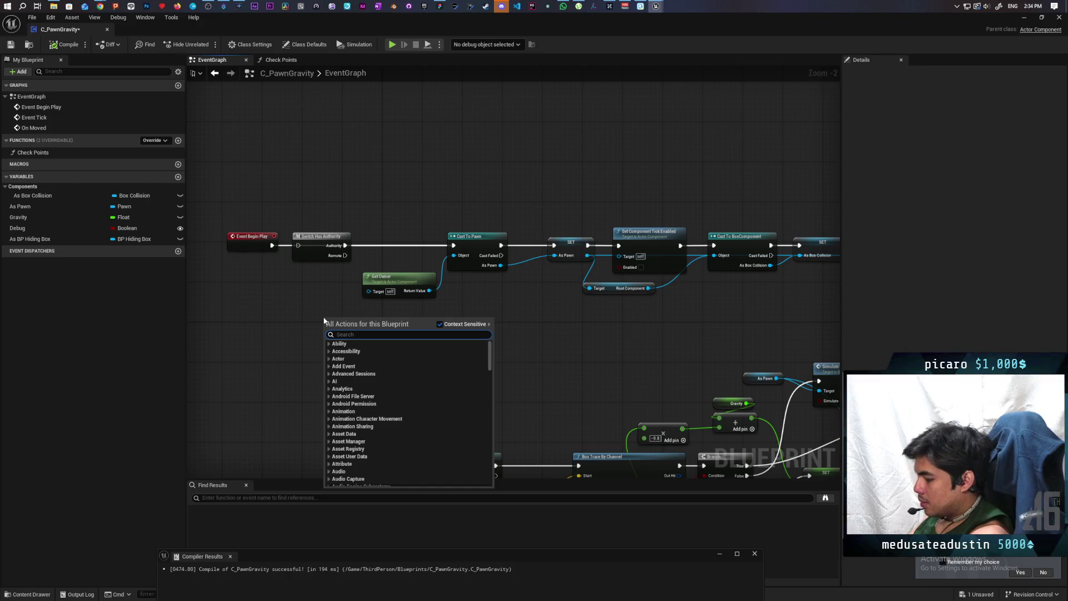
- Add a Get Player Controller node by searching for it, then place and select it below Begin Play
type("get player contorlle")
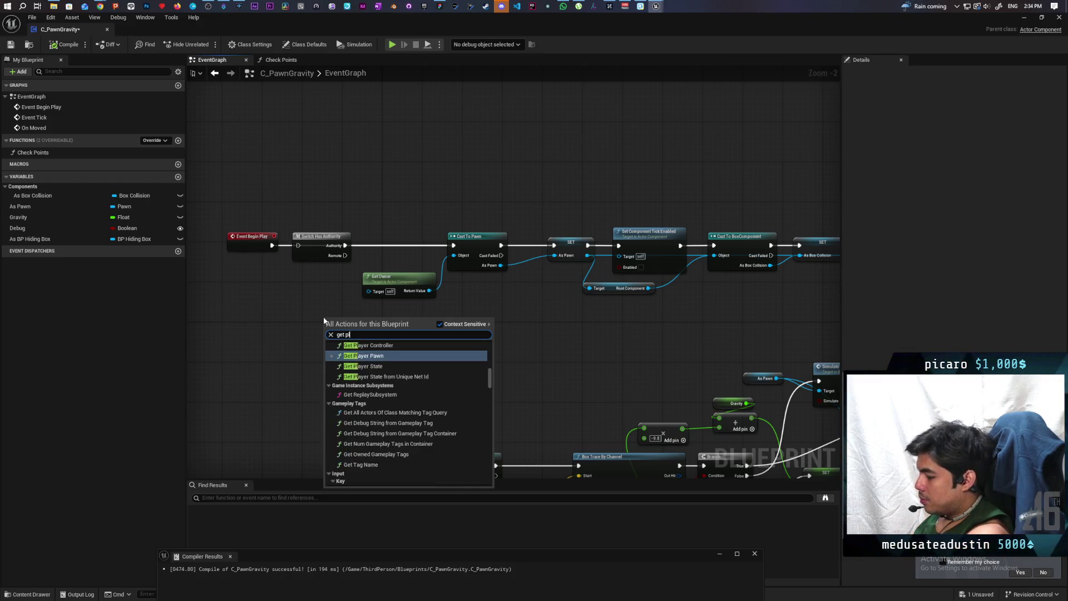
type("r")
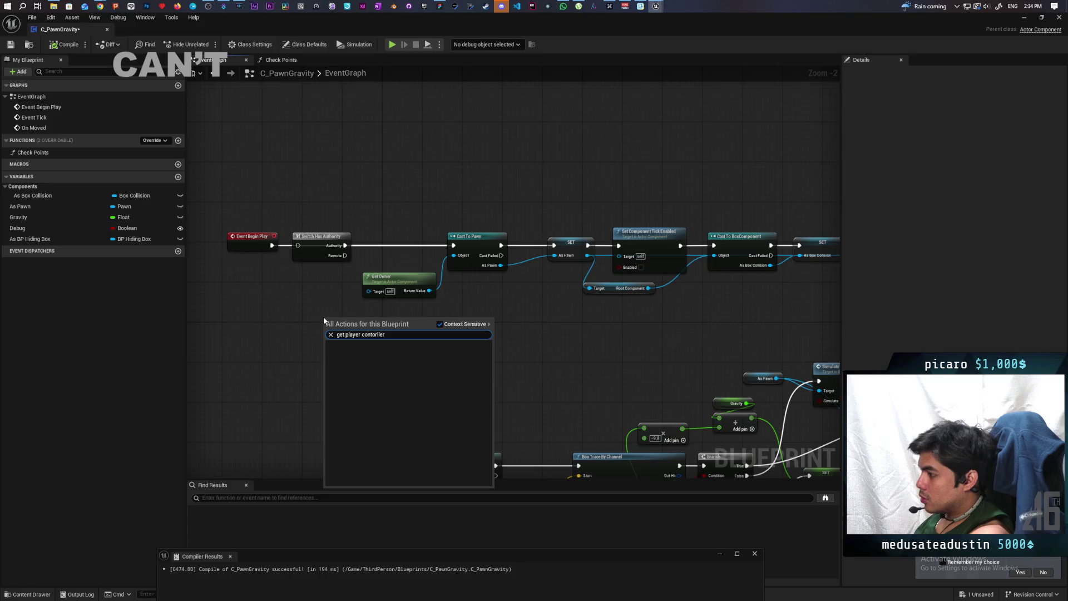
key("BackSpace")
key("BackSpace")
key("BackSpace")
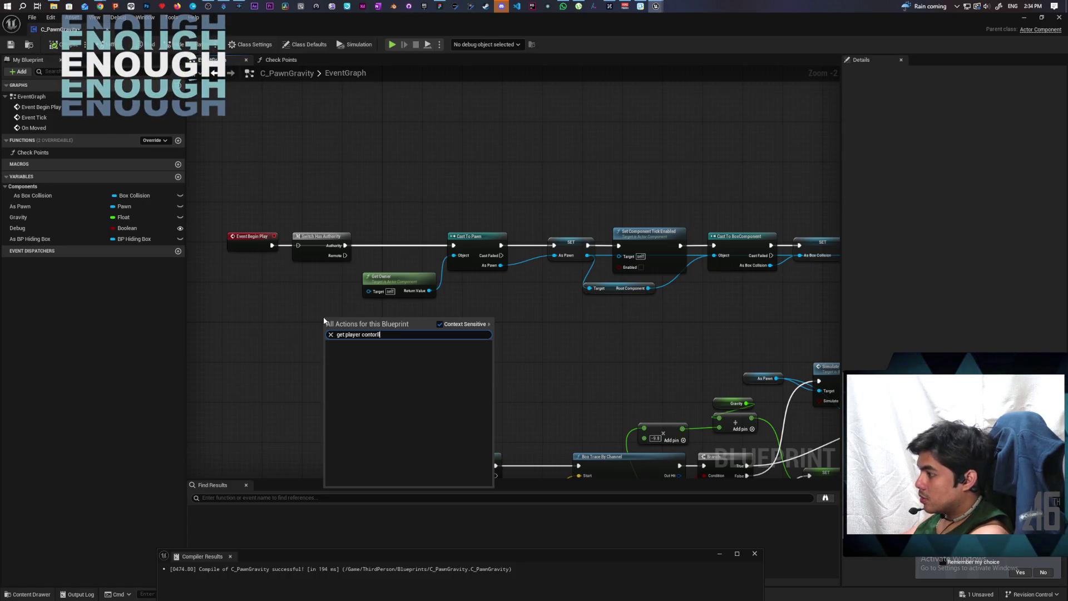
key("Return")
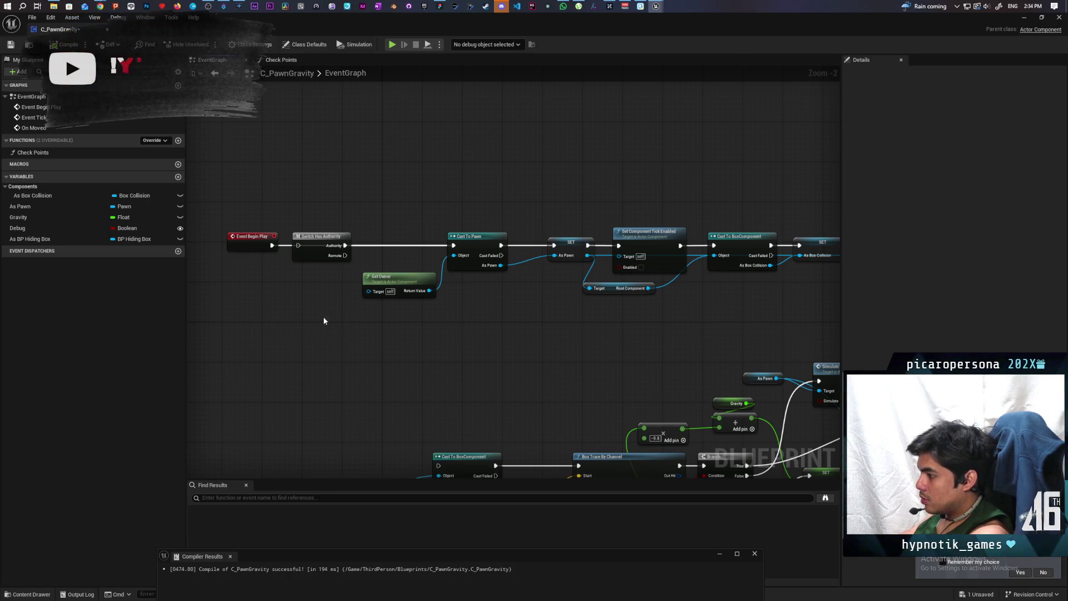
left_click_drag(338, 321, 247, 310)
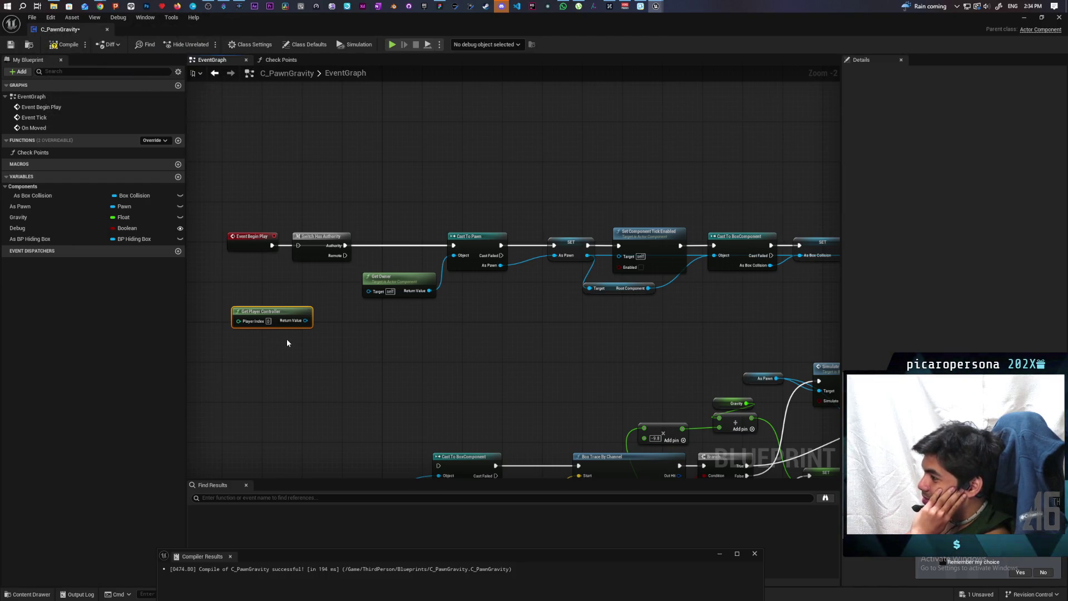
left_click_drag(274, 353, 289, 313)
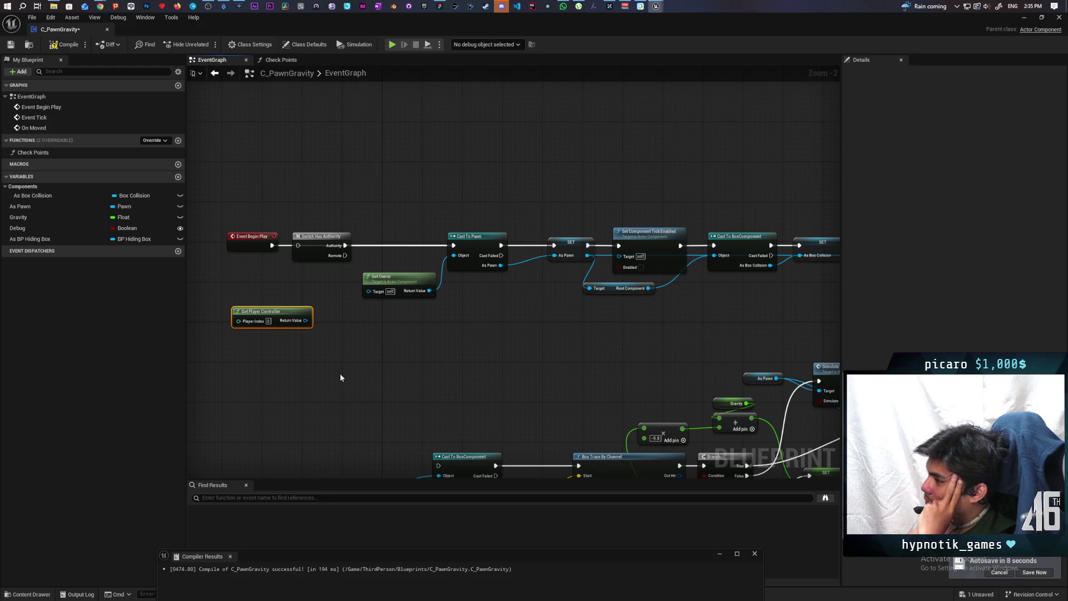
- Compile and save the blueprint, then move Switch Has Authority just above Get Player Controller
left_click(61, 45)
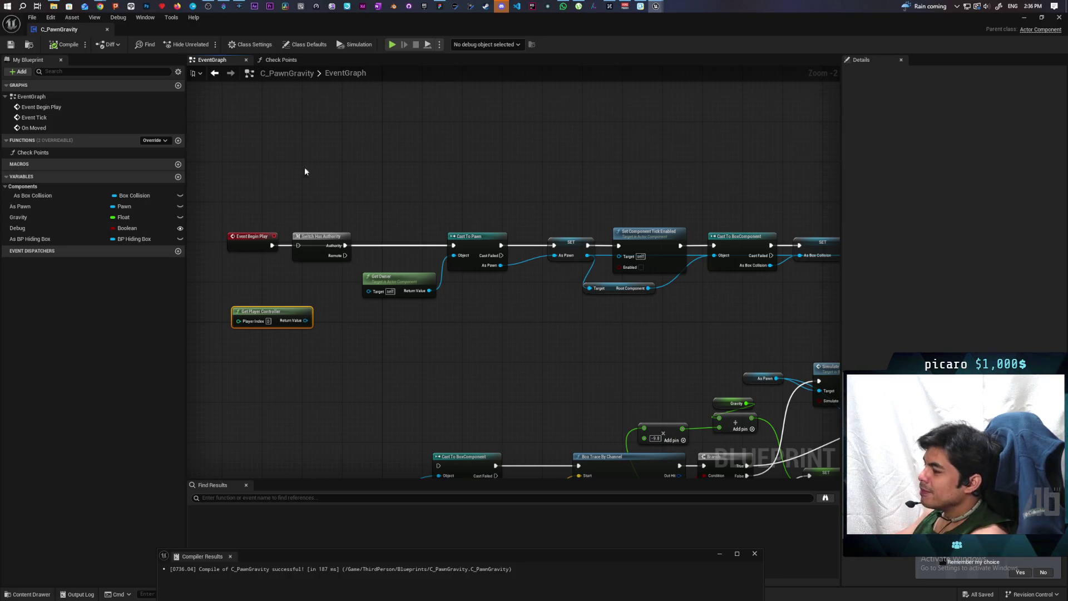
mouse_move(321, 251)
left_mouse_down()
mouse_move(275, 281)
mouse_move(284, 301)
left_mouse_up()
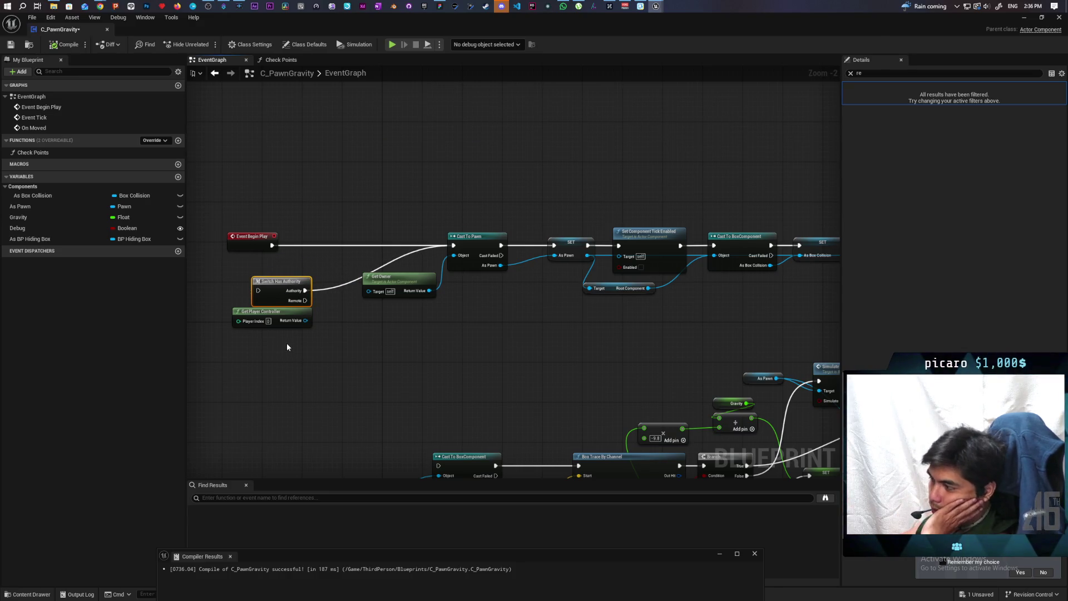
- Cut the Authority→Cast To Pawn wire, connect Authority to Set Actor Location, and compile
left_click(290, 320)
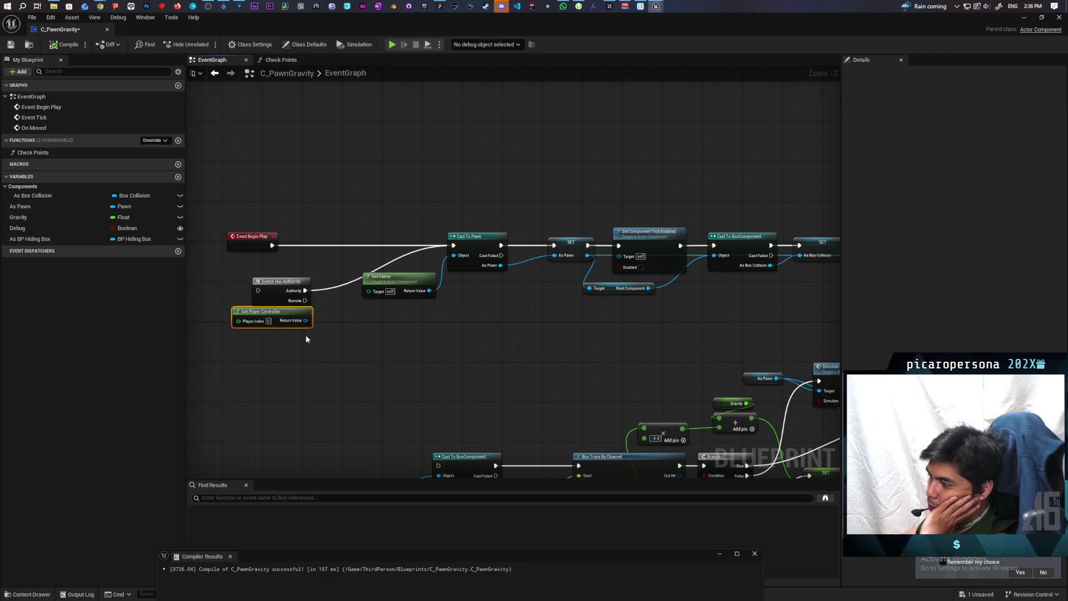
left_click(351, 332)
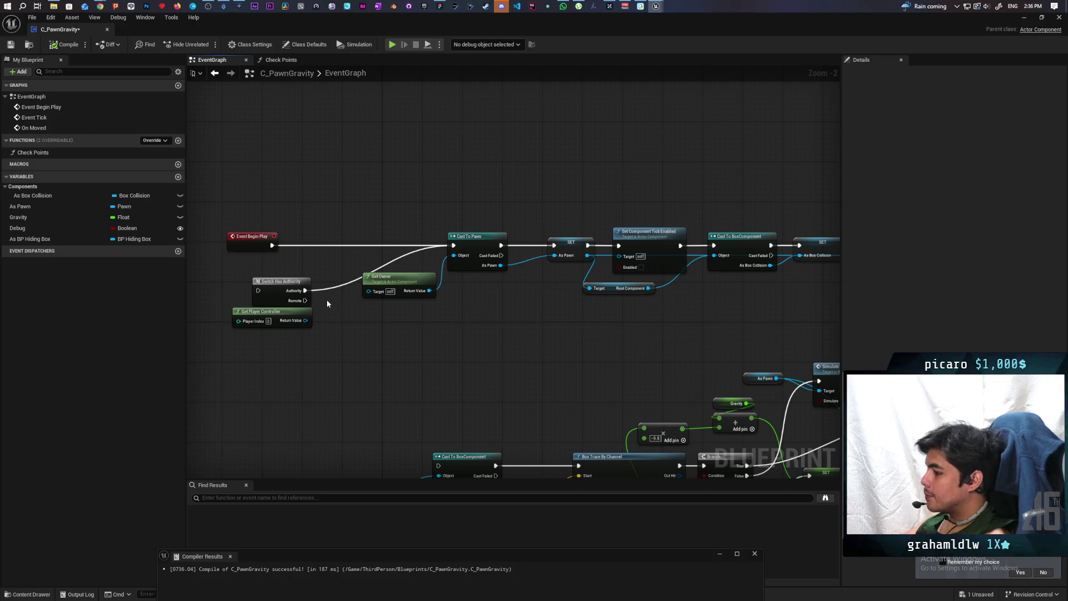
left_click_drag(325, 280, 334, 303)
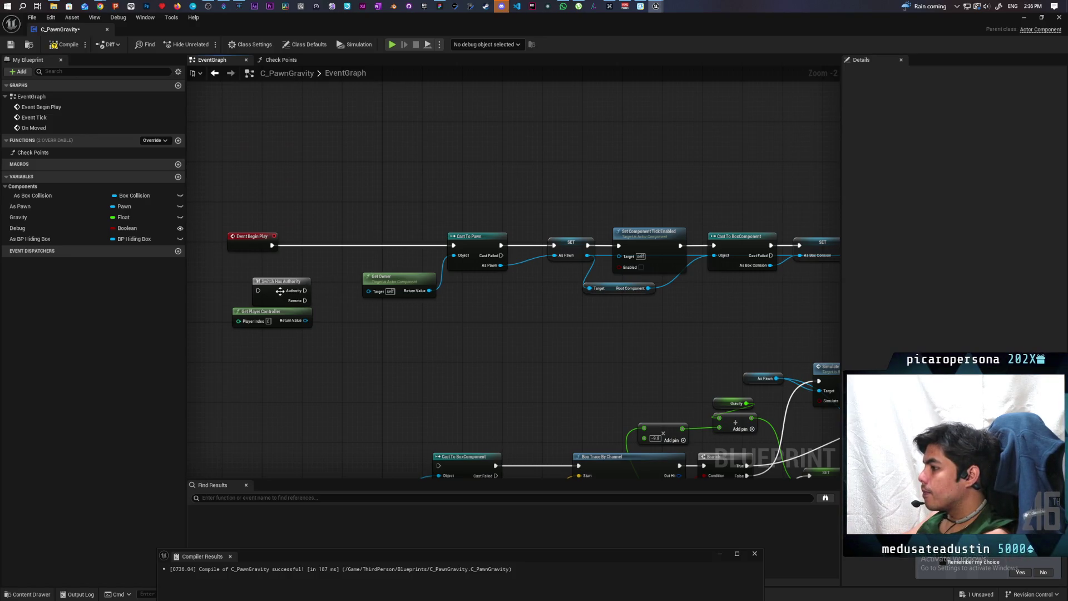
left_click(282, 288)
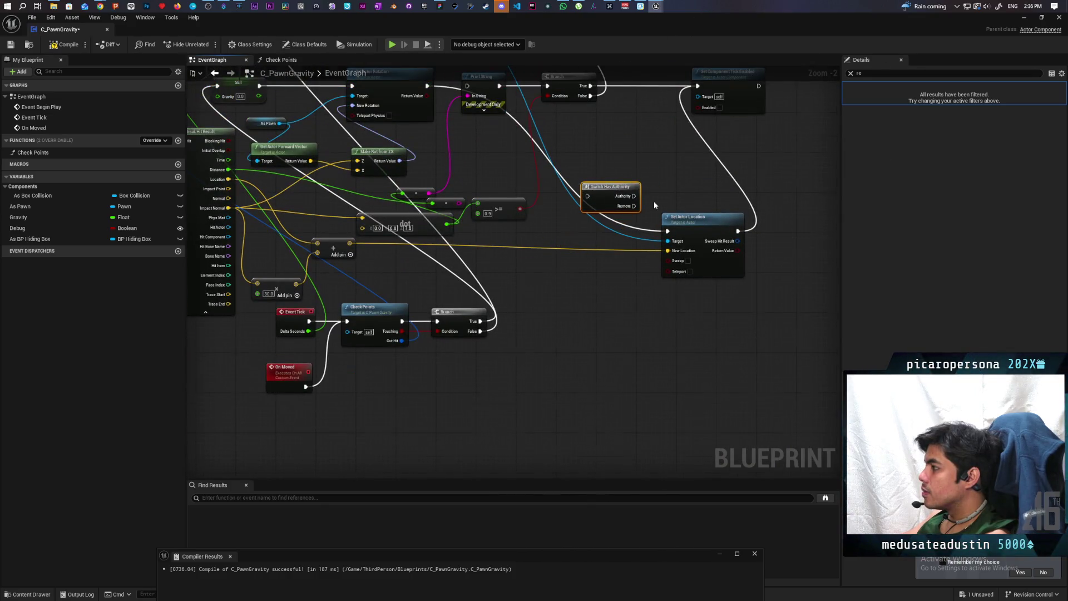
scroll(653, 202, "up", 2)
mouse_move(642, 308)
left_mouse_down()
mouse_move(300, 272)
mouse_move(500, 233)
mouse_move(624, 276)
mouse_move(638, 305)
left_mouse_up()
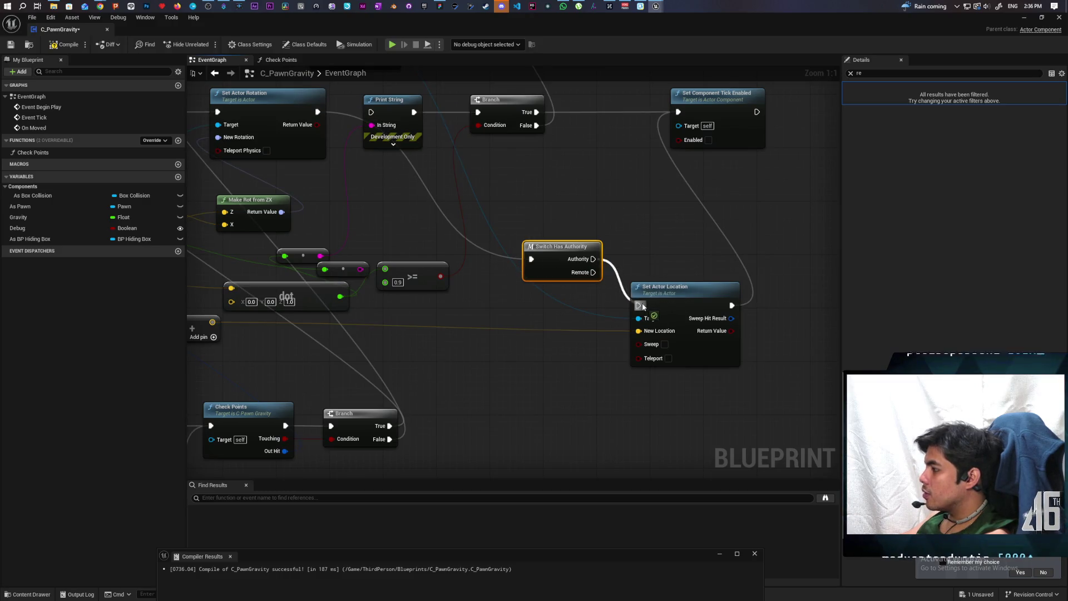
mouse_move(642, 255)
left_mouse_down()
mouse_move(592, 325)
mouse_move(629, 180)
left_mouse_up()
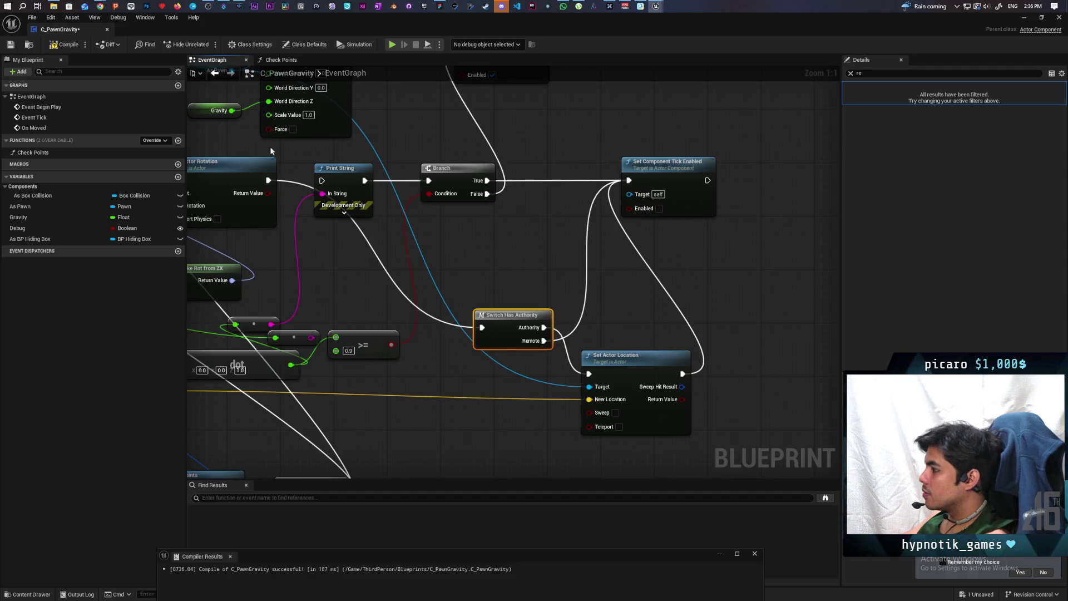
left_click(62, 45)
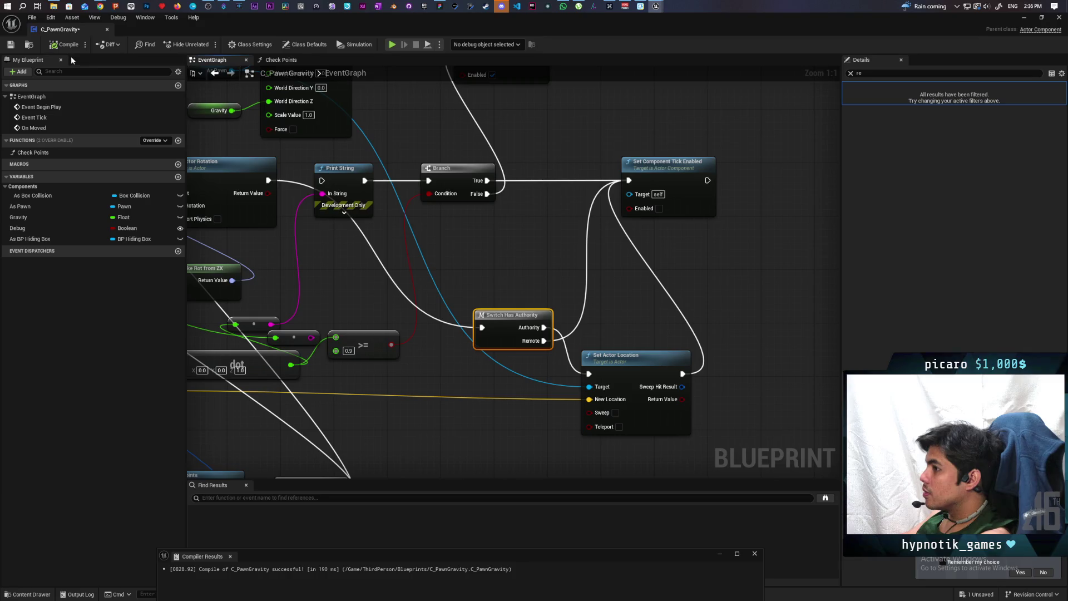
- Rearrange the editor windows, minimize the blueprint, and start a two-client play session
mouse_move(457, 27)
left_mouse_down()
mouse_move(684, 125)
mouse_move(693, 268)
left_mouse_up()
left_click_drag(629, 276, 670, 164)
left_click_drag(684, 46, 460, 48)
left_click_drag(740, 155, 557, 156)
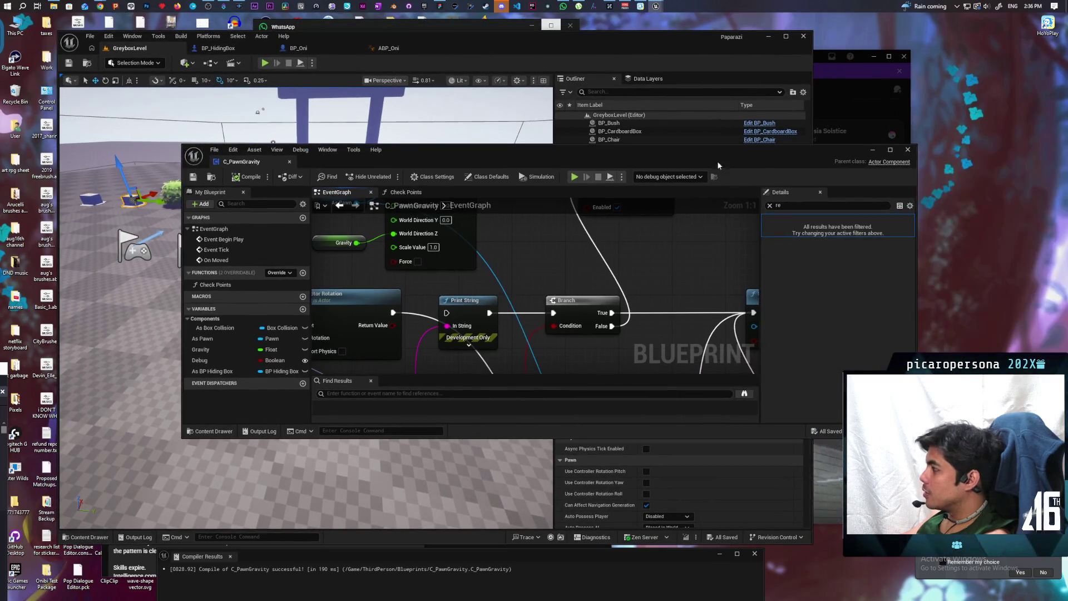
left_click(873, 155)
left_click_drag(390, 37, 625, 33)
left_click(500, 59)
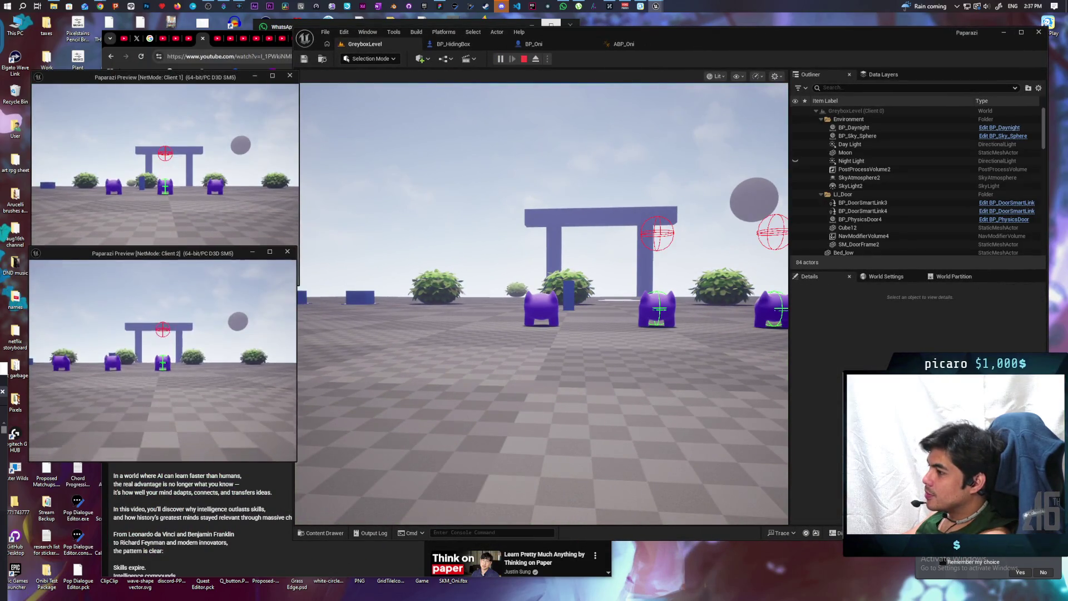
- Walk client 2 to the box and carry it left and right around the level
key("w")
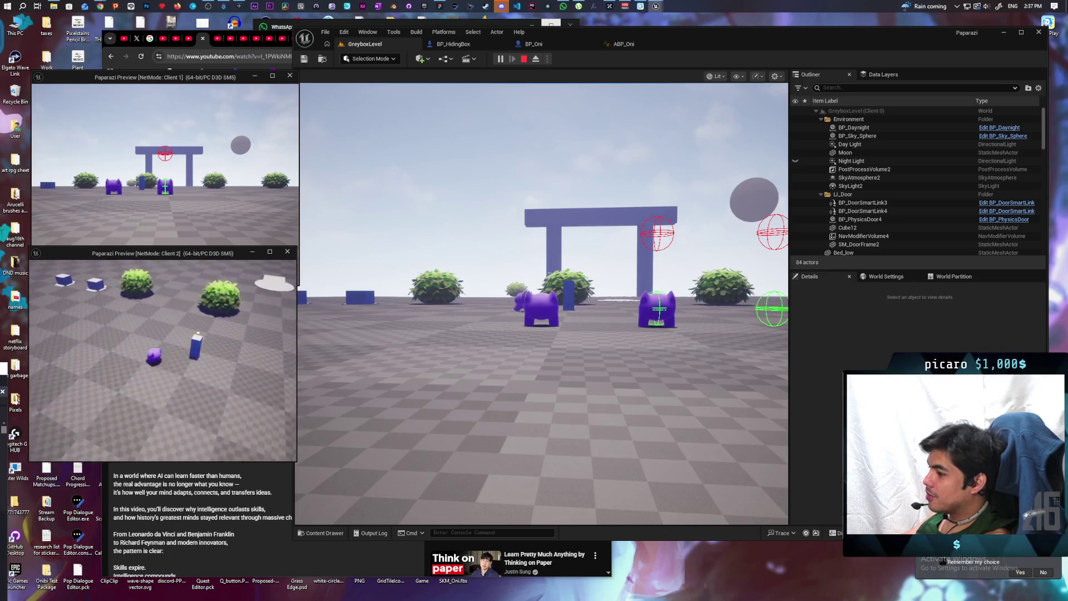
key("w")
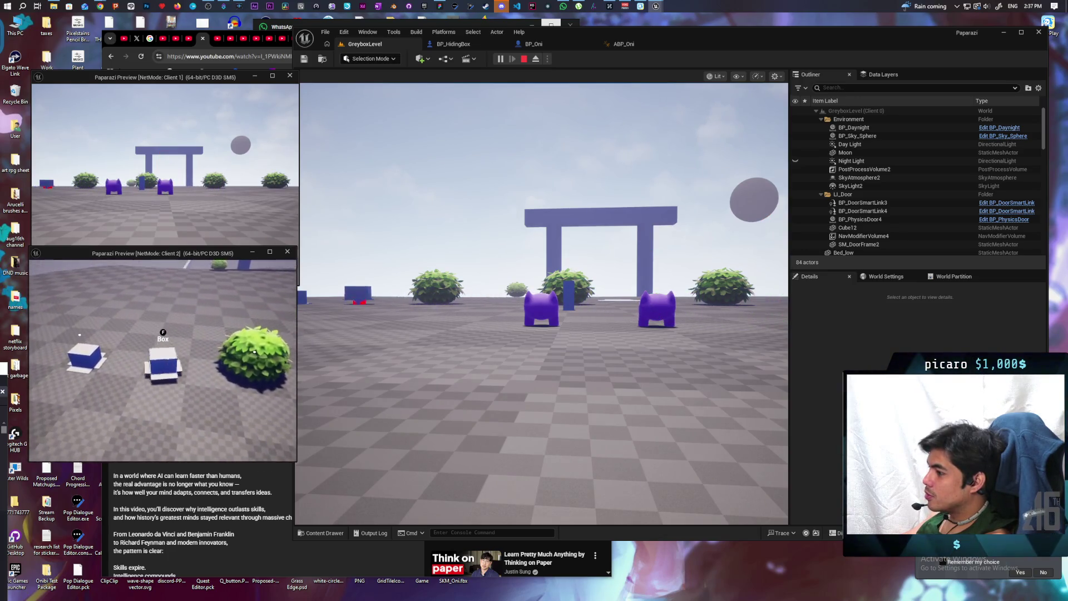
key("d")
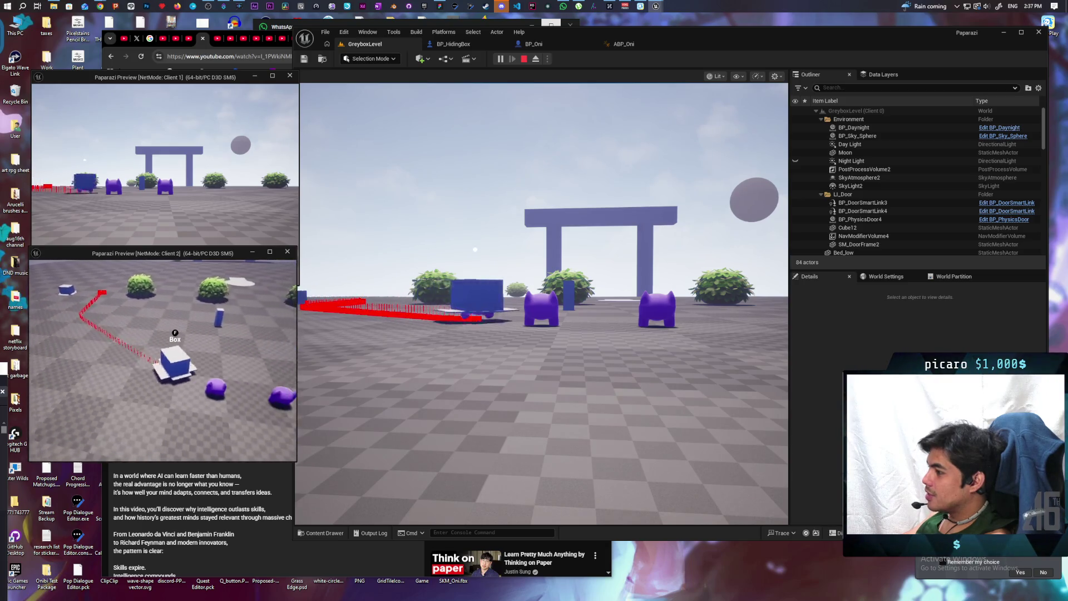
key("a")
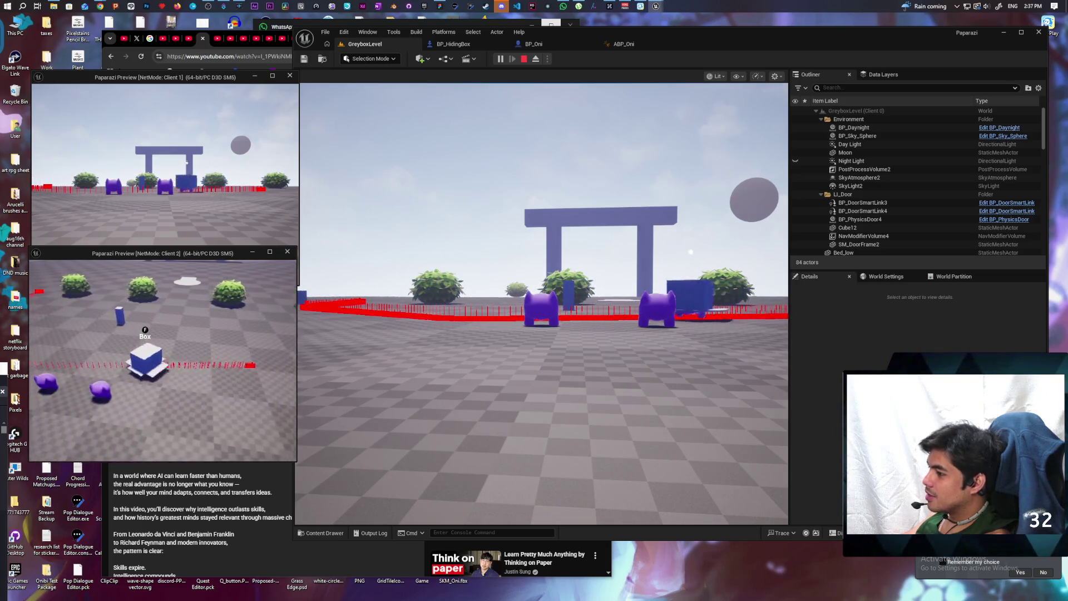
key("d")
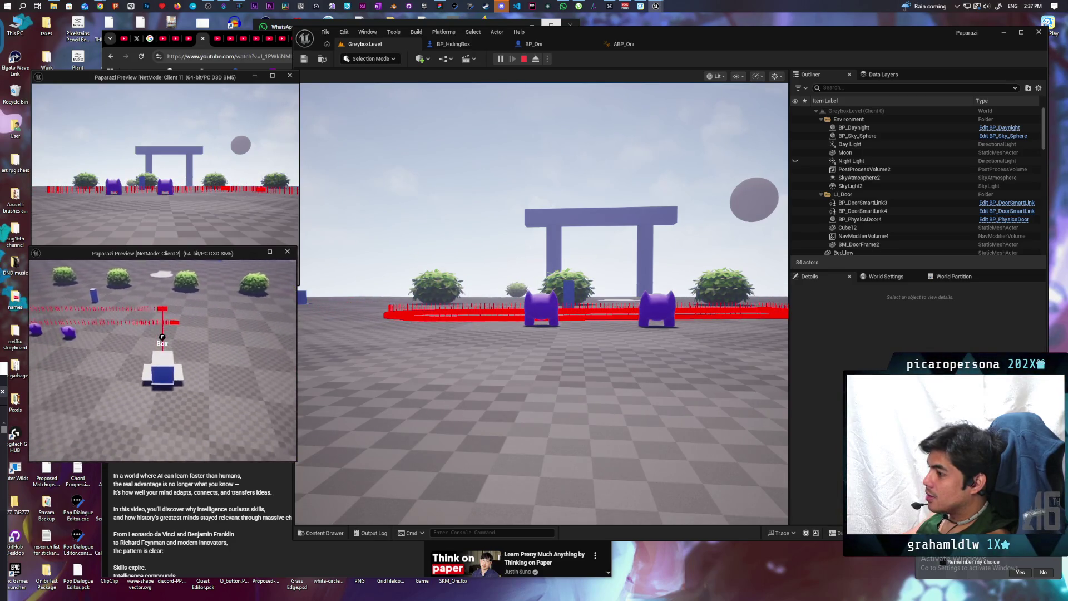
key("s")
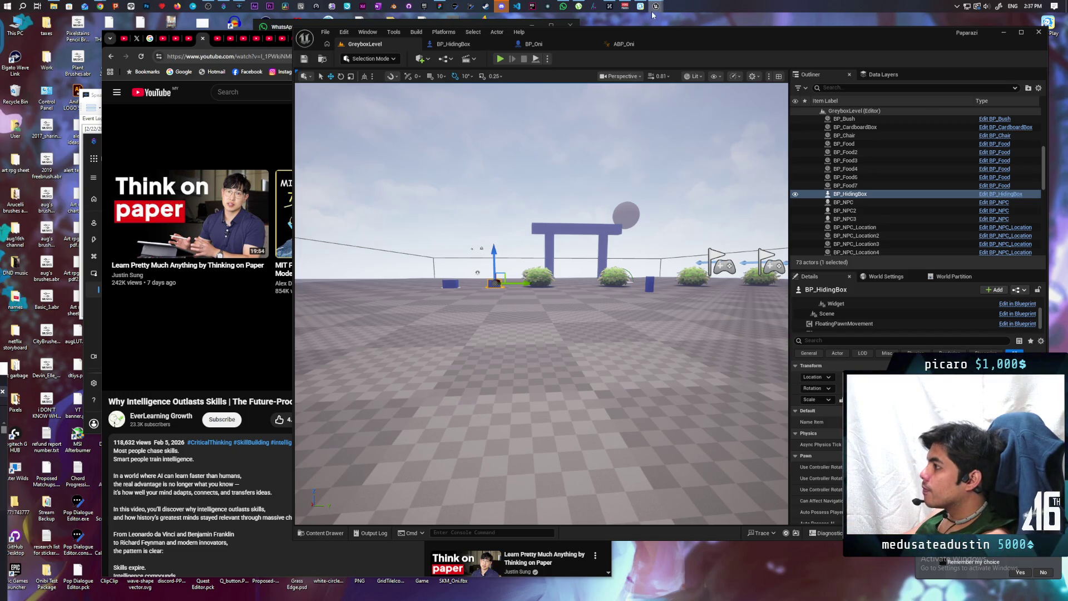
- Bring the C_PawnGravity editor forward and pan left to the Event Tick and On Moved nodes
mouse_move(656, 7)
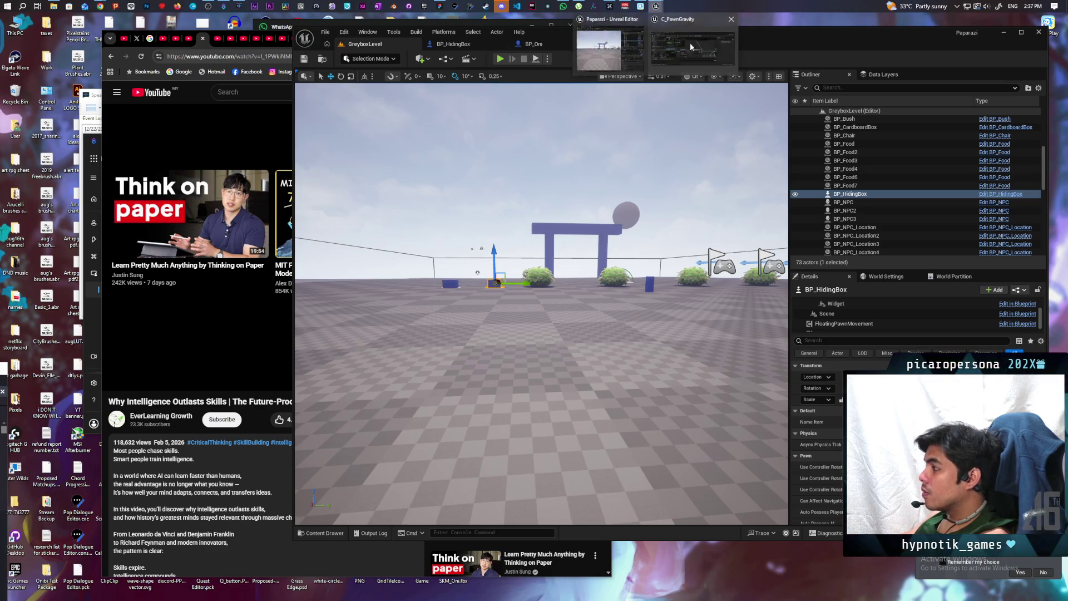
left_click(688, 48)
scroll(624, 272, "down", 1)
scroll(510, 239, "up", 2)
mouse_move(507, 321)
left_mouse_down()
mouse_move(560, 323)
mouse_move(420, 350)
left_mouse_up()
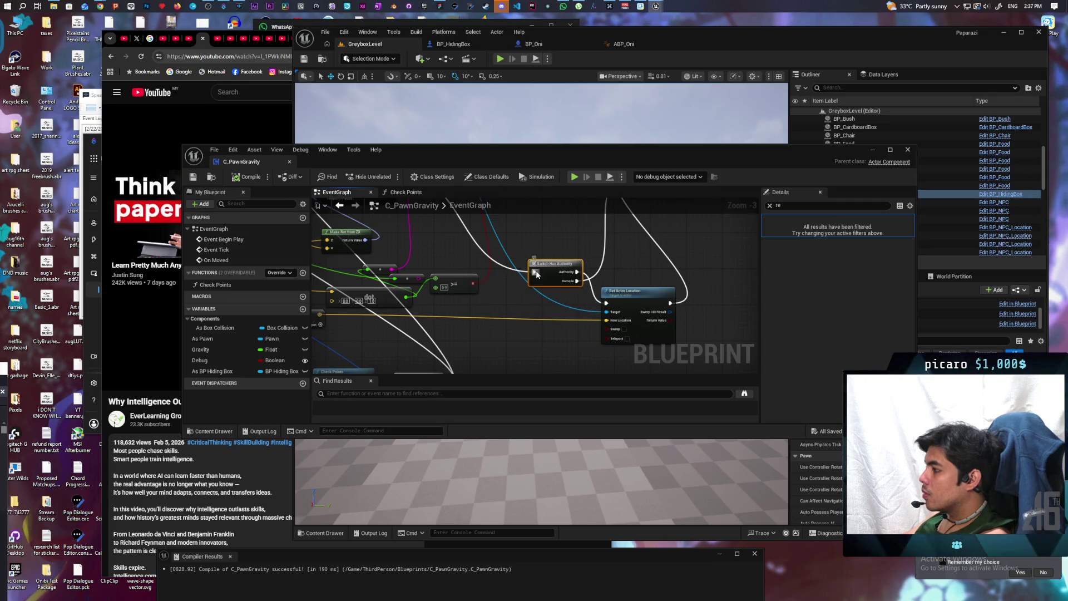
- Route Event Tick and On Moved through Switch Has Authority into Check Points, compile, and replay
left_click_drag(533, 270, 607, 303)
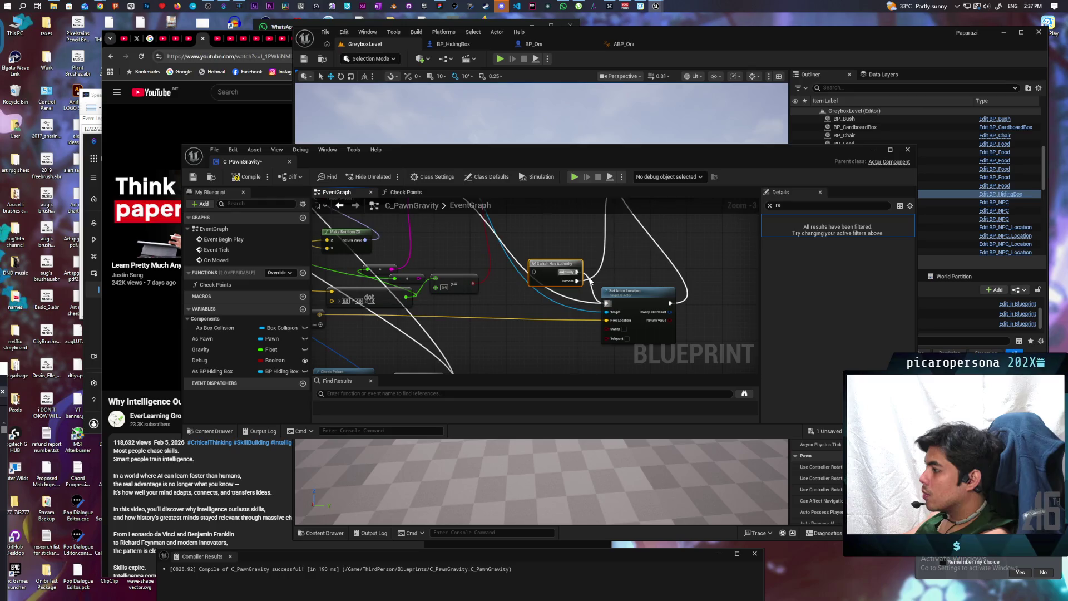
mouse_move(568, 268)
left_mouse_down()
mouse_move(339, 386)
mouse_move(592, 272)
mouse_move(593, 313)
left_mouse_up()
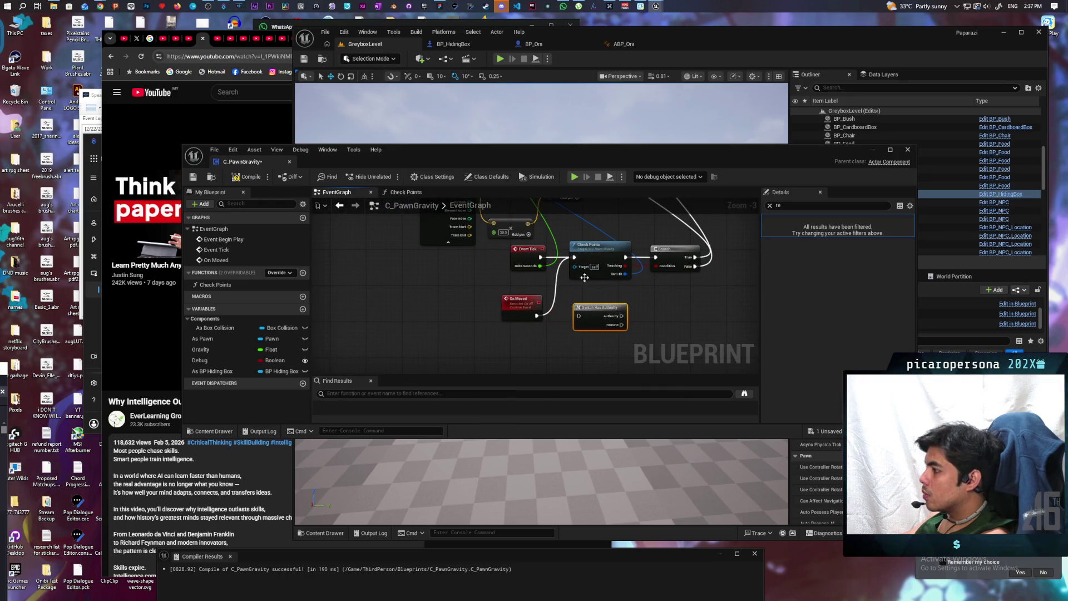
left_click_drag(576, 257, 582, 320)
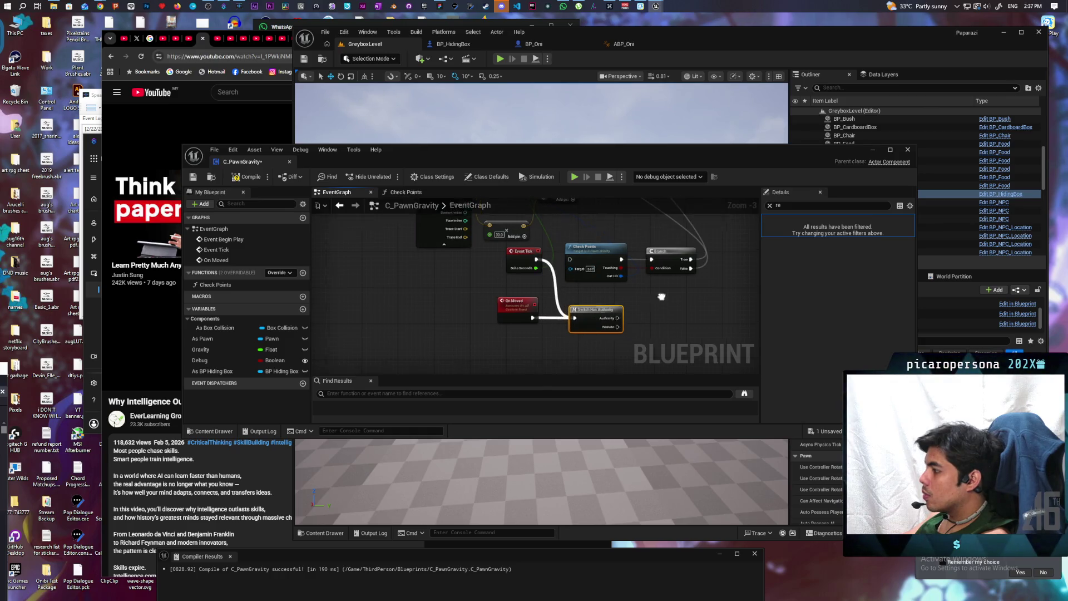
left_click_drag(504, 272, 551, 272)
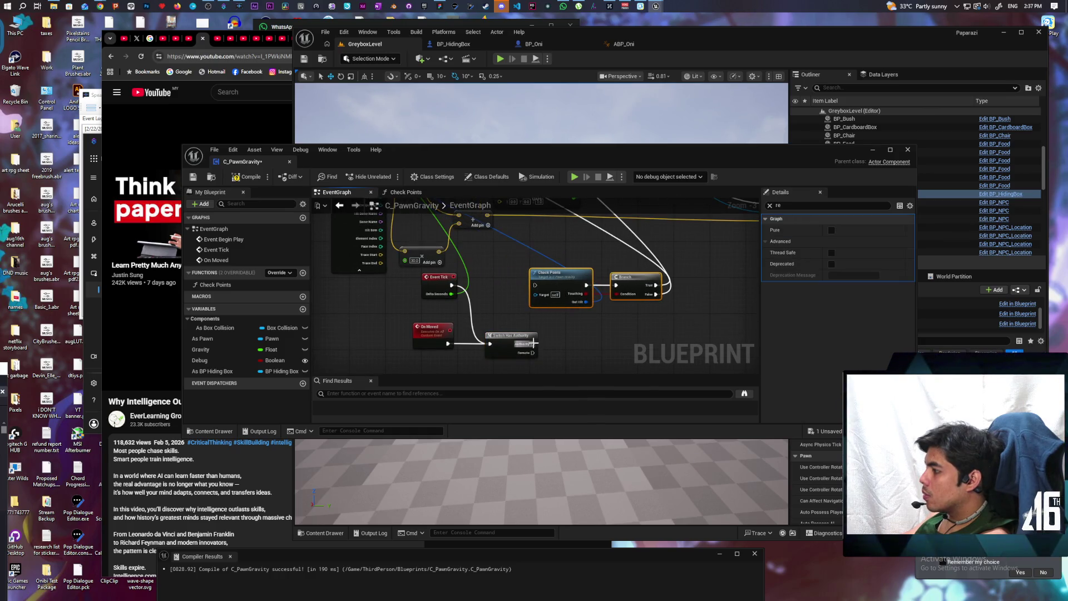
left_click_drag(534, 344, 535, 285)
left_click(247, 176)
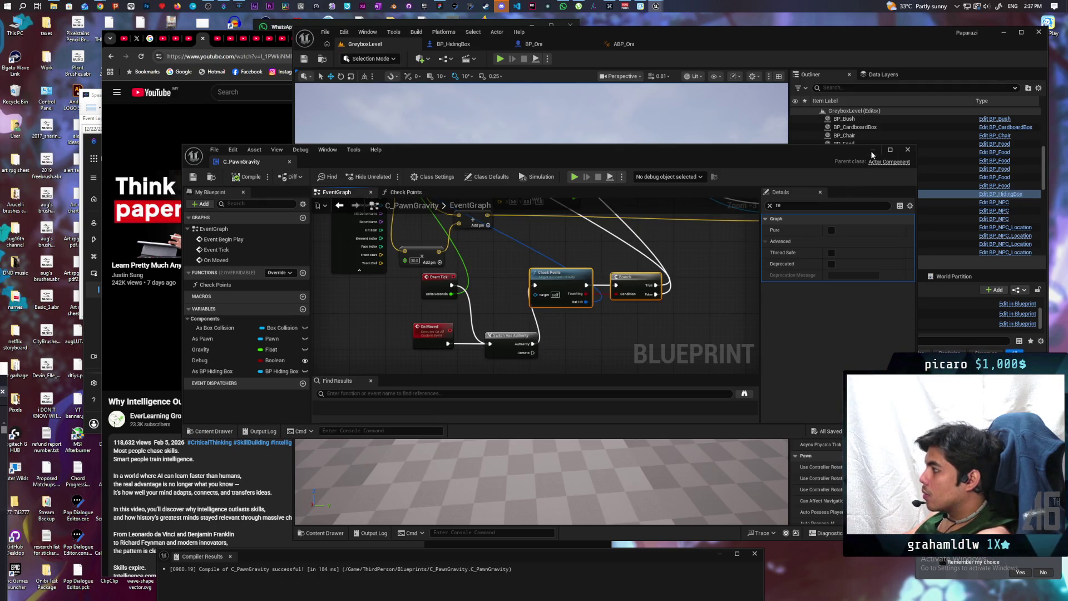
left_click(872, 152)
left_click(501, 59)
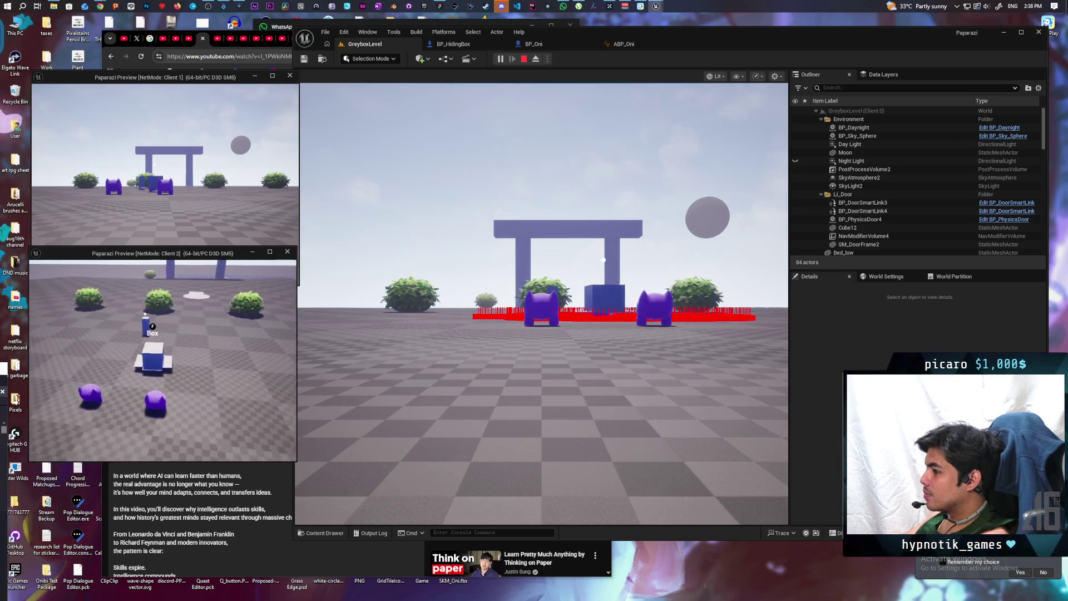
key("Escape")
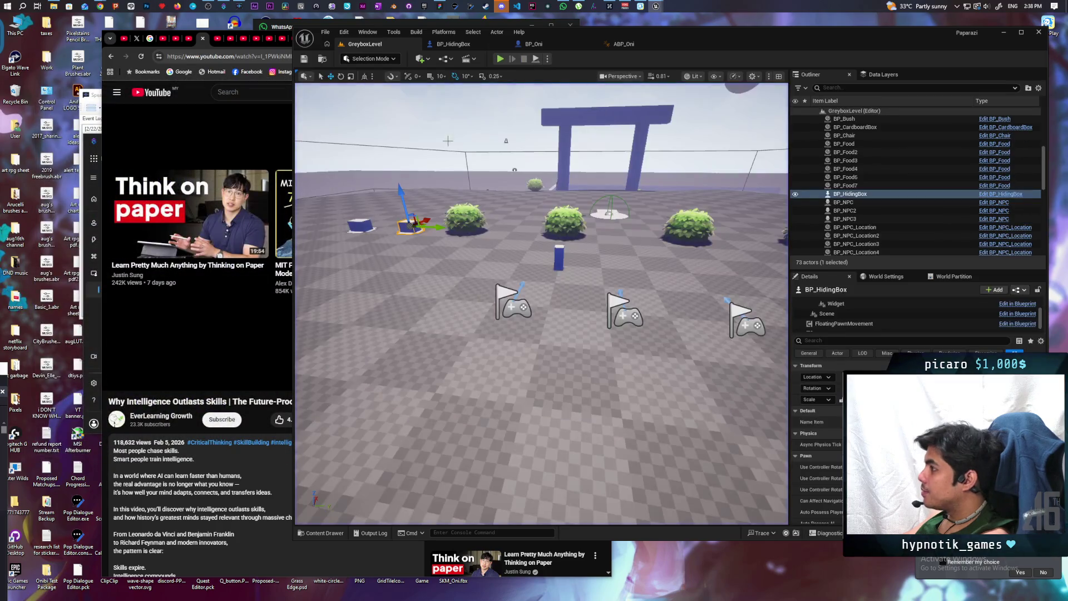
- Open BP_HidingBox and drag a Floating Pawn Movement reference into the Interact graph to search its actions
left_click(456, 45)
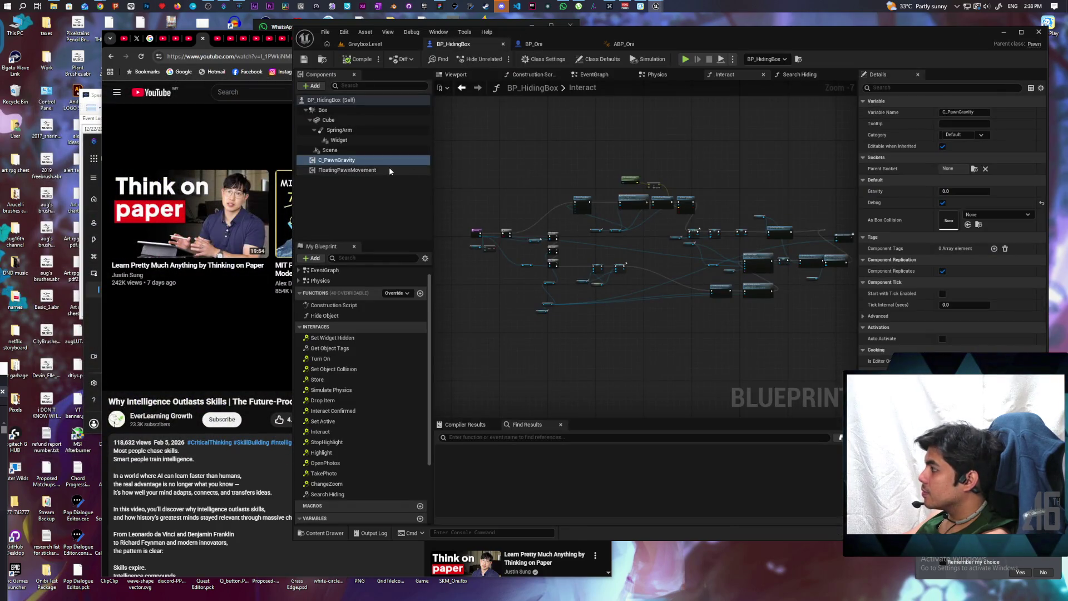
left_click(350, 170)
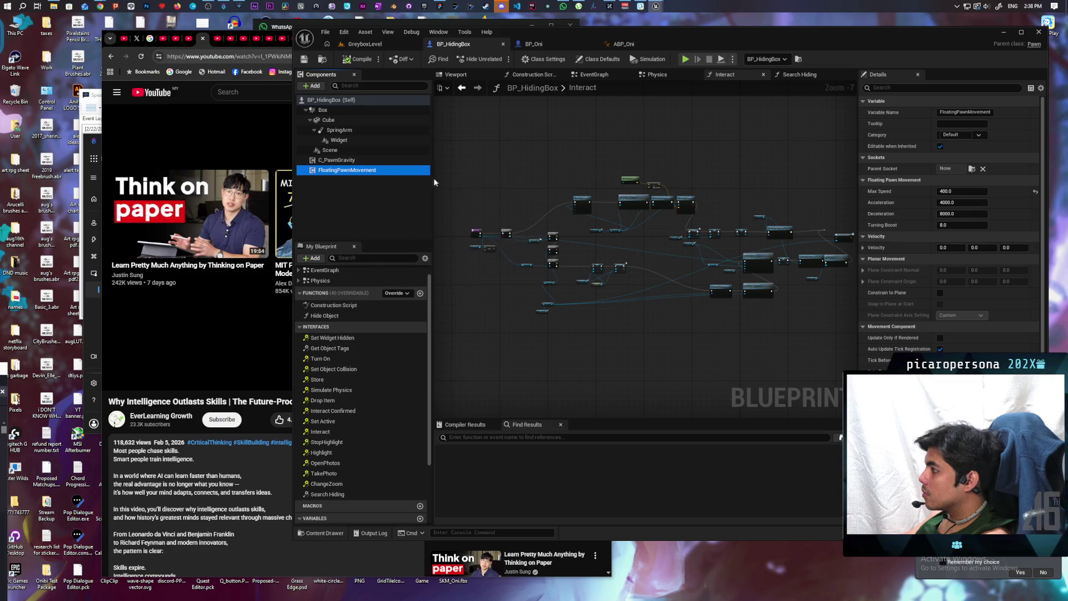
mouse_move(382, 174)
left_mouse_down()
mouse_move(481, 143)
mouse_move(509, 150)
mouse_move(516, 201)
left_mouse_up()
scroll(495, 147, "up", 4)
type("correct")
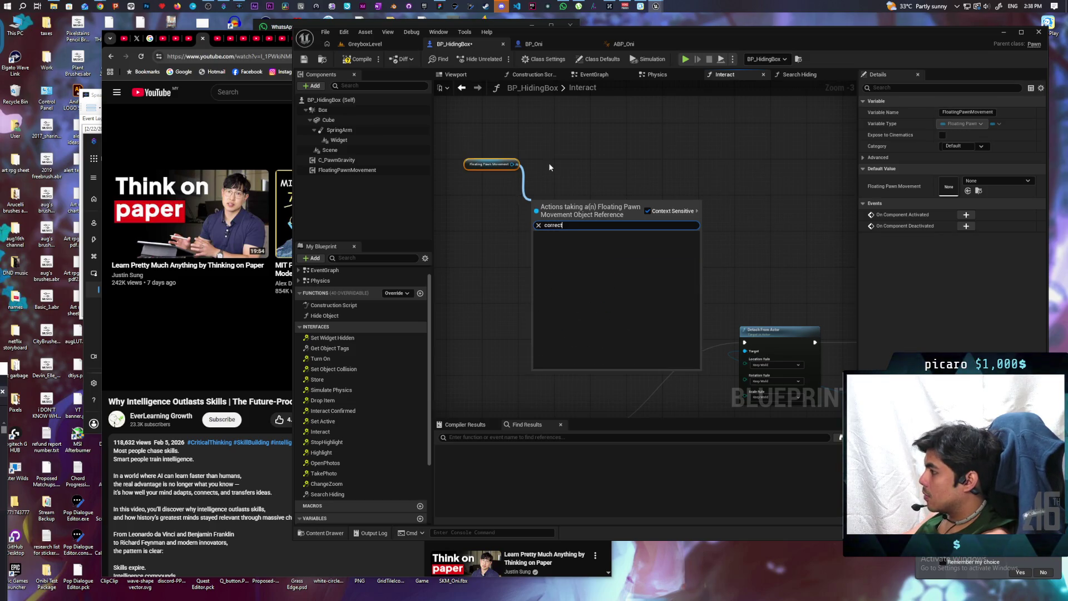
left_click(549, 162)
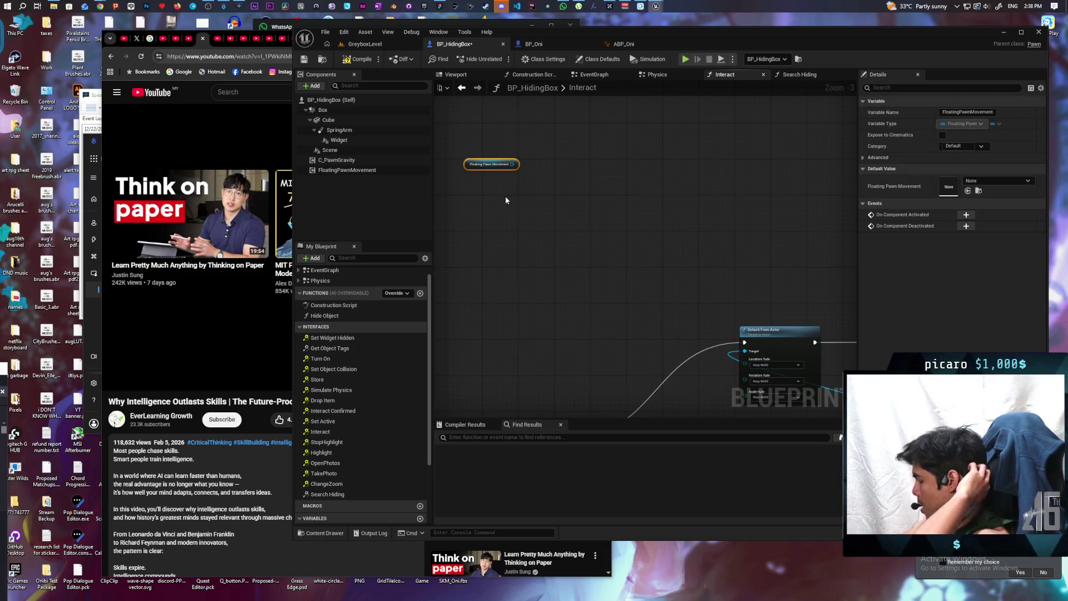
left_click_drag(512, 164, 504, 202)
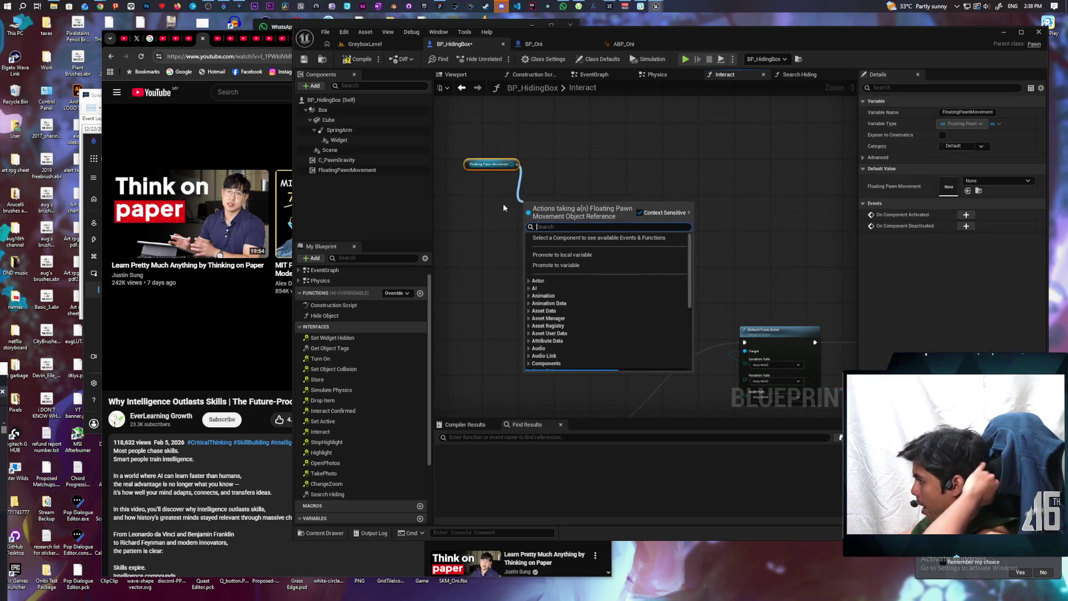
type("ignor")
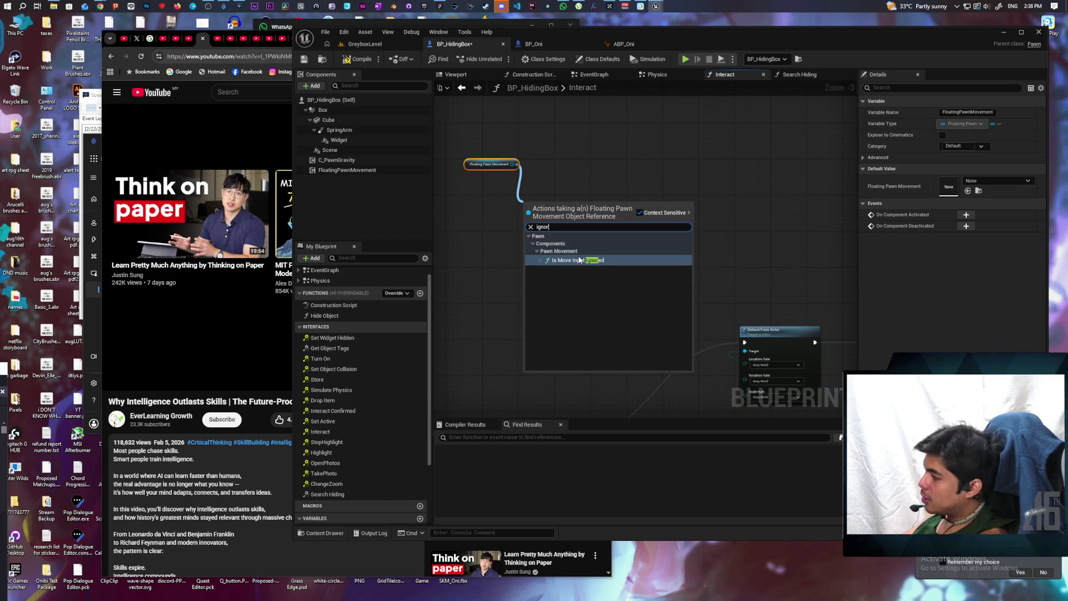
left_click(548, 137)
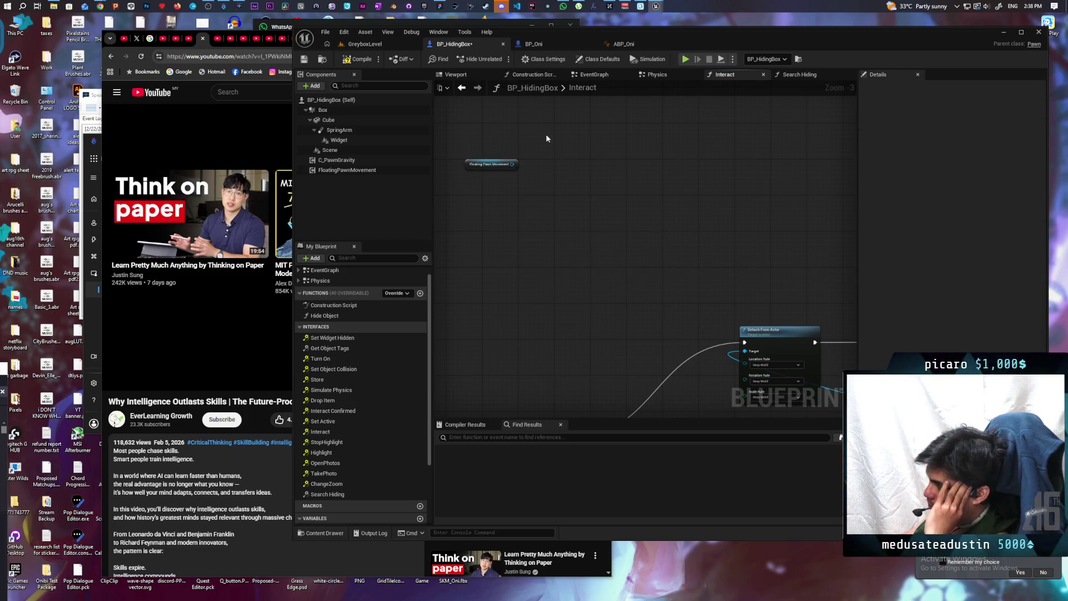
- Delete the Floating Pawn Movement node, save BP_HidingBox, and bring the C_PawnGravity editor forward
key("Delete")
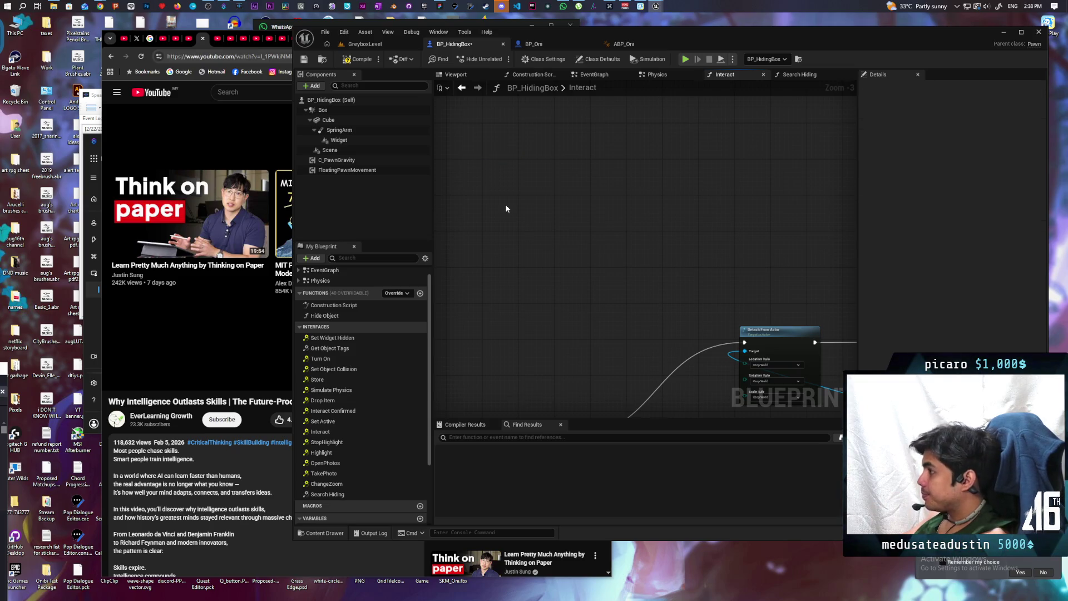
scroll(617, 239, "down", 5)
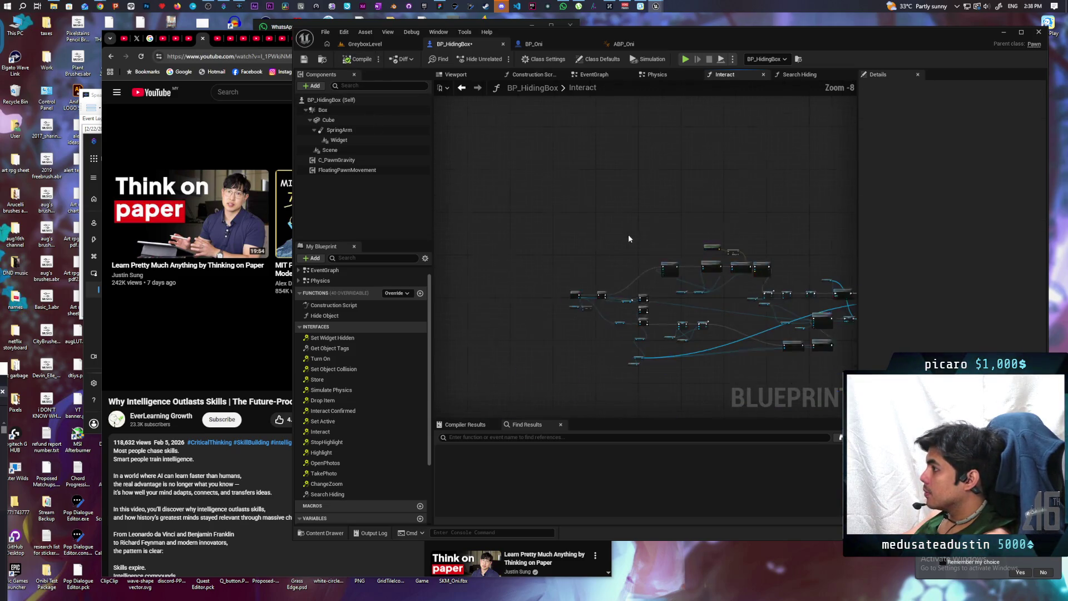
key("ctrl+s")
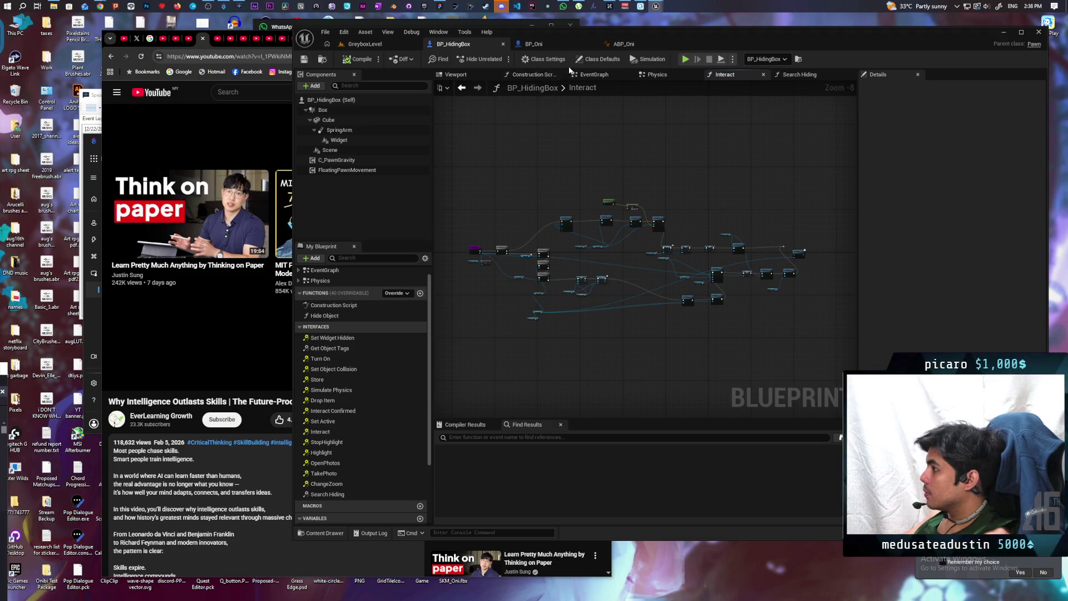
mouse_move(656, 6)
left_click(683, 56)
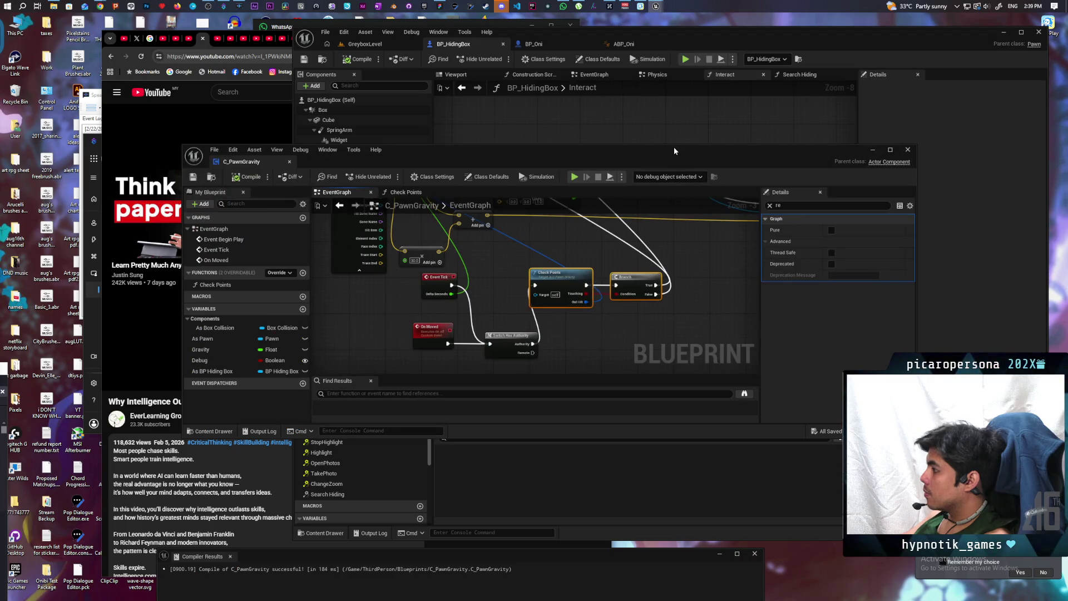
- Maximize the editor, wire Event Tick and On Moved straight into Check Points, and delete Switch Has Authority
left_click(770, 205)
left_click(704, 273)
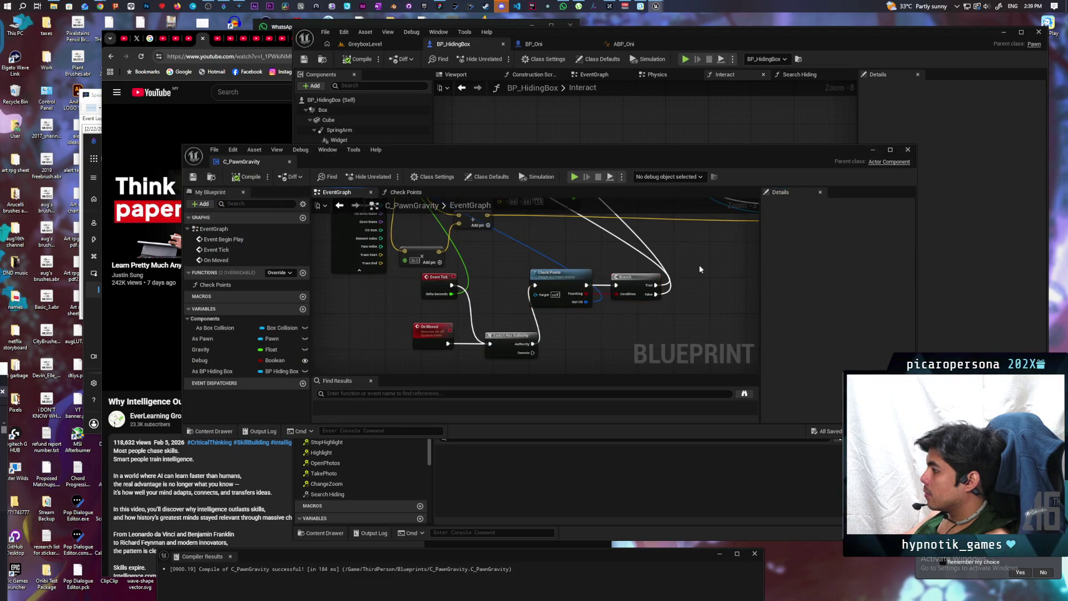
double_click(612, 153)
scroll(432, 349, "up", 2)
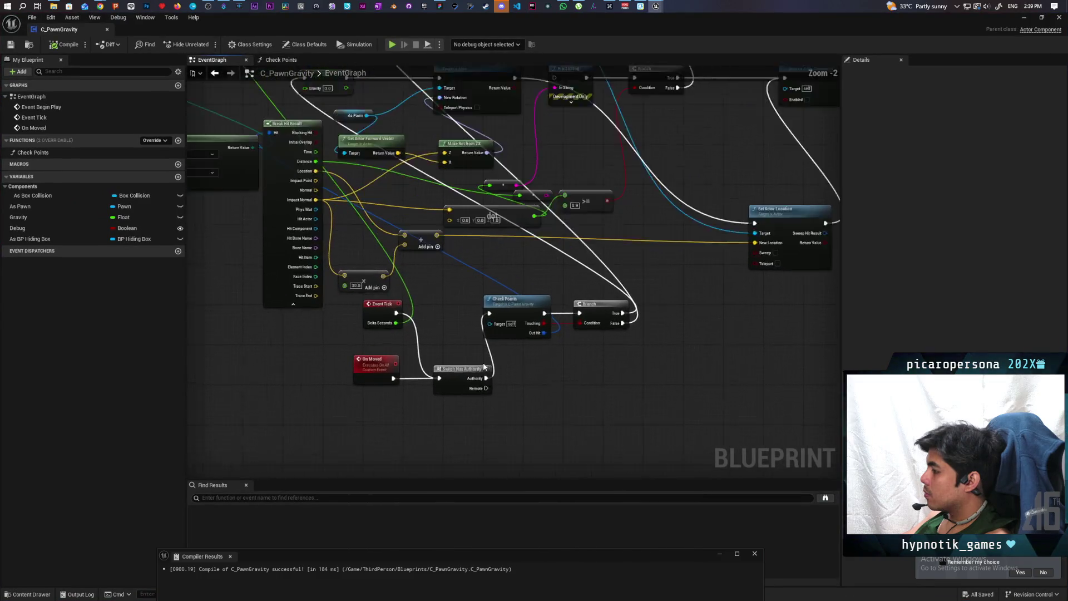
mouse_move(433, 381)
left_mouse_down()
mouse_move(473, 313)
mouse_move(490, 305)
left_mouse_up()
key("Delete")
scroll(579, 369, "down", 3)
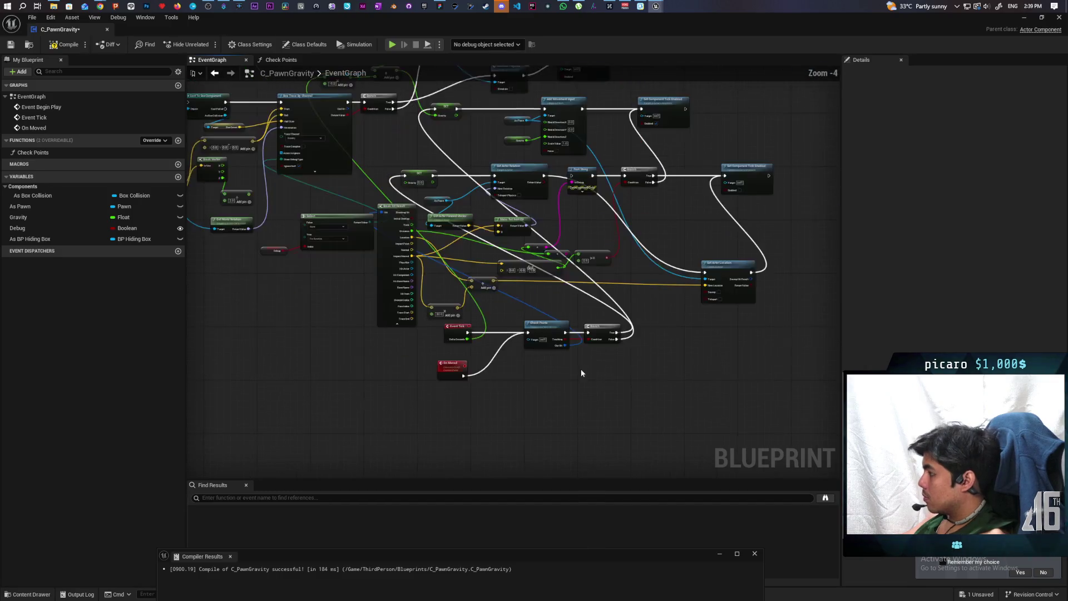
scroll(454, 405, "up", 4)
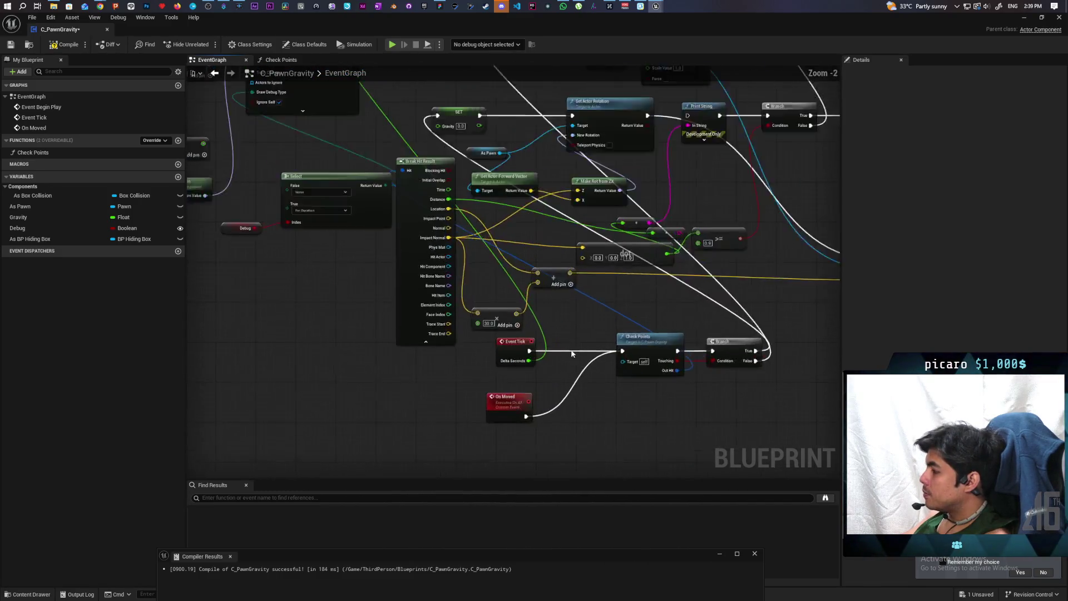
- Set the On Moved custom event's Replicates option to Not Replicated
left_click(454, 405)
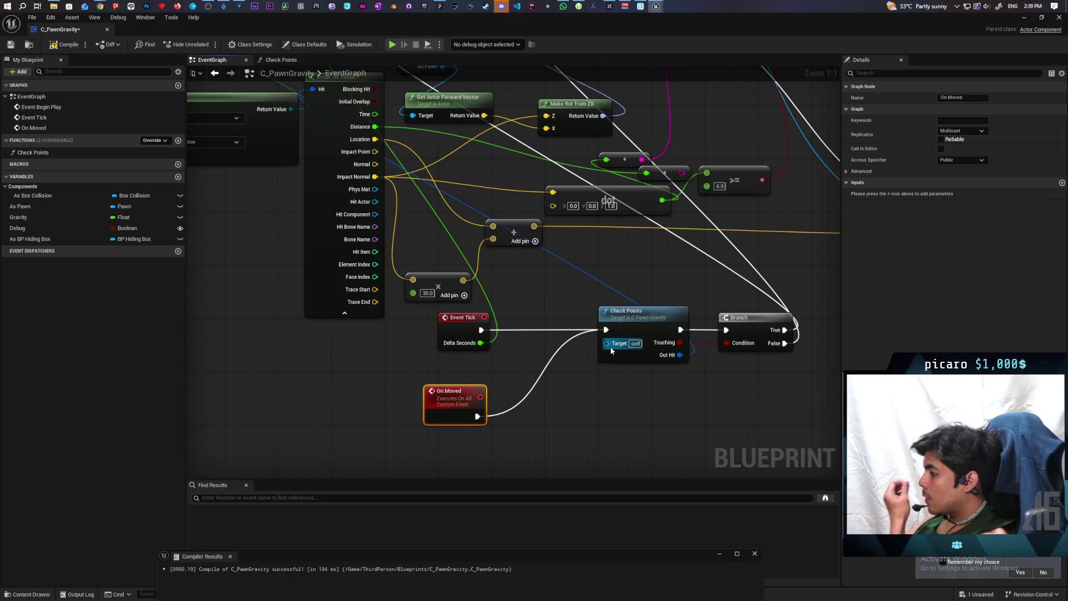
left_click(962, 131)
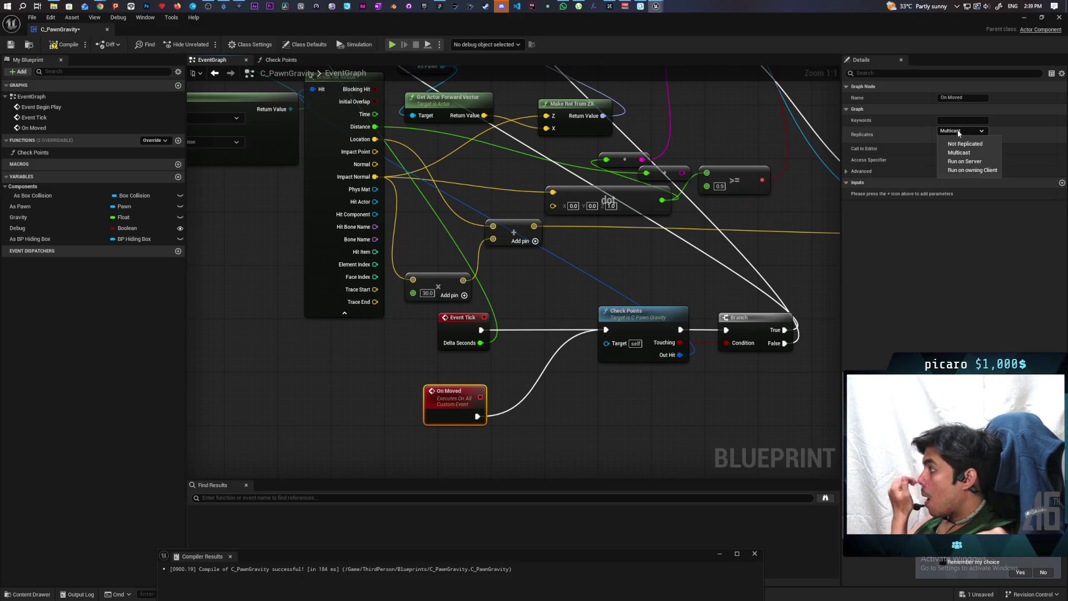
left_click(968, 156)
scroll(472, 266, "down", 5)
mouse_move(472, 266)
left_mouse_down()
mouse_move(423, 299)
mouse_move(556, 298)
mouse_move(408, 258)
left_mouse_up()
scroll(551, 281, "up", 2)
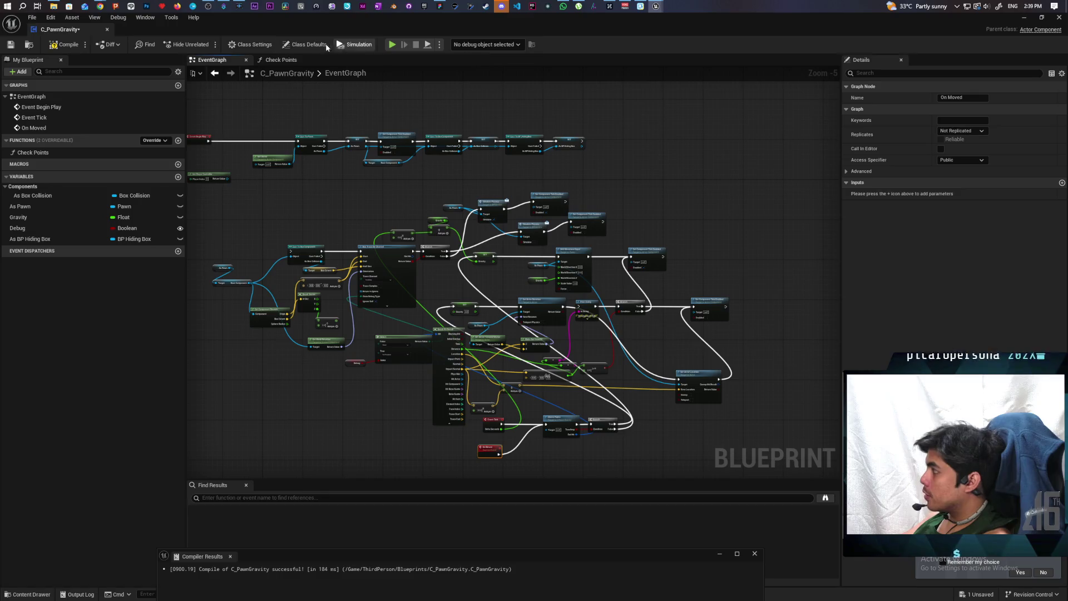
- Uncheck Component Replicates in C_PawnGravity's class defaults, save the blueprint, and minimize its editor
left_click(310, 48)
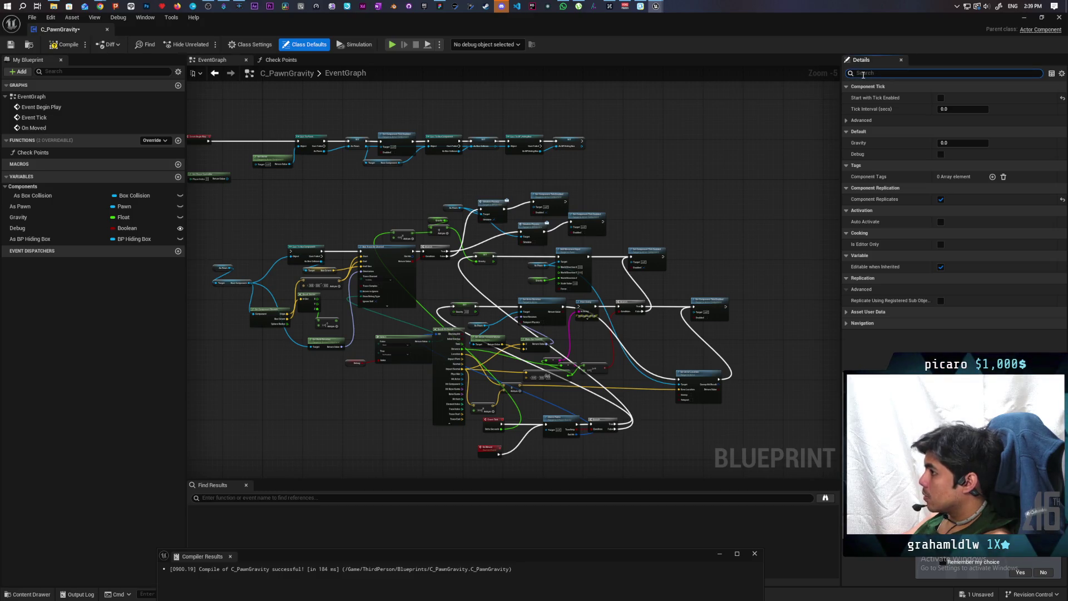
type("repl")
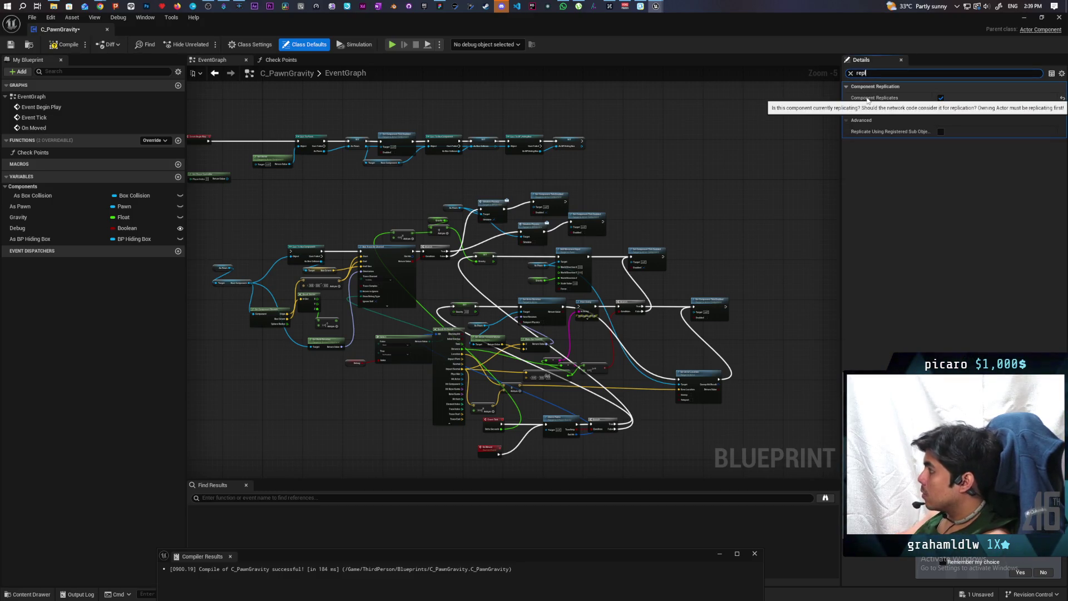
left_click(941, 98)
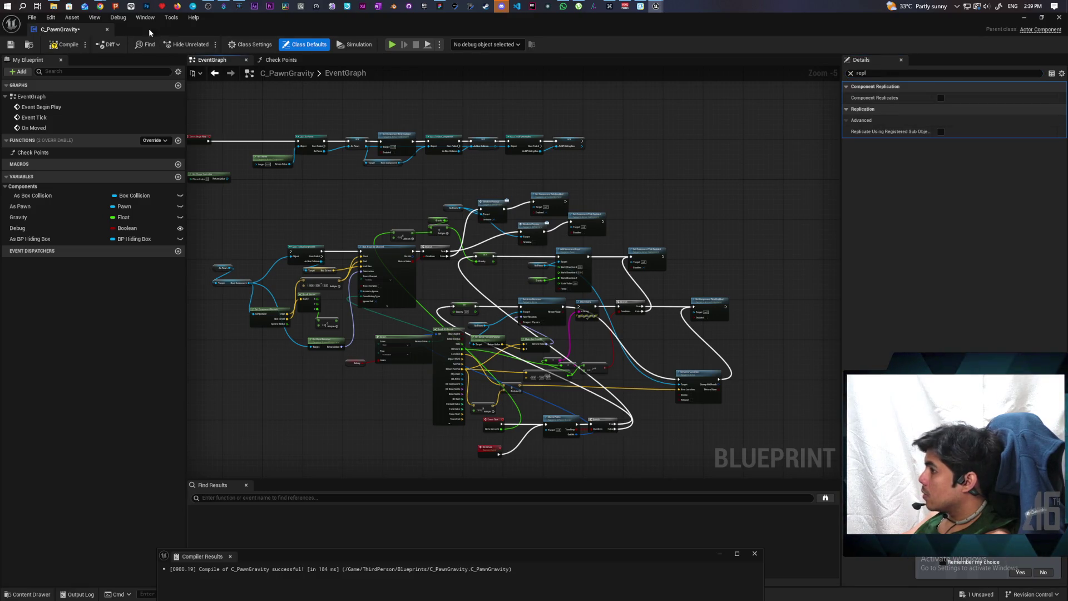
key("ctrl+s")
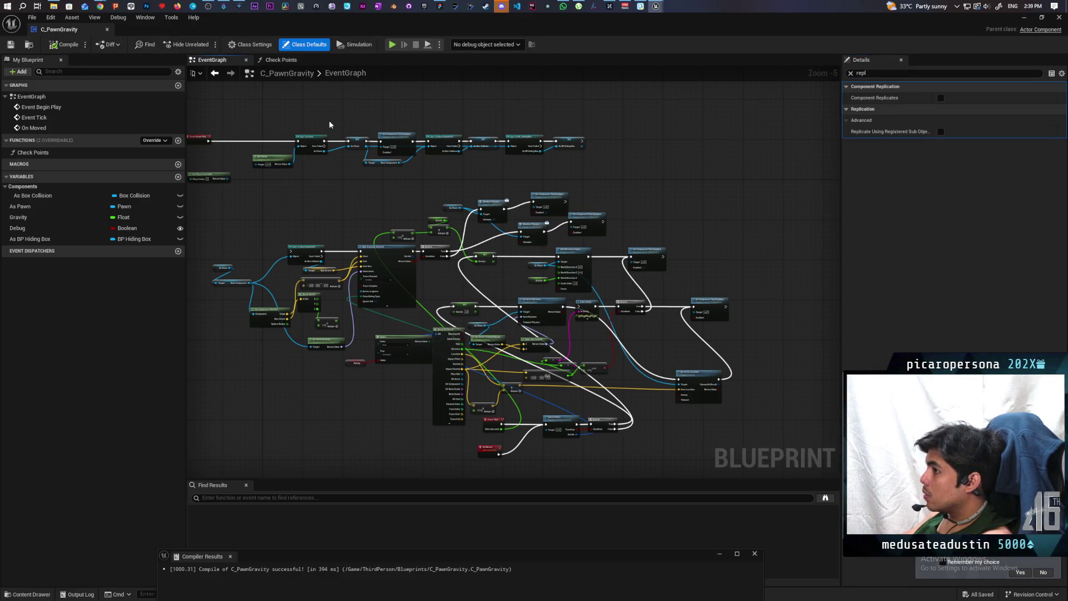
left_click_drag(231, 116, 321, 124)
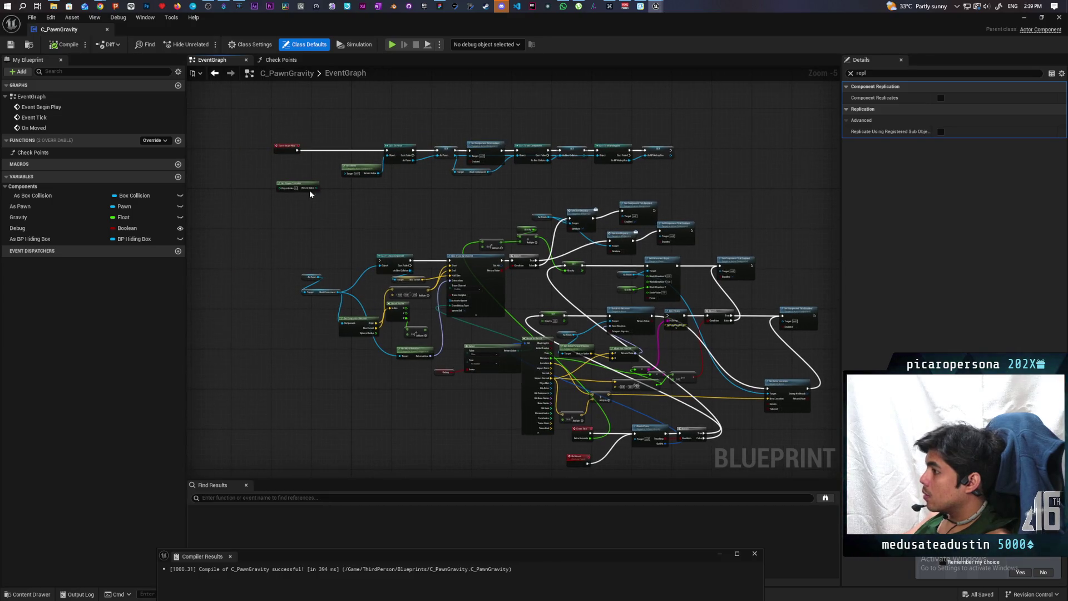
left_click(1031, 20)
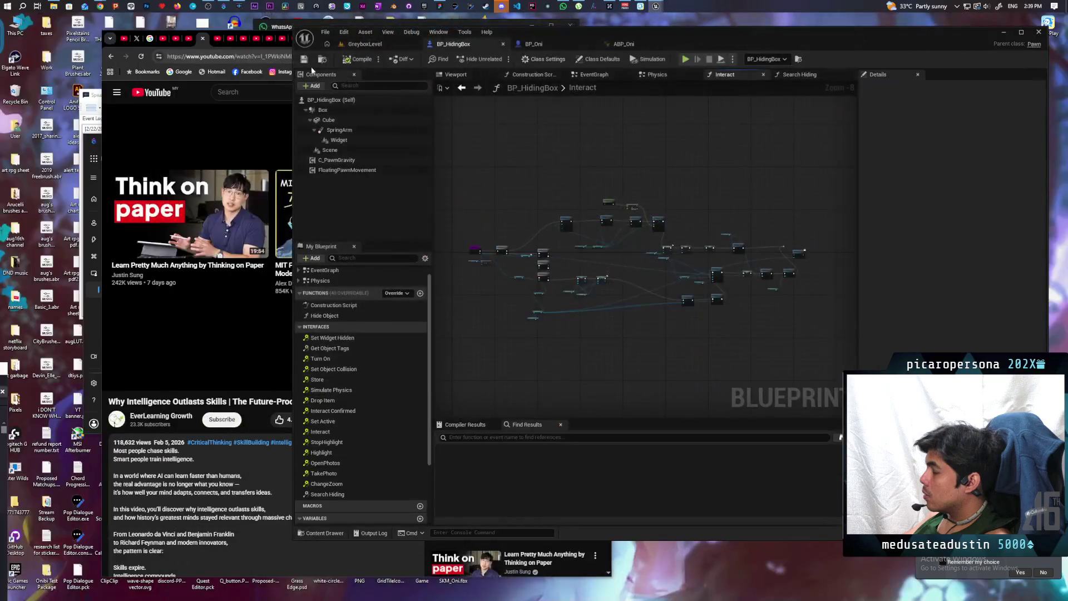
- Start a two-client play test from GreyboxLevel and drive Client 2's hiding box around
left_click(362, 44)
left_click(501, 58)
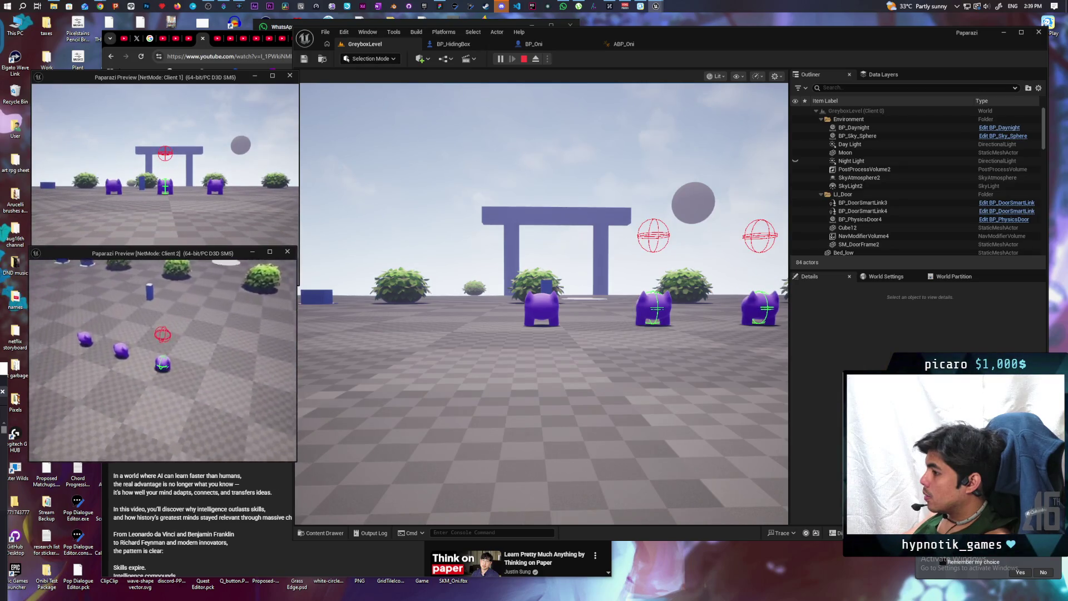
key("w")
key("w")
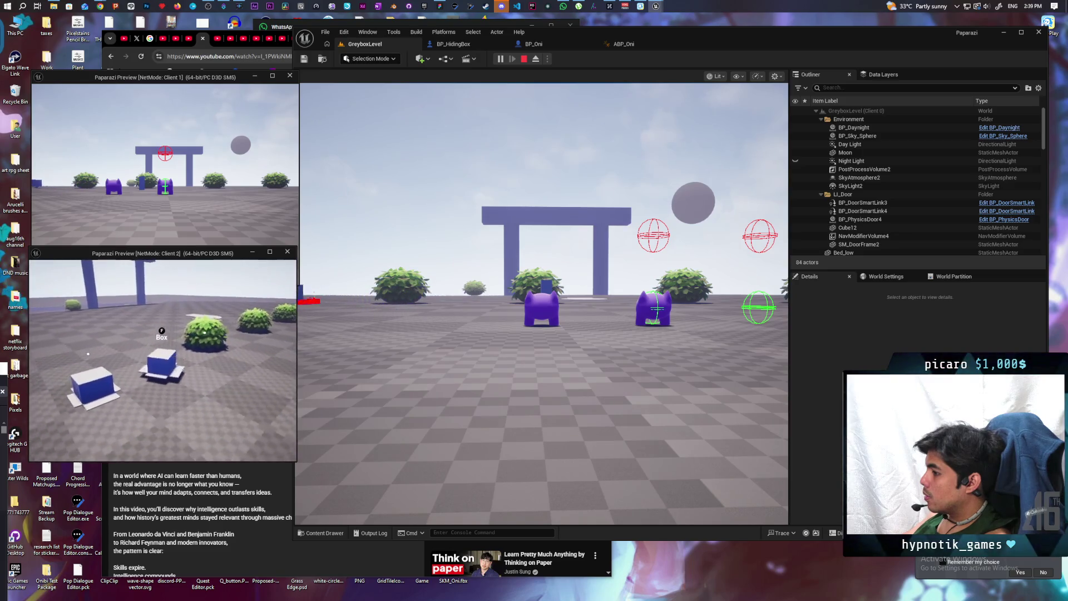
key("w")
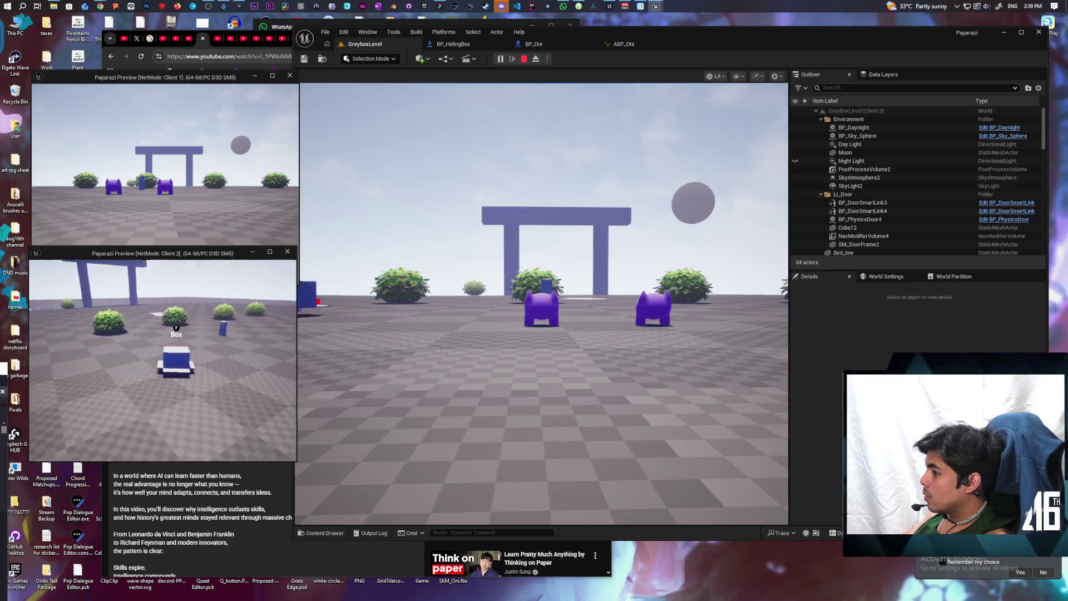
key("w")
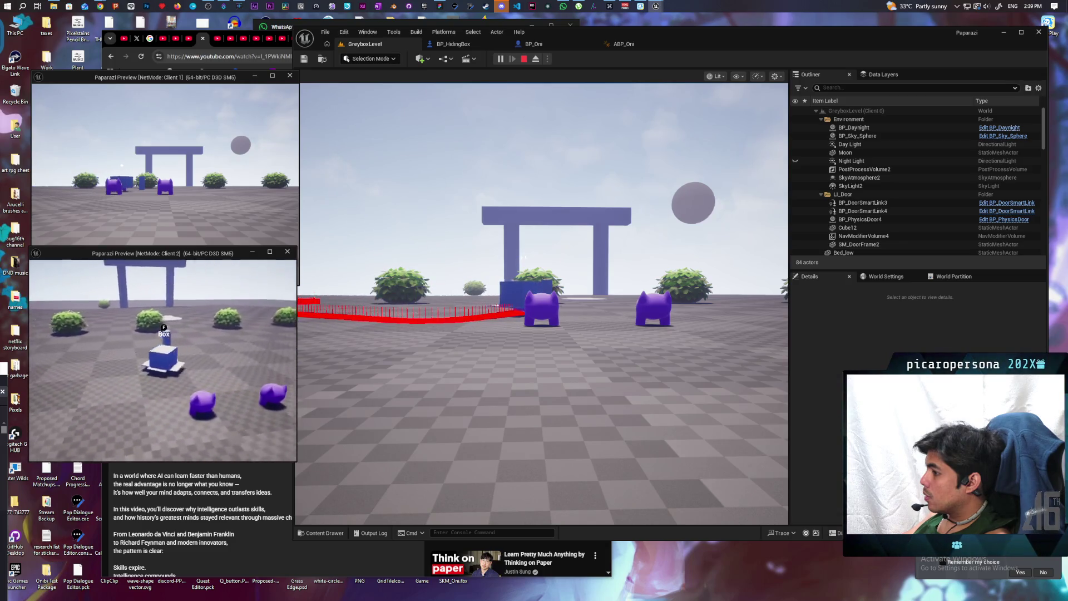
- Steer the hiding box past the blue walls and into the oni's vision cone, then end the test
key("w")
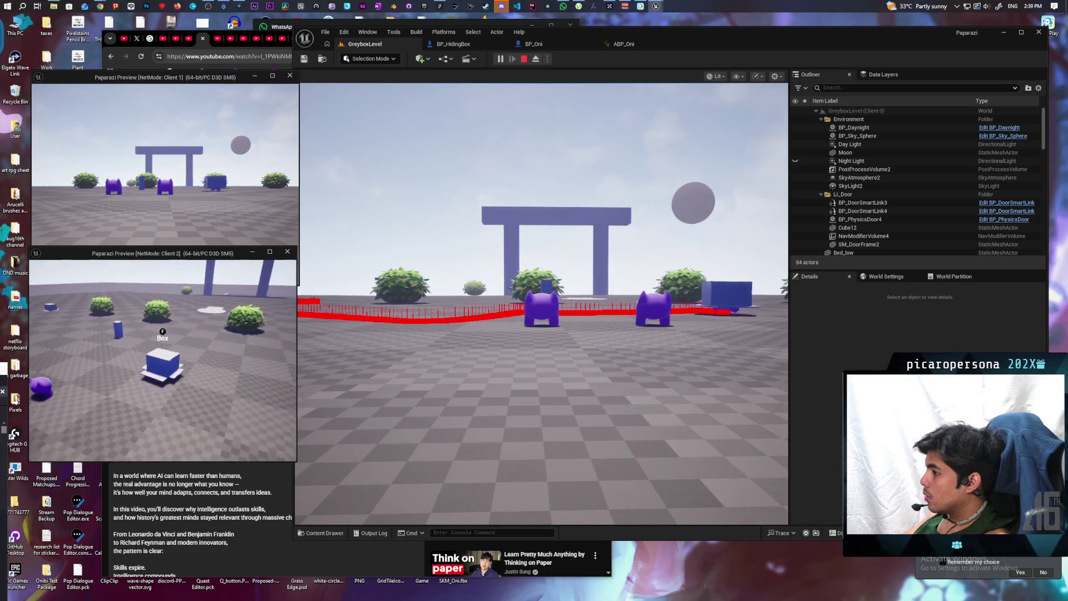
key("w")
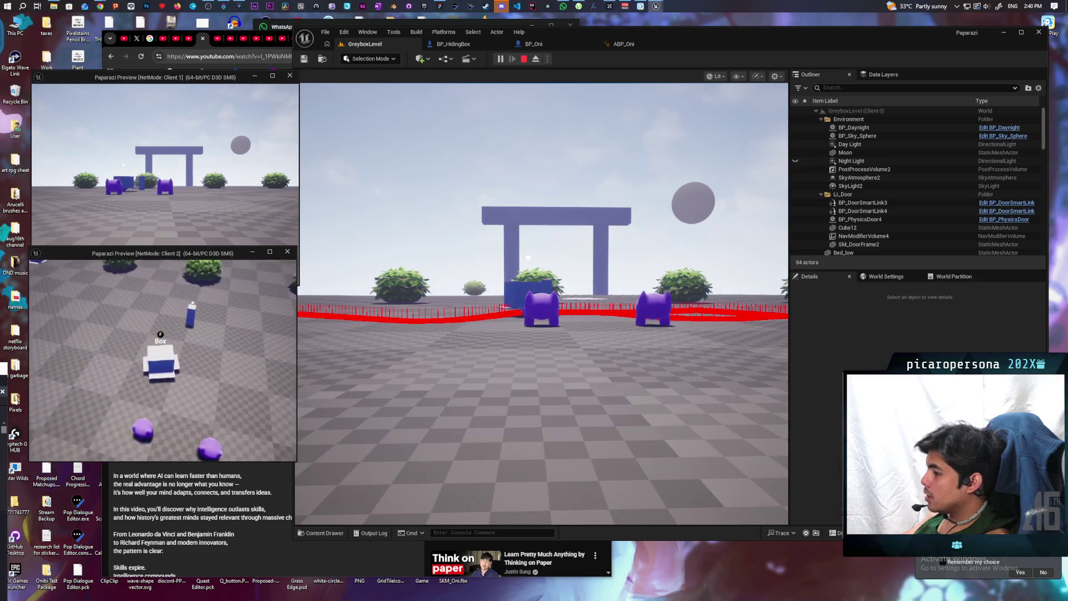
key("w")
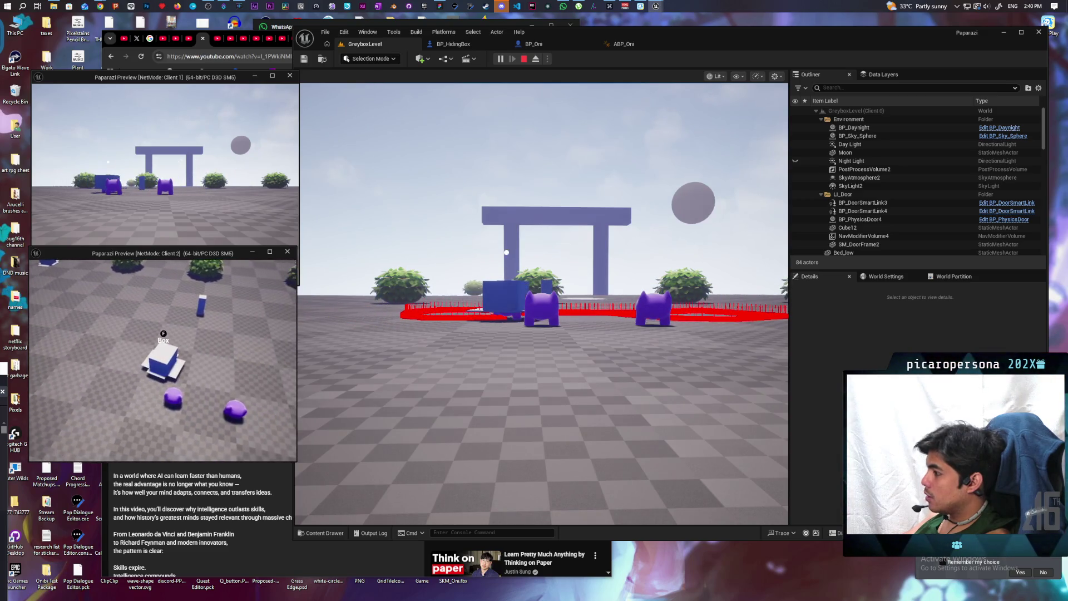
key("w")
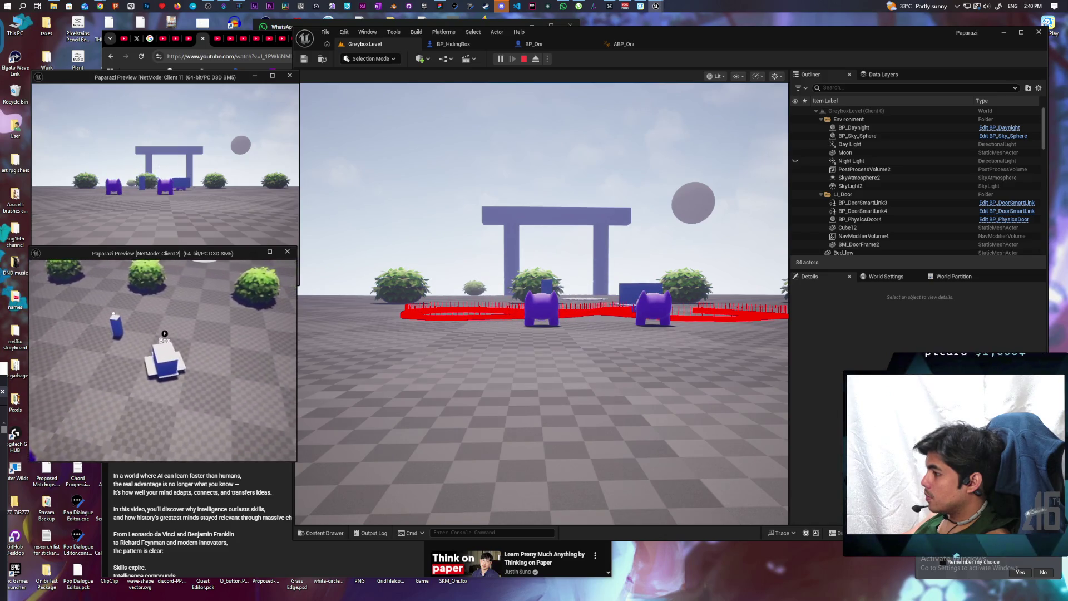
key("w")
key("w")
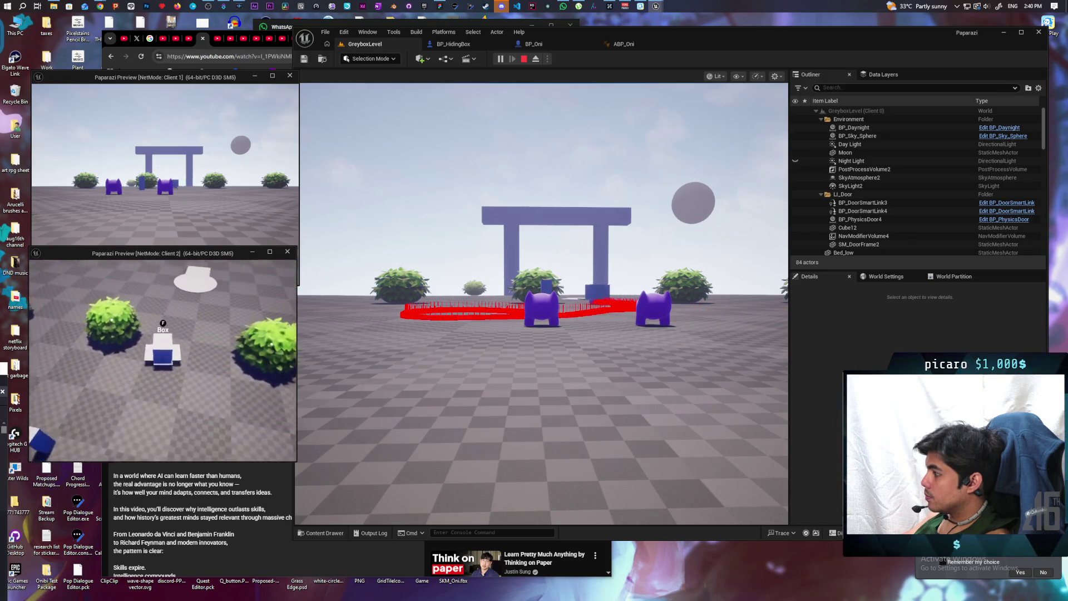
key("w")
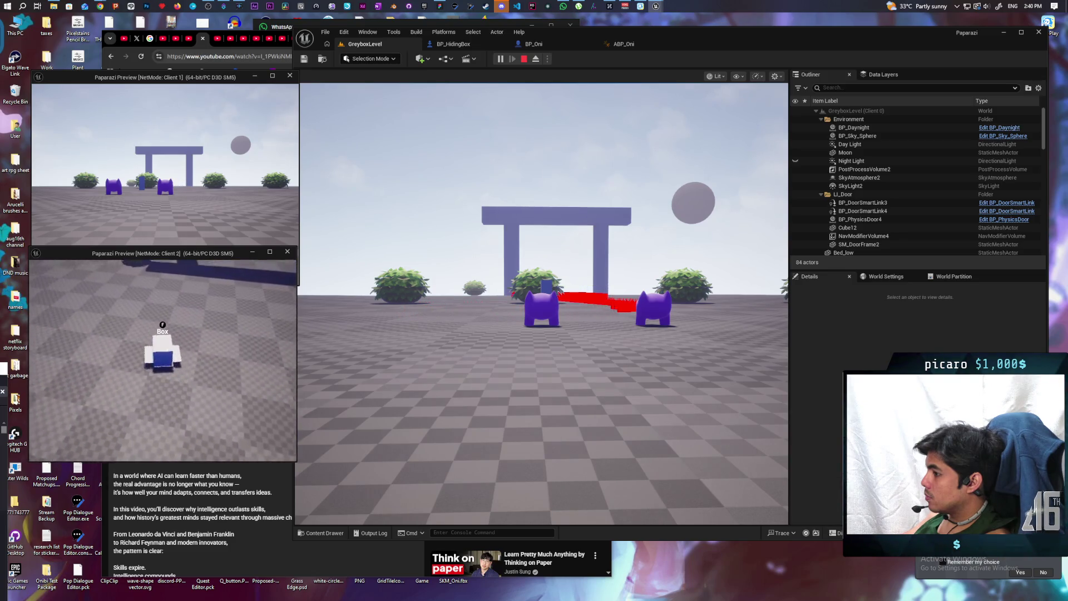
key("w")
key("w")
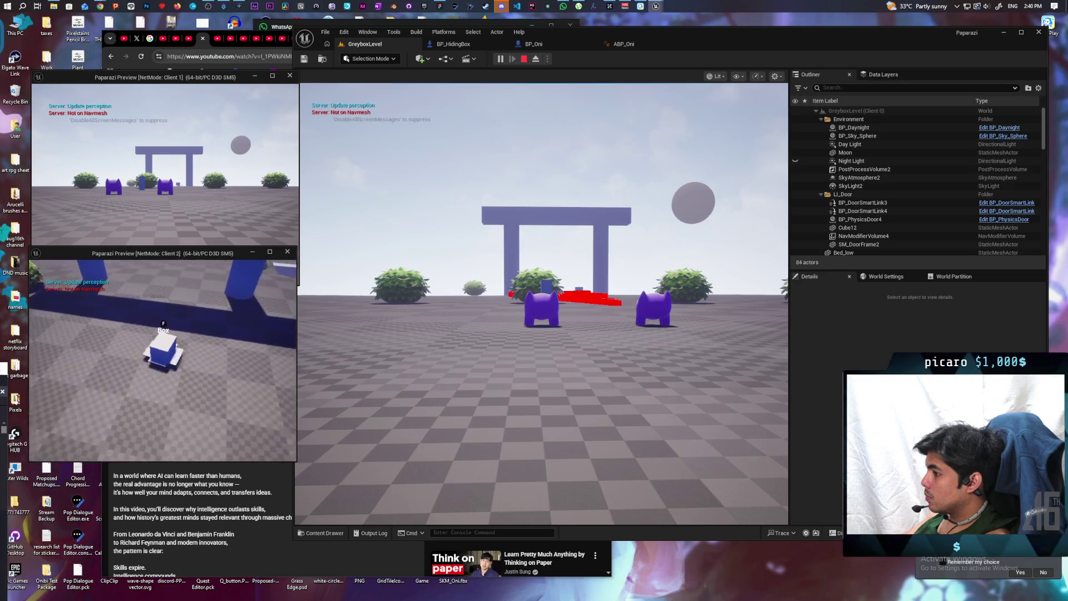
key("w")
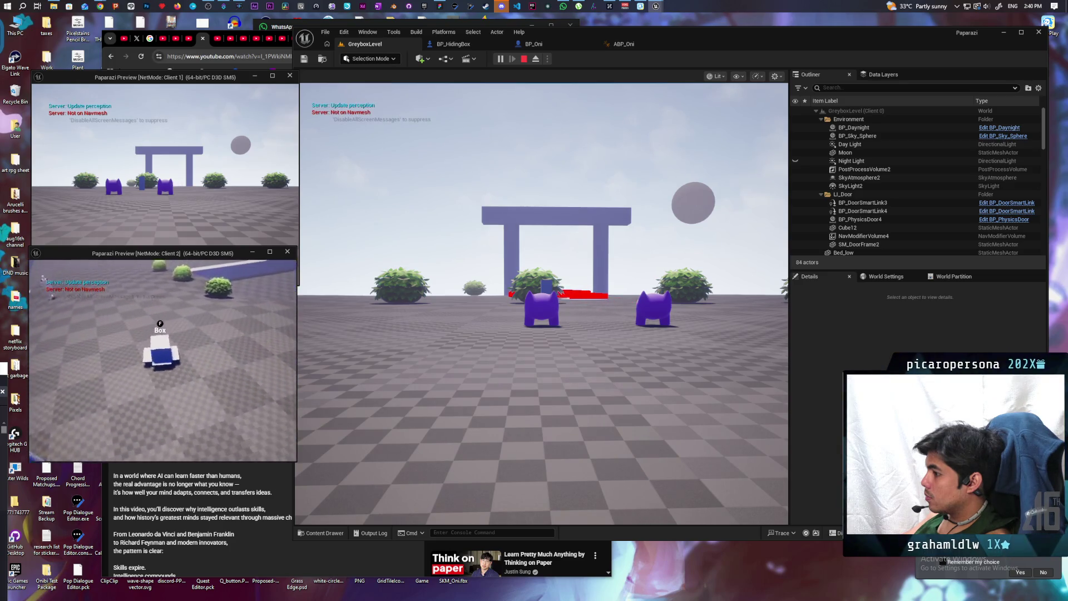
key("w")
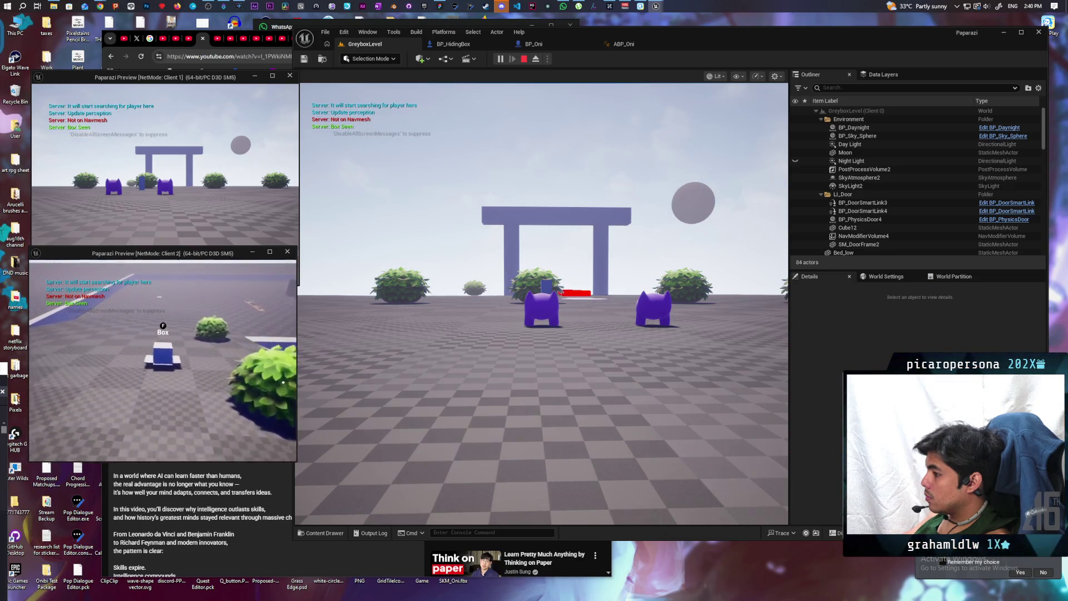
key("w")
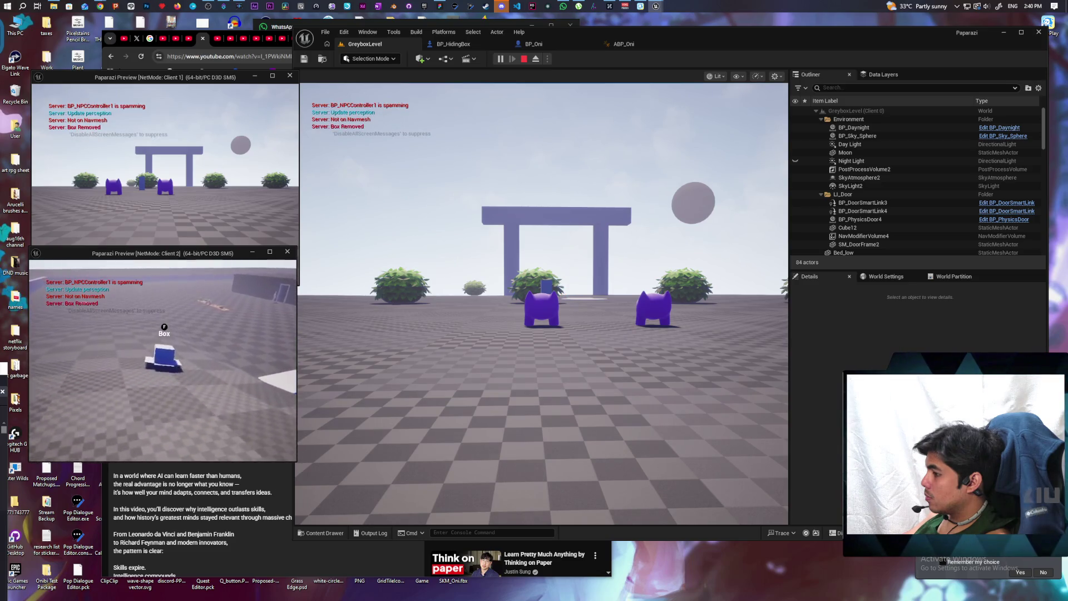
key("w")
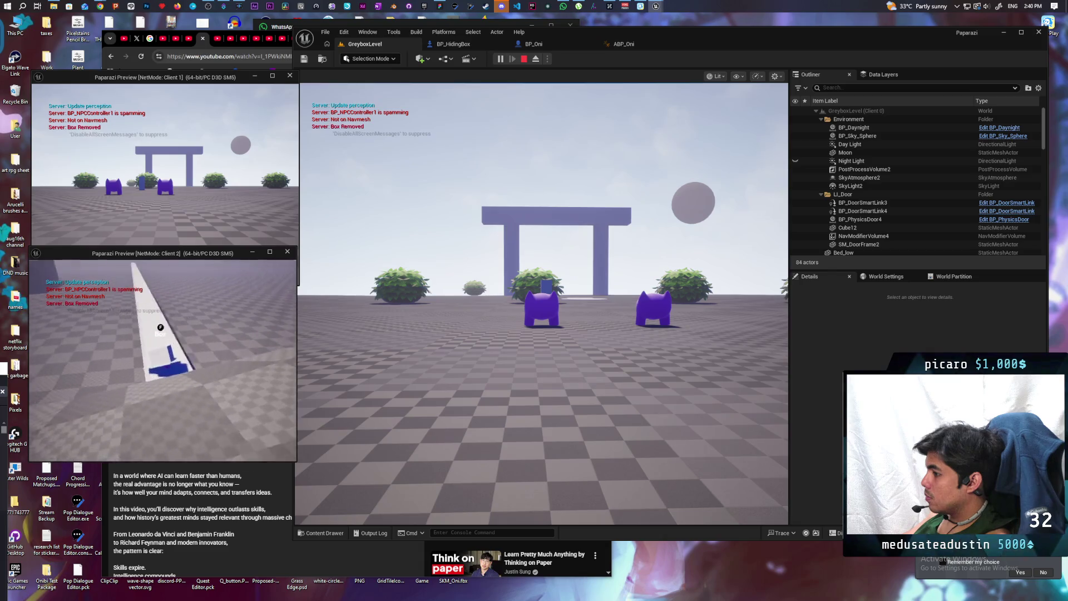
key("w")
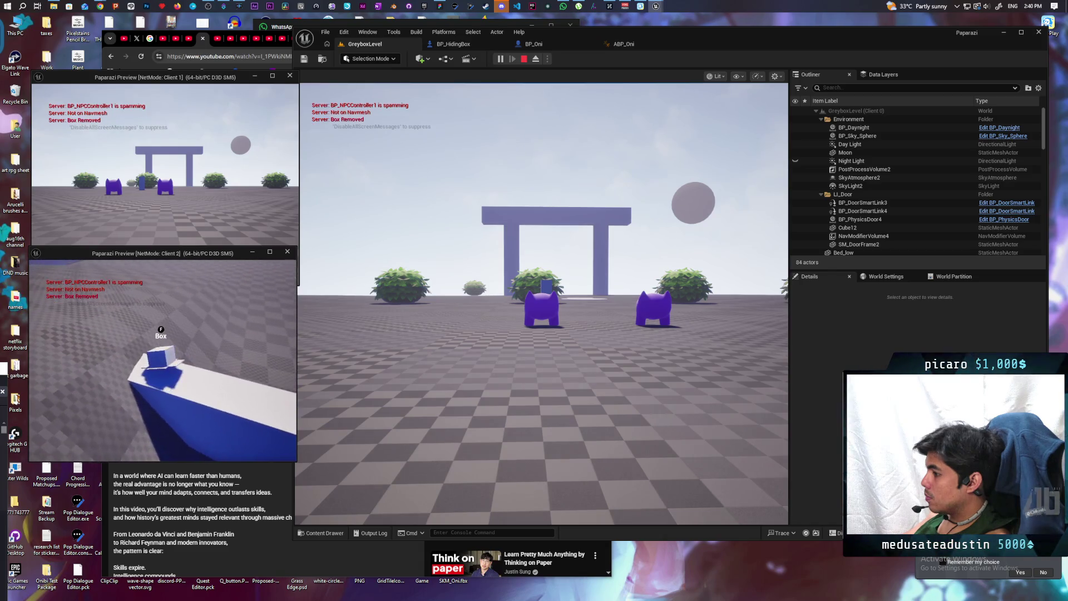
key("Escape")
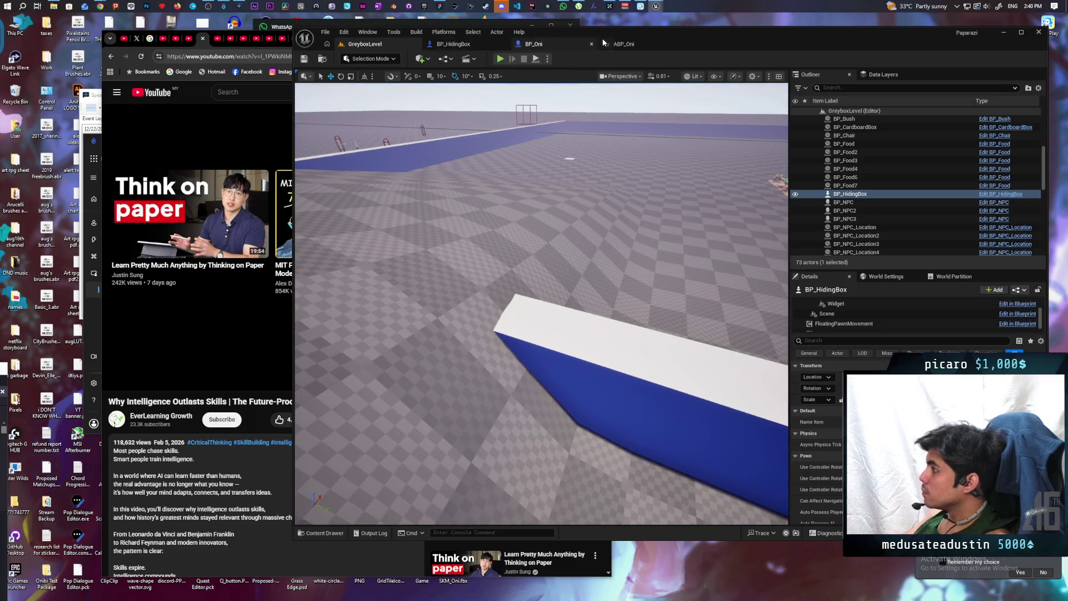
- Go from BP_HidingBox and GreyboxLevel back to the C_PawnGravity Blueprint editor
left_click(468, 45)
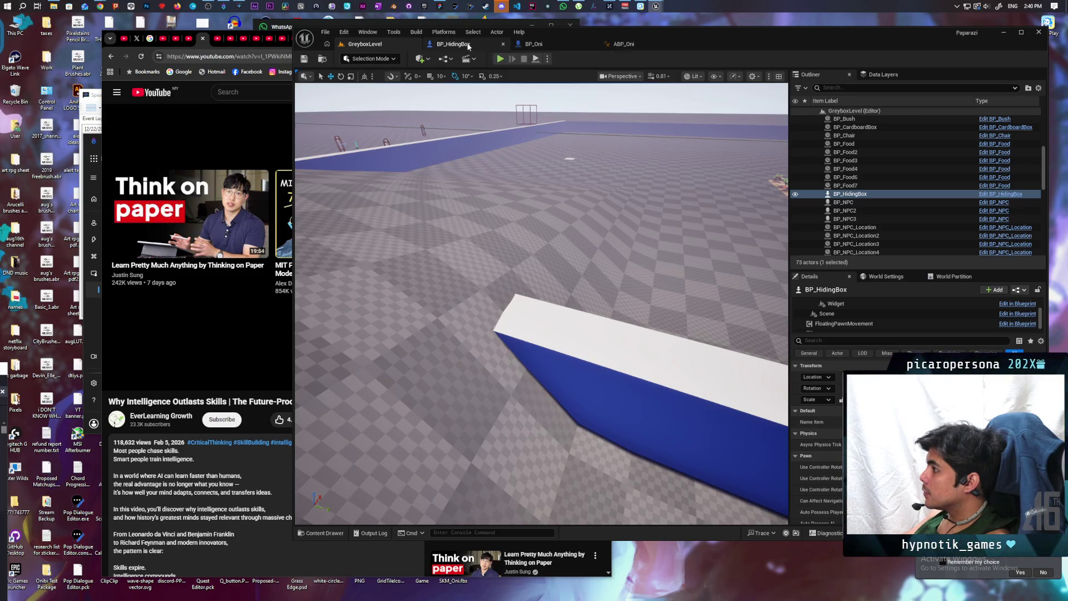
left_click(356, 44)
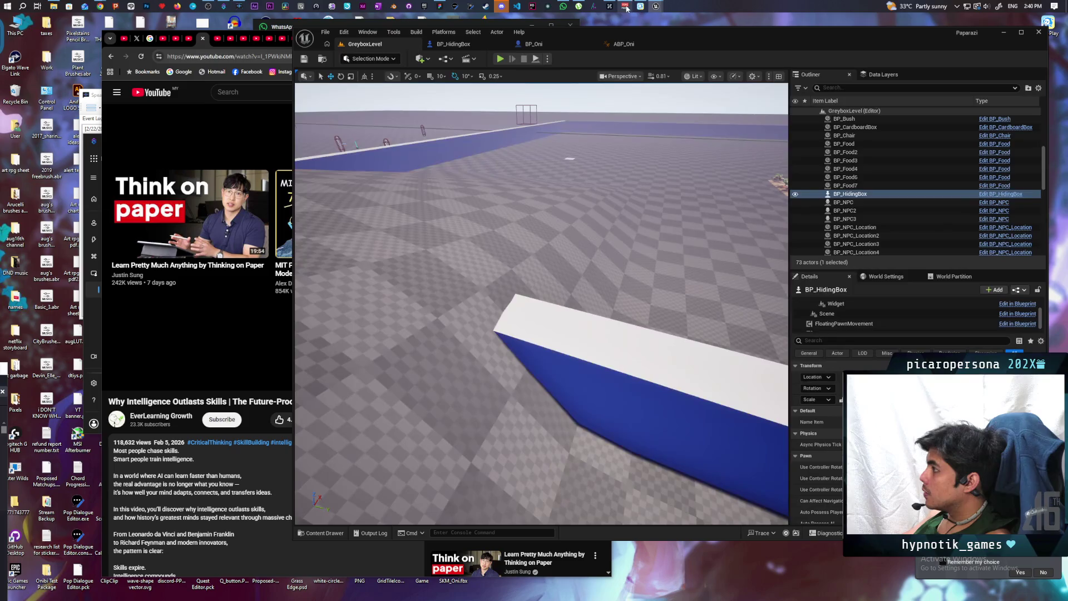
mouse_move(660, 6)
left_click(675, 45)
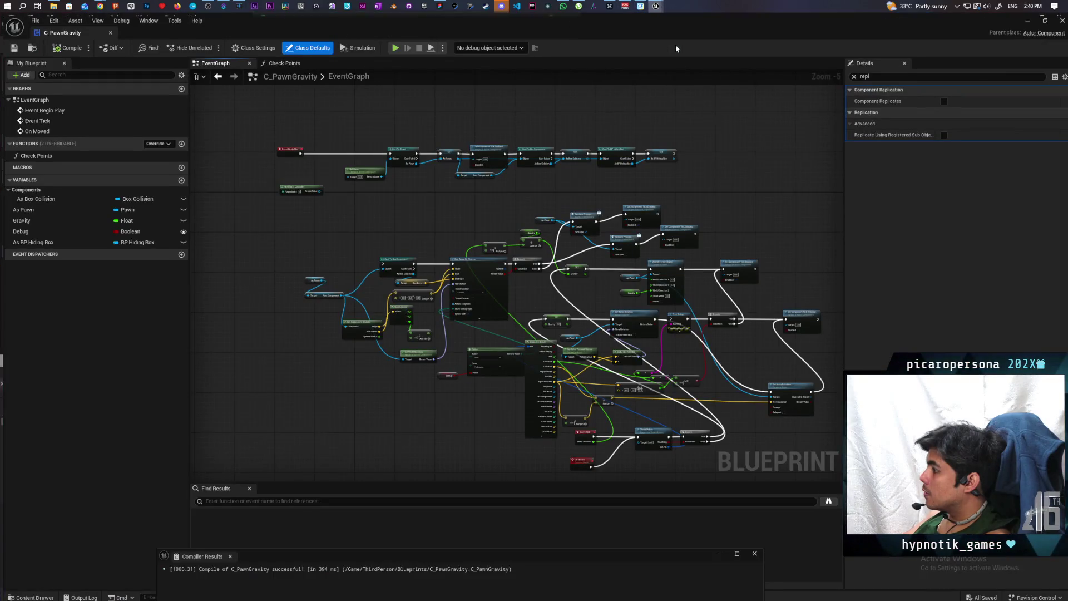
- Drag the selected Select and Debug nodes down and left in the C_PawnGravity event graph
scroll(521, 300, "up", 2)
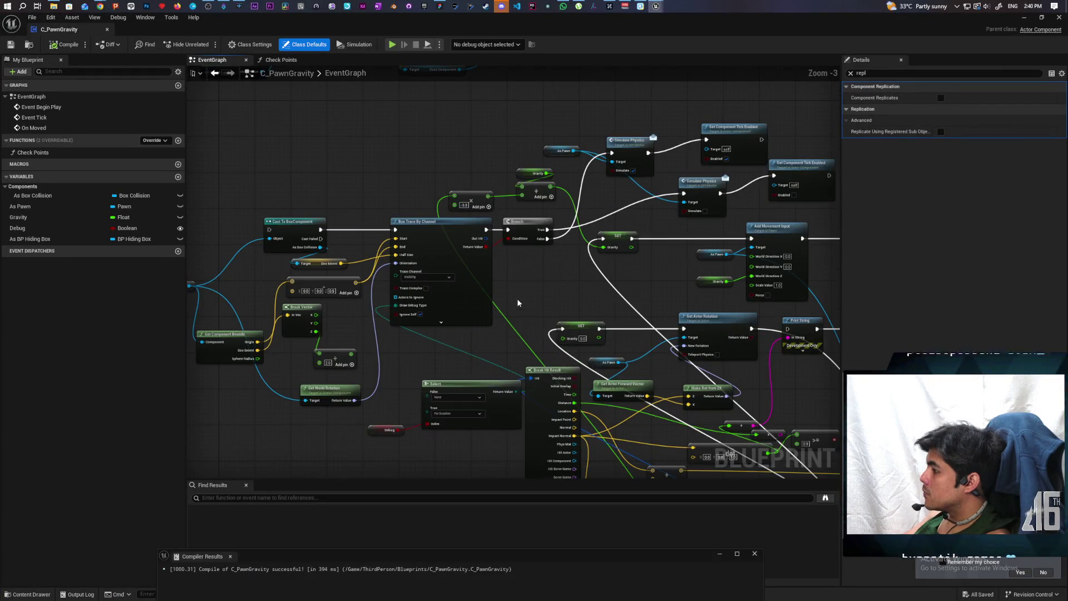
scroll(518, 303, "down", 2)
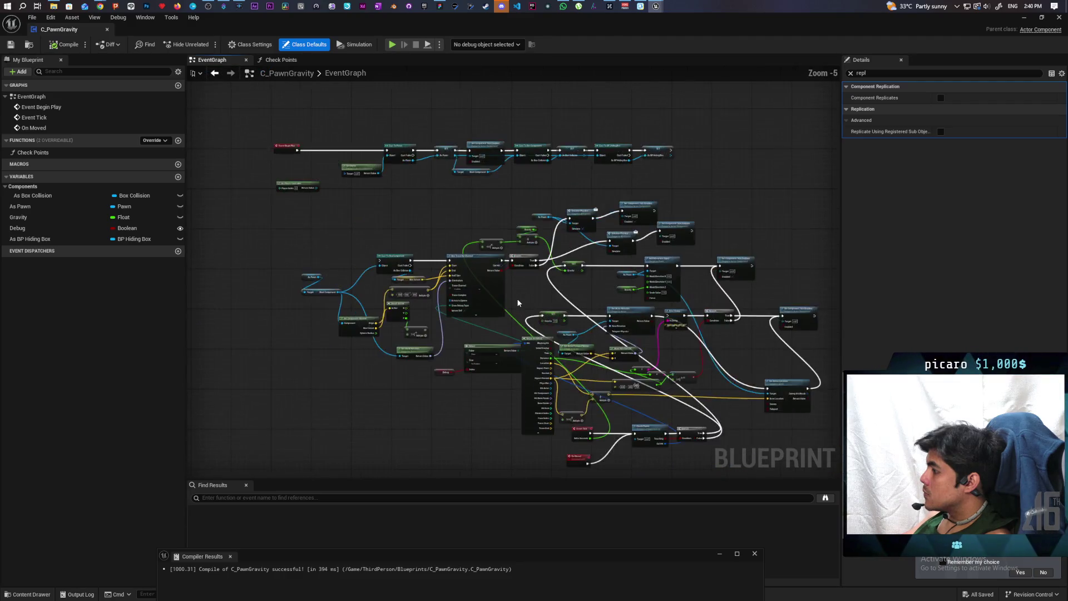
scroll(518, 302, "up", 2)
scroll(518, 303, "down", 1)
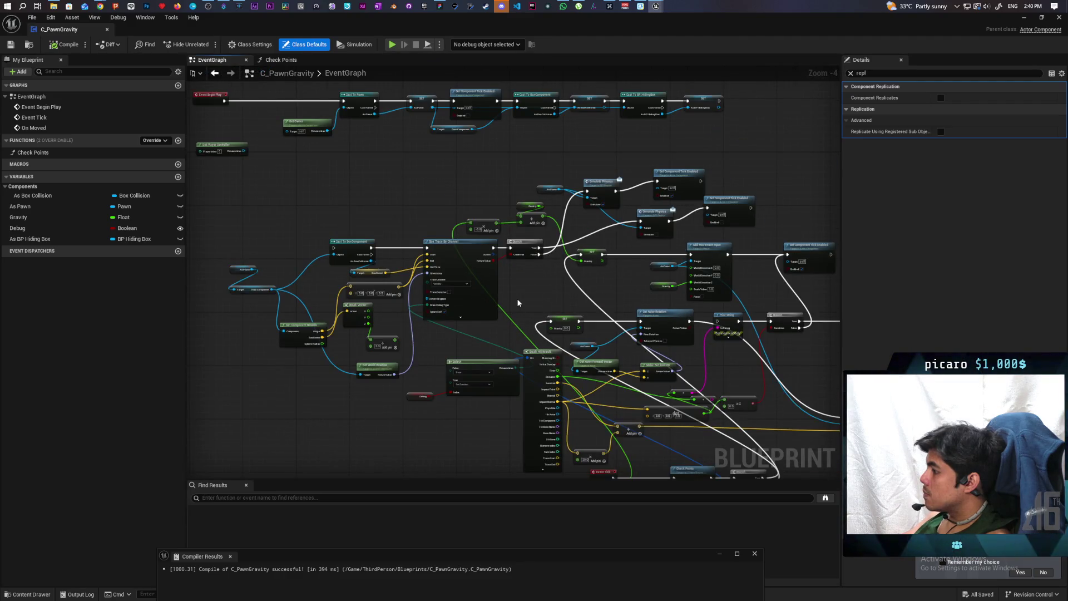
scroll(518, 303, "up", 2)
left_click(473, 276)
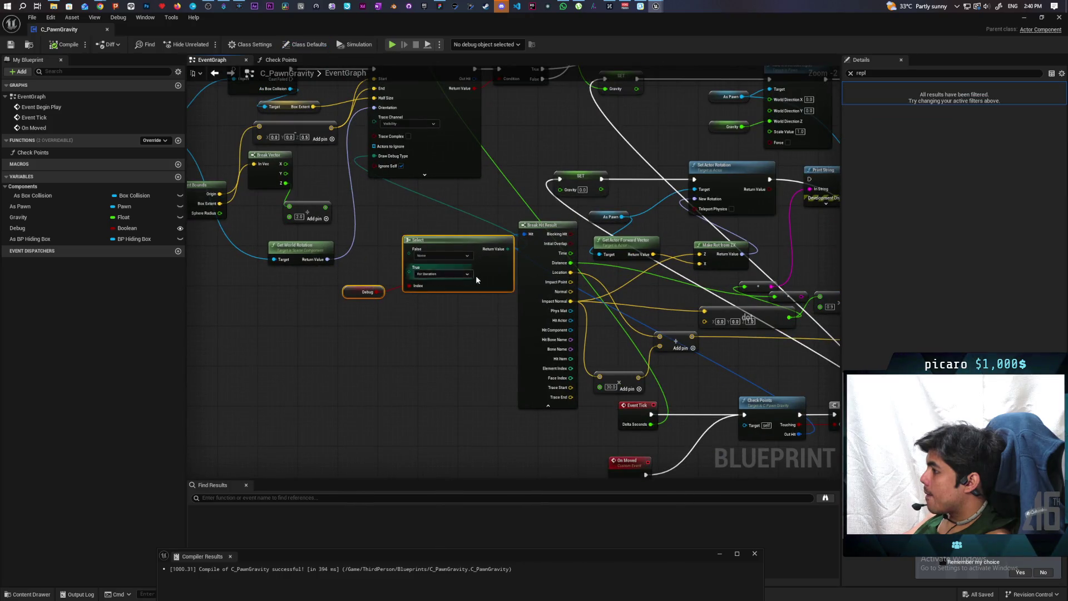
left_click_drag(473, 276, 429, 309)
scroll(429, 309, "down", 3)
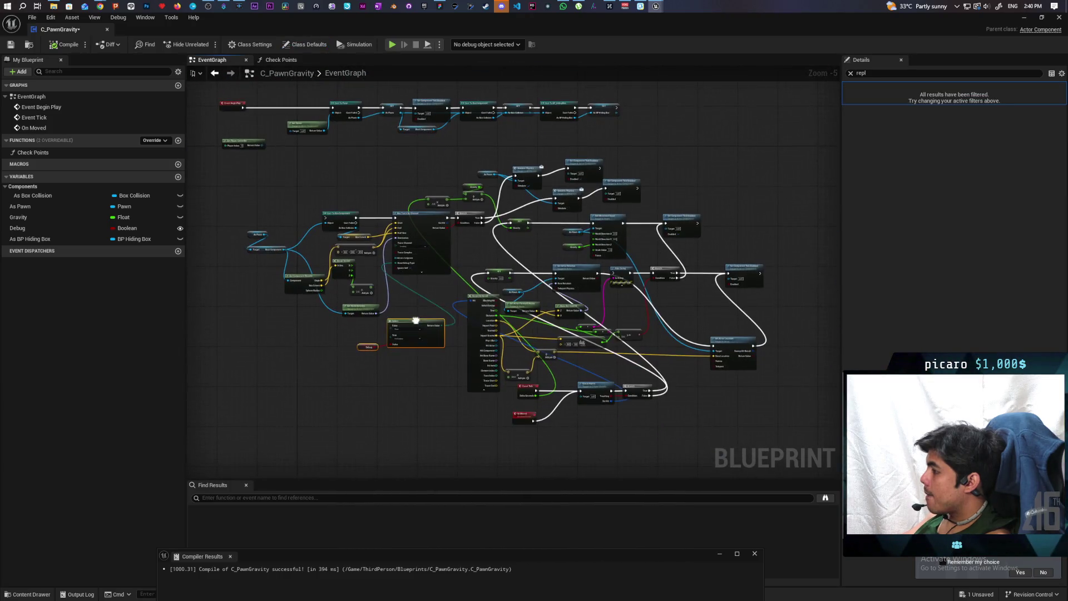
scroll(418, 312, "up", 3)
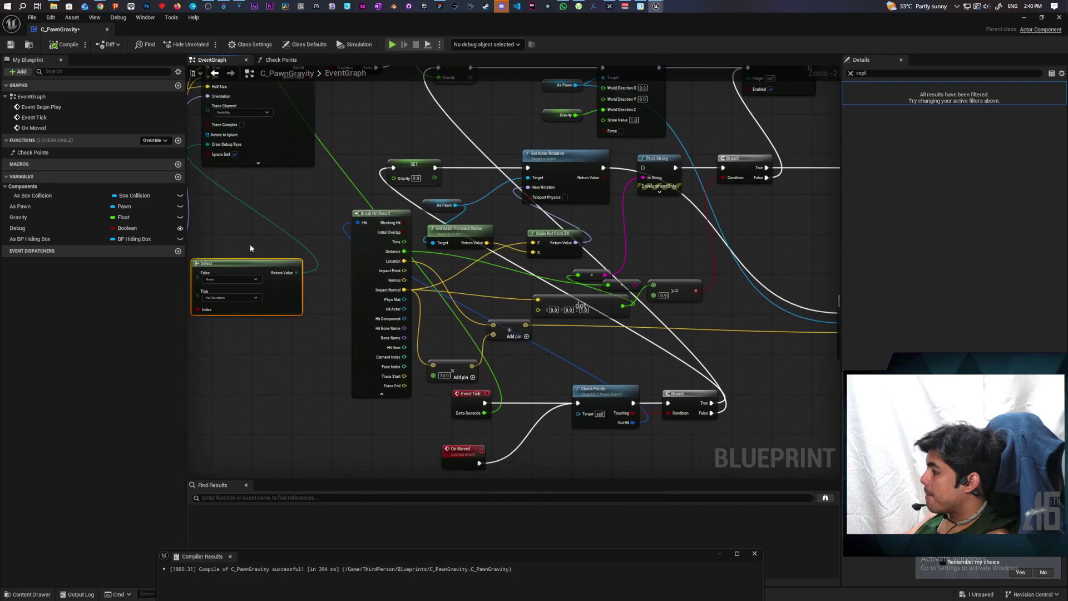